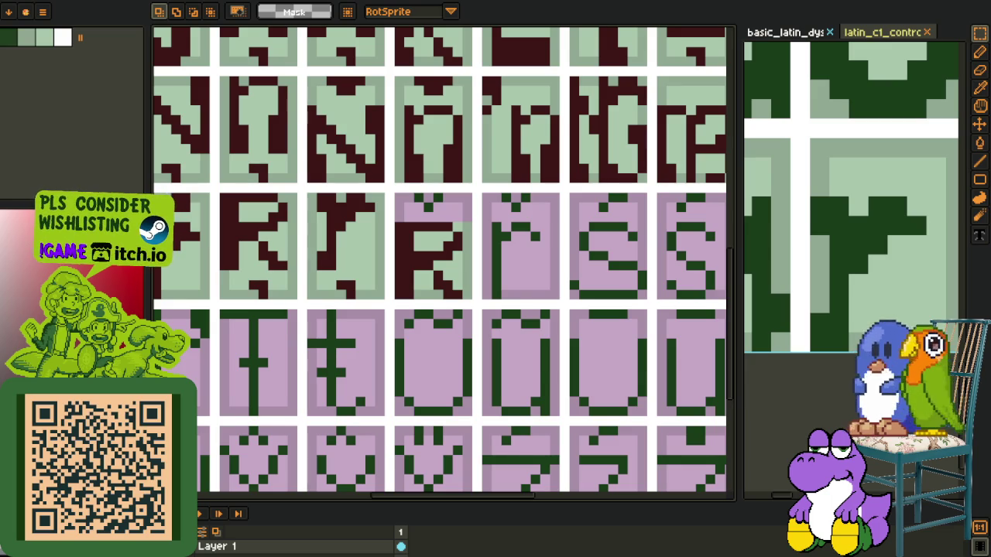
Step: Move the second maroon glyph in the R row into a purple cell further along the row
scroll(307, 339, down, 2)
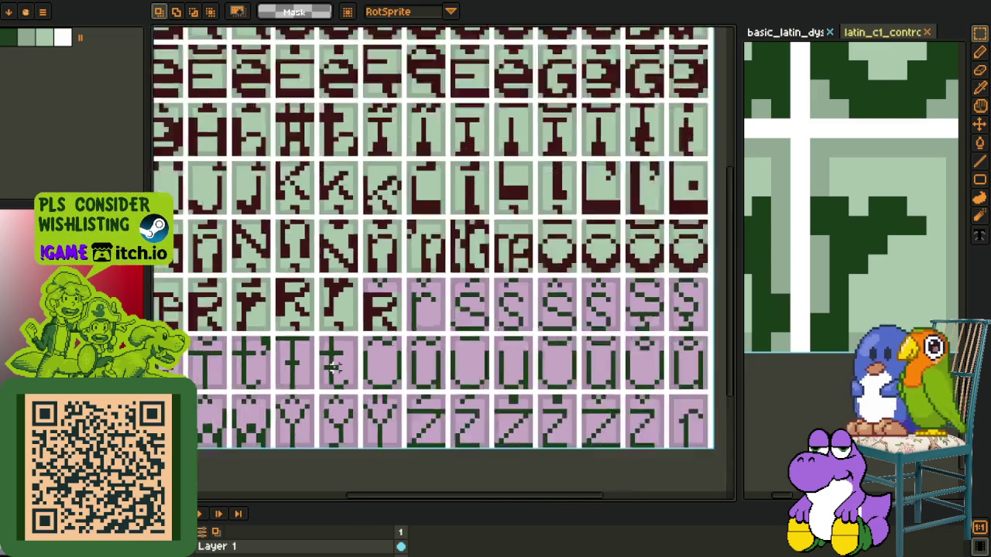
scroll(307, 338, down, 2)
scroll(307, 338, down, 1)
key(o)
scroll(267, 263, up, 1)
scroll(267, 263, up, 1)
scroll(244, 276, up, 2)
key(r)
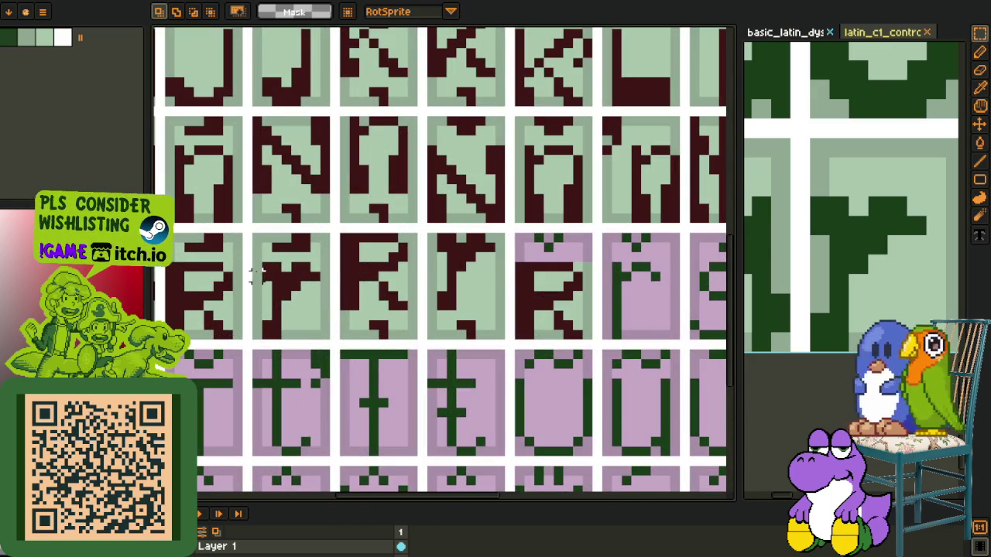
drag(254, 264, 328, 340)
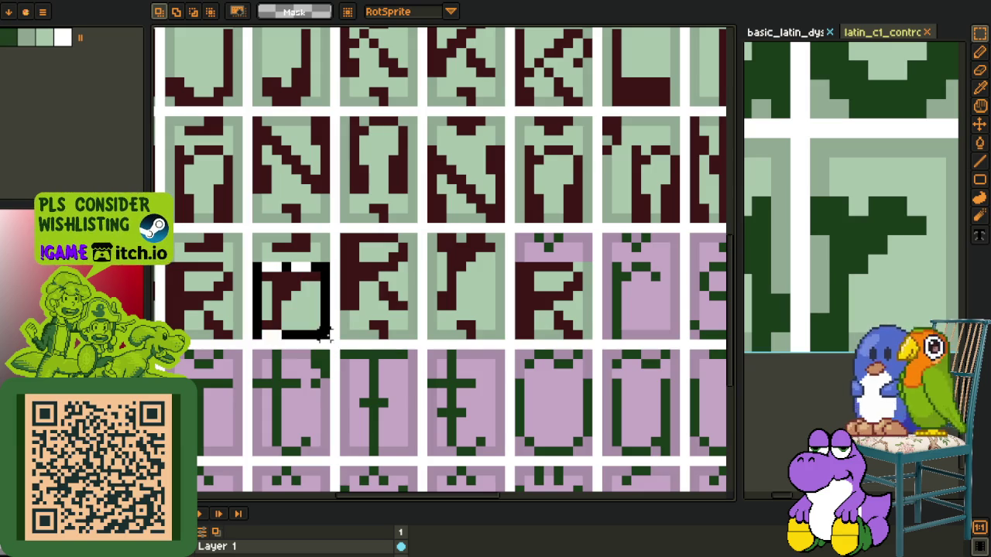
mouse_move(288, 316)
mouse_down()
mouse_move(712, 358)
mouse_move(655, 307)
mouse_up()
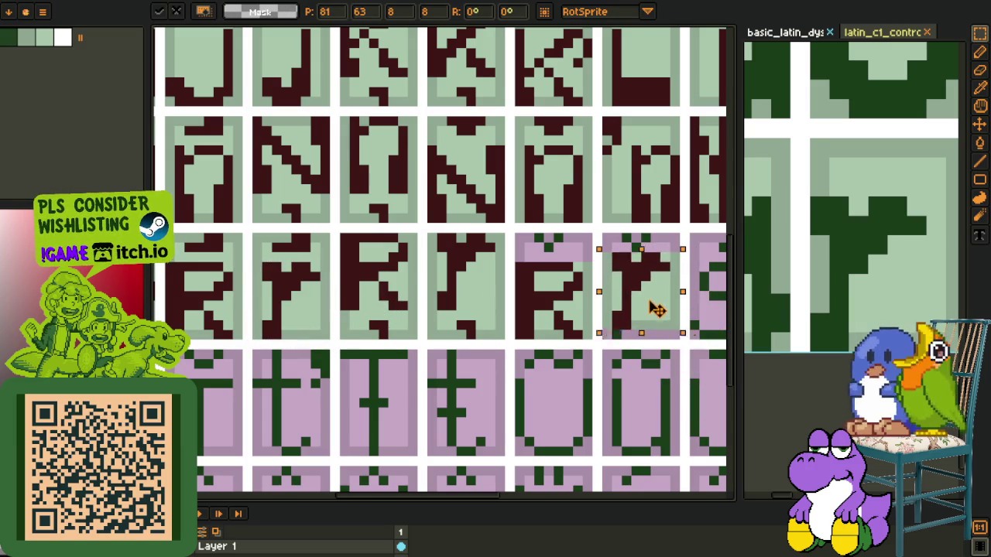
key(Return)
Step: Hide the glyph sheet layer
scroll(454, 233, down, 3)
scroll(399, 399, up, 1)
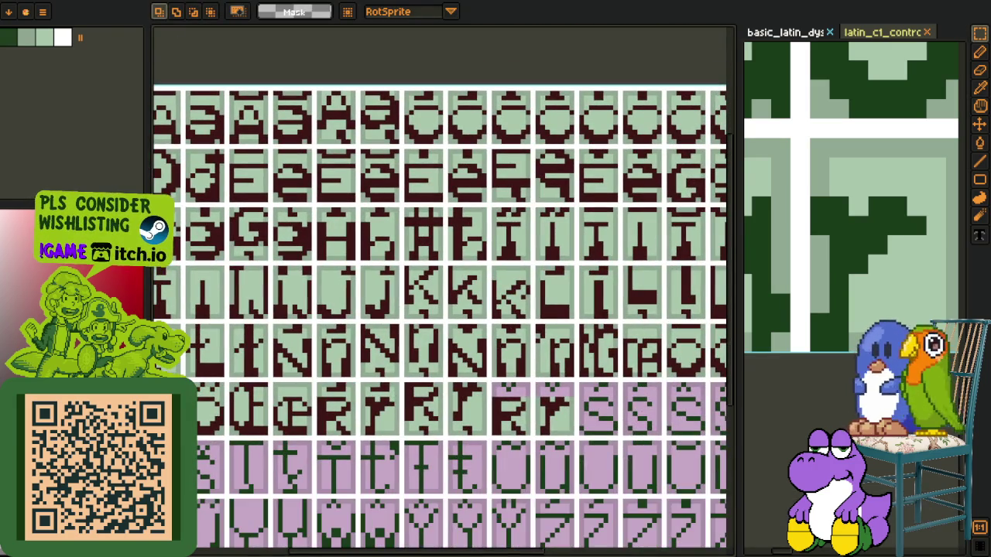
click(189, 546)
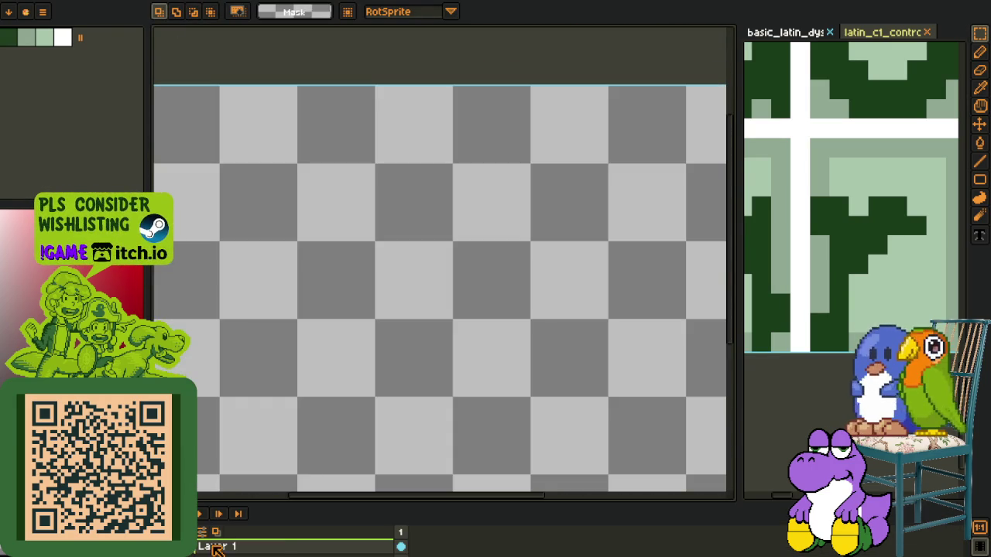
right_click(212, 546)
click(352, 479)
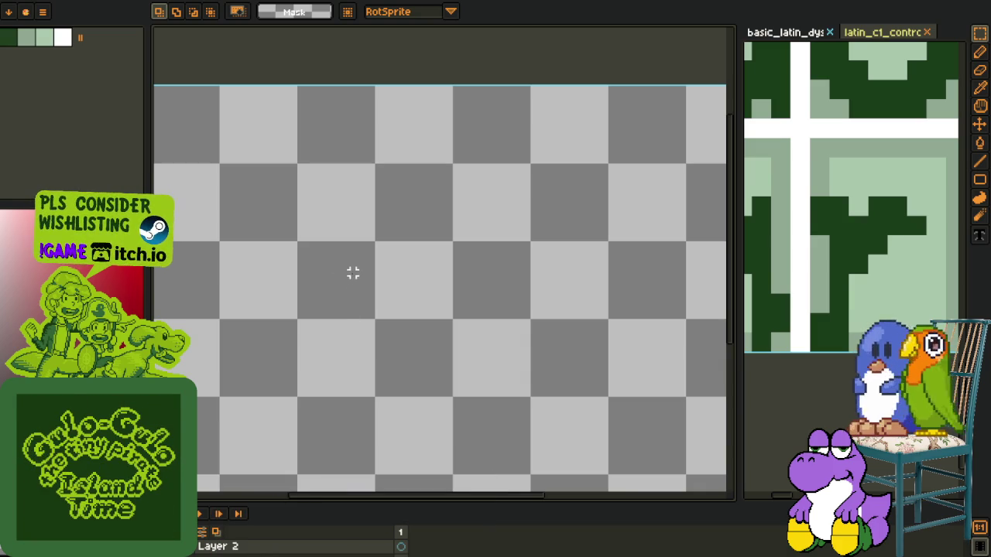
key(shift+r)
drag(288, 188, 582, 339)
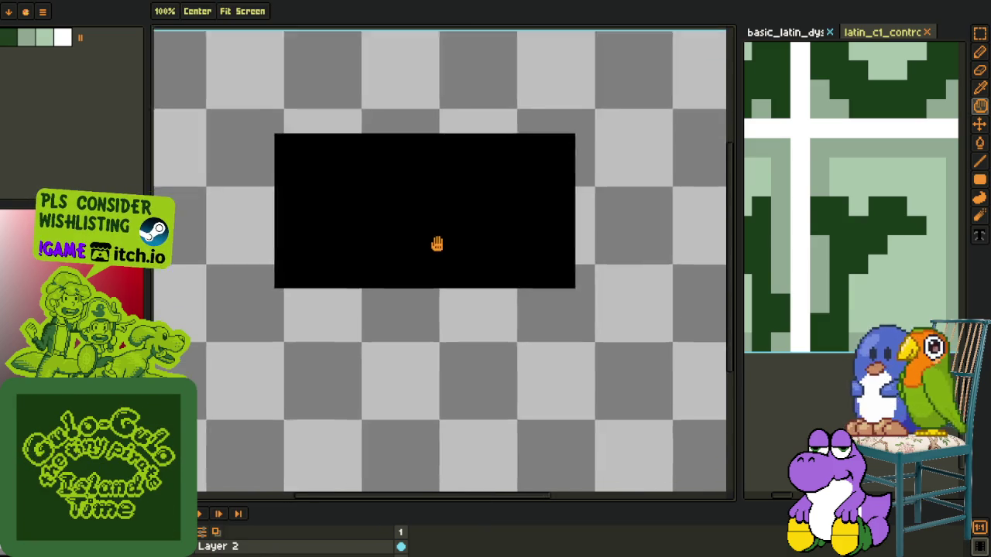
drag(446, 298, 416, 266)
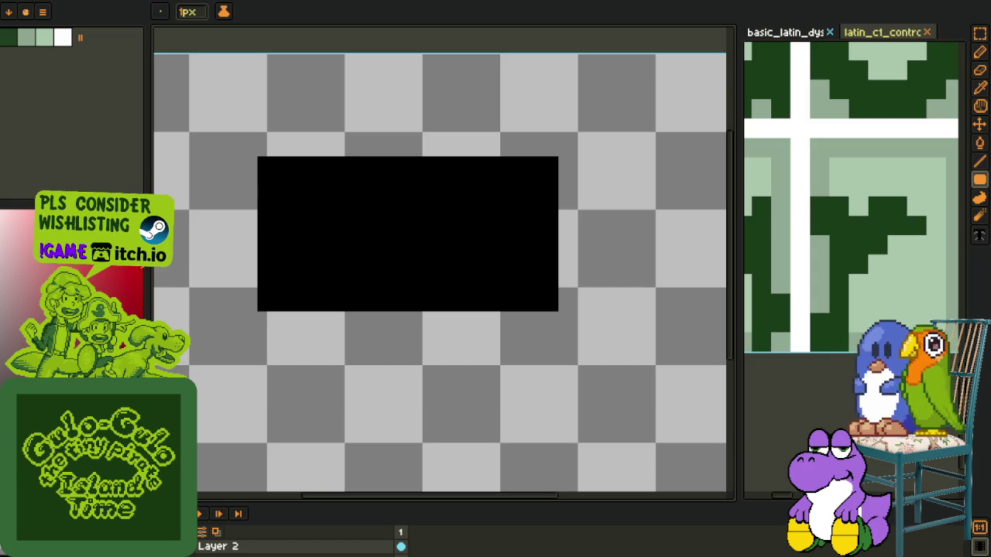
key(r)
scroll(408, 175, up, 1)
drag(398, 147, 598, 346)
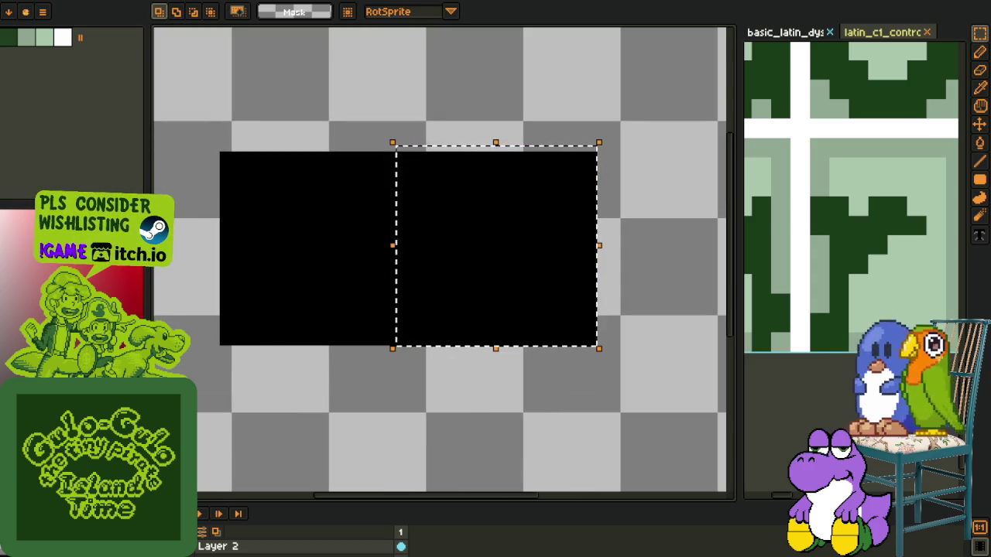
key(g)
click(545, 263)
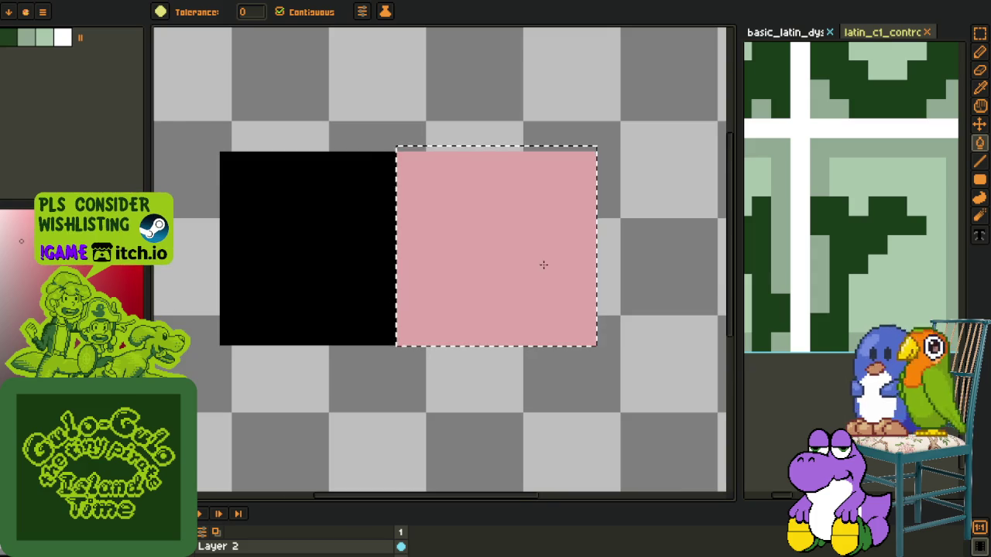
scroll(635, 255, down, 2)
scroll(550, 268, up, 1)
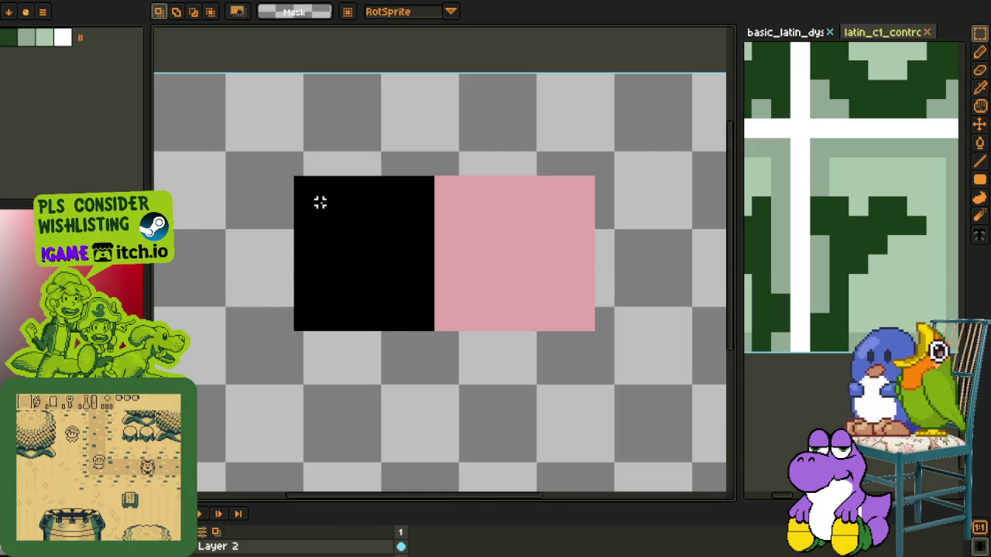
mouse_move(290, 178)
mouse_down()
mouse_move(435, 332)
mouse_move(464, 289)
mouse_up()
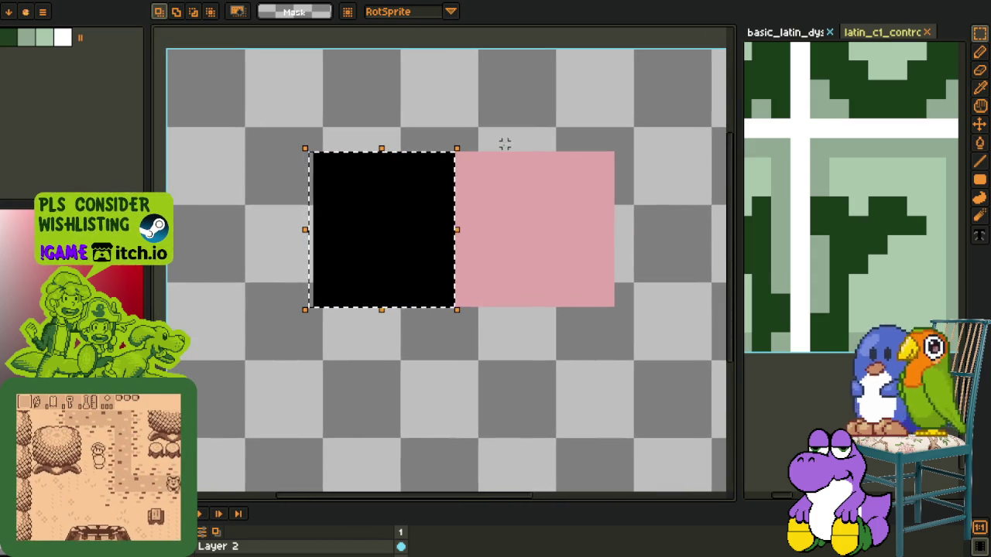
scroll(484, 144, up, 1)
click(469, 155)
key(u)
drag(447, 155, 645, 346)
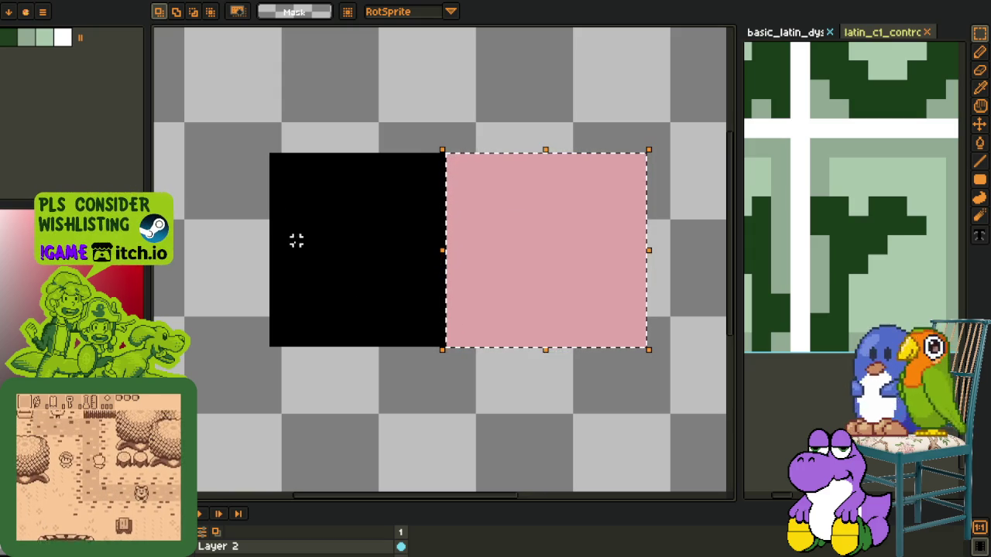
drag(254, 143, 437, 348)
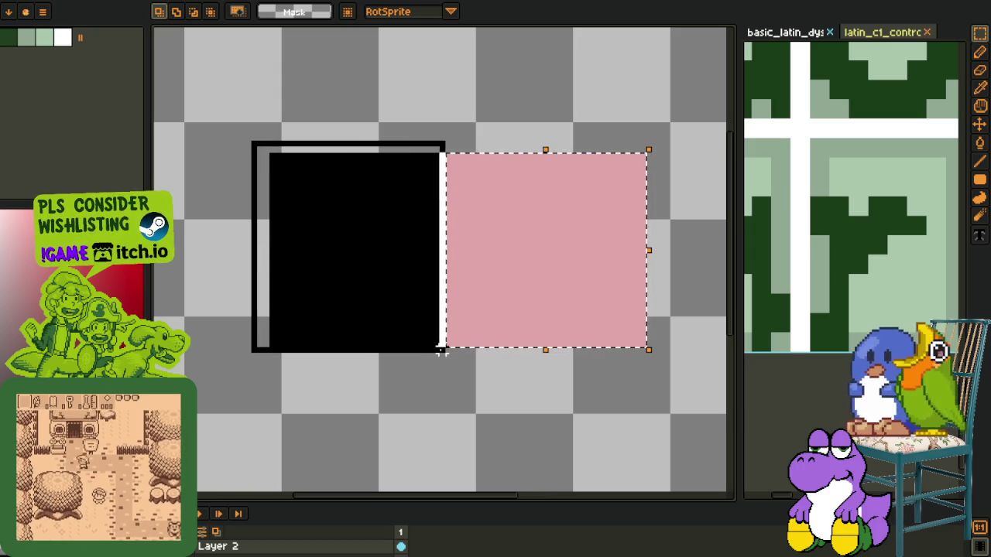
click(666, 234)
drag(672, 144, 242, 393)
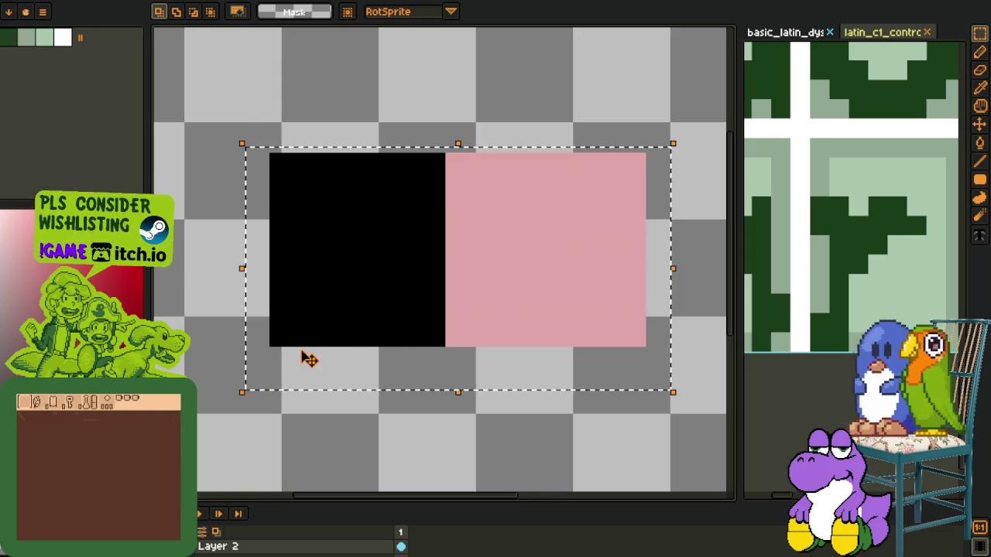
right_click(270, 545)
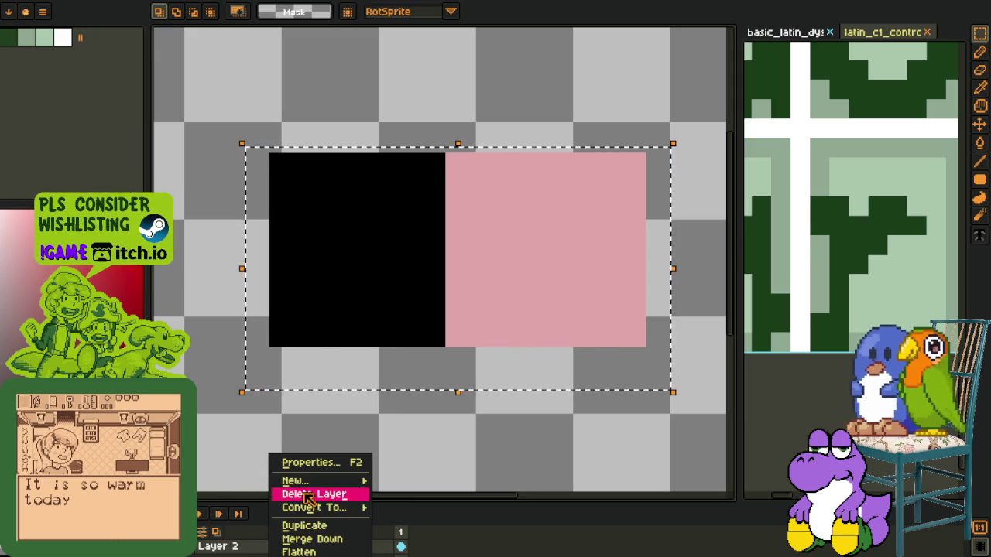
click(303, 492)
key(ctrl+v)
scroll(343, 398, down, 3)
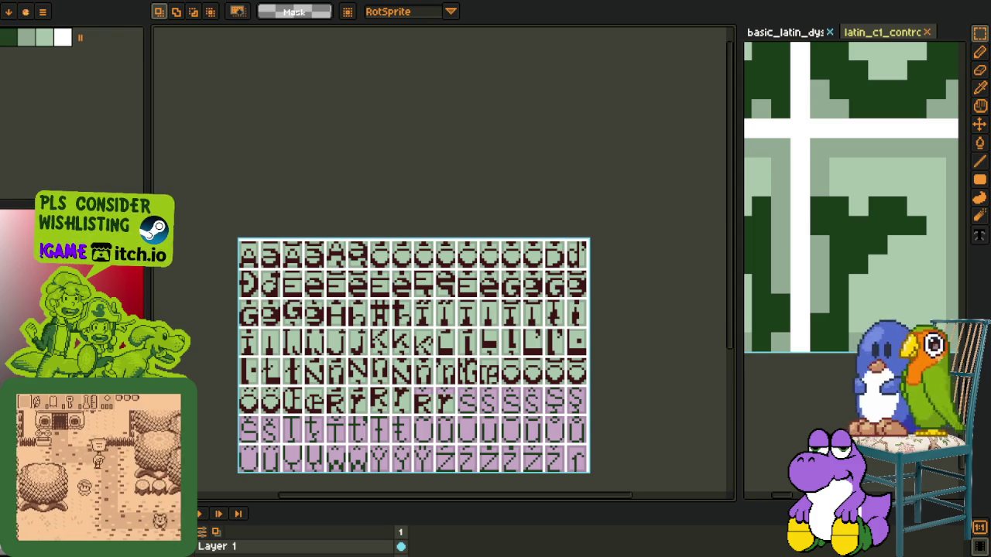
Step: Pencil the dark-green accents of the r and y tiles maroon
scroll(312, 232, down, 3)
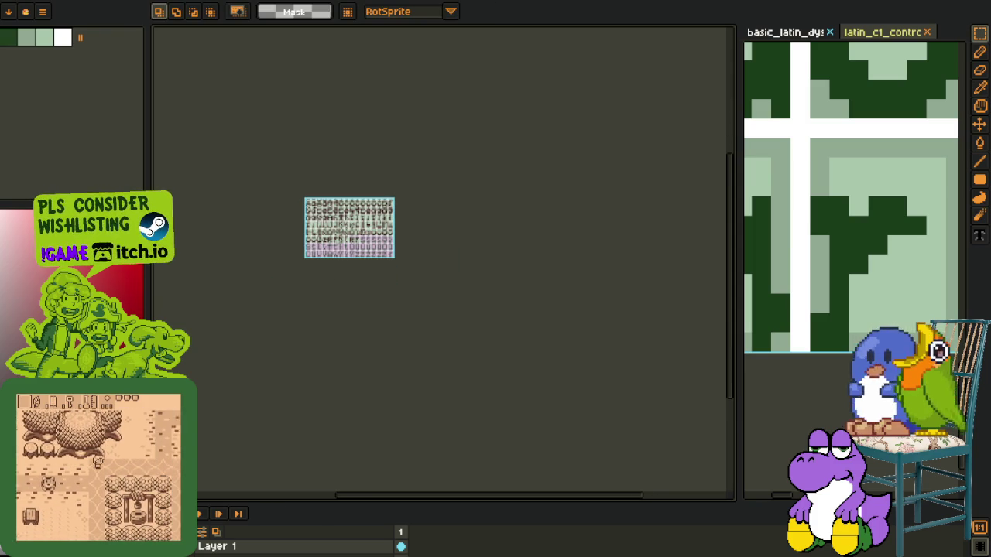
scroll(338, 345, up, 3)
key(i)
scroll(383, 282, up, 5)
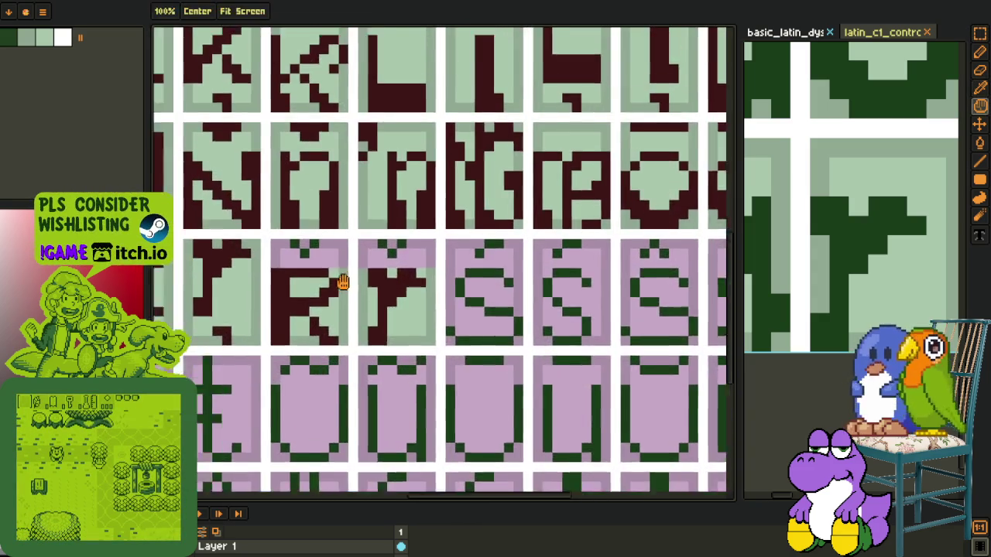
key(b)
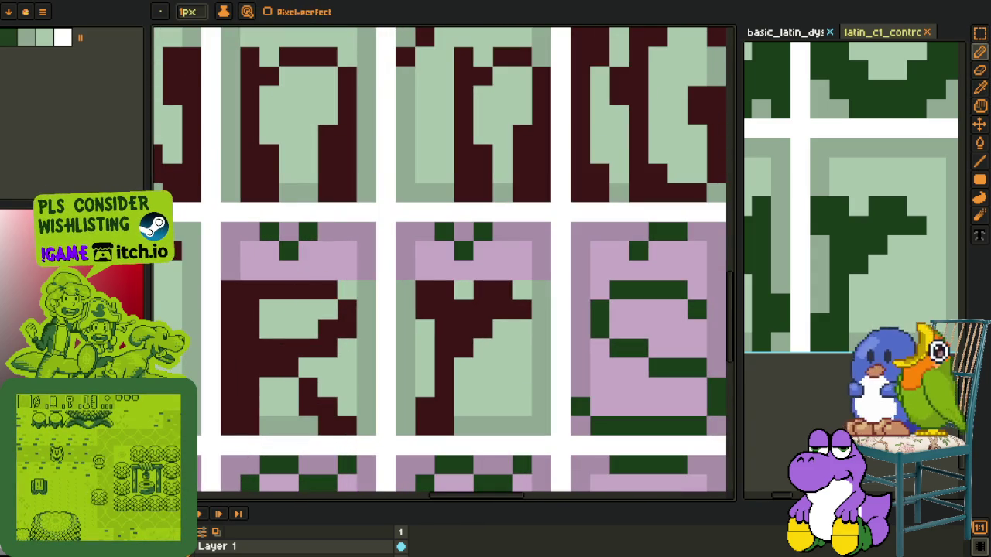
drag(310, 239, 271, 229)
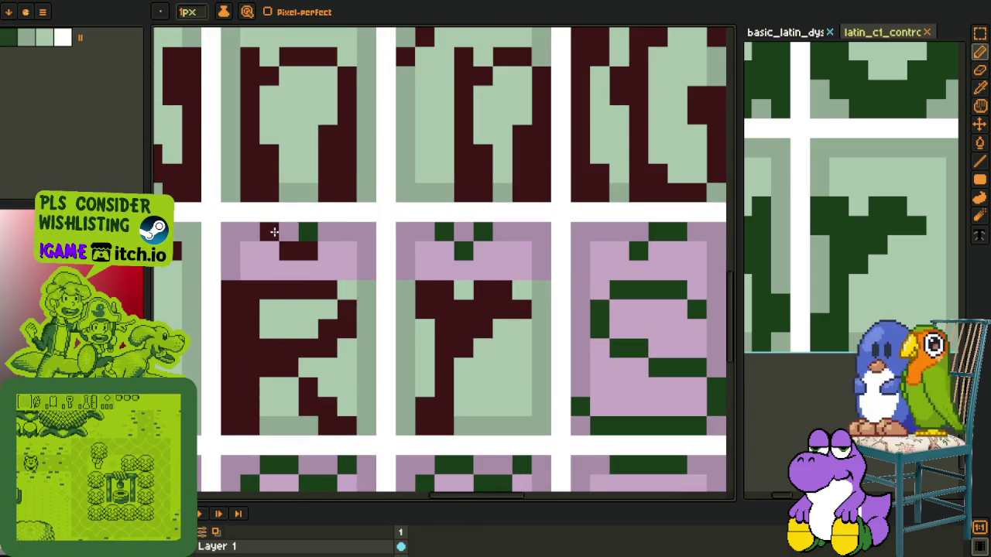
mouse_move(441, 233)
mouse_down()
mouse_move(506, 232)
mouse_move(257, 236)
mouse_up()
Step: Bucket-fill the mauve areas of the r and y tiles with light green sampled from a finished glyph
key(o)
click(541, 280)
key(g)
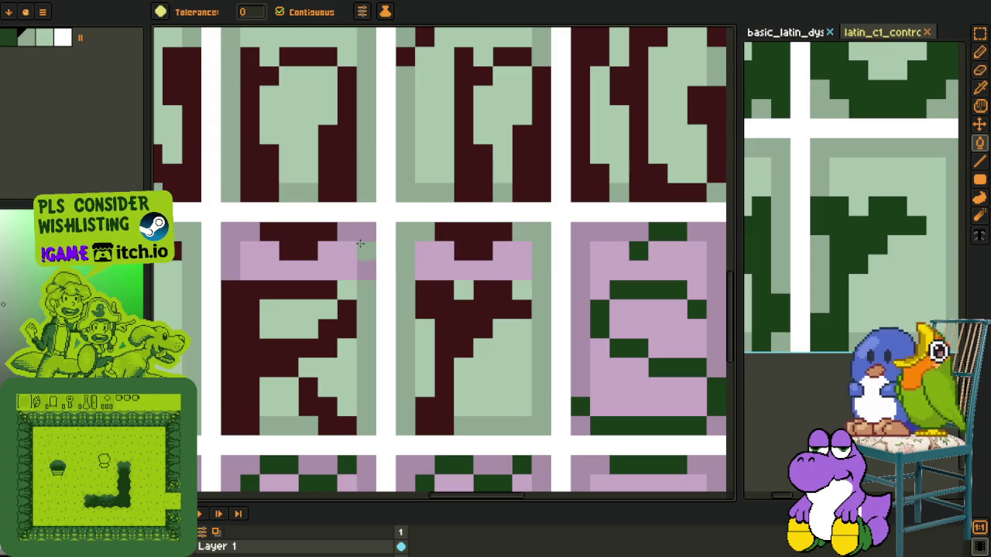
click(233, 248)
key(o)
key(g)
click(294, 259)
click(404, 263)
click(427, 261)
scroll(427, 261, down, 3)
scroll(393, 270, down, 2)
key(o)
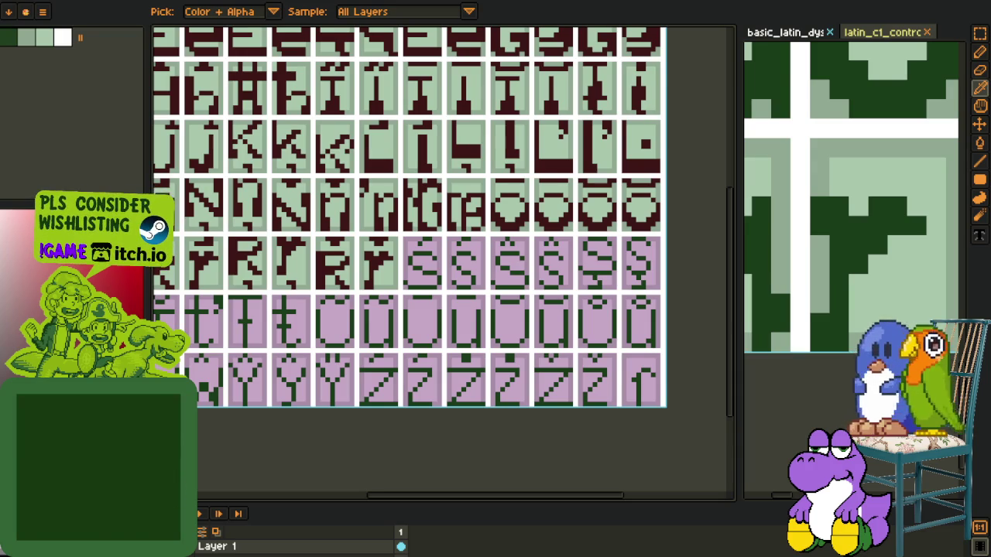
scroll(305, 228, down, 1)
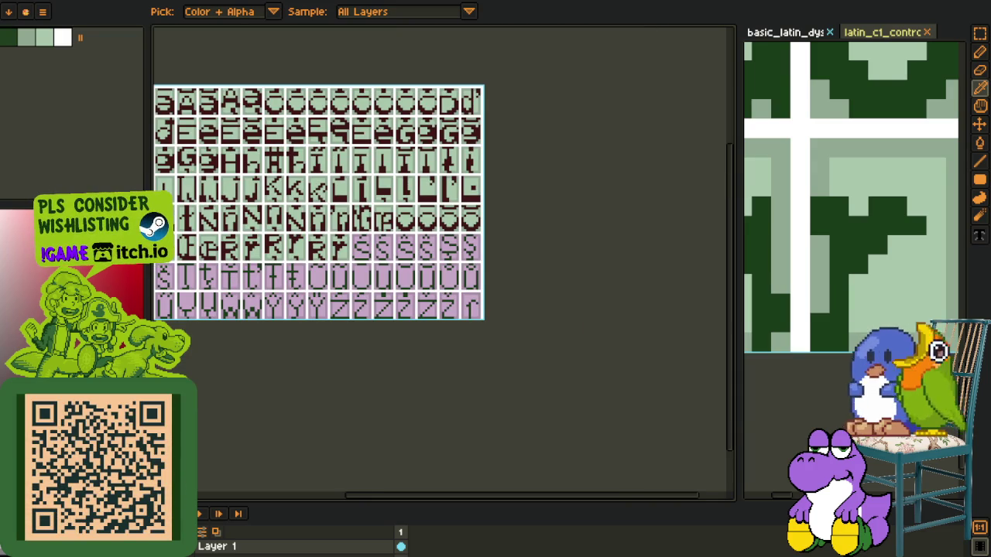
Step: Switch to the glyph sheet document with the finished green S glyphs
drag(379, 271, 496, 338)
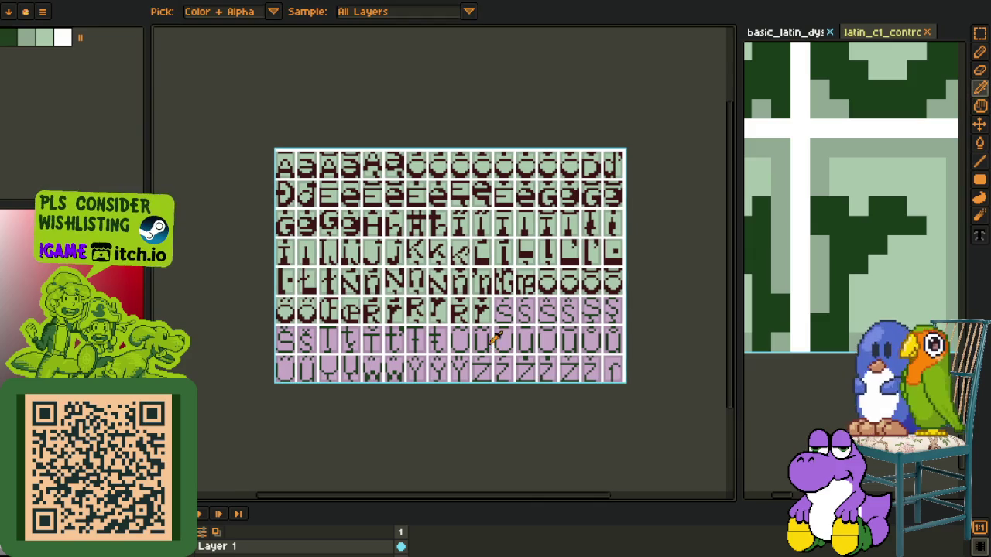
click(224, 2)
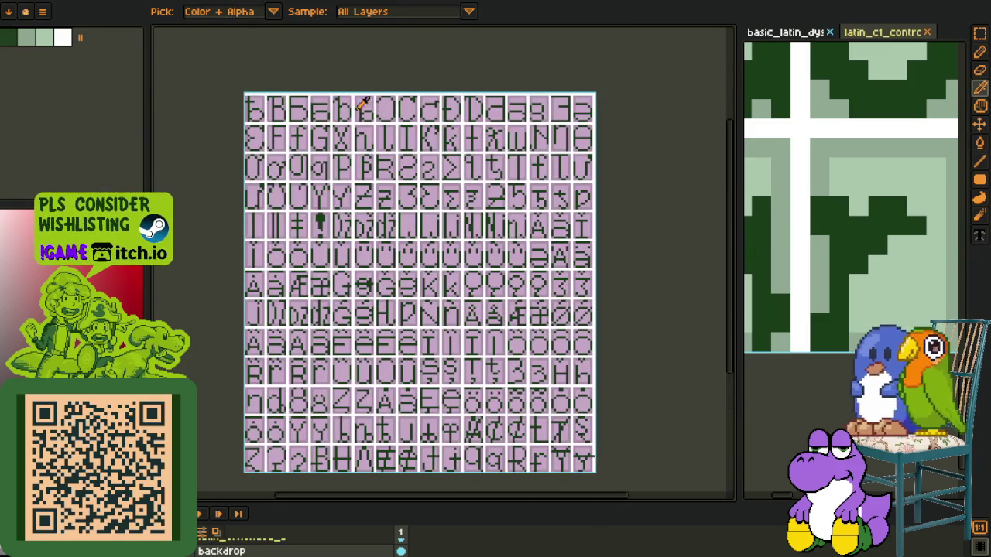
key(ctrl+Tab)
scroll(354, 155, down, 2)
scroll(279, 221, down, 1)
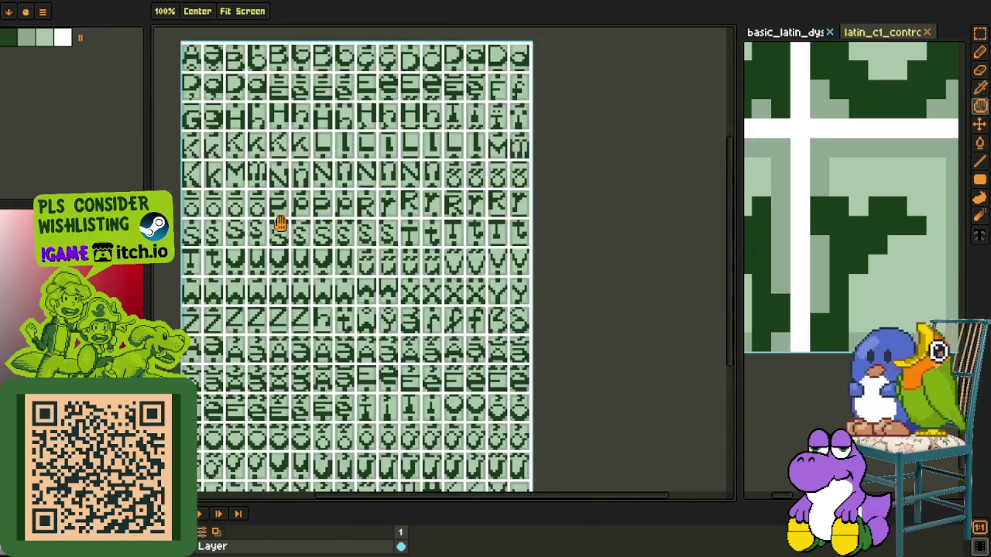
scroll(297, 242, up, 2)
scroll(297, 242, up, 2)
Step: Cut the two finished S glyphs and paste them back in place to copy them
key(r)
drag(186, 201, 418, 306)
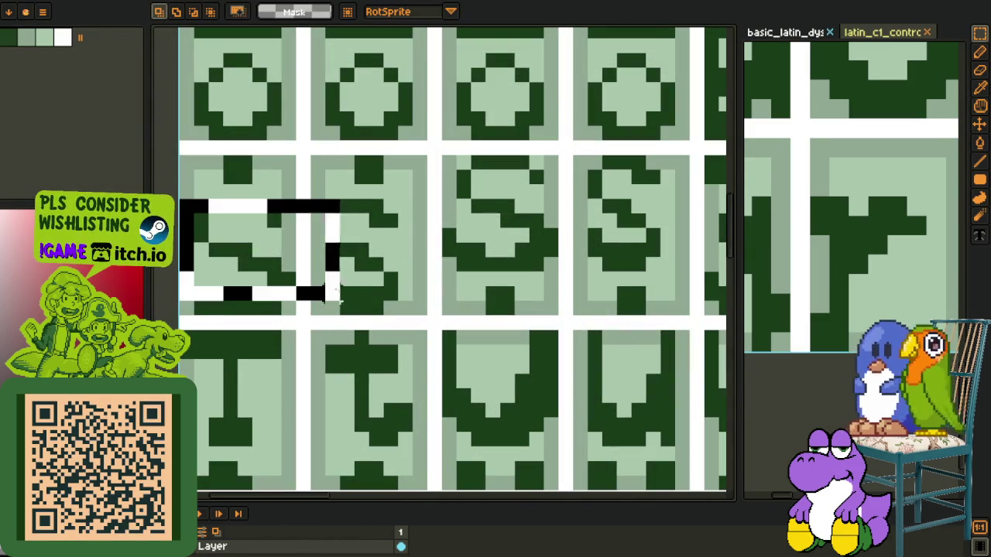
key(Delete)
key(ctrl+v)
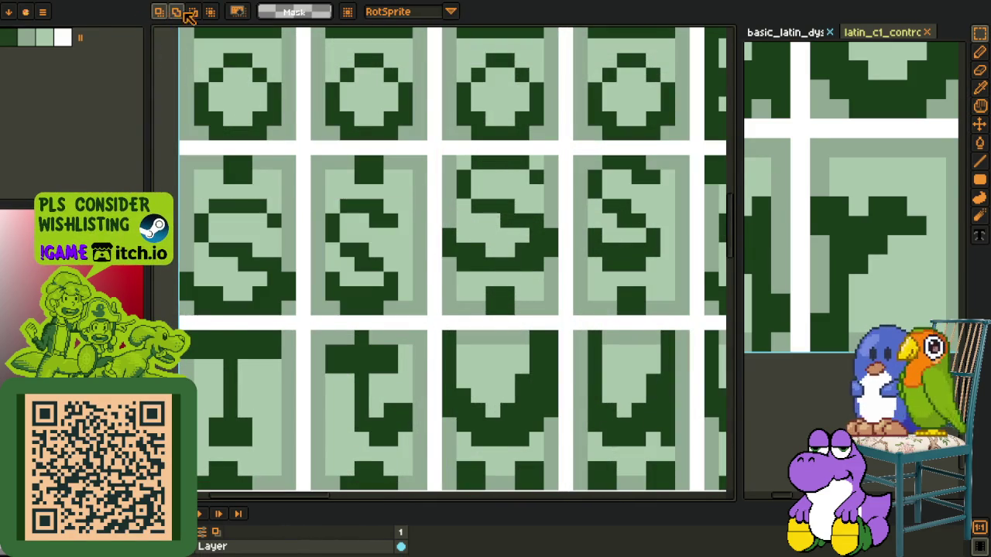
Step: Return to the sheet being recoloured and zoom to its S row
click(172, 6)
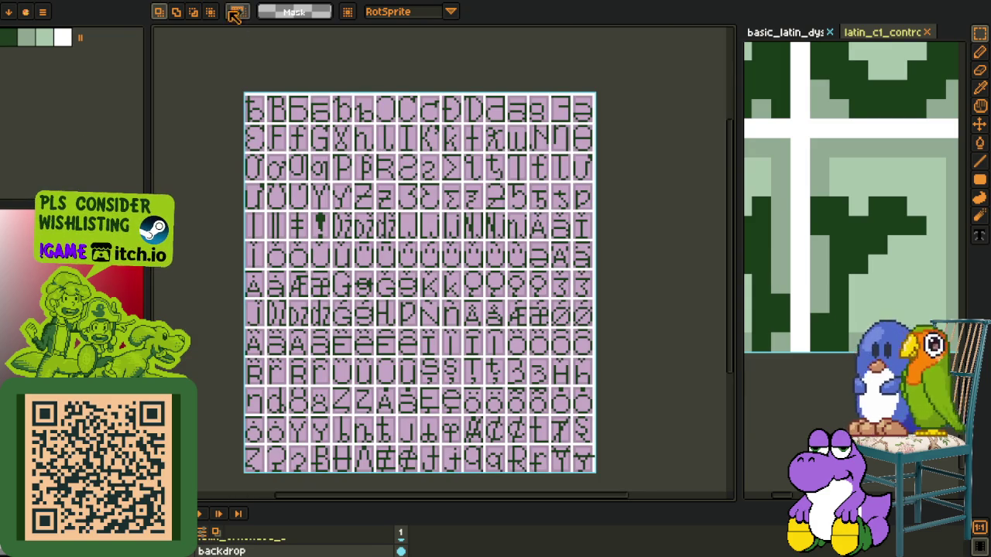
key(ctrl+Tab)
scroll(347, 277, up, 1)
scroll(348, 276, up, 1)
scroll(348, 276, up, 1)
scroll(348, 276, up, 1)
scroll(387, 263, up, 1)
scroll(402, 270, up, 2)
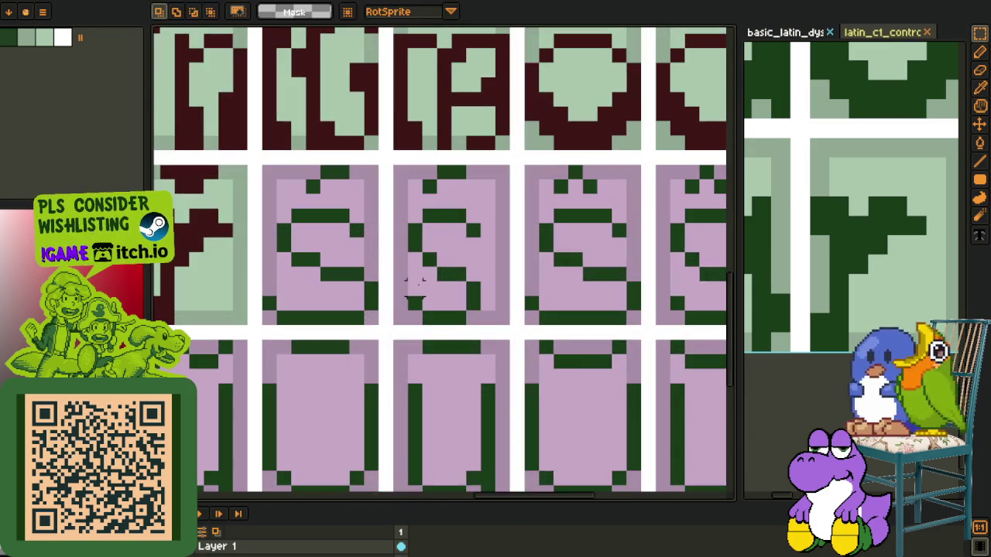
Step: Paste the copied S glyphs onto the purple S tiles and commit them
key(ctrl+v)
drag(445, 346, 416, 270)
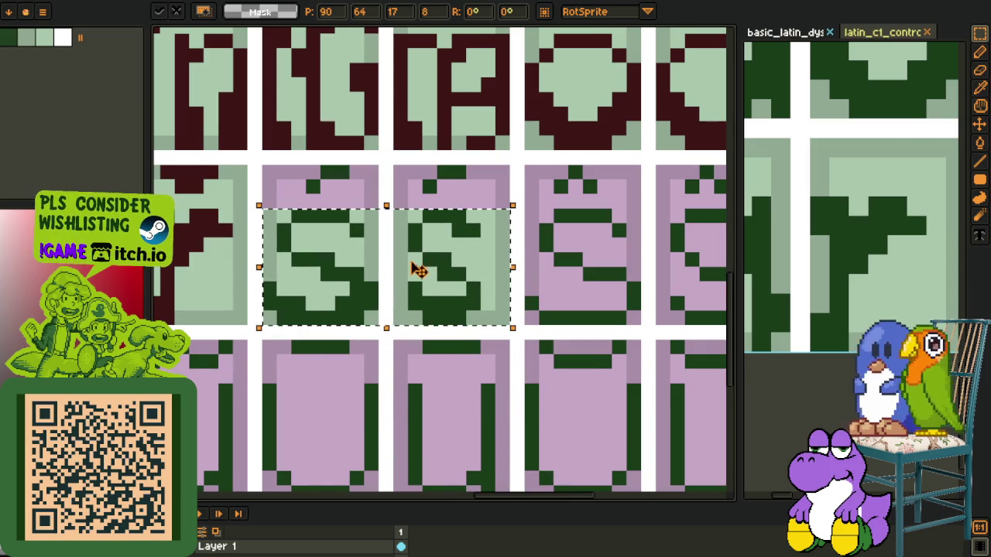
key(Return)
Step: Replace the green #0F380F in the S glyphs with maroon #3D0F0F
key(shift+r)
click(395, 436)
key(shift+r)
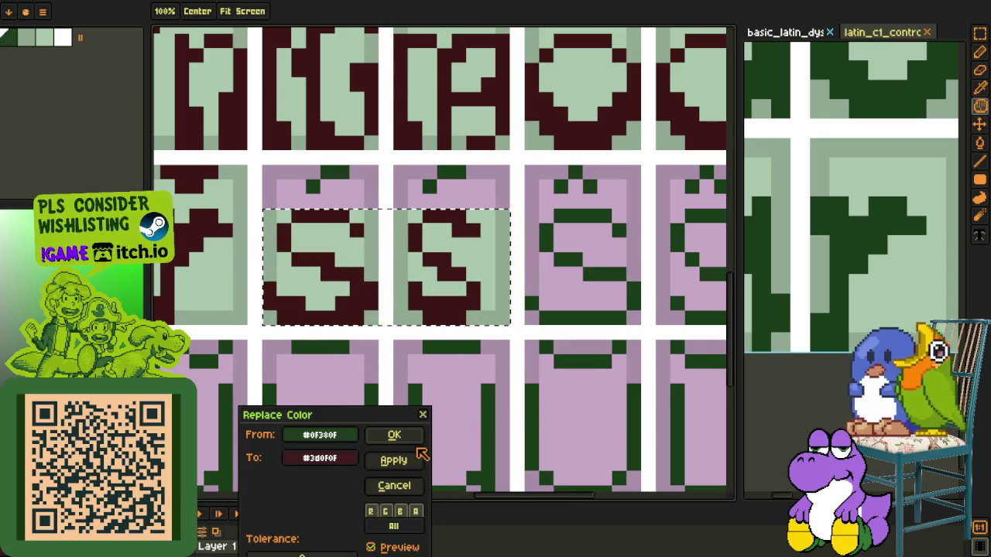
click(393, 434)
scroll(416, 358, down, 3)
scroll(586, 309, down, 1)
Step: Pencil maroon pixels along the tops of both S glyphs, undoing a stray pixel
key(r)
scroll(354, 255, up, 3)
scroll(354, 255, down, 1)
scroll(332, 233, up, 2)
key(i)
click(350, 275)
key(b)
mouse_move(310, 233)
mouse_down()
mouse_move(361, 238)
mouse_move(350, 215)
mouse_up()
click(486, 232)
drag(495, 232, 526, 238)
key(ctrl+z)
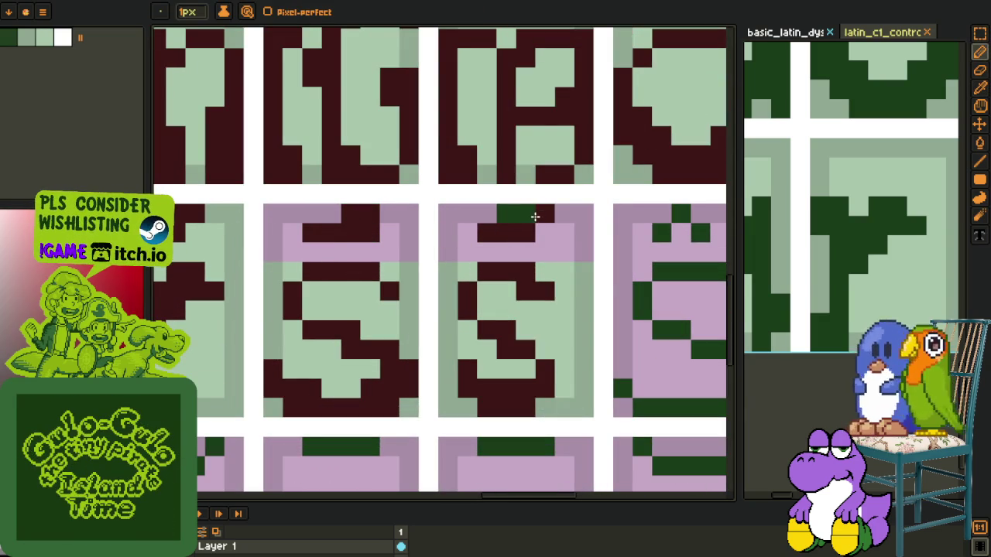
Step: Bucket-fill the lilac backgrounds and corners of the S tiles light green
key(o)
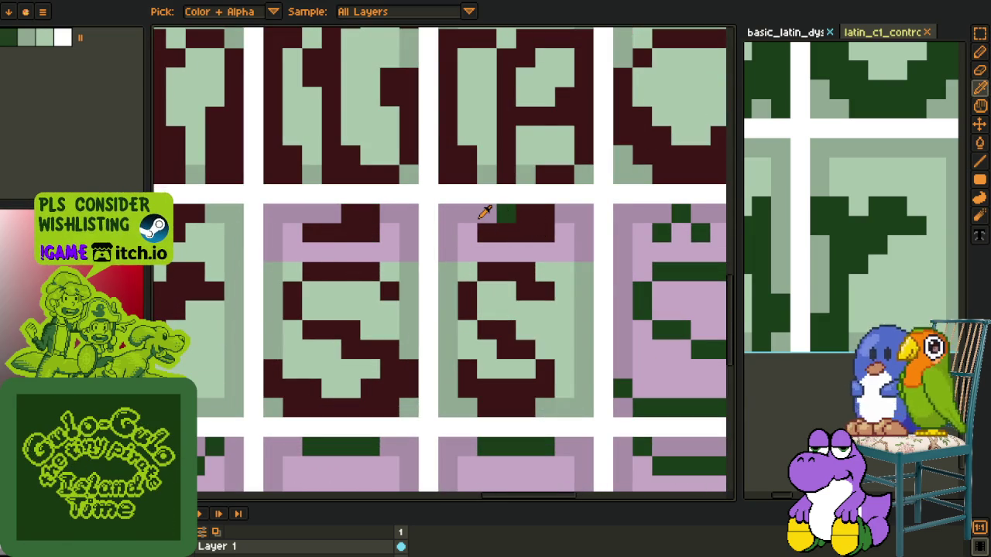
click(480, 217)
key(b)
key(o)
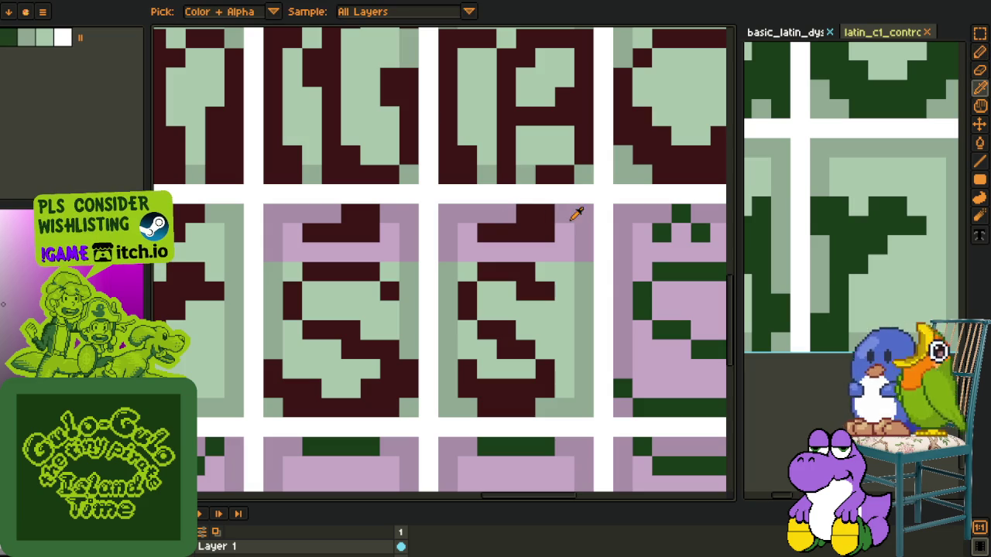
click(542, 260)
key(g)
click(542, 255)
click(387, 251)
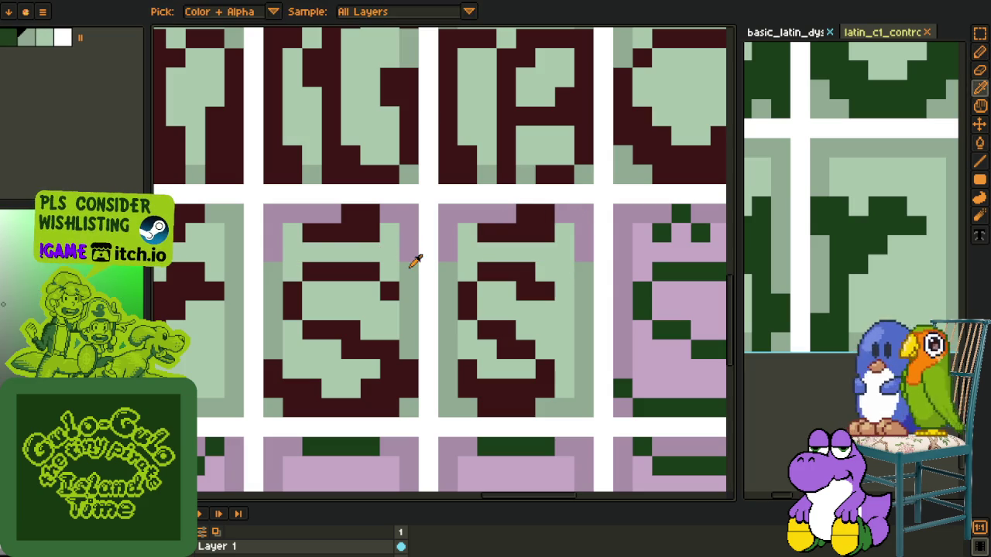
click(403, 220)
click(312, 216)
click(448, 215)
click(582, 221)
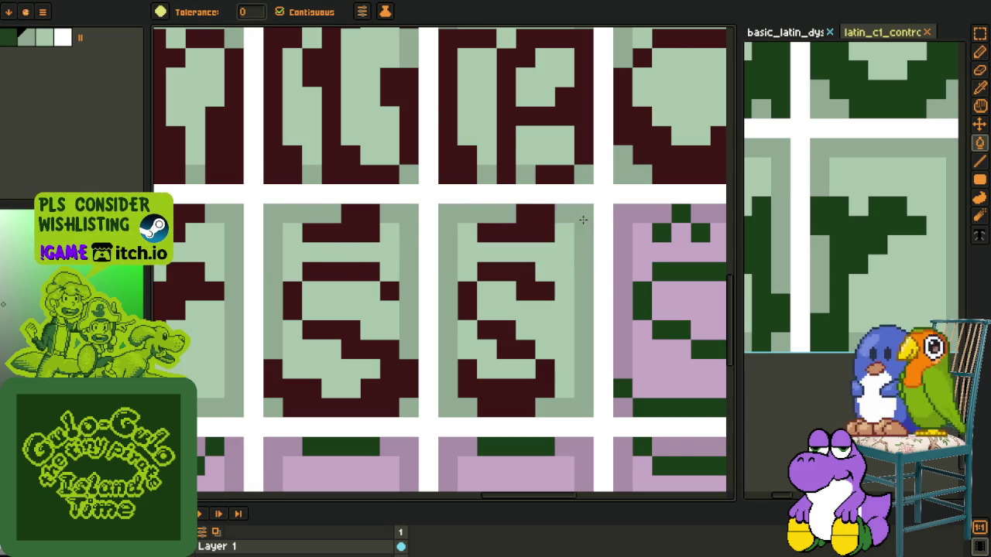
Step: Save the glyph sheet with Ctrl+S
key(o)
scroll(584, 246, down, 5)
scroll(584, 246, down, 2)
scroll(489, 256, down, 1)
key(ctrl+s)
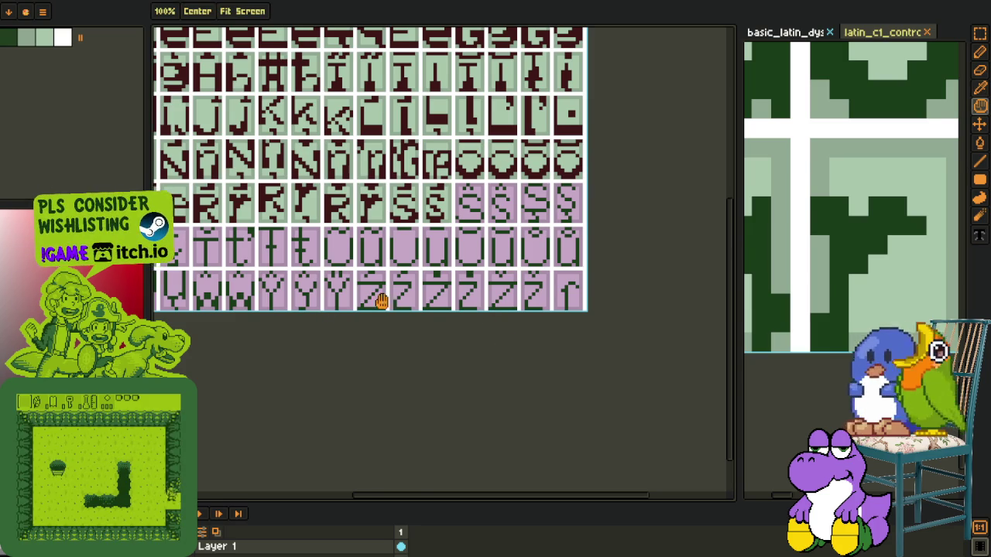
Step: Place a copy of the recoloured S pair two tiles further right and commit it
drag(493, 338, 364, 358)
scroll(289, 228, up, 4)
key(r)
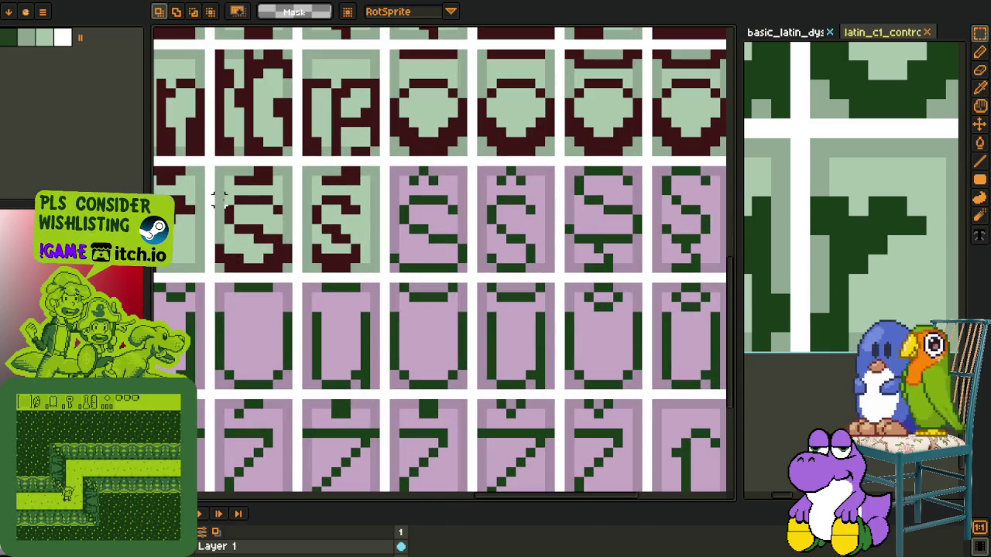
drag(219, 198, 373, 266)
mouse_move(385, 265)
mouse_down()
mouse_move(349, 292)
mouse_move(479, 286)
mouse_up()
key(Return)
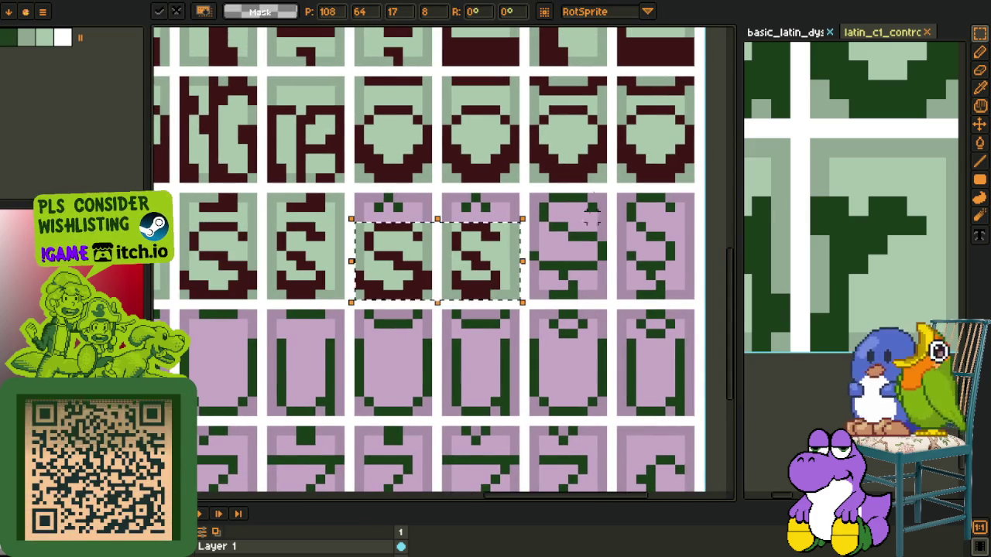
key(ctrl+d)
Step: Draw dark pixels along the tops of the two newly placed S tiles
scroll(480, 287, down, 2)
scroll(349, 267, up, 2)
key(o)
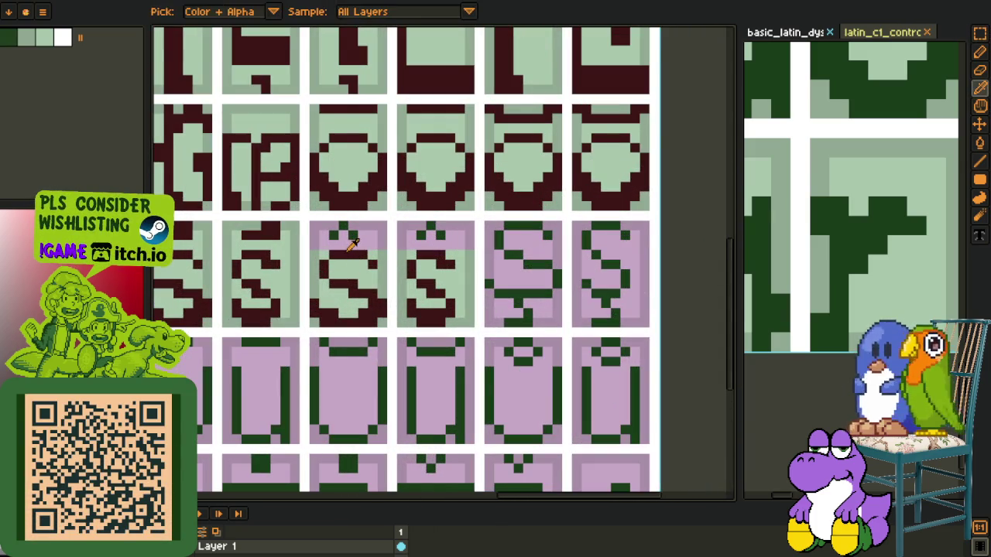
scroll(349, 267, up, 2)
key(b)
drag(325, 229, 387, 230)
drag(501, 223, 553, 235)
Step: Fill the pink corners and areas of the new S tiles light green
key(o)
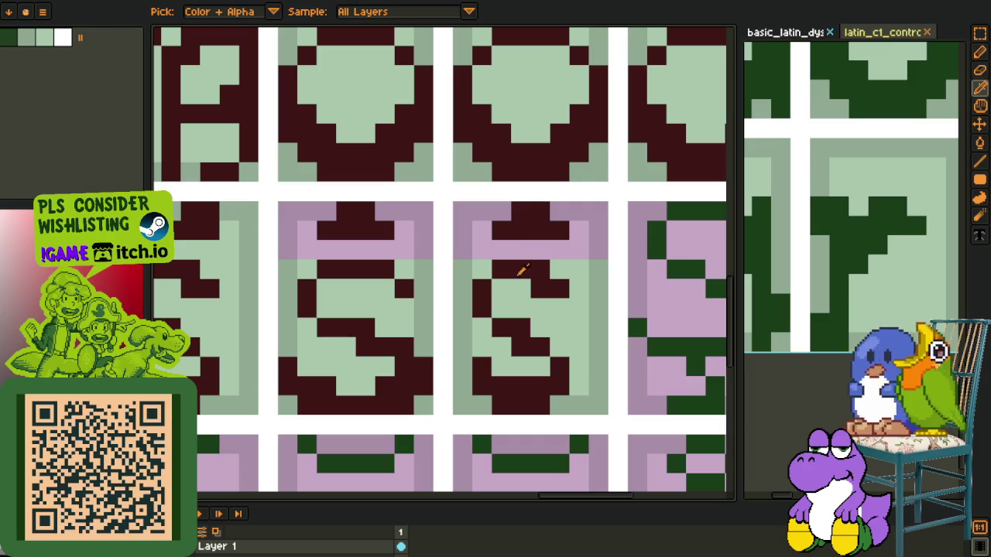
click(597, 268)
key(g)
click(579, 216)
click(462, 207)
click(410, 213)
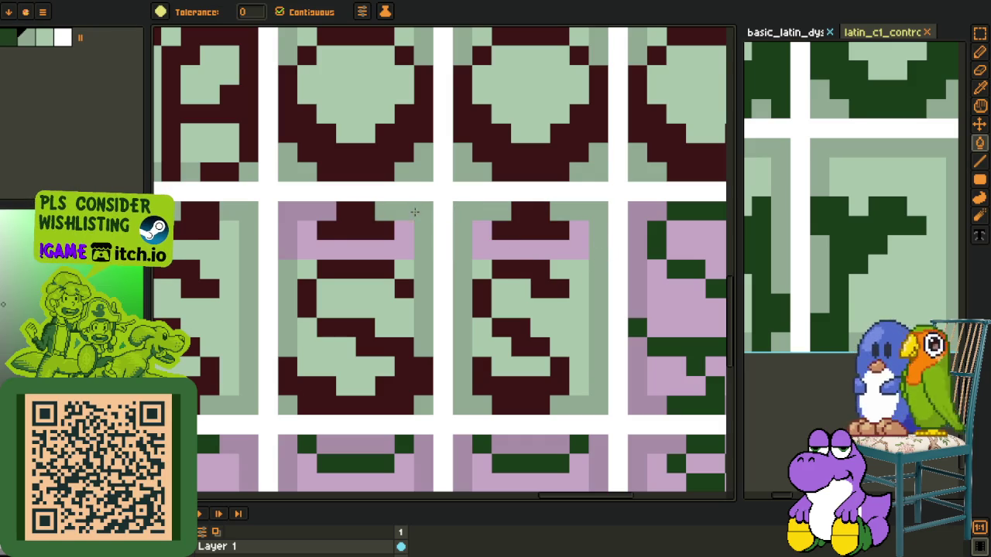
click(298, 212)
Step: Fill the right S tile's pink top band light green
key(o)
key(g)
click(316, 252)
click(502, 246)
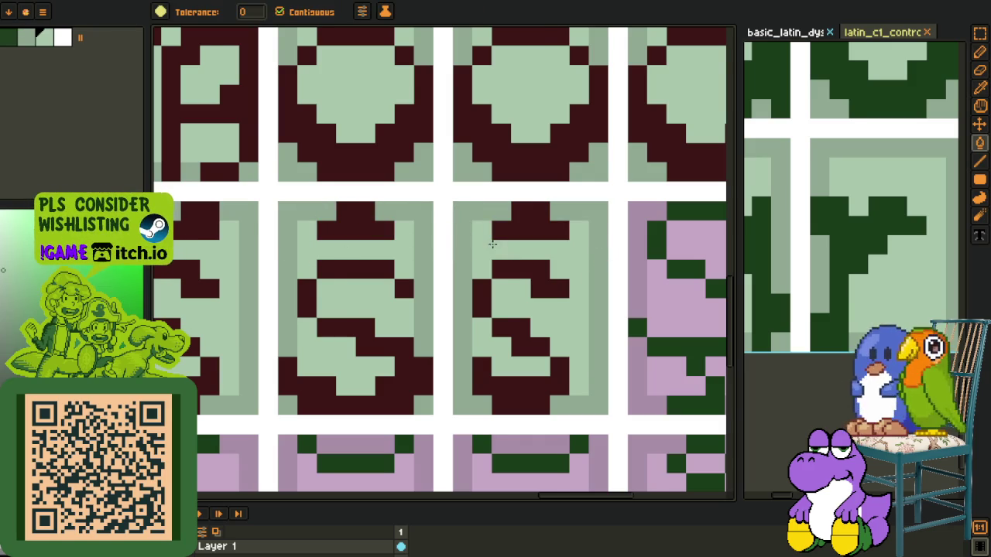
scroll(495, 255, down, 3)
alt+click(646, 262)
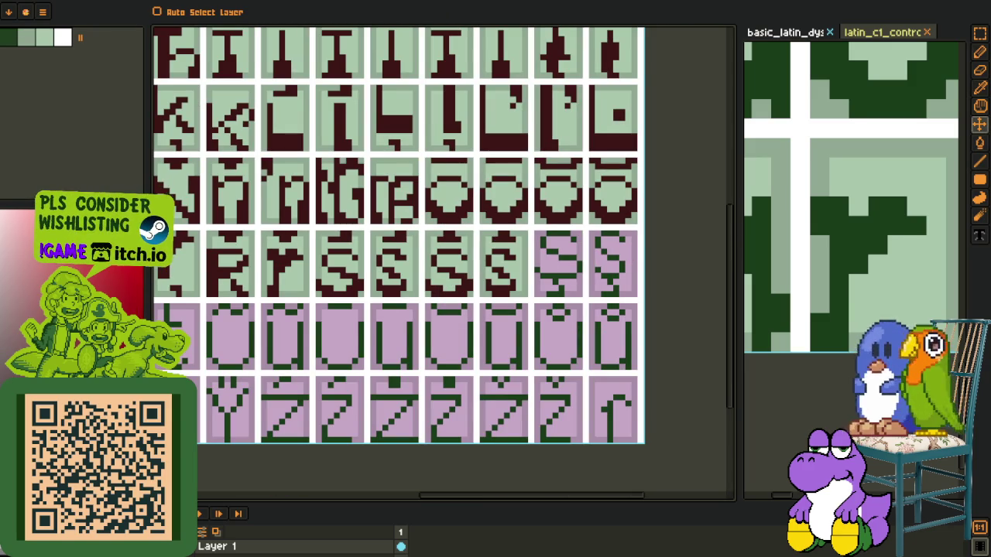
Step: Copy the finished S tiles onto the next purple tiles and clear the selection
key(o)
scroll(300, 313, down, 2)
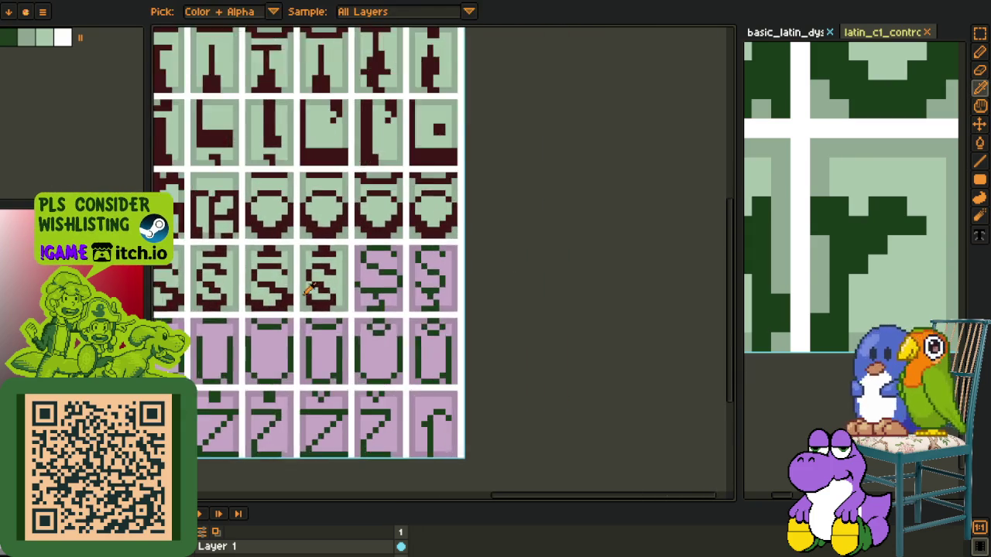
scroll(299, 314, up, 3)
scroll(269, 312, up, 2)
key(m)
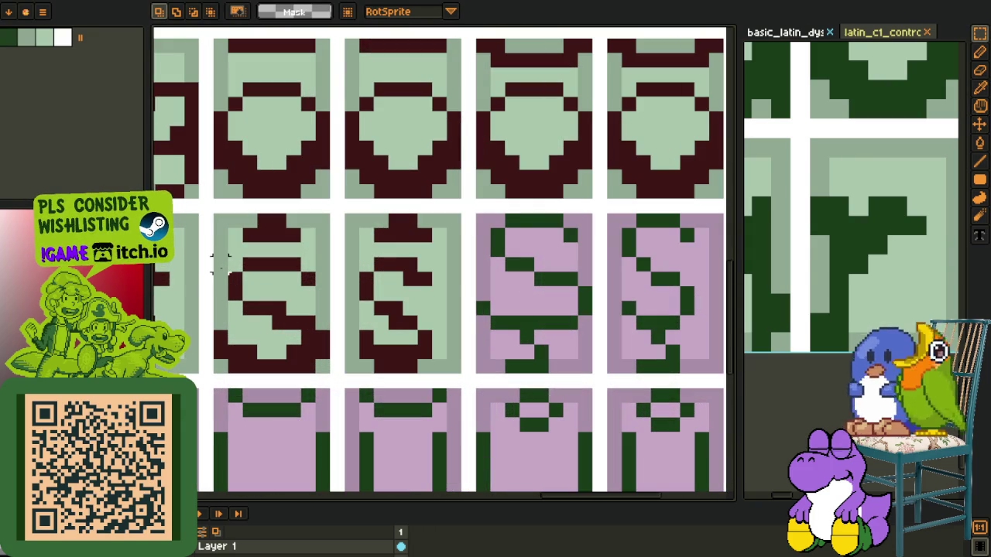
scroll(263, 280, down, 1)
mouse_move(164, 296)
mouse_down()
mouse_move(399, 402)
mouse_move(611, 356)
mouse_move(597, 358)
mouse_up()
key(Return)
key(ctrl+d)
Step: Fill the third tile's pink side strips and the middle tile's pink bottom light green
key(b)
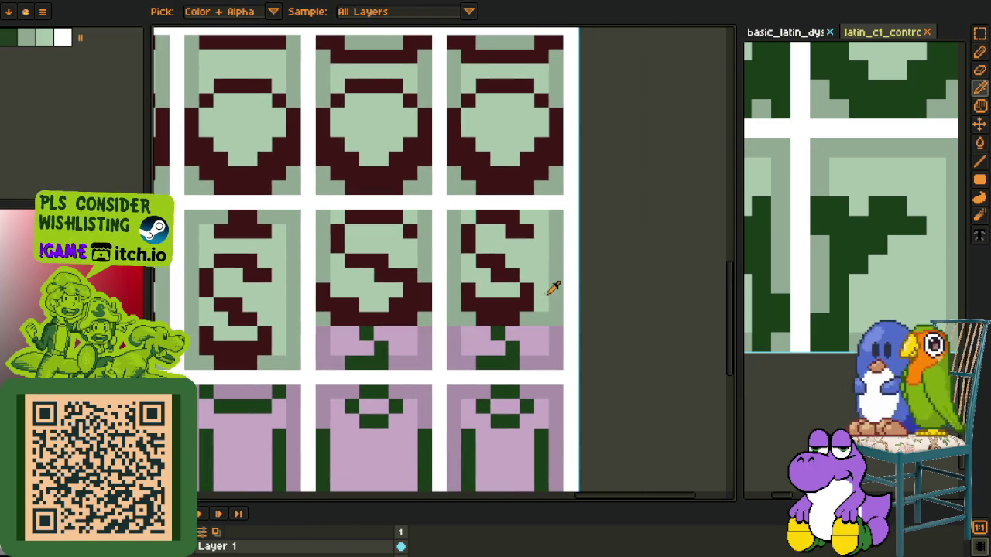
ctrl+click(536, 316)
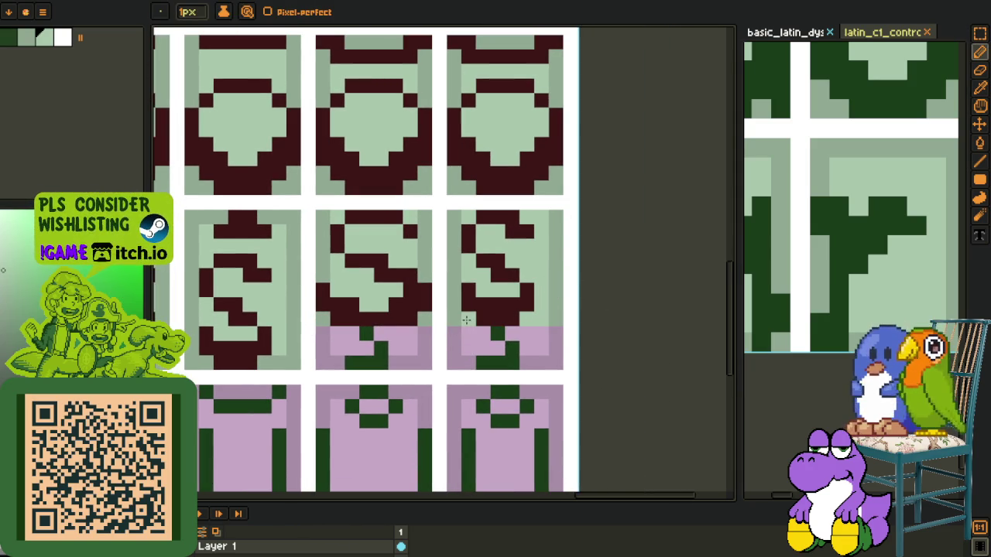
key(i)
click(334, 213)
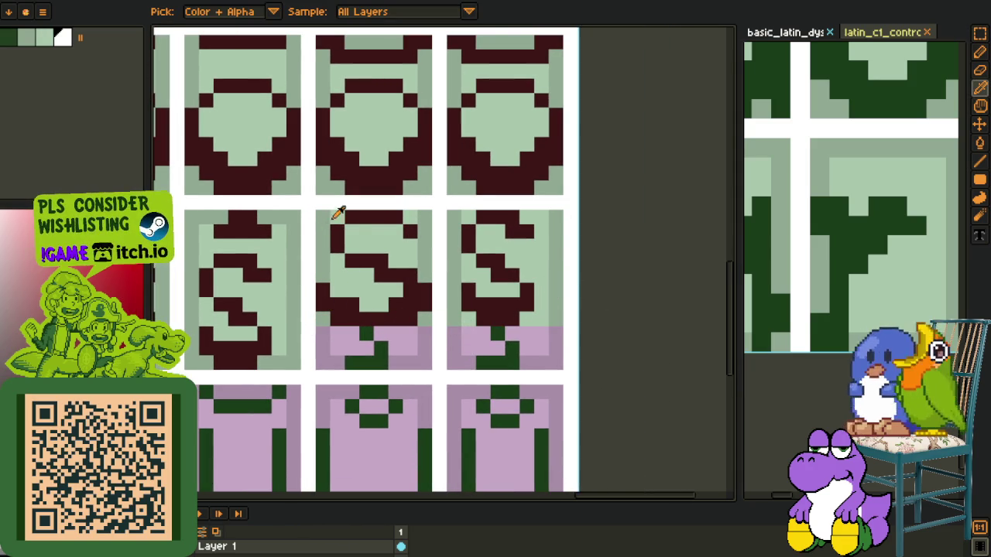
key(b)
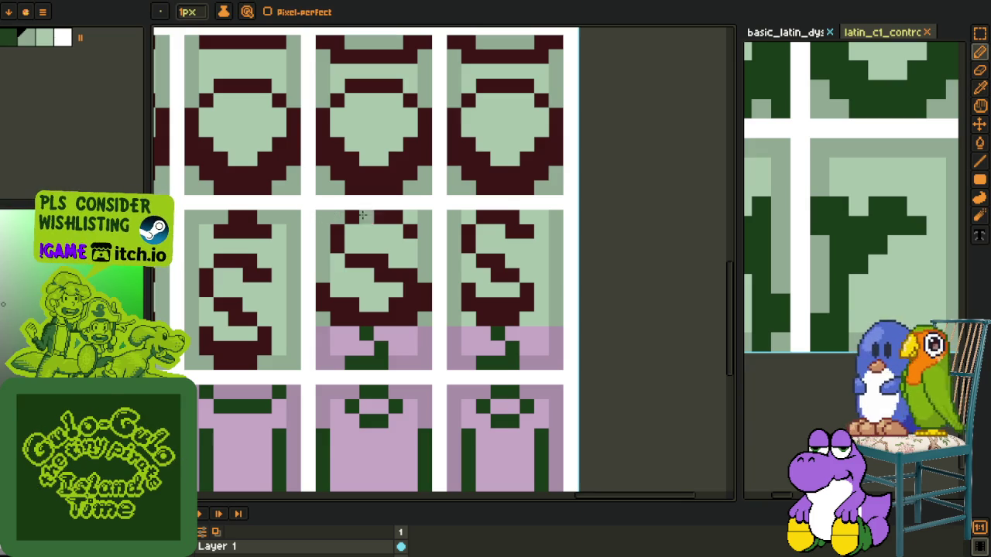
key(i)
click(558, 263)
key(g)
click(556, 352)
click(453, 362)
click(424, 348)
click(324, 349)
Step: Fill the remaining pink regions of the middle and third tiles light green
key(i)
click(365, 288)
key(g)
click(349, 335)
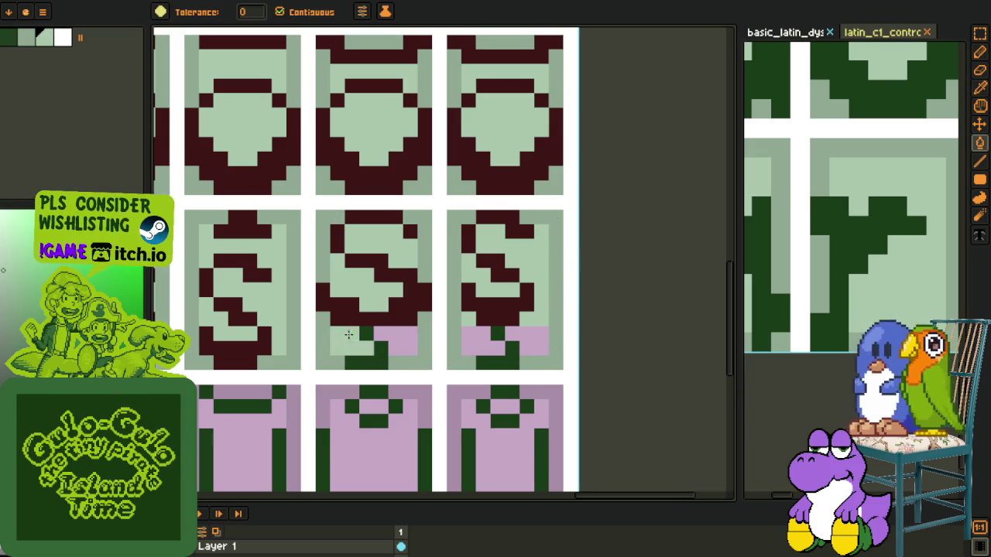
click(398, 340)
click(527, 337)
Step: Turn the third tile's green bottom maroon, patch leftover pink areas, and save the sheet
key(i)
click(499, 317)
key(g)
click(514, 346)
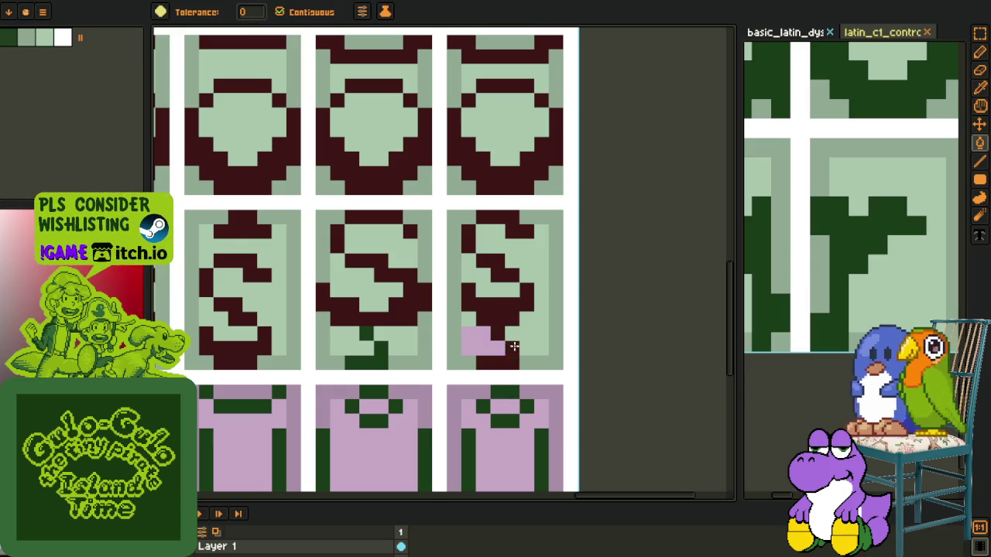
click(376, 355)
key(i)
click(476, 319)
key(g)
click(481, 340)
scroll(570, 329, down, 3)
key(ctrl+s)
key(m)
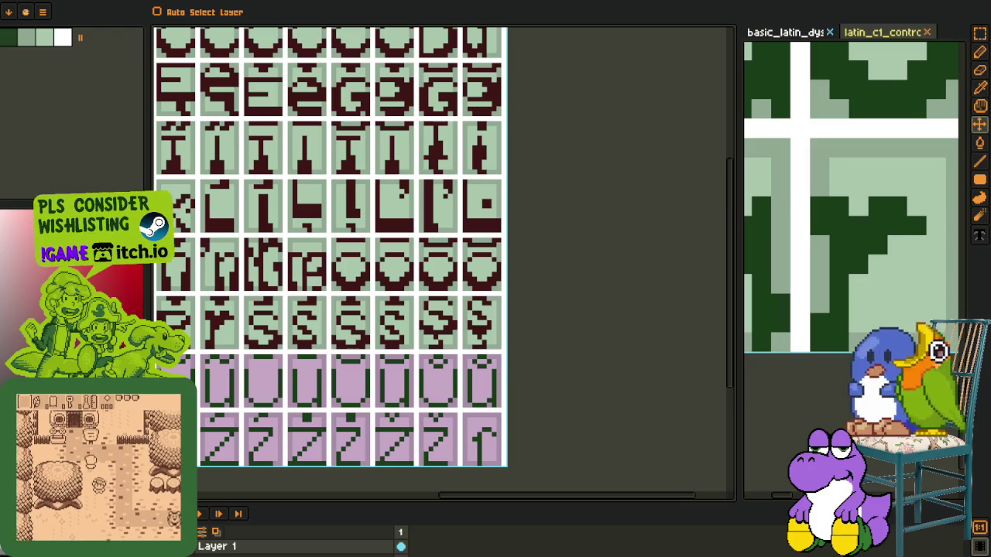
Step: Move the maroon-on-light-green S glyphs down over the two purple S cells and commit them
key(o)
scroll(364, 371, down, 3)
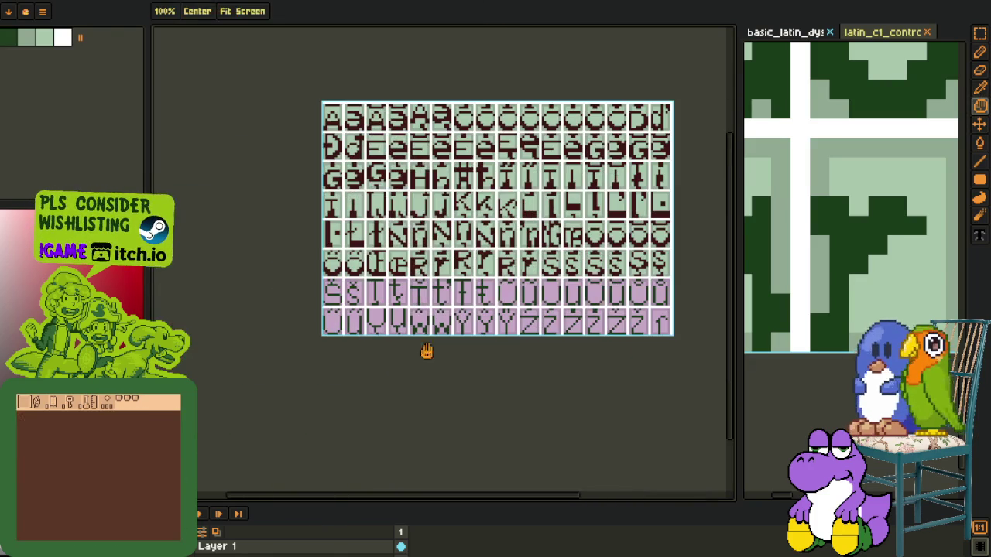
scroll(368, 360, up, 2)
scroll(342, 283, up, 2)
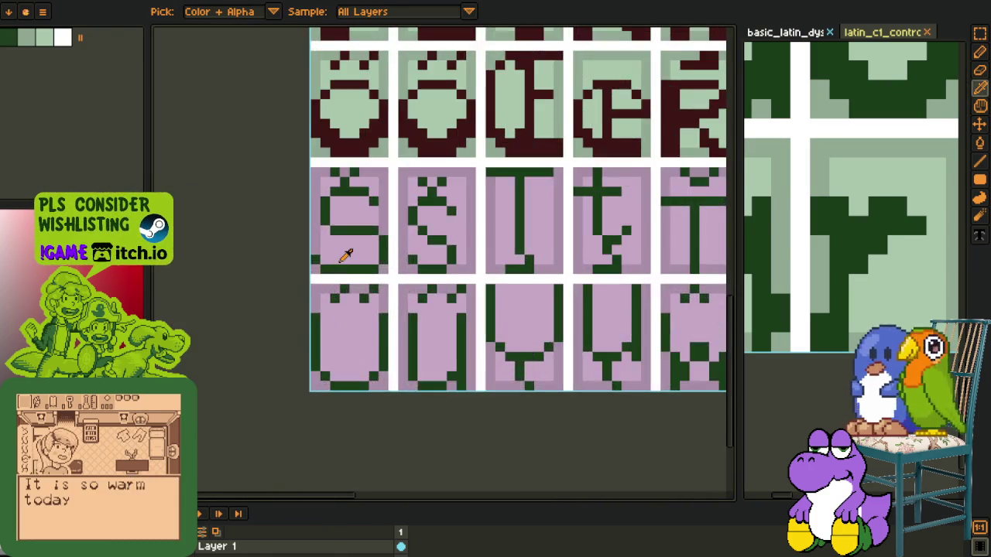
scroll(343, 287, up, 1)
key(r)
scroll(424, 282, up, 1)
mouse_move(426, 91)
mouse_down()
mouse_move(413, 344)
mouse_move(404, 327)
mouse_up()
scroll(263, 352, down, 2)
click(263, 352)
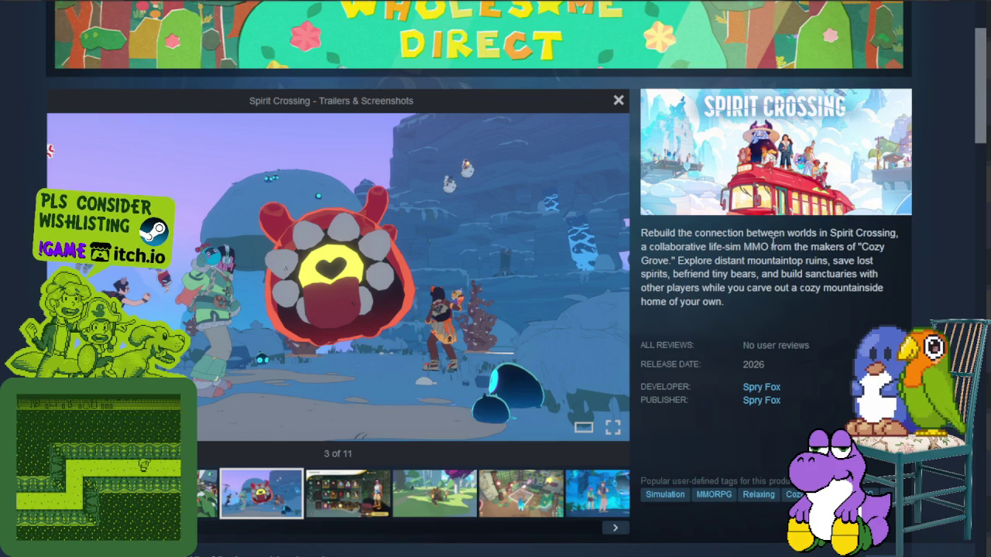
Step: Step through Spirit Crossing screenshots while highlighting lines of its description, including the tiny bears line
key(Right)
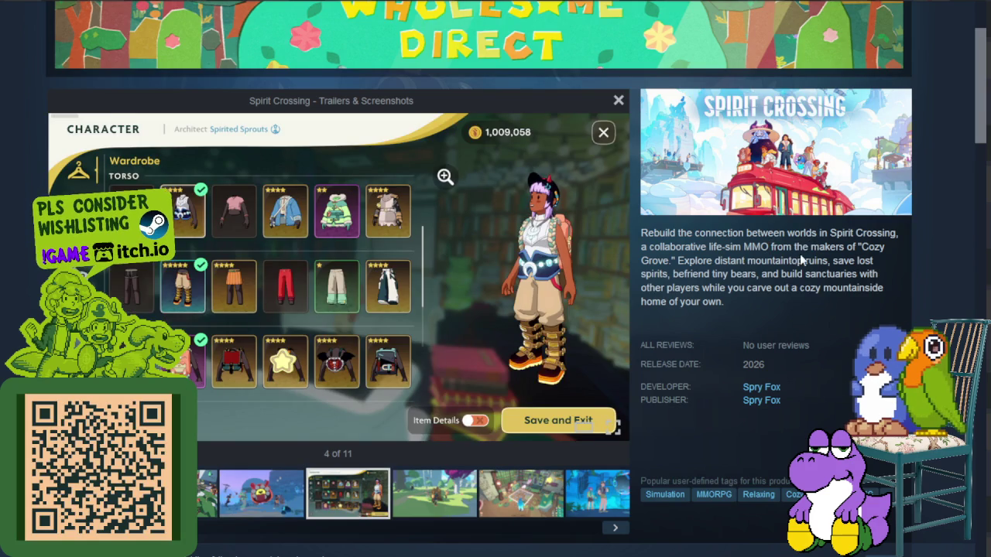
mouse_move(726, 263)
mouse_down()
mouse_move(795, 274)
mouse_move(781, 281)
mouse_up()
key(Right)
click(782, 282)
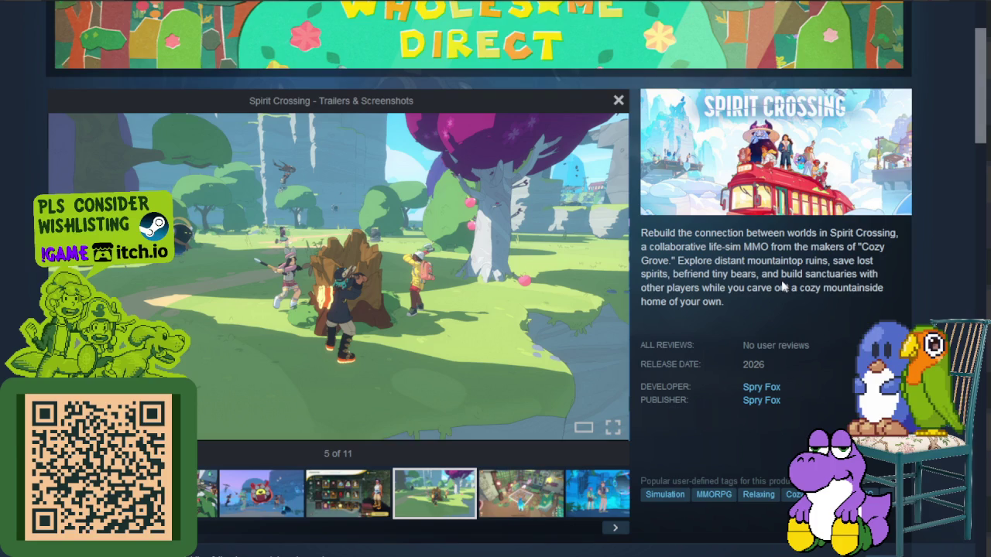
mouse_move(712, 274)
mouse_down()
mouse_move(848, 276)
mouse_move(768, 288)
mouse_up()
key(Right)
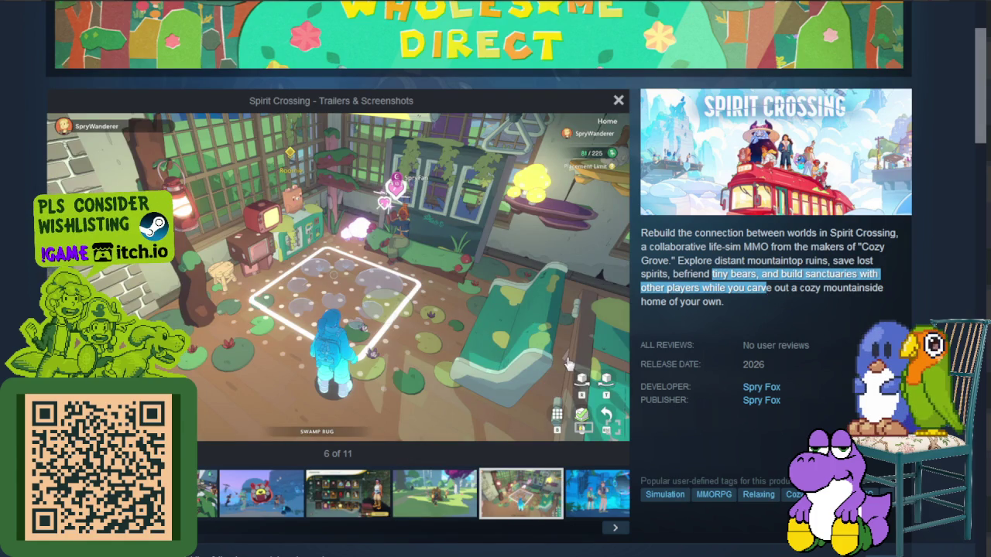
click(400, 269)
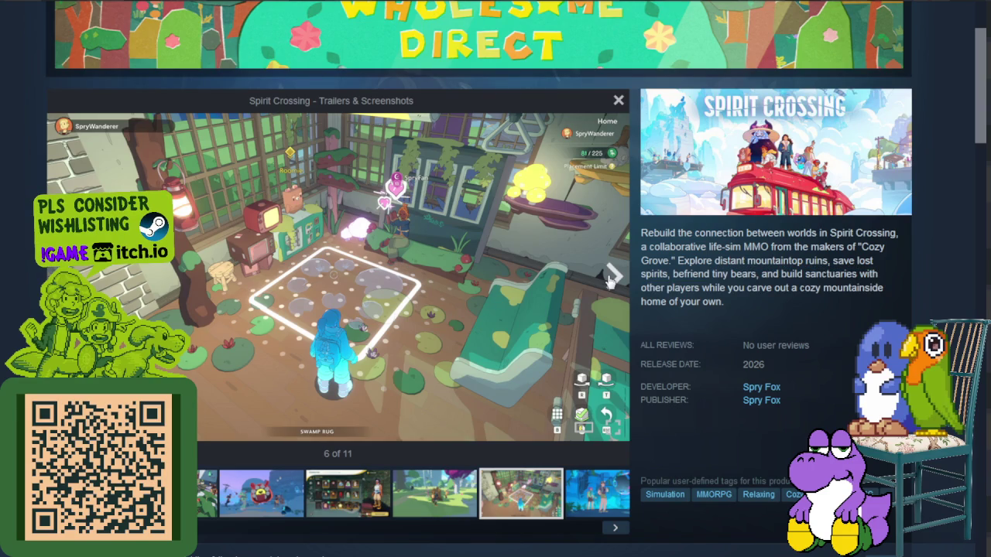
Step: Advance the screenshot viewer to image 4 of 11, the character wardrobe screen
click(611, 277)
click(610, 277)
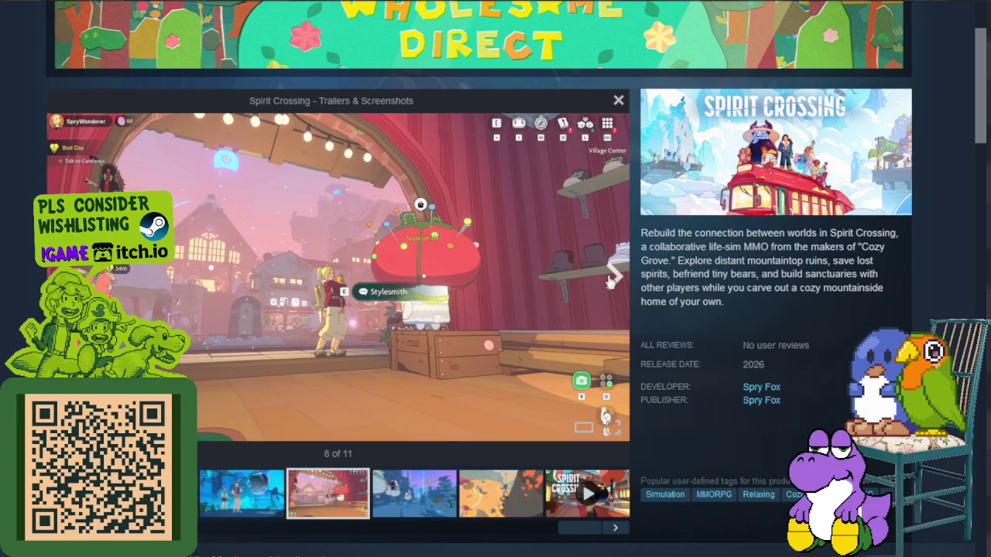
click(611, 277)
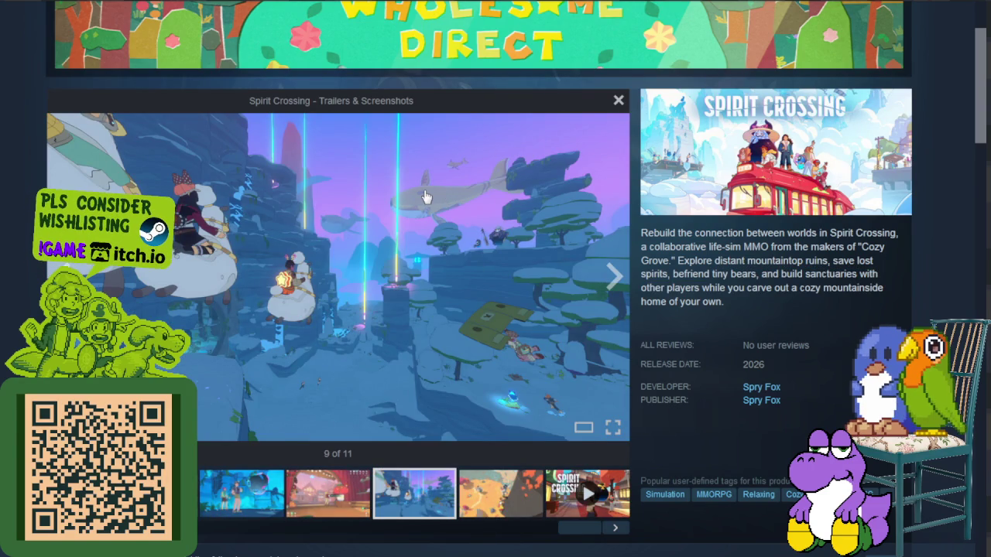
click(611, 277)
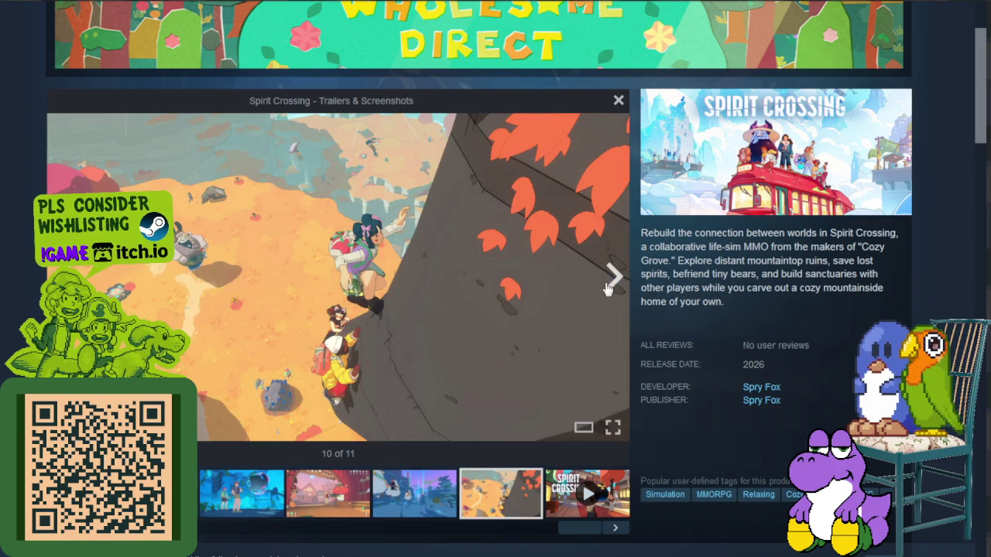
click(609, 286)
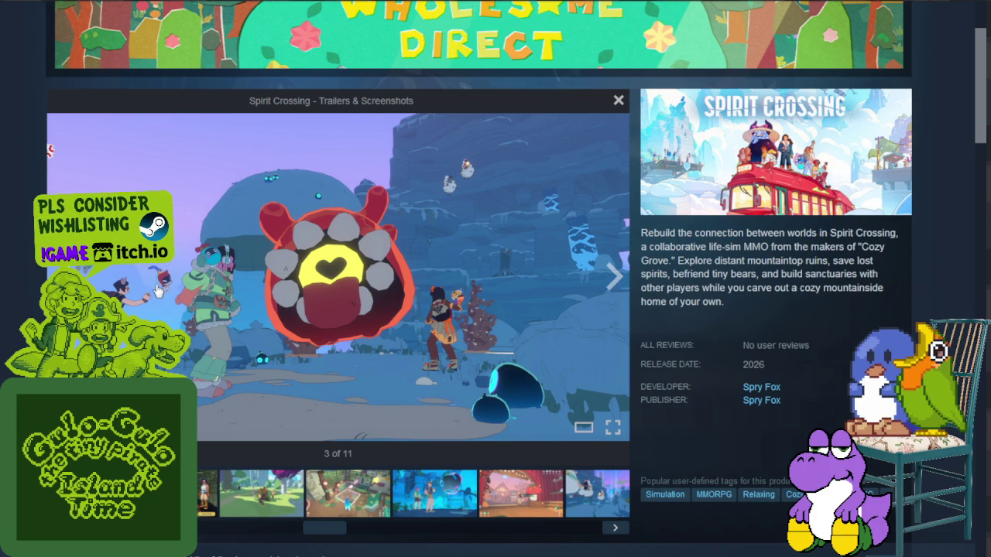
click(609, 277)
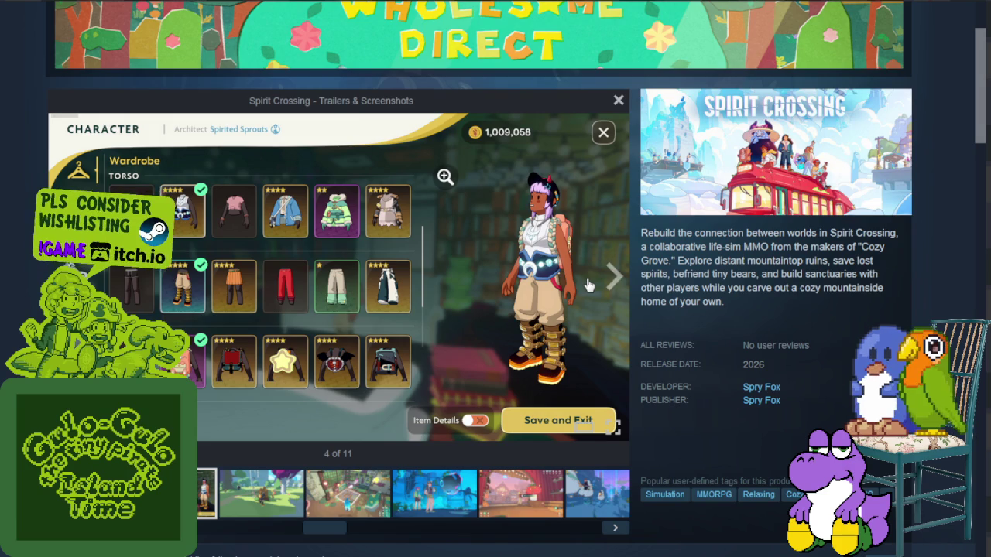
Step: Page through the forest, indoor room, portal and stage screenshots up to image 10 of 11
click(612, 279)
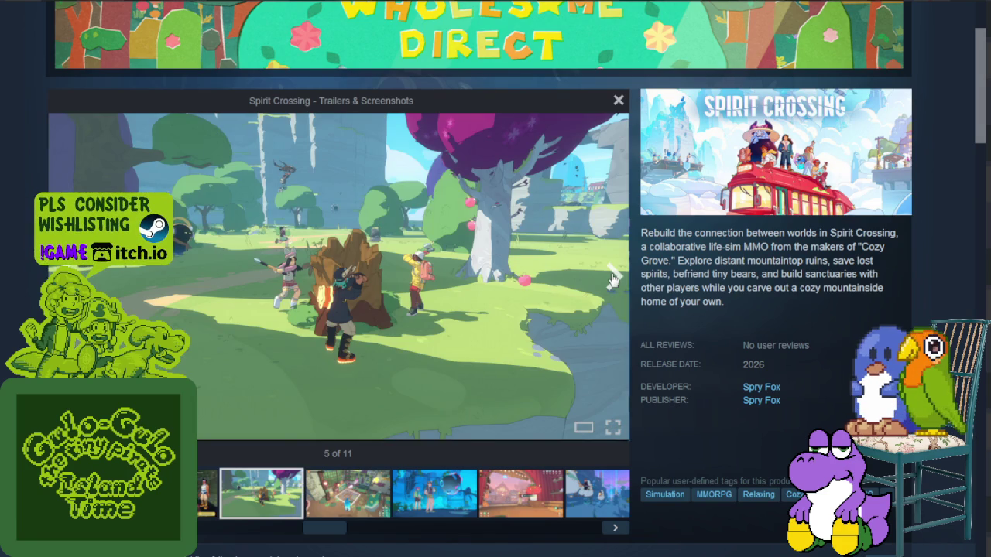
click(612, 278)
click(611, 277)
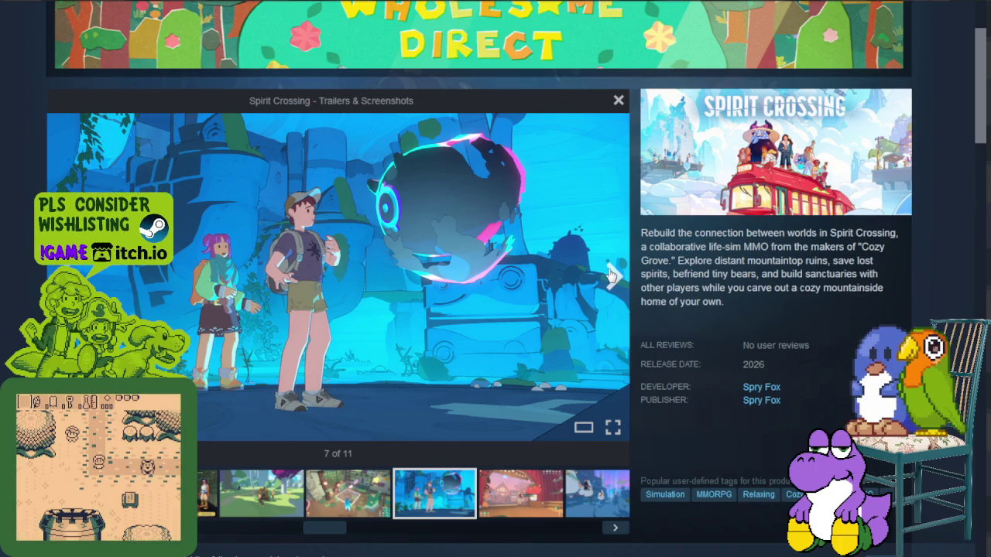
click(612, 275)
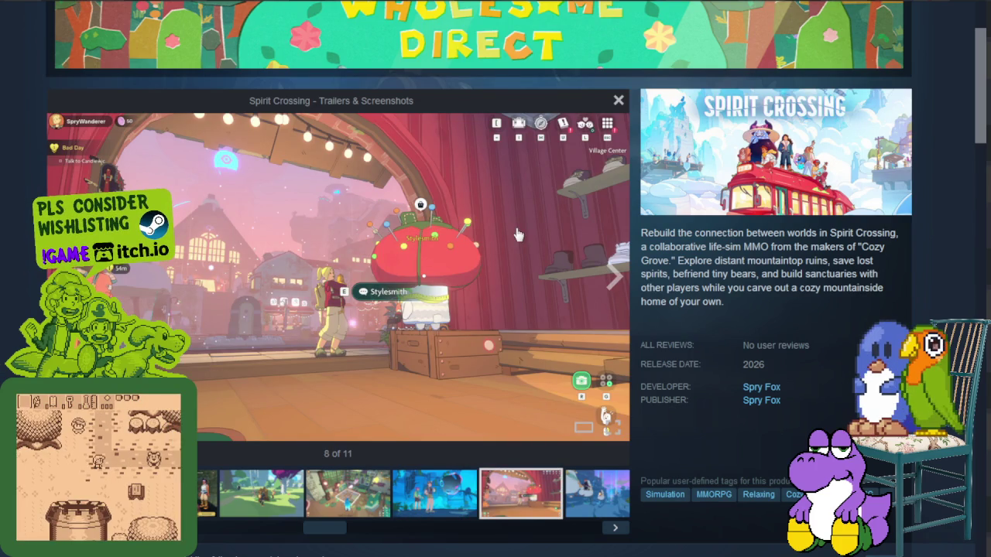
click(599, 325)
click(556, 294)
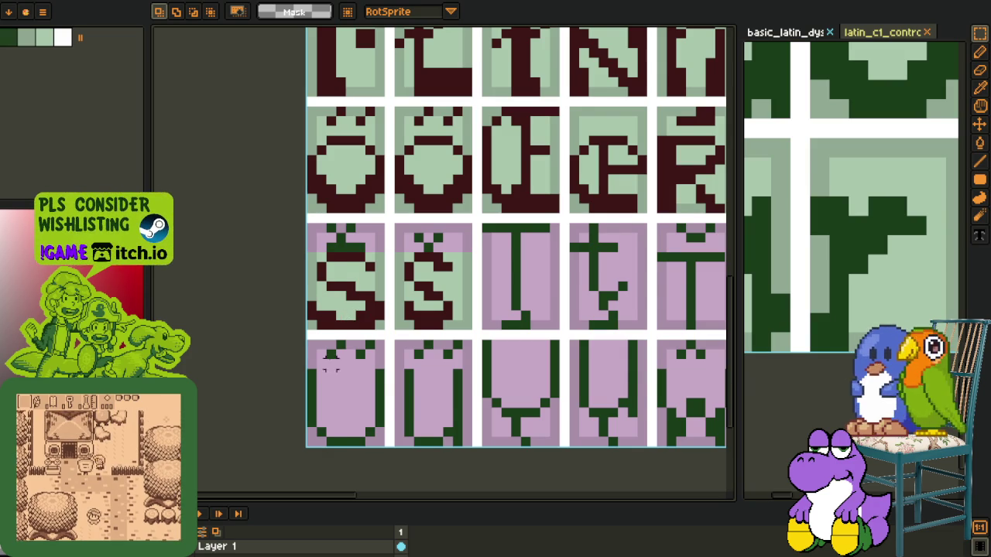
Step: Draw a maroon caron pixel above the first S glyph
scroll(345, 285, down, 2)
scroll(346, 282, up, 3)
key(b)
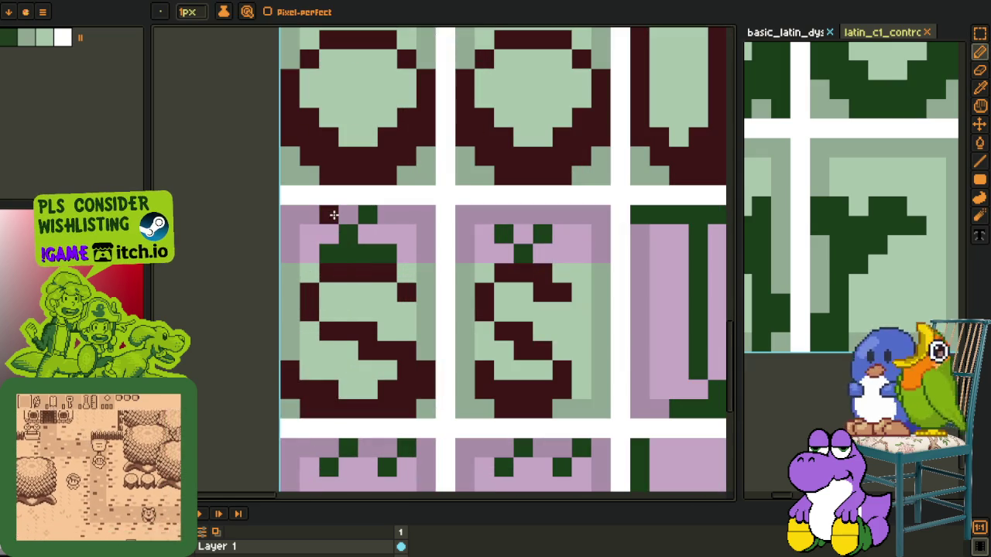
click(347, 234)
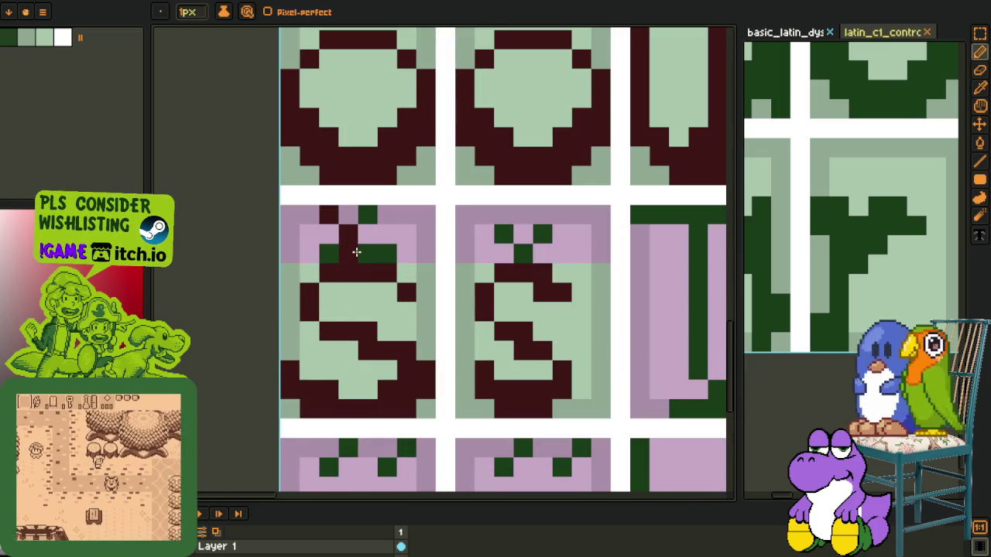
Step: Pencil the S cell's purple top-band pixels light green
key(o)
scroll(359, 252, down, 2)
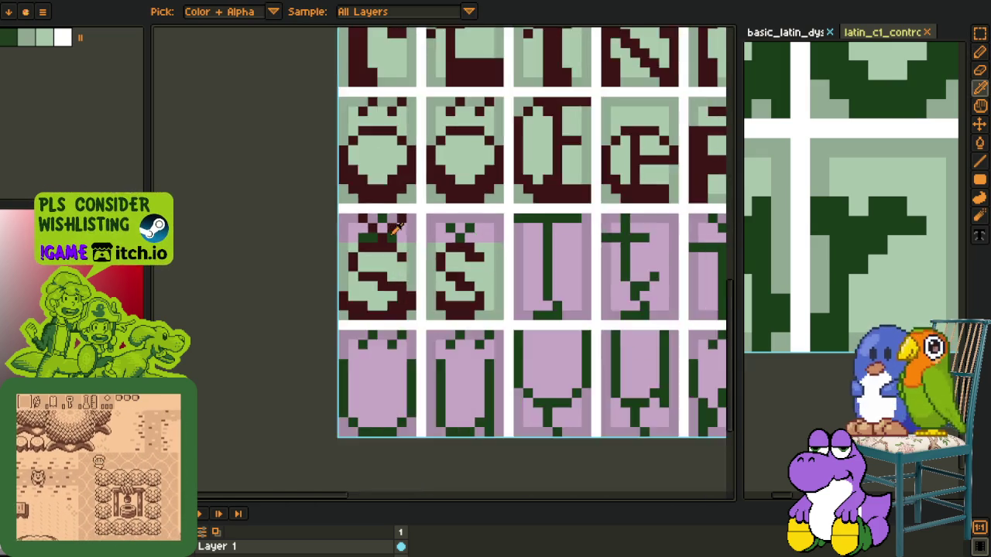
scroll(416, 244, up, 4)
click(416, 244)
key(b)
click(416, 229)
mouse_move(411, 201)
mouse_down()
mouse_move(387, 229)
mouse_move(266, 224)
mouse_up()
Step: Bucket-fill the remaining purple pixels of the top band light green
key(o)
click(247, 256)
key(g)
click(241, 193)
click(332, 174)
click(357, 169)
click(387, 169)
click(445, 199)
scroll(434, 221, down, 2)
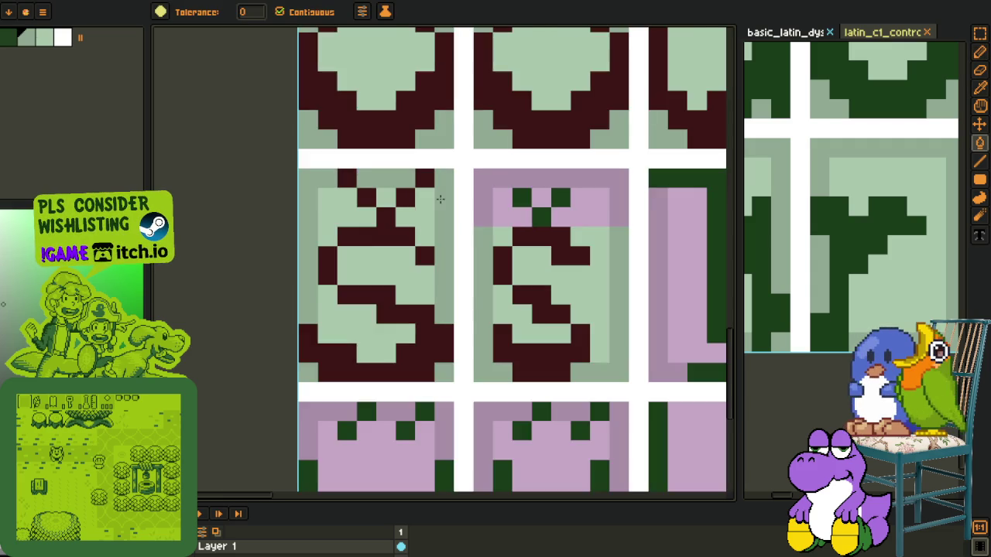
key(o)
scroll(390, 317, down, 2)
click(407, 306)
key(m)
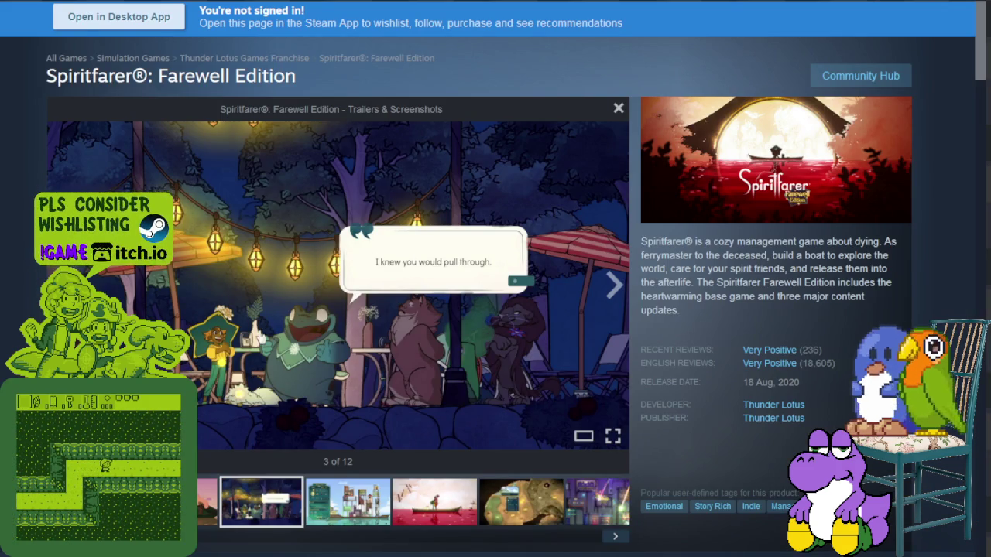
Step: Advance the Spiritfarer screenshots while highlighting the description's Farewell Edition sentence
click(612, 290)
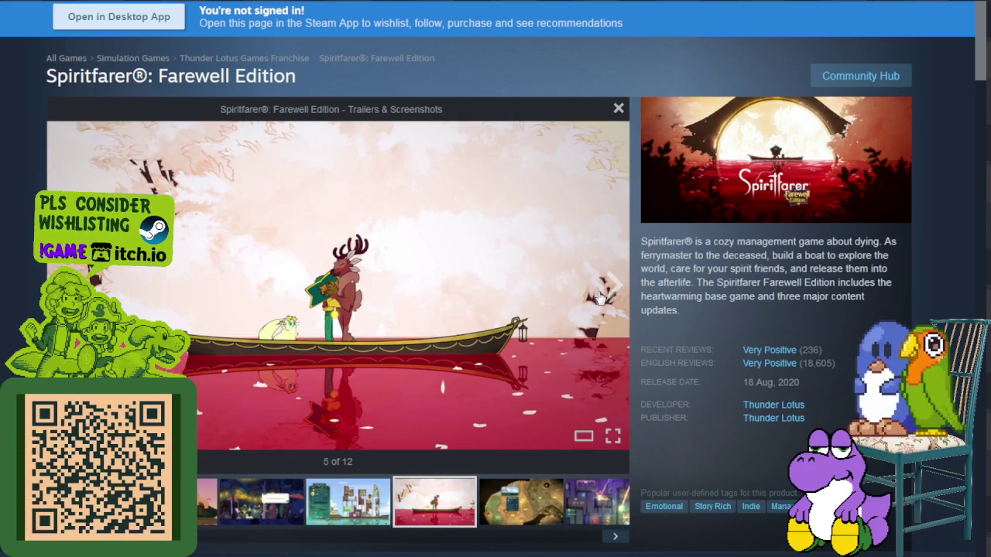
mouse_move(809, 241)
mouse_down()
mouse_move(860, 241)
mouse_move(770, 257)
mouse_move(787, 262)
mouse_up()
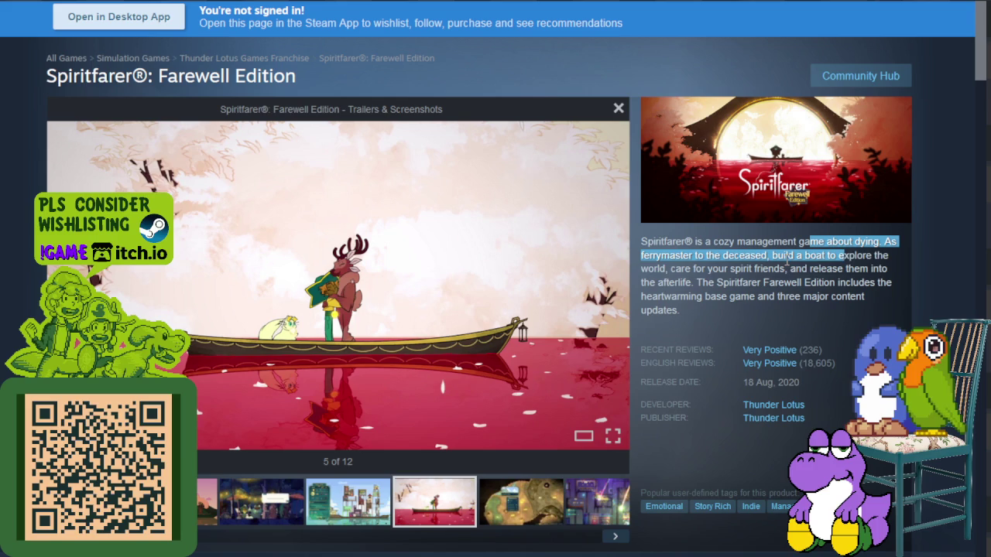
mouse_move(866, 265)
mouse_down()
mouse_move(882, 268)
mouse_move(764, 269)
mouse_move(811, 269)
mouse_move(707, 283)
mouse_up()
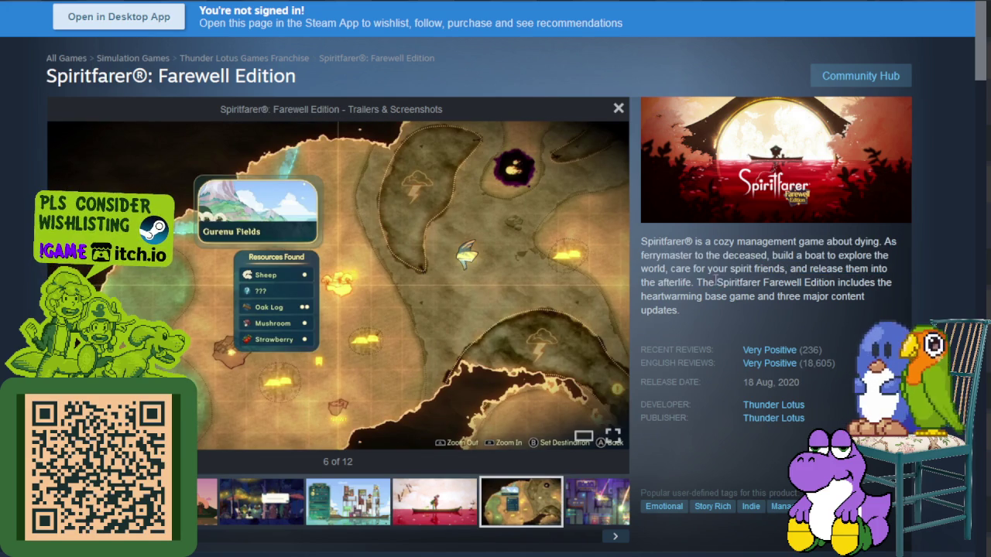
mouse_move(812, 283)
mouse_down()
mouse_move(873, 284)
mouse_move(780, 297)
mouse_move(802, 297)
mouse_up()
click(695, 308)
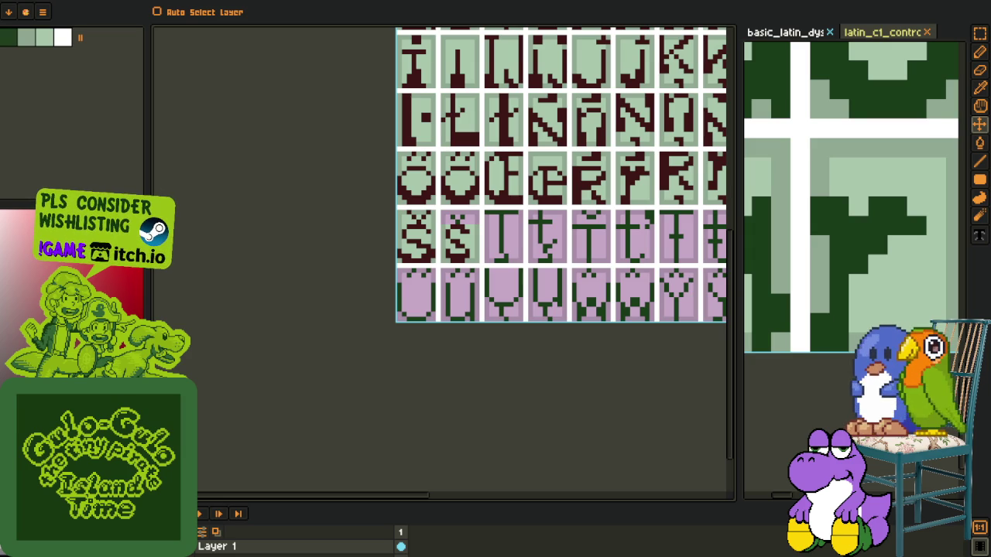
Step: Draw a caron of pixels atop the second S glyph
scroll(369, 301, down, 1)
scroll(369, 301, up, 1)
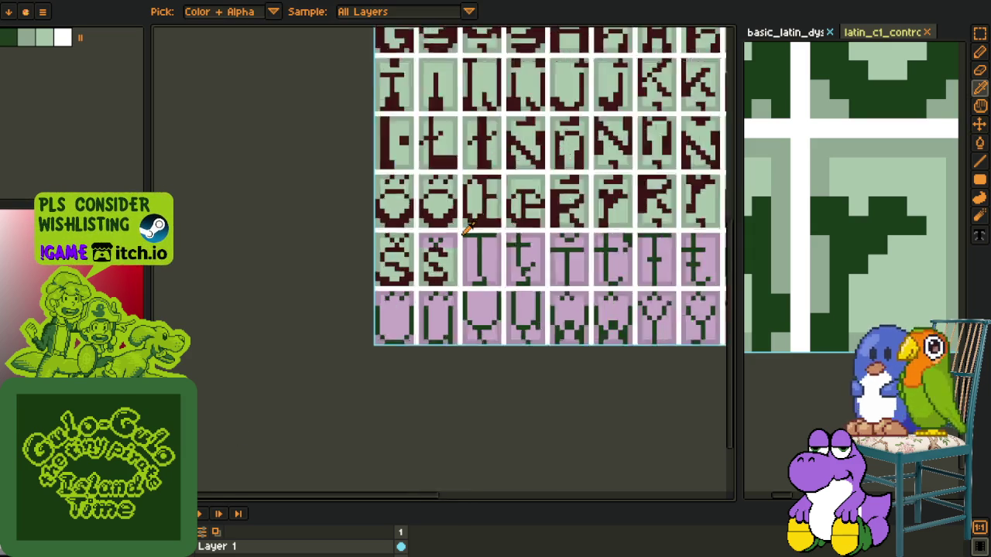
scroll(414, 251, up, 3)
key(b)
drag(414, 251, 389, 225)
click(433, 239)
Step: Fill the purple area above the second S glyph with light green
key(o)
click(465, 261)
key(g)
click(452, 244)
click(418, 240)
key(o)
key(g)
click(419, 222)
click(403, 225)
click(462, 224)
Step: Bring more glyph columns and the lower font rows of the preview into view
scroll(349, 311, down, 3)
key(o)
drag(348, 311, 271, 319)
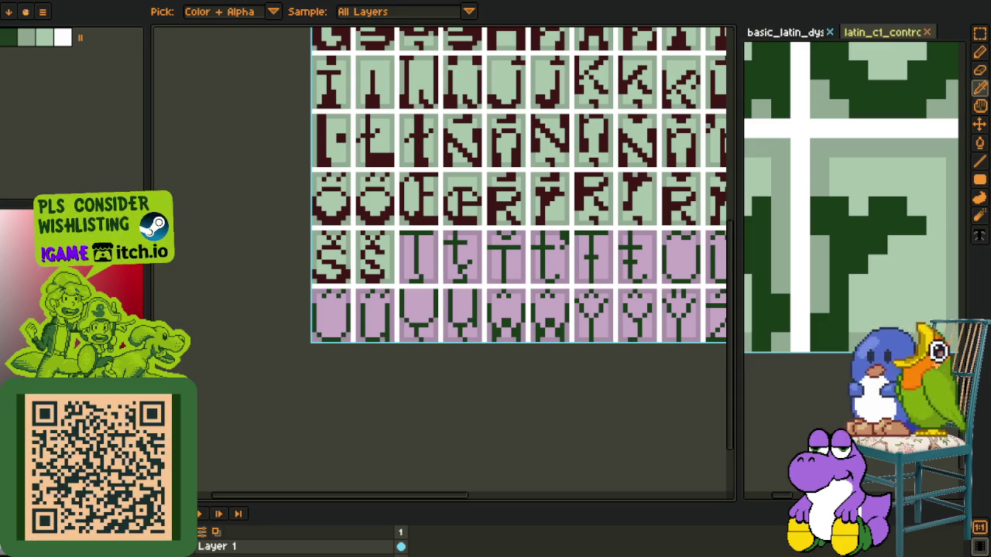
scroll(467, 324, down, 2)
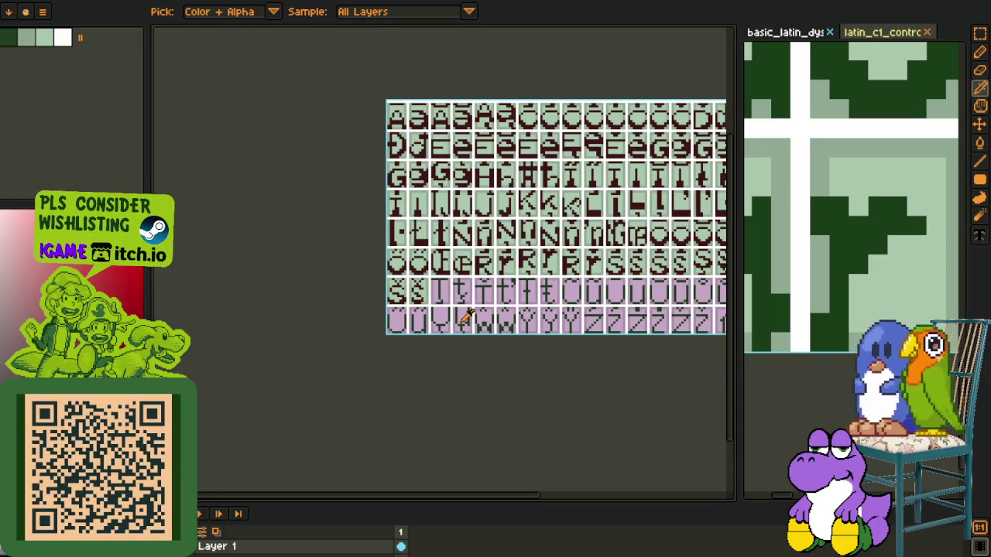
scroll(513, 381, down, 2)
scroll(791, 239, up, 2)
scroll(602, 285, up, 2)
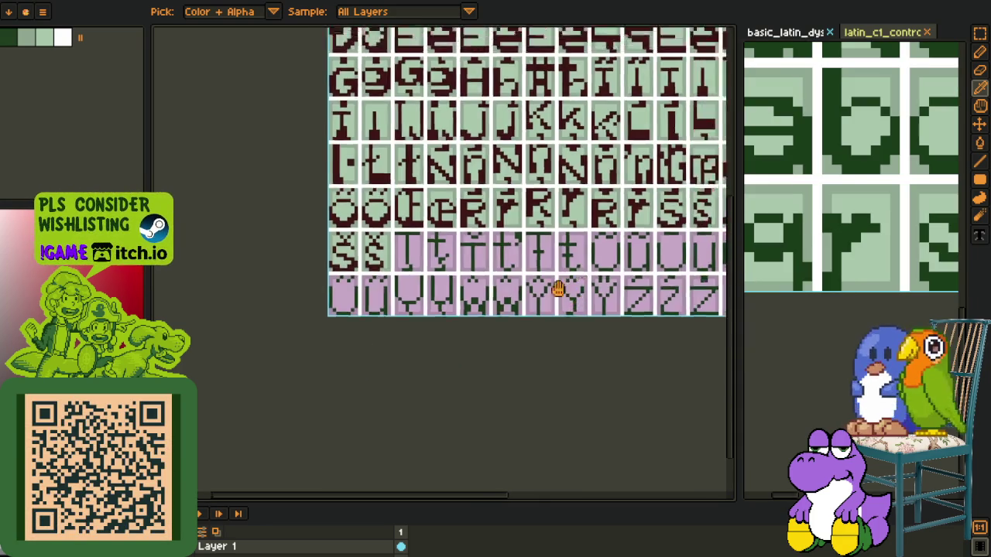
scroll(560, 288, up, 2)
scroll(835, 374, down, 1)
scroll(817, 339, down, 2)
drag(820, 235, 797, 384)
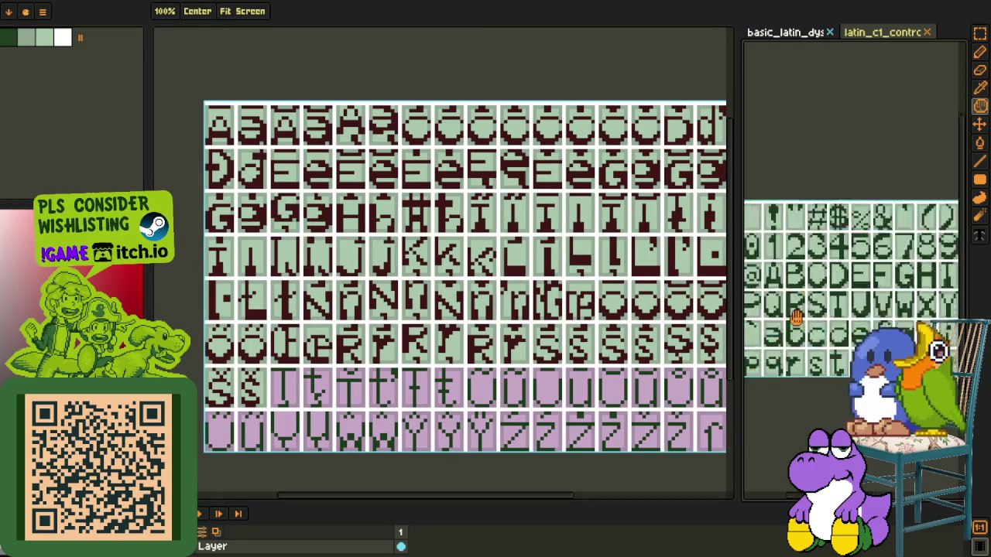
key(o)
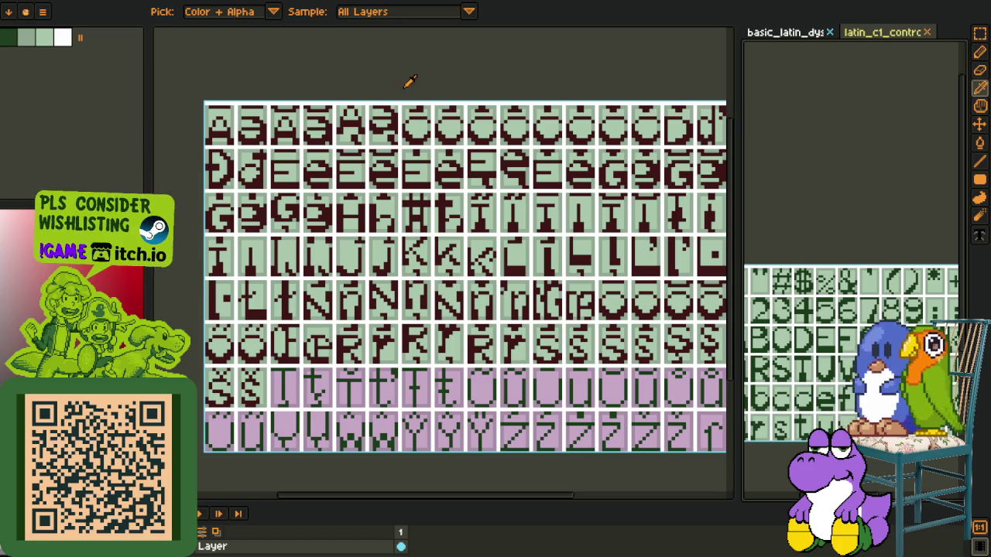
Step: Save the glyph sheet and switch to the sheet holding the green T and t glyphs
key(ctrl+s)
key(ctrl+w)
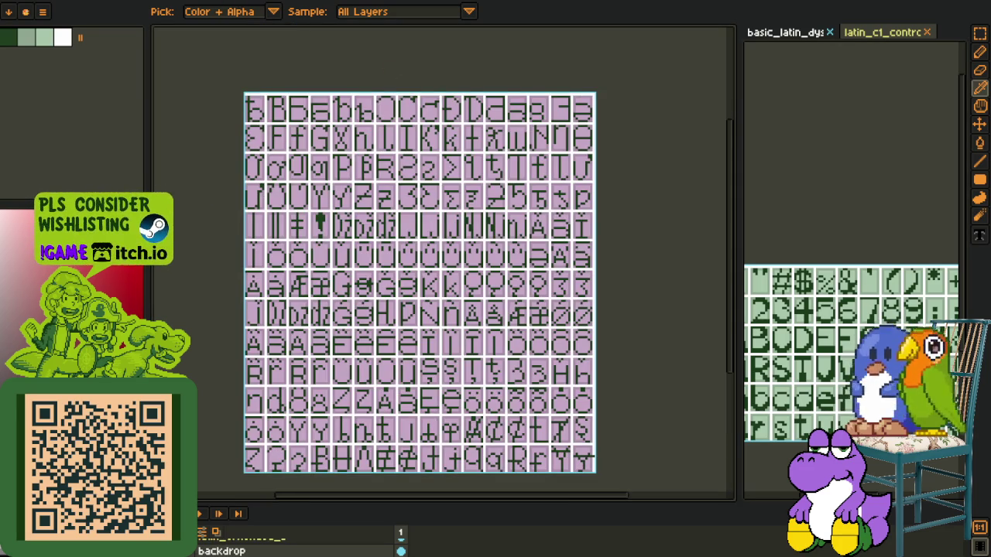
key(ctrl+w)
scroll(333, 294, down, 2)
scroll(315, 305, up, 3)
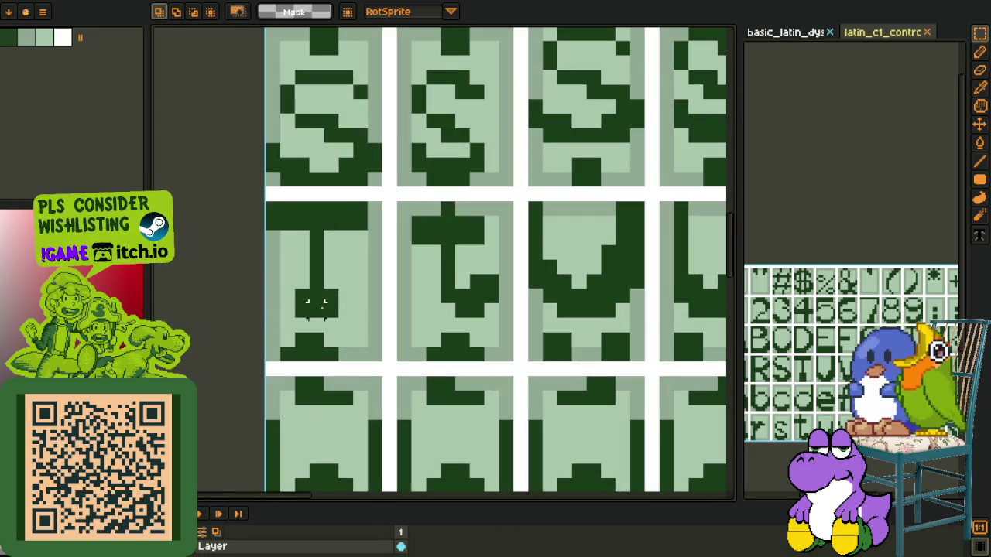
Step: Copy the green T and t cells and paste them over the purple T and t cells
drag(270, 317, 512, 200)
key(Delete)
key(ctrl+z)
scroll(274, 324, down, 5)
drag(274, 324, 294, 299)
scroll(294, 299, up, 2)
scroll(294, 300, up, 2)
key(ctrl+v)
mouse_move(416, 432)
mouse_down()
mouse_move(373, 281)
mouse_move(353, 261)
mouse_up()
key(Return)
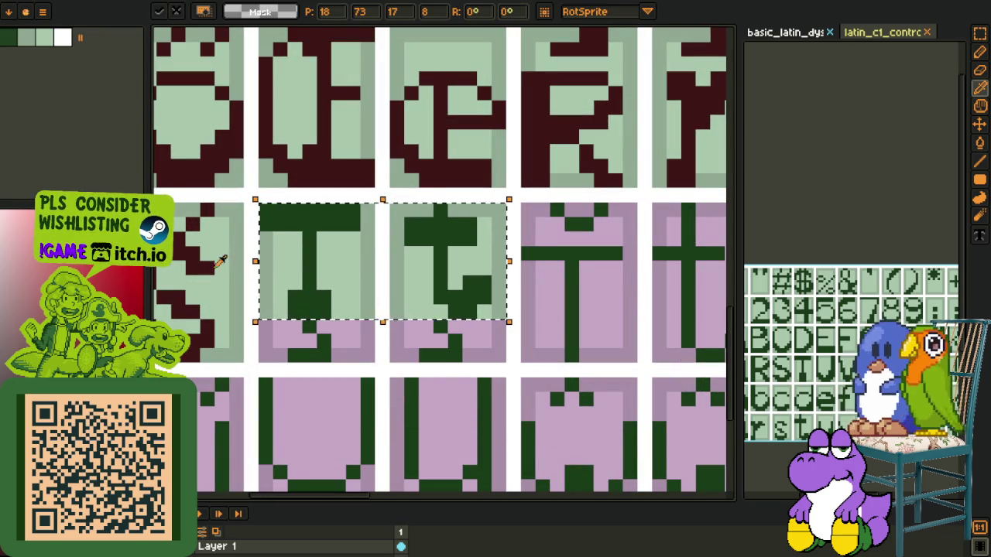
Step: Replace the pasted glyphs' green with maroon using Replace Color
key(shift+r)
click(394, 434)
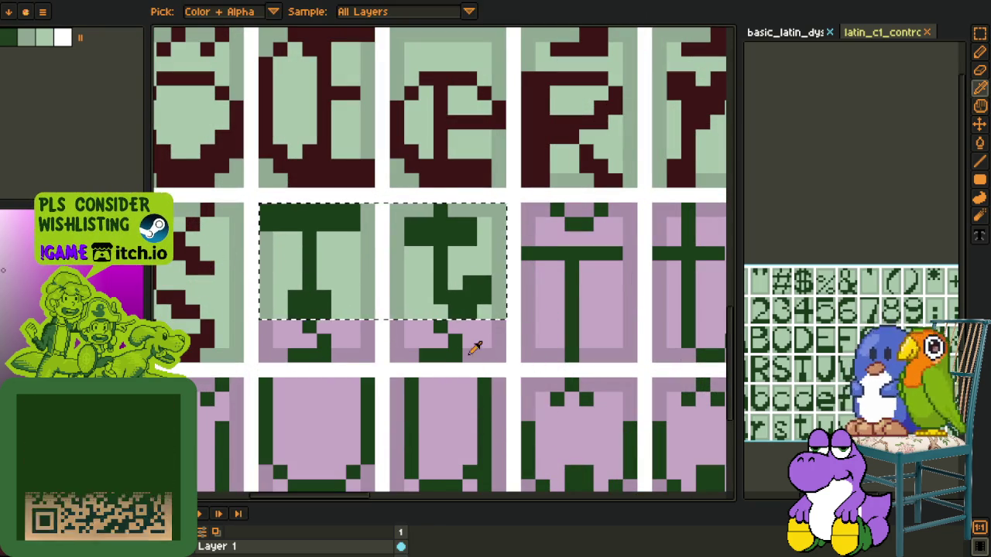
key(shift+r)
click(394, 435)
scroll(364, 307, down, 3)
scroll(364, 308, down, 2)
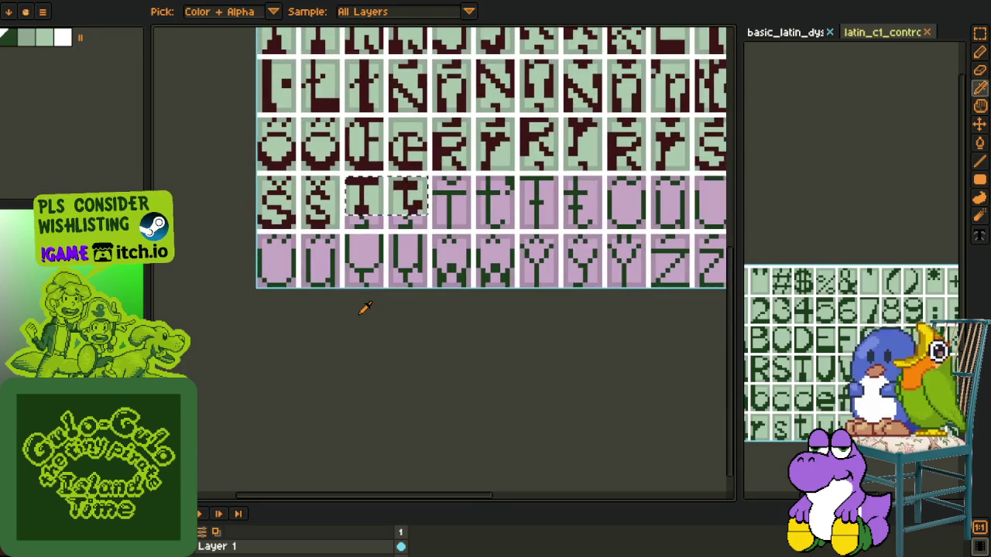
Step: Fill the remaining green stems under the T and t with maroon
key(g)
scroll(345, 195, up, 3)
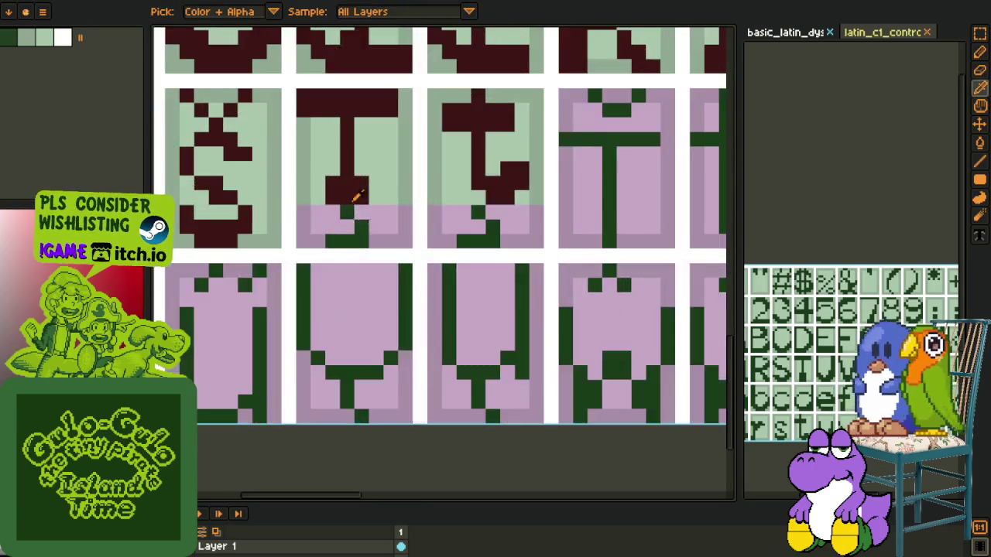
scroll(346, 195, up, 2)
alt+click(349, 177)
click(345, 210)
click(365, 233)
click(518, 220)
click(537, 237)
Step: Fill the pink areas under the T and t with the sampled green
scroll(459, 255, down, 2)
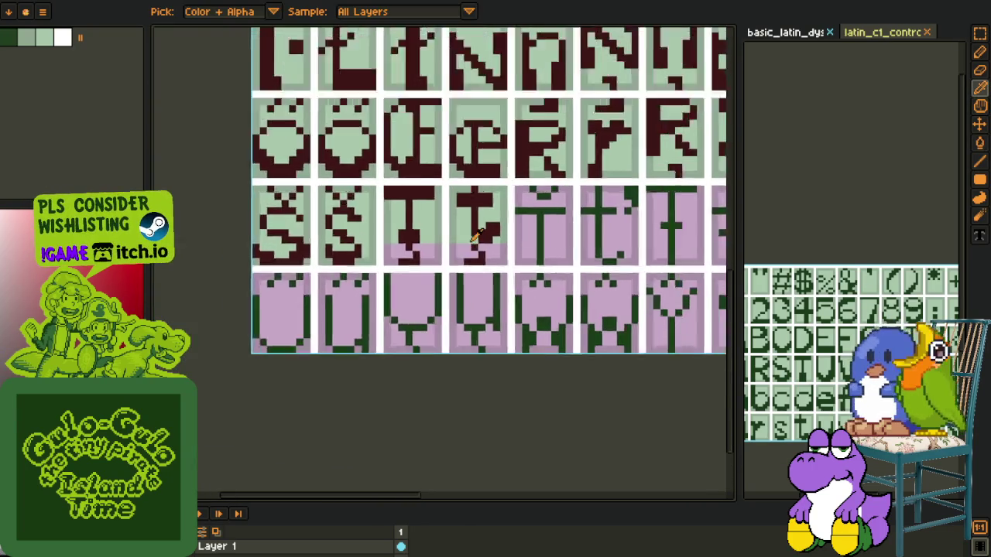
scroll(458, 255, up, 2)
key(o)
key(g)
click(509, 259)
click(383, 260)
click(317, 264)
Step: Fill the leftover pink patches, edge and corner under the T and t light green
key(o)
click(313, 226)
key(g)
click(309, 263)
click(390, 267)
click(441, 267)
click(515, 263)
click(529, 274)
scroll(527, 272, down, 5)
key(m)
scroll(460, 302, up, 1)
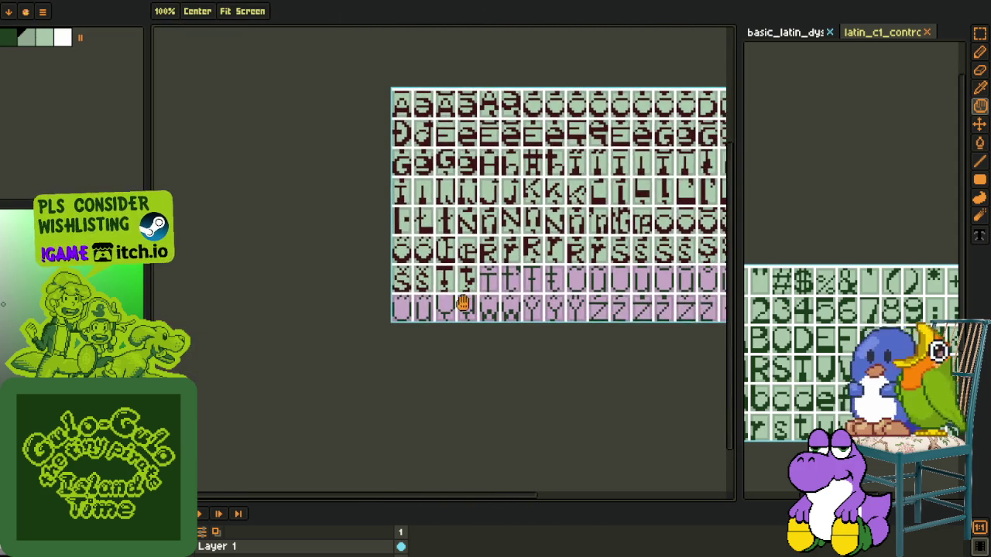
scroll(427, 291, up, 1)
key(o)
scroll(433, 310, down, 2)
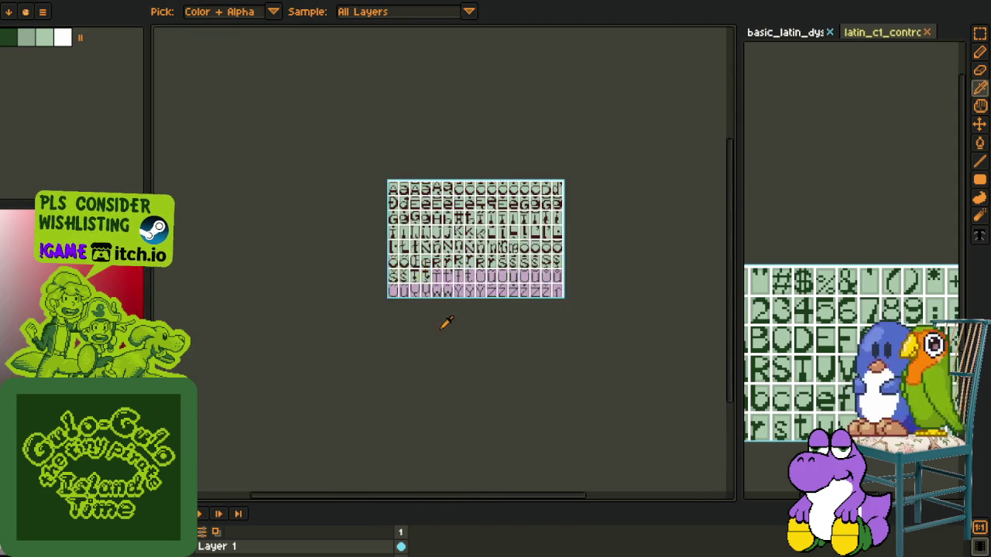
Step: Copy the two maroon T and t cells into the next two cells
scroll(442, 325, up, 2)
scroll(418, 267, up, 3)
key(r)
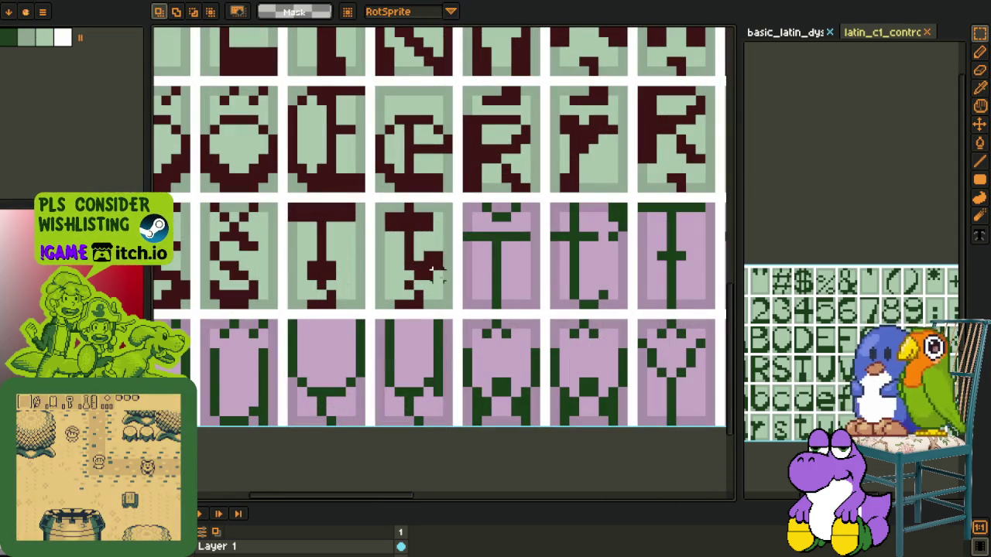
mouse_move(446, 283)
mouse_down()
mouse_move(309, 203)
mouse_move(284, 199)
mouse_up()
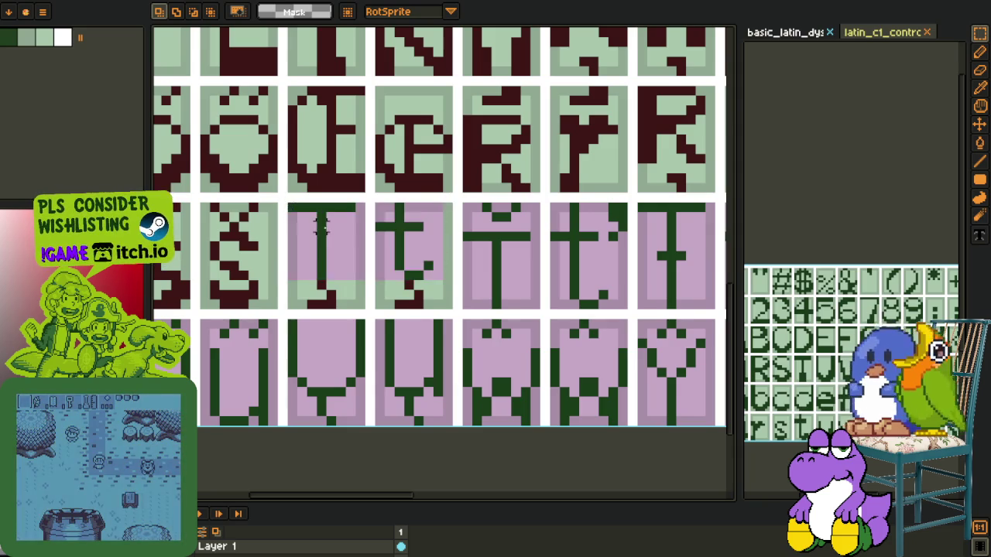
drag(346, 250, 521, 278)
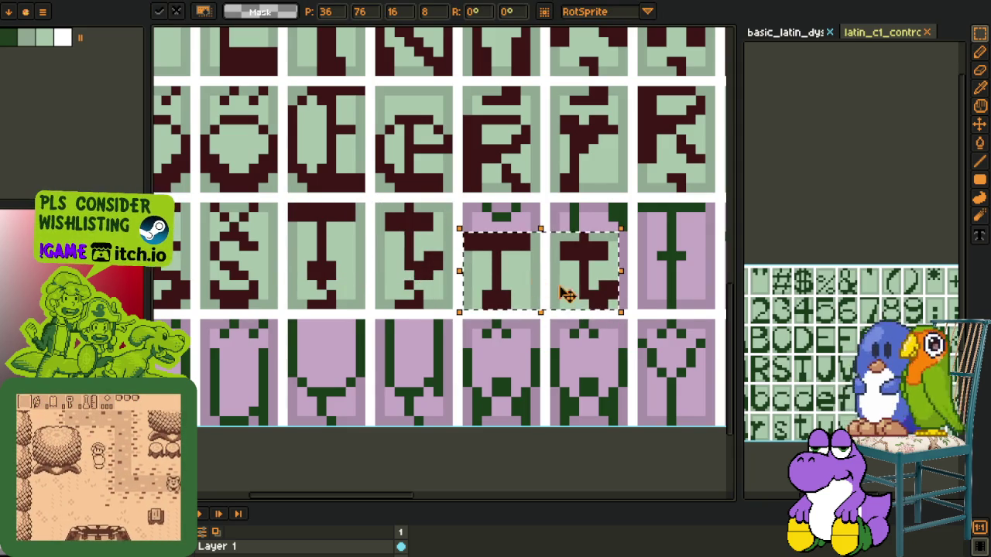
Step: Shift the view over the copied glyphs and sample light green for the pencil
key(h)
drag(555, 355, 427, 276)
key(r)
scroll(398, 172, up, 1)
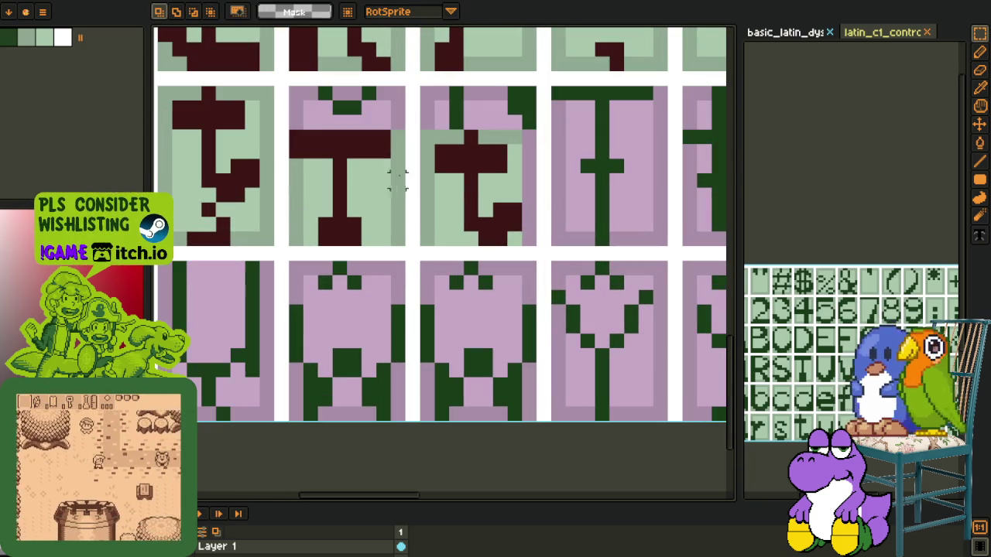
key(o)
click(454, 150)
key(b)
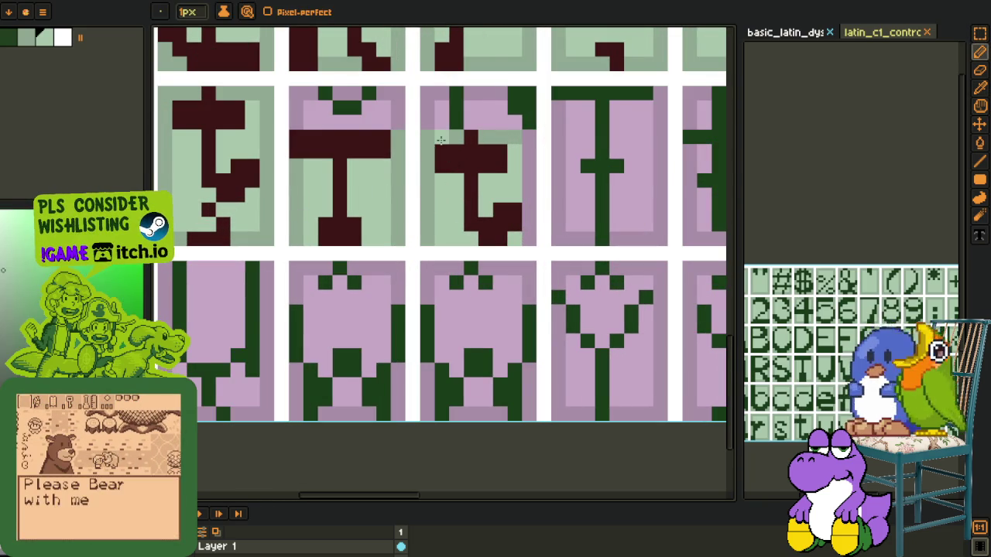
key(o)
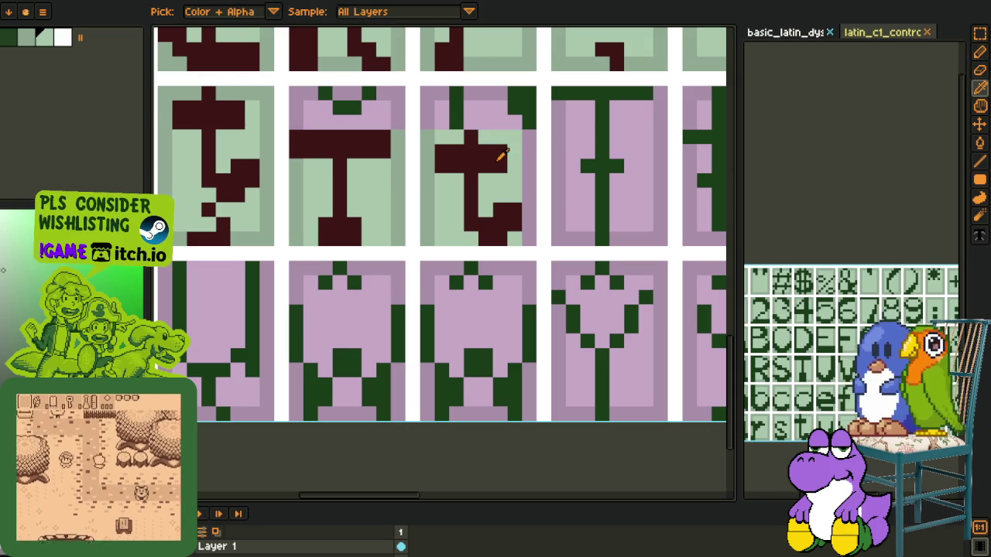
key(b)
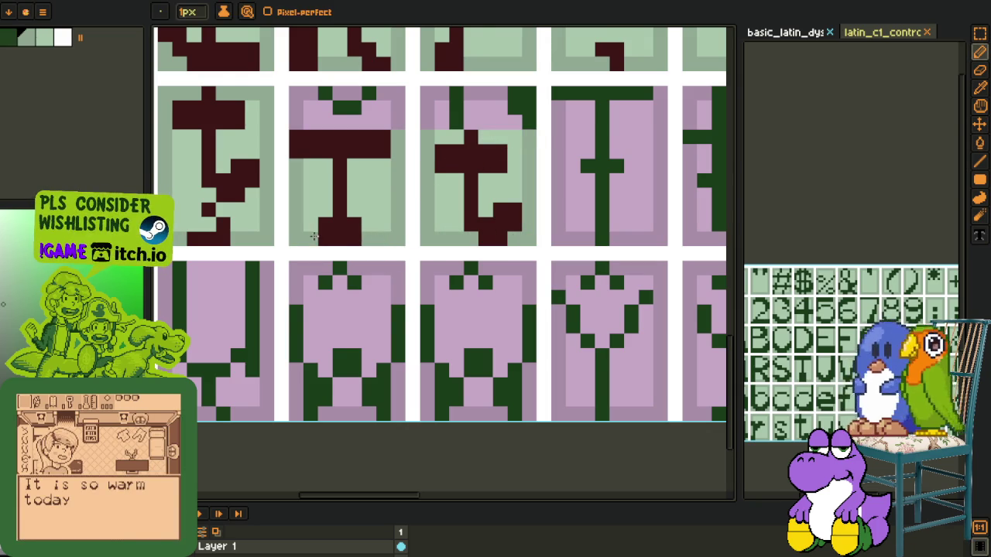
key(i)
scroll(314, 236, down, 3)
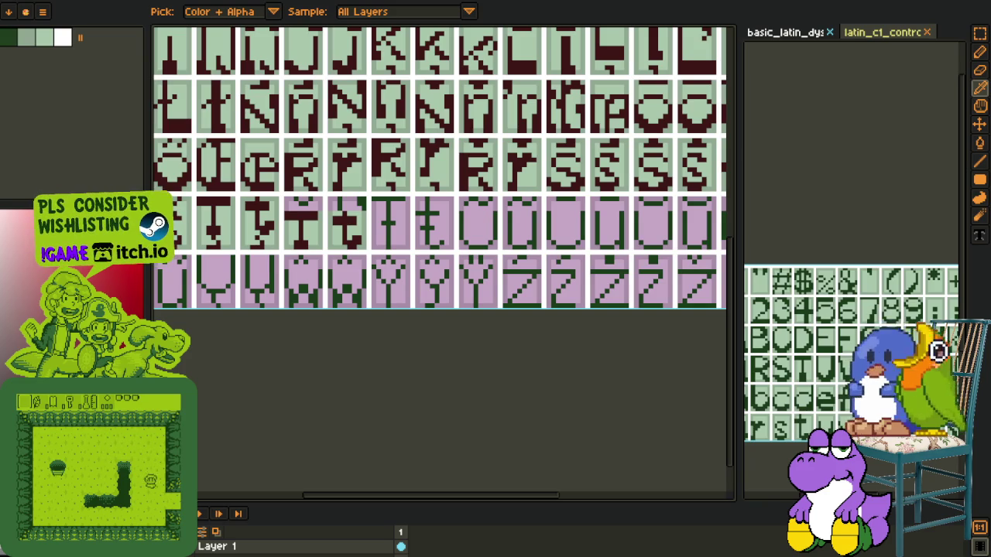
Step: Draw a maroon caron above the copied T glyph
scroll(331, 325, down, 1)
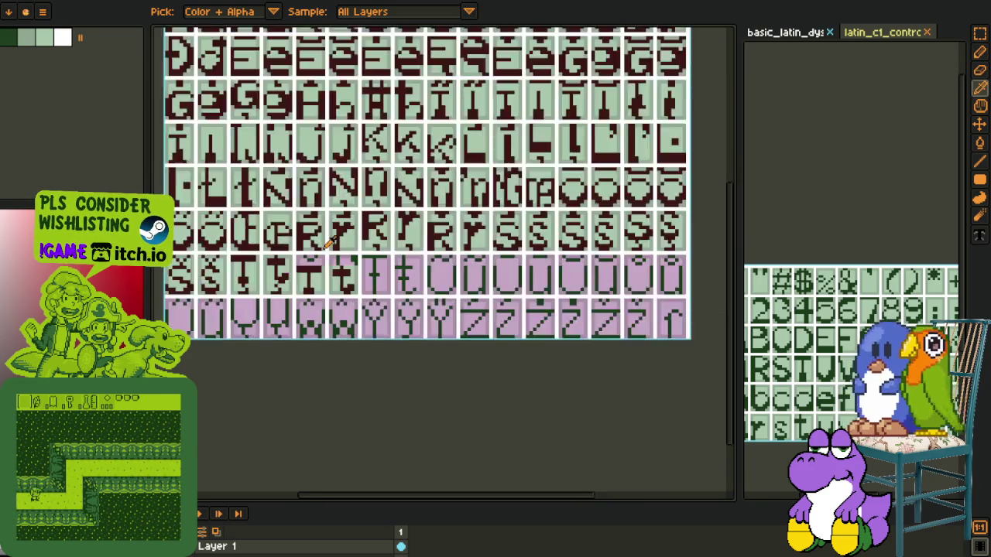
scroll(319, 242, up, 2)
scroll(306, 261, up, 2)
key(g)
key(b)
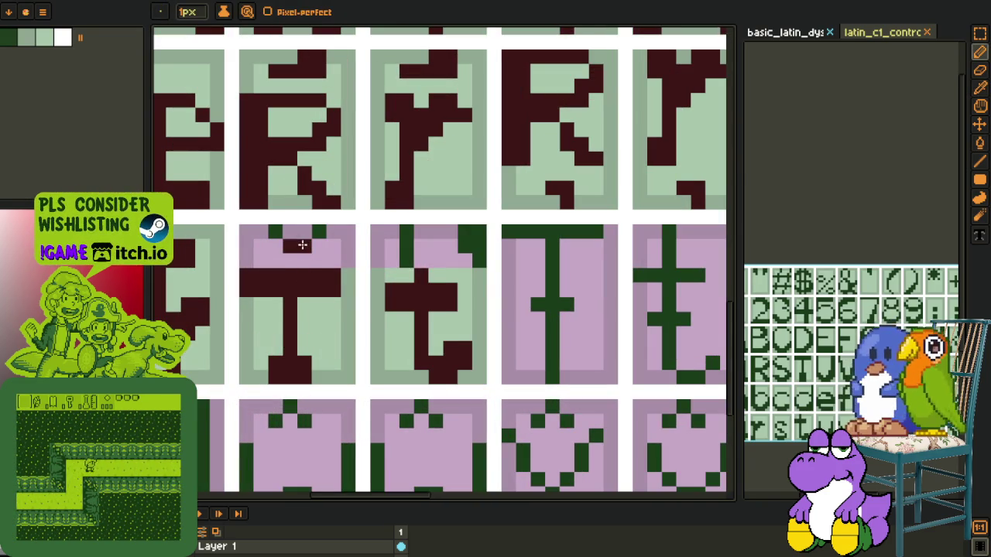
click(318, 246)
click(334, 232)
drag(275, 246, 275, 232)
Step: Fill the pink area above the T with light green
key(o)
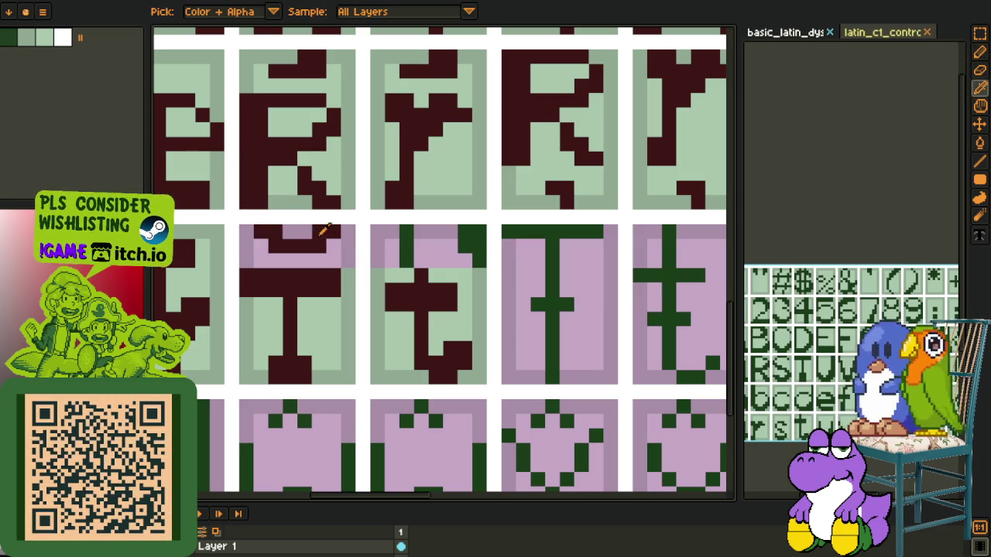
click(348, 275)
key(g)
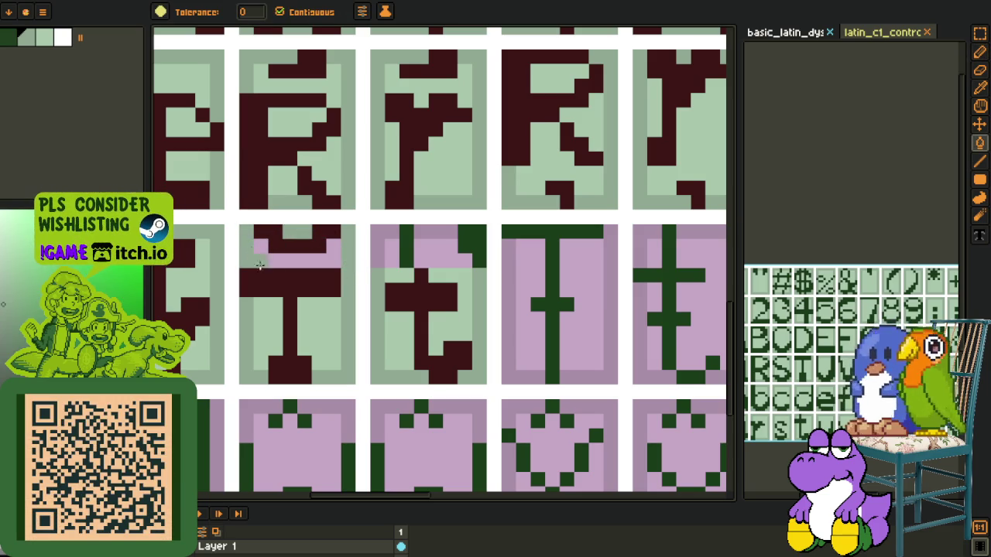
click(261, 261)
scroll(316, 303, down, 3)
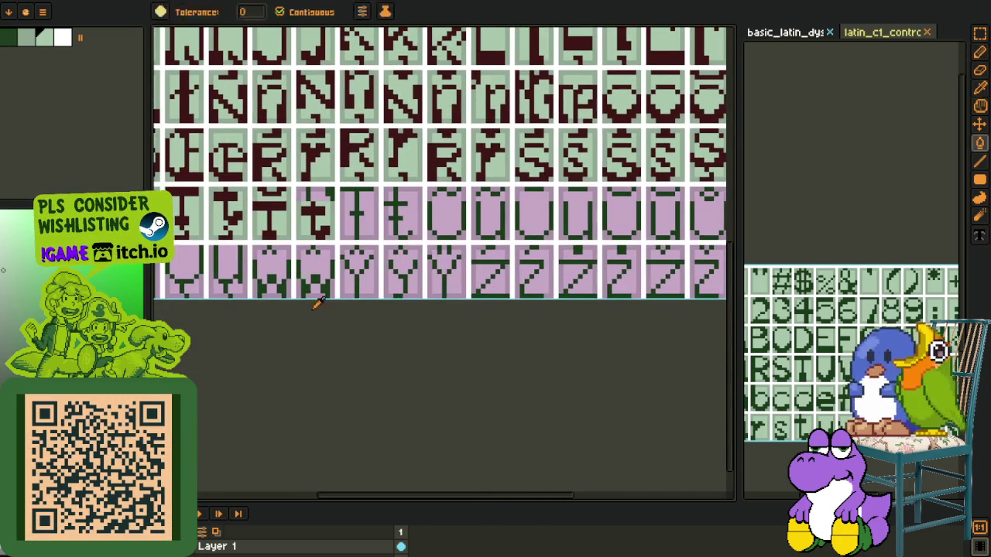
key(o)
click(316, 304)
key(ctrl+z)
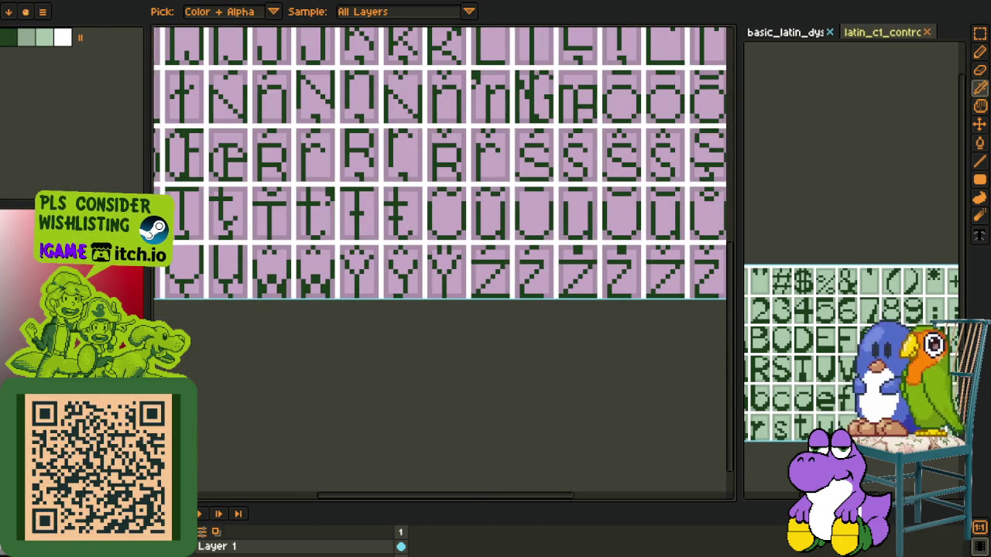
key(ctrl+y)
Step: Select the t glyph's crossbar and nudge it up one pixel
scroll(294, 288, up, 2)
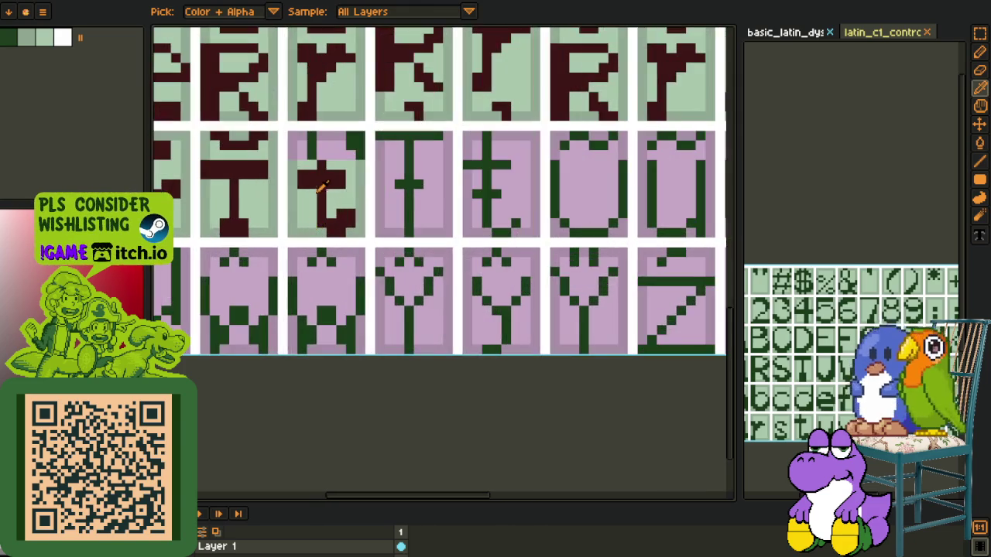
key(b)
scroll(321, 161, up, 2)
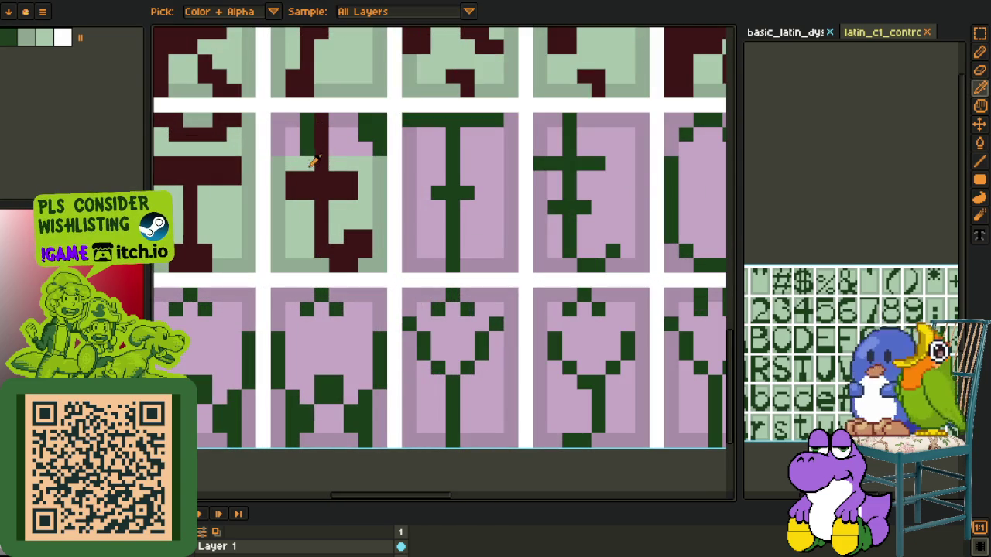
click(312, 163)
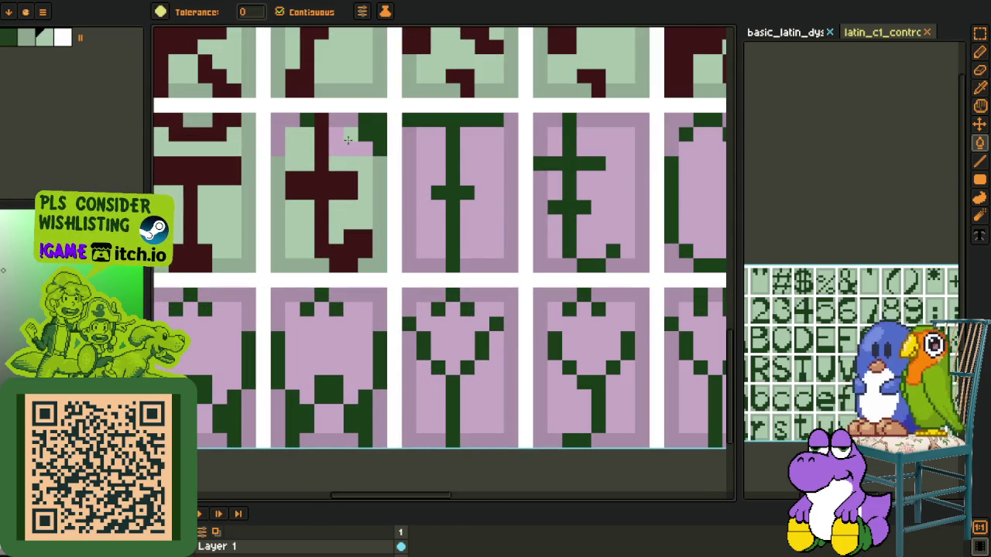
click(355, 185)
key(f)
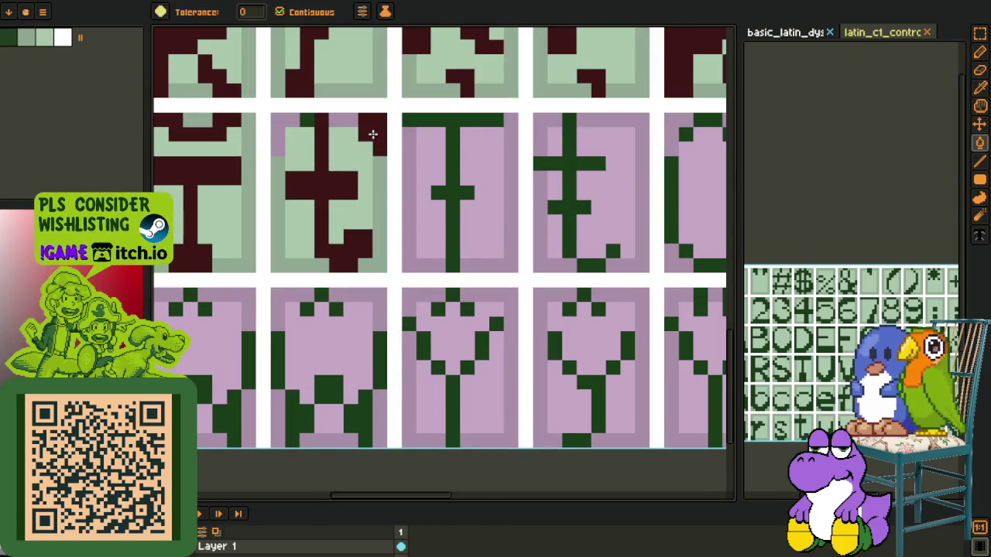
scroll(304, 169, up, 1)
key(r)
drag(276, 150, 379, 213)
key(Up)
Step: Fill the t cell's pink corner with light green
key(o)
click(276, 159)
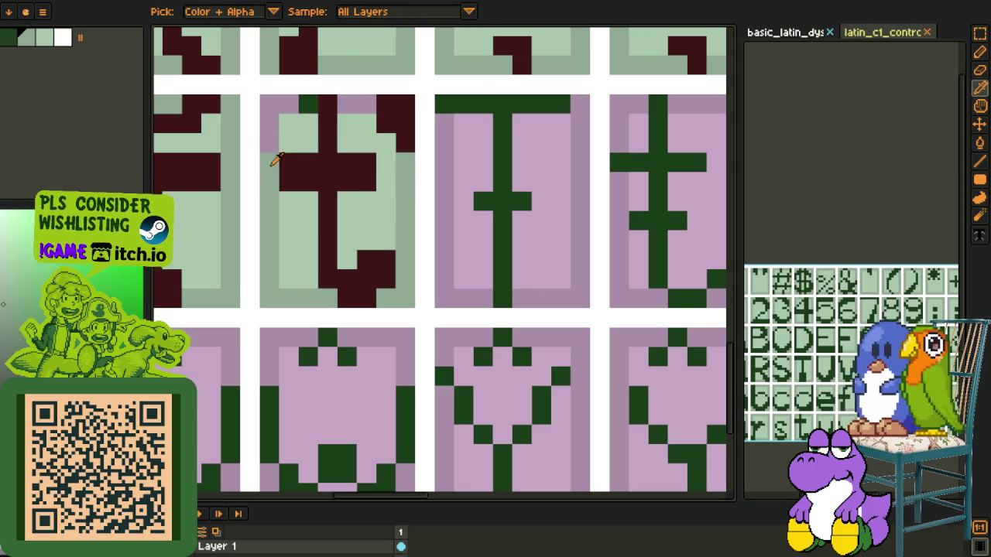
key(f)
click(295, 111)
scroll(357, 100, down, 3)
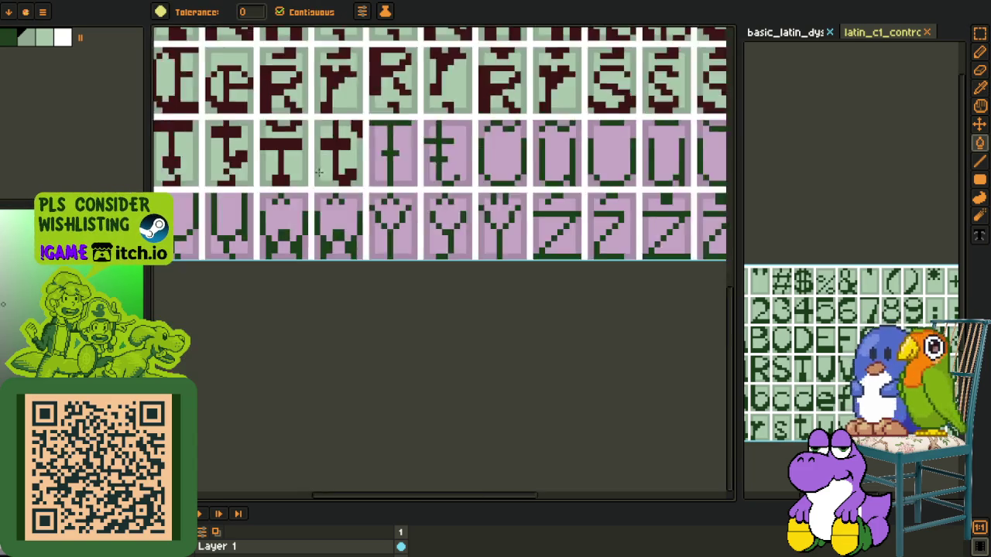
key(o)
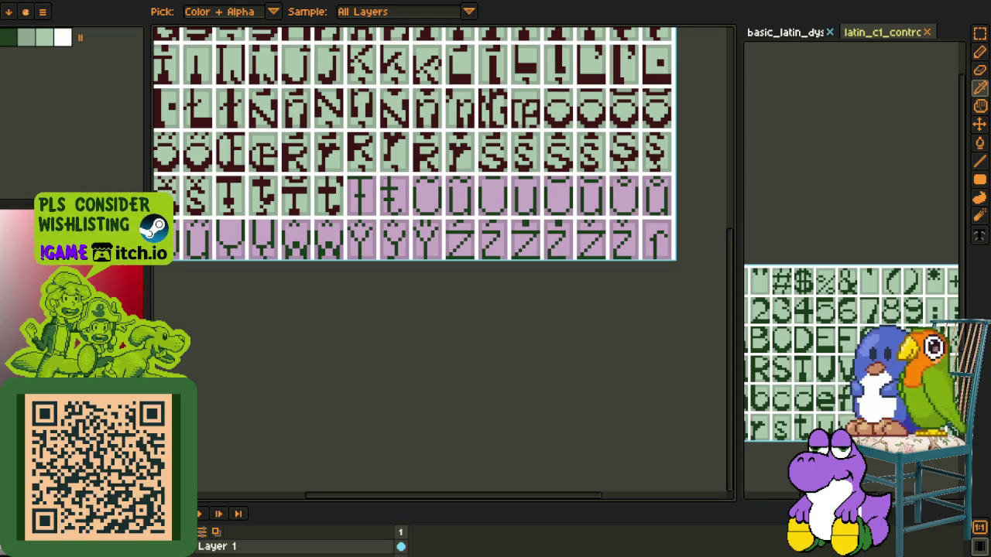
scroll(271, 236, down, 3)
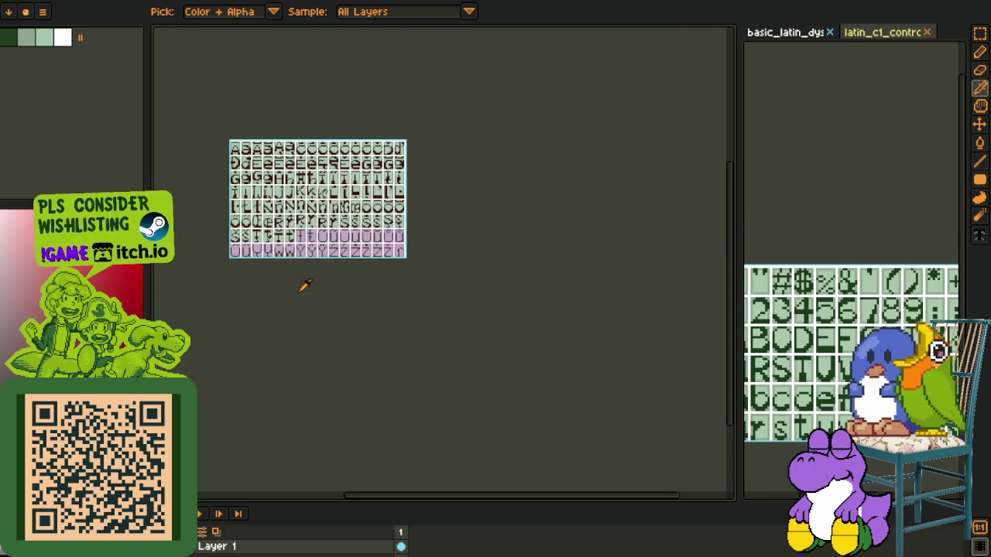
Step: Position the pasted reference T one pixel lower inside the first pink T cell and commit it
scroll(290, 268, up, 5)
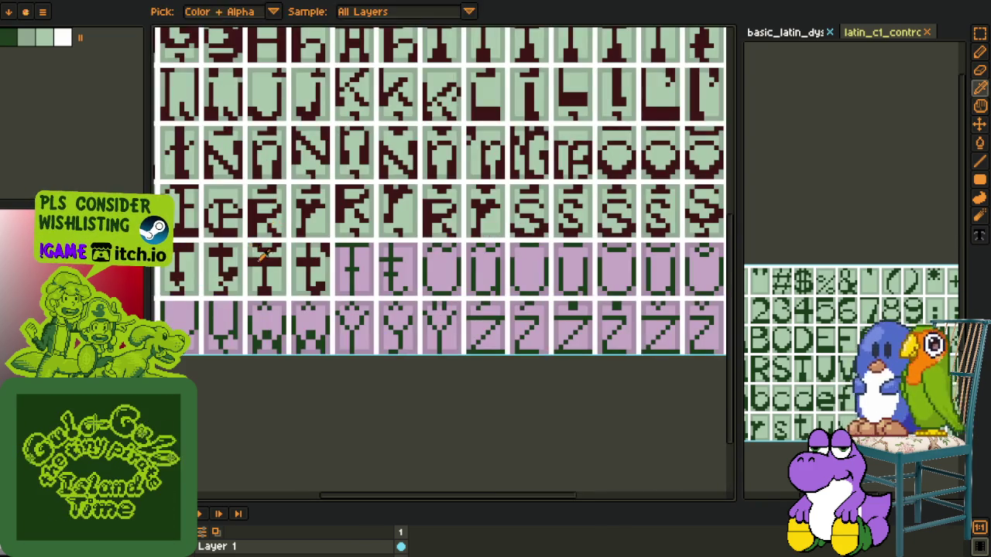
drag(272, 221, 303, 186)
scroll(841, 304, down, 2)
scroll(841, 304, up, 2)
scroll(836, 278, up, 2)
scroll(834, 260, up, 3)
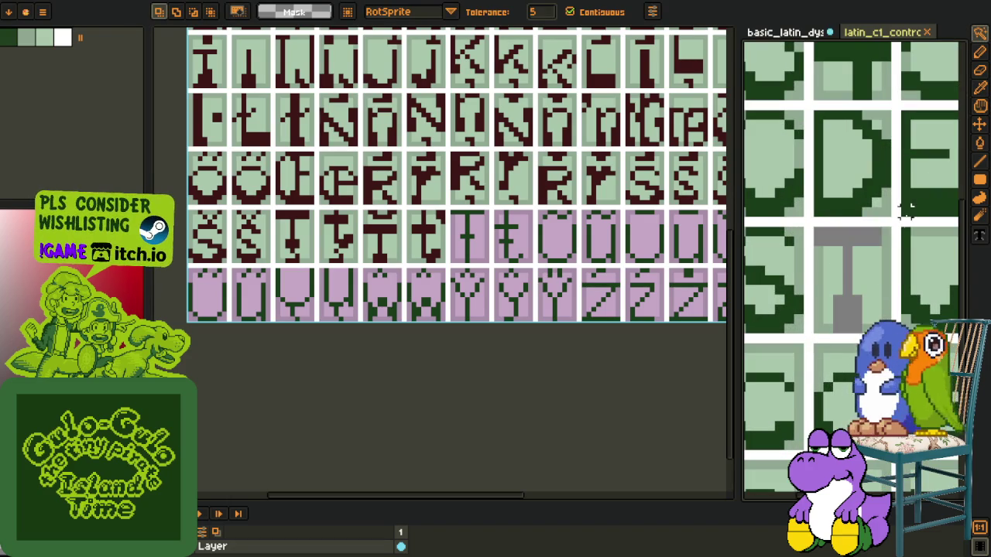
scroll(592, 329, down, 1)
scroll(480, 333, down, 1)
scroll(367, 338, up, 2)
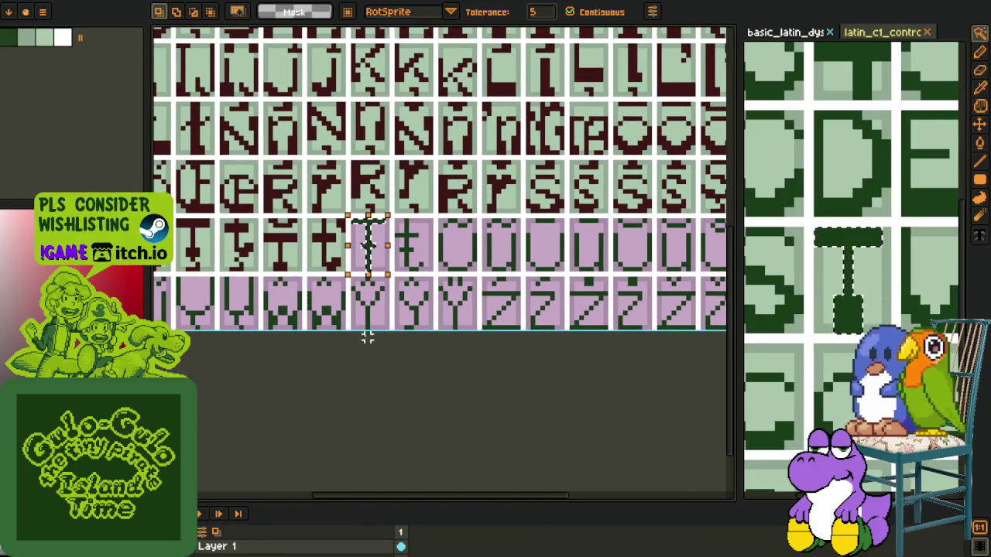
scroll(376, 240, up, 1)
scroll(375, 240, up, 1)
mouse_move(348, 325)
mouse_down()
mouse_move(345, 313)
mouse_move(348, 327)
mouse_up()
scroll(372, 348, down, 1)
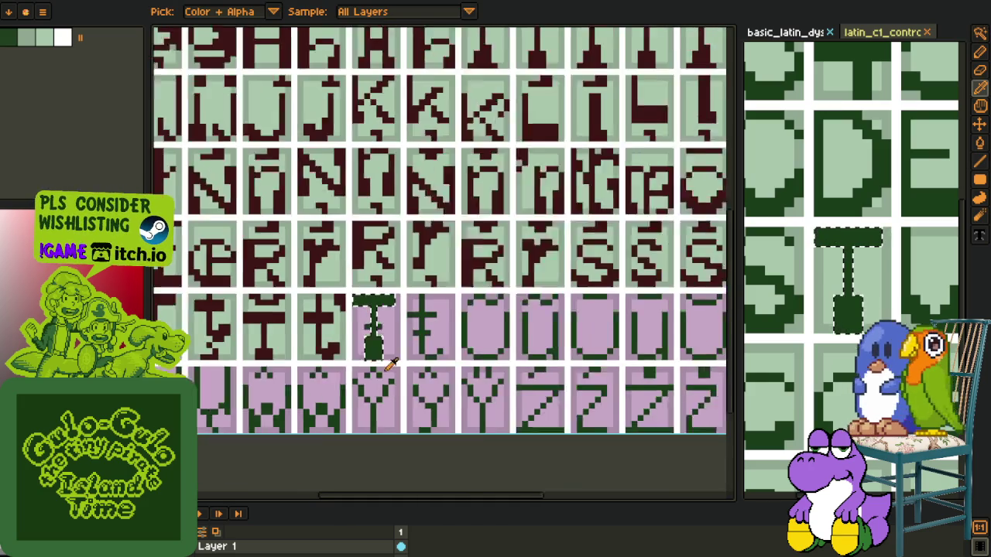
scroll(385, 452, down, 1)
key(b)
scroll(363, 325, up, 2)
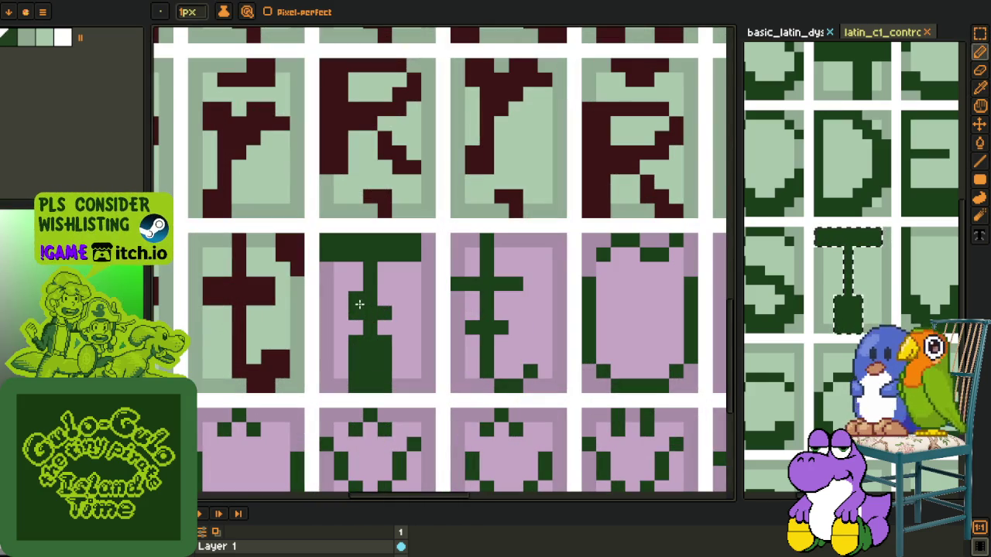
Step: Sample the light green and bucket-fill the pink area around the T light green
key(o)
click(380, 325)
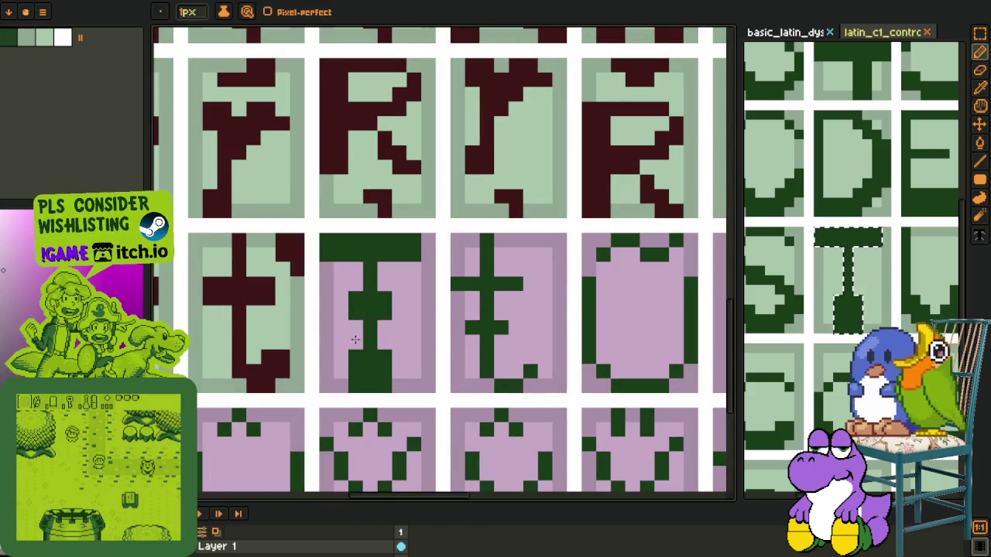
click(295, 327)
key(g)
click(398, 327)
key(o)
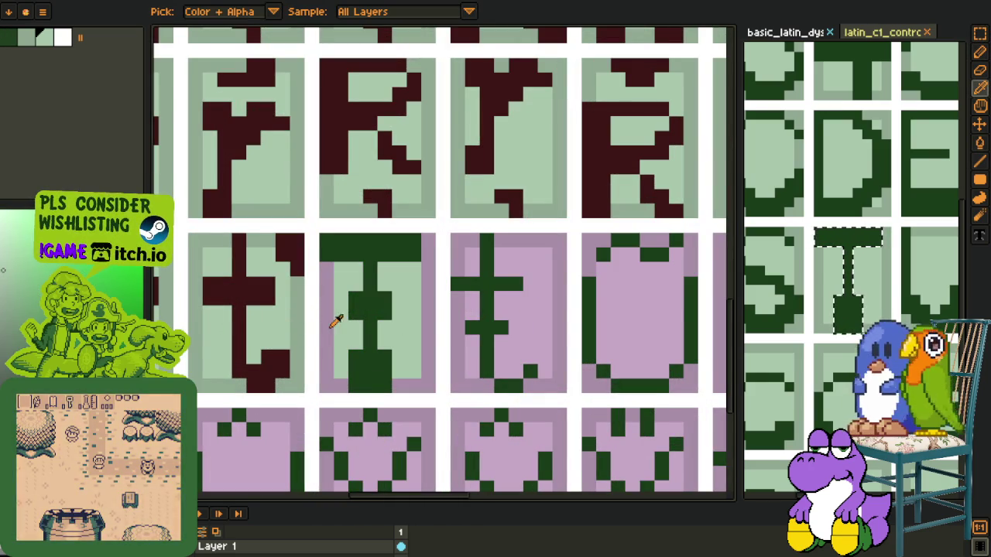
key(g)
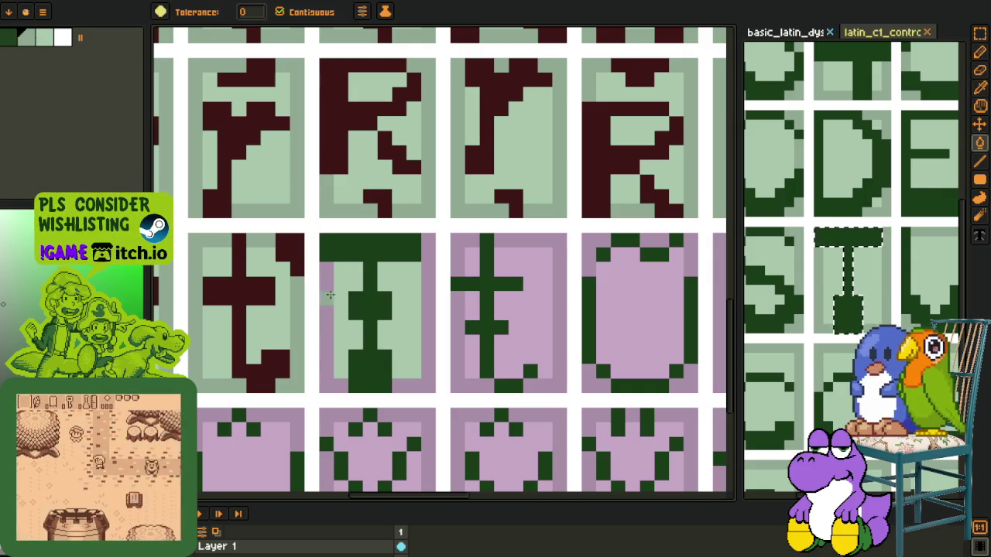
scroll(425, 335, down, 4)
scroll(397, 336, down, 2)
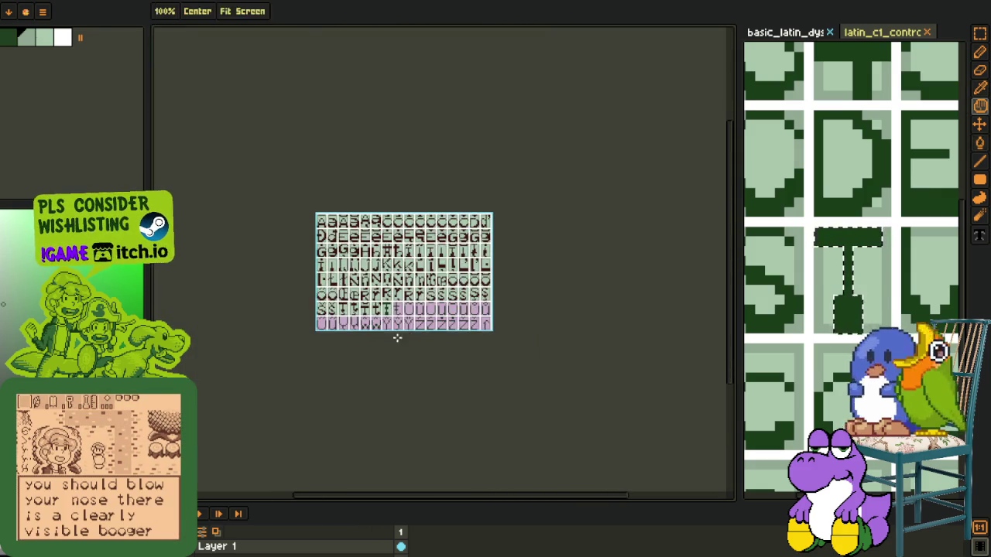
Step: Pan the view to the reference glyph area with rectangular selection ready
key(o)
scroll(385, 318, up, 6)
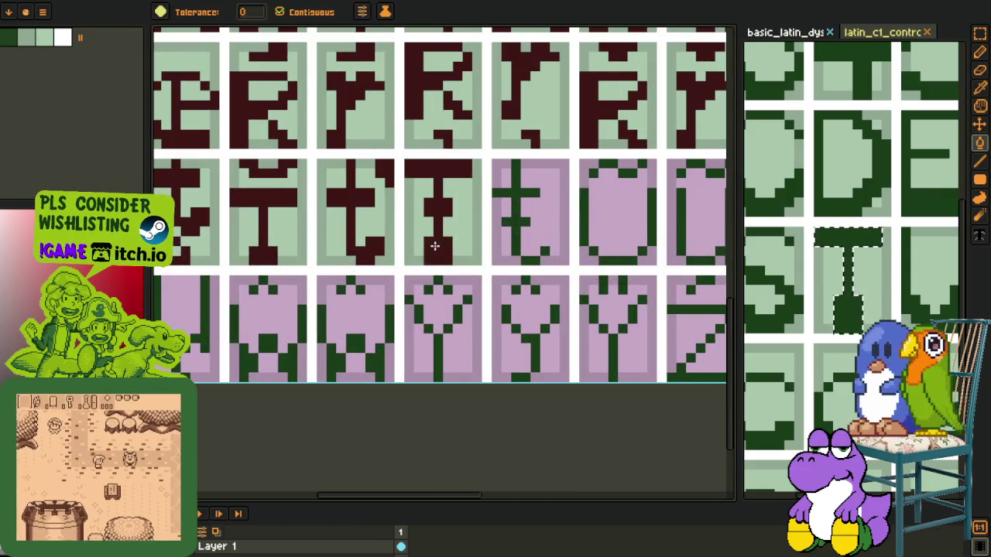
scroll(459, 333, down, 3)
scroll(479, 258, up, 1)
key(g)
key(o)
scroll(420, 261, down, 3)
scroll(855, 325, down, 4)
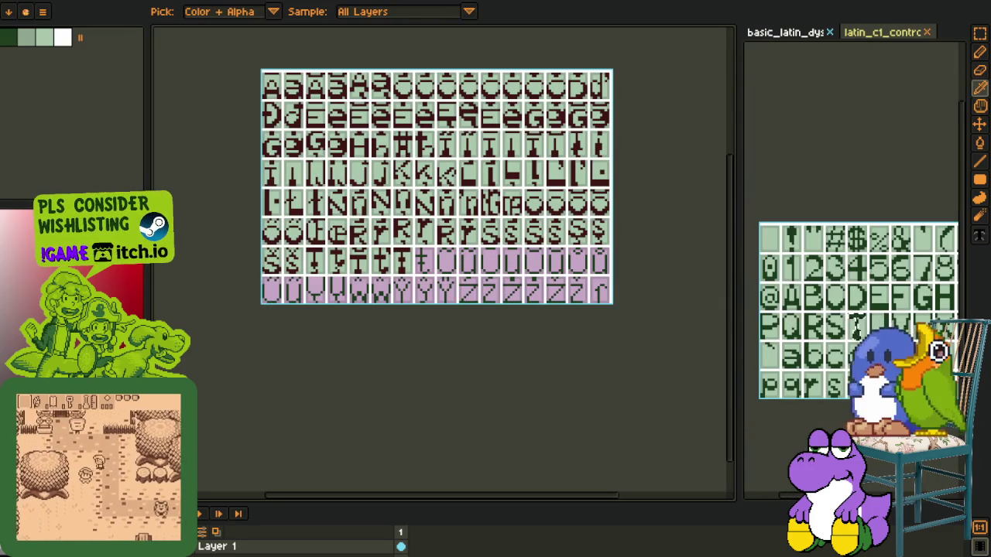
key(m)
mouse_move(878, 409)
mouse_down()
mouse_move(751, 359)
mouse_move(863, 376)
mouse_up()
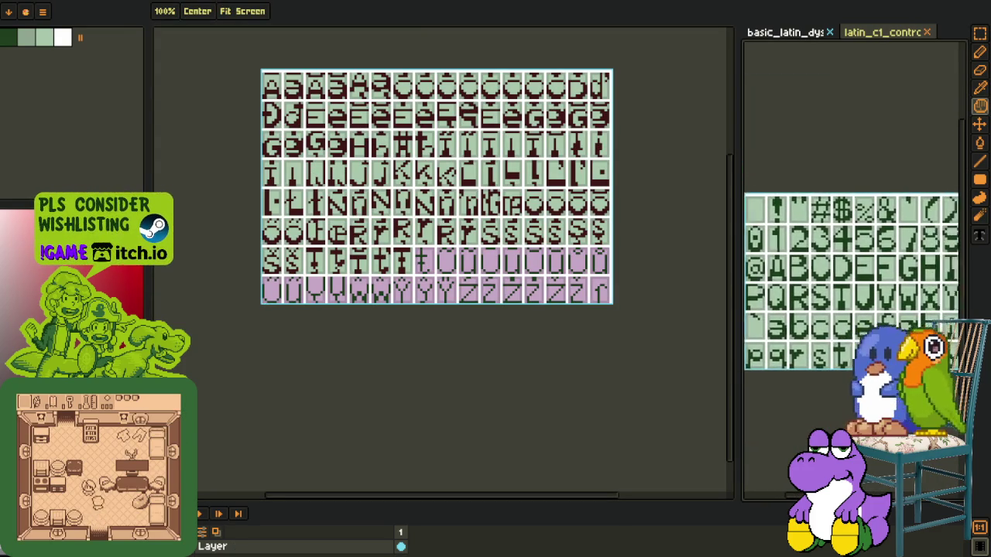
key(r)
scroll(797, 315, up, 3)
scroll(797, 315, up, 2)
scroll(796, 315, up, 2)
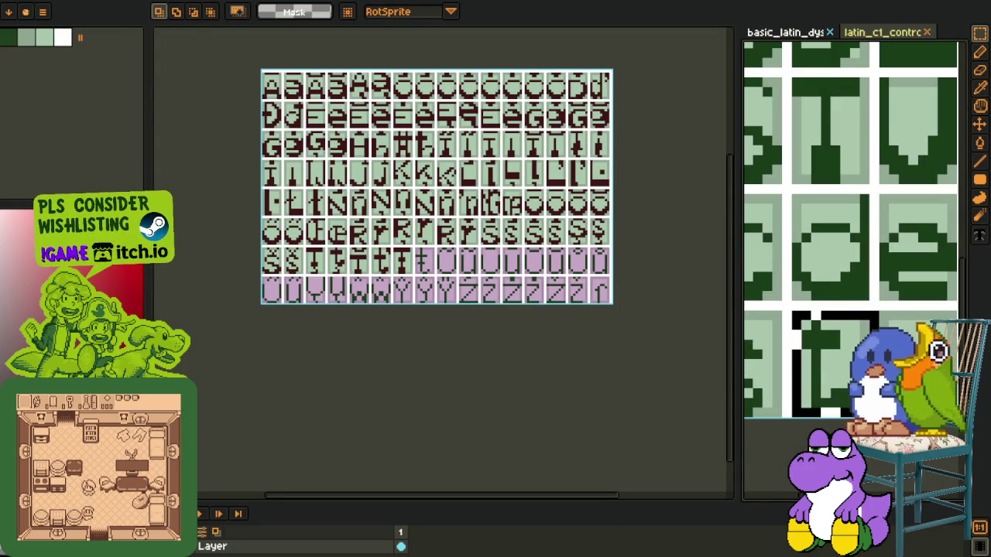
Step: Paste the finished t glyph from the reference sheet into the pink t cell
key(ctrl+Tab)
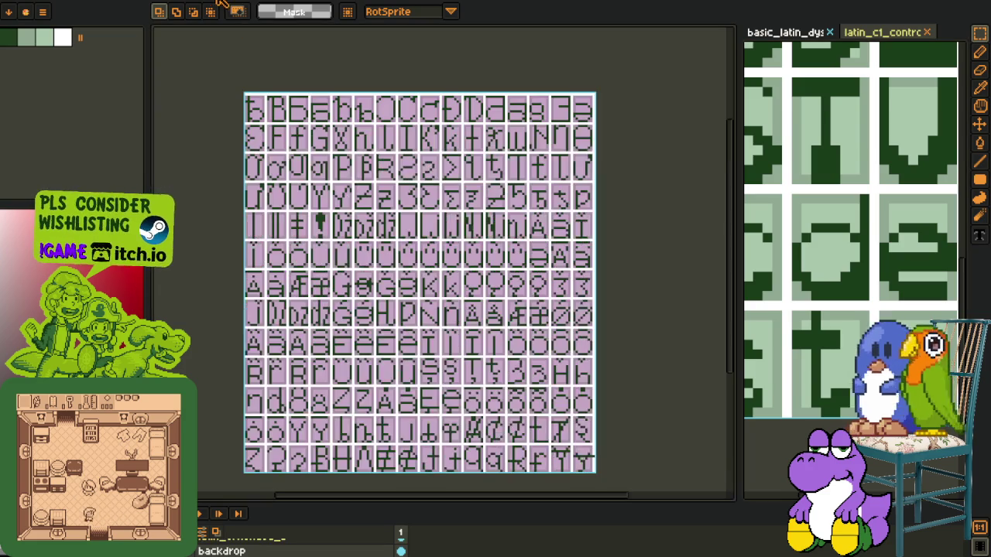
scroll(316, 59, down, 2)
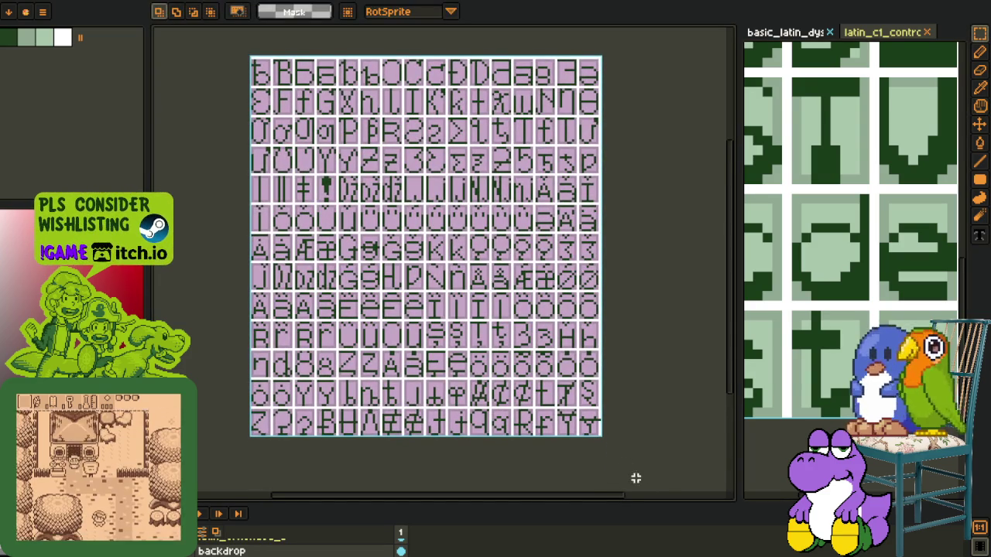
key(ctrl+Tab)
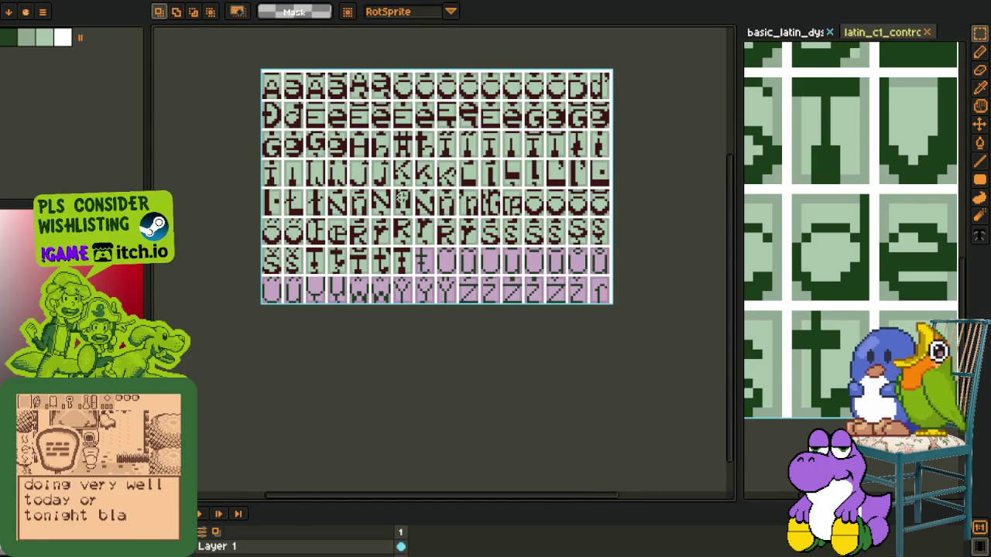
scroll(422, 236, up, 2)
scroll(426, 229, up, 3)
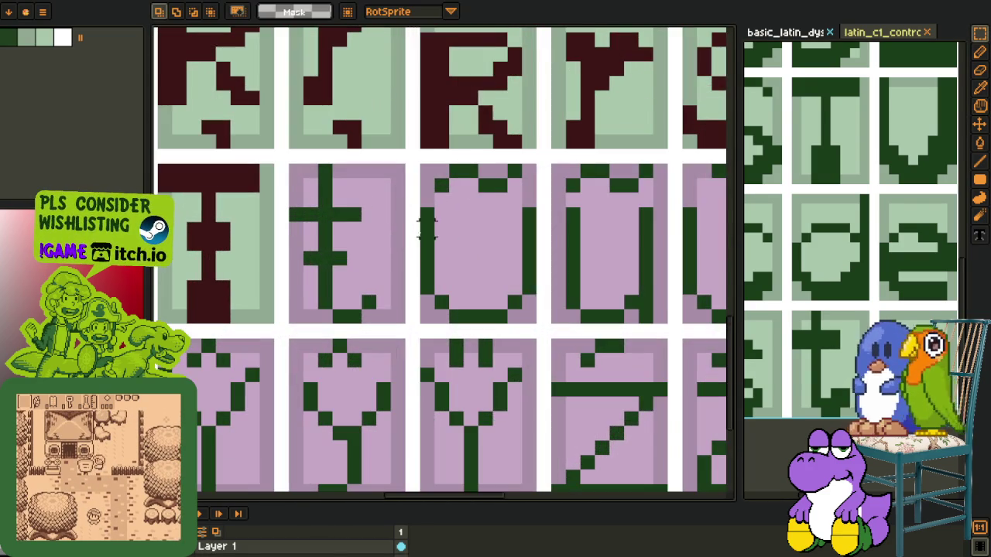
key(ctrl+v)
drag(397, 214, 348, 310)
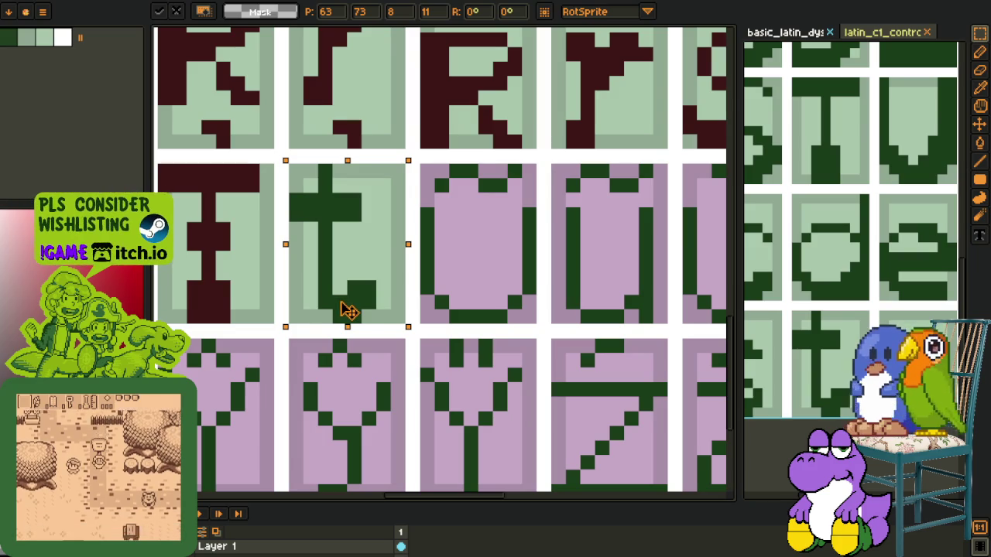
key(Return)
Step: Add a dark green pixel to the t, then bucket-fill the glyph maroon
scroll(306, 256, up, 1)
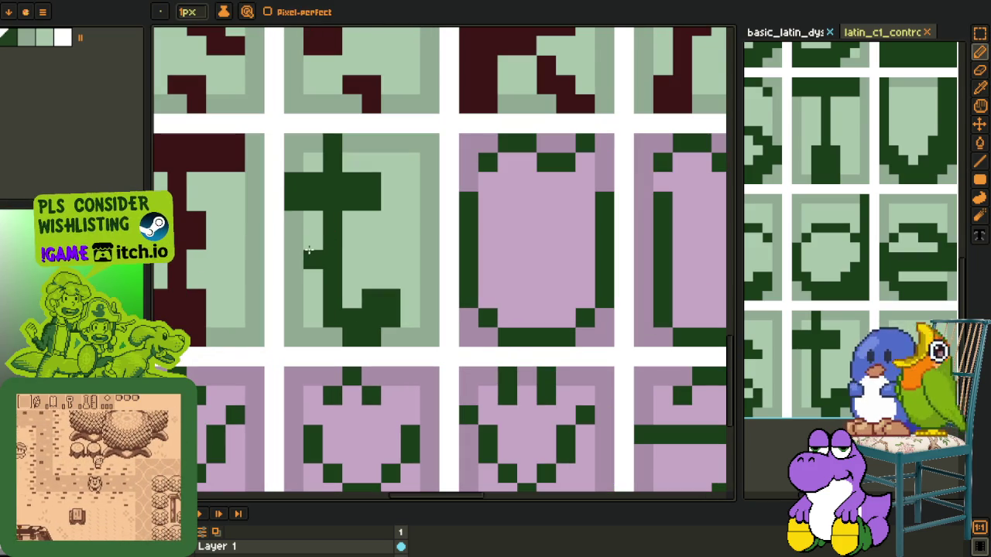
click(343, 262)
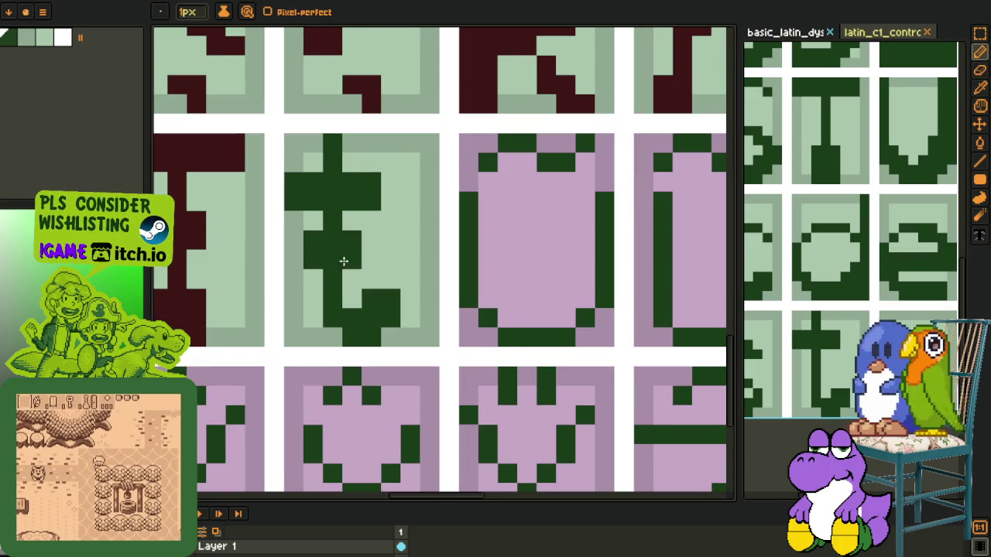
key(o)
scroll(343, 261, down, 3)
click(345, 167)
key(b)
click(338, 241)
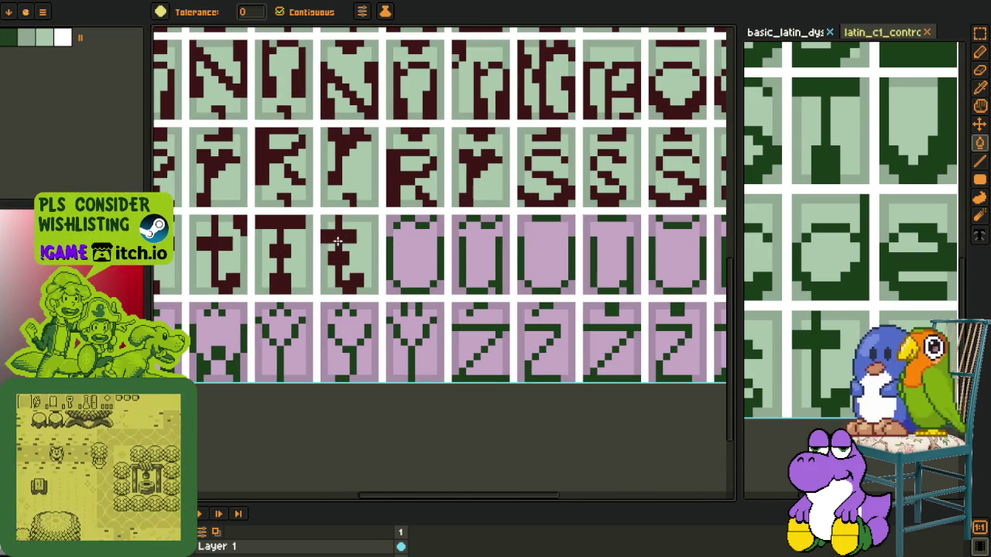
scroll(320, 258, down, 2)
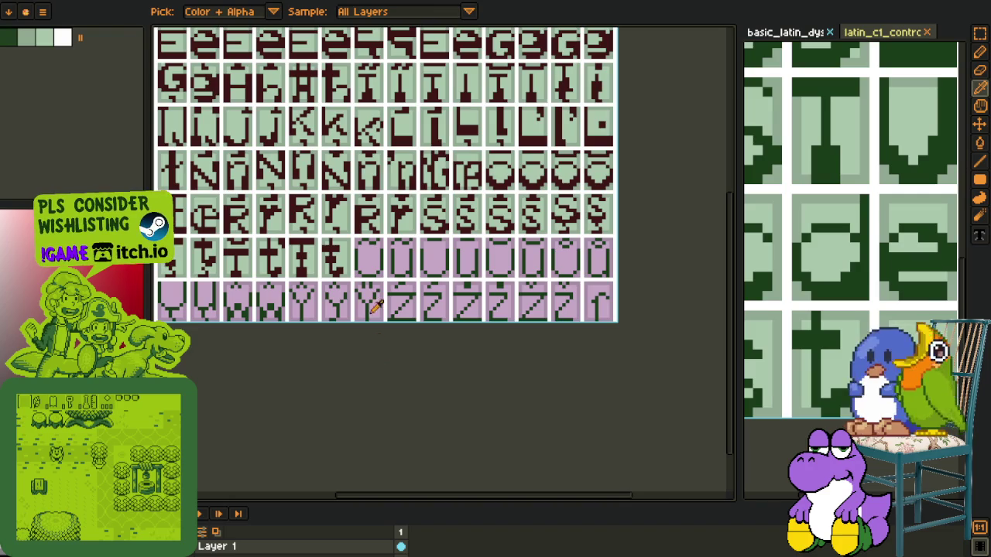
scroll(375, 306, down, 2)
scroll(828, 209, down, 2)
key(m)
scroll(805, 329, down, 2)
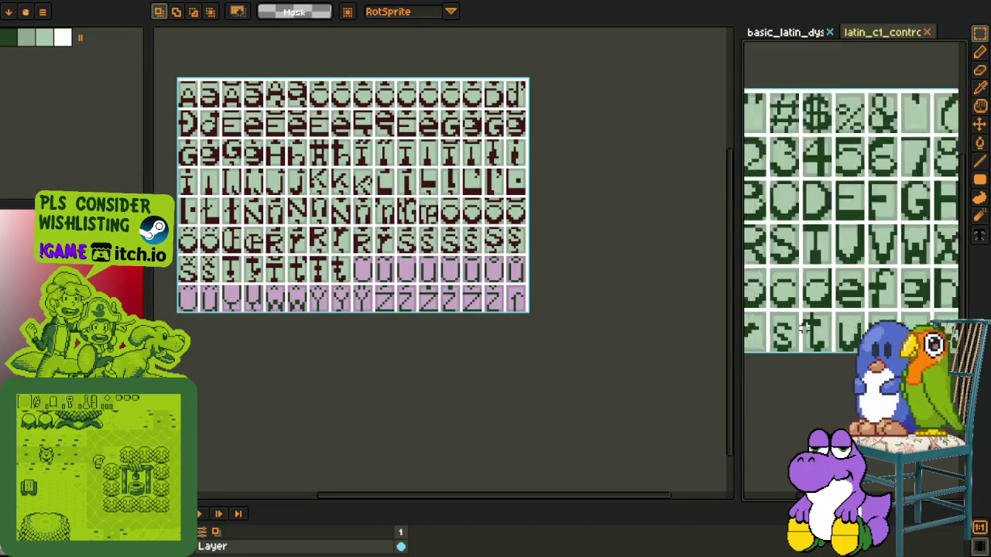
Step: Pan the sheet and select two glyph cells, undoing an accidental delete of their contents
scroll(805, 329, down, 1)
key(ctrl+Tab)
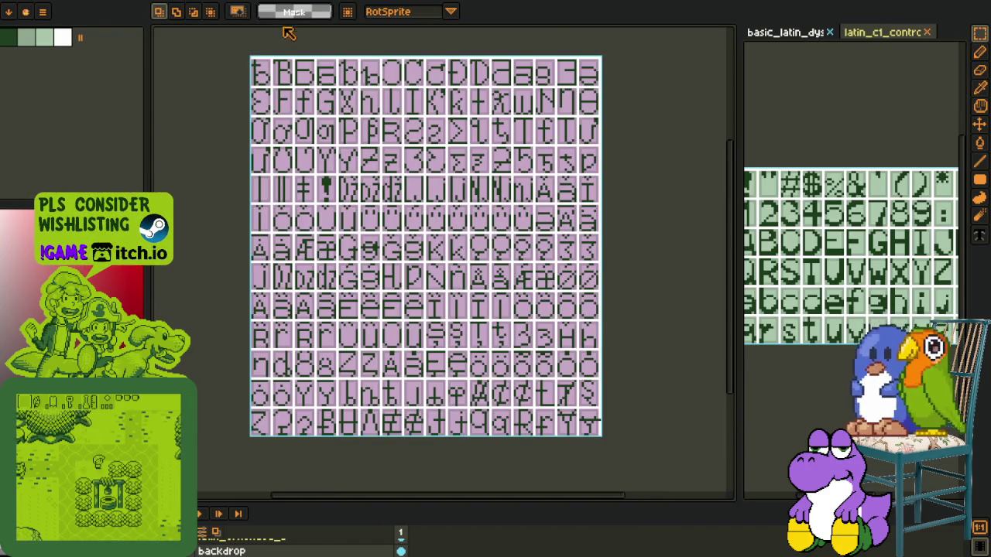
key(ctrl+Tab)
scroll(387, 123, down, 2)
scroll(505, 150, down, 2)
mouse_move(505, 151)
mouse_down()
mouse_move(400, 310)
mouse_move(395, 248)
mouse_move(405, 212)
mouse_up()
scroll(348, 209, up, 3)
scroll(310, 202, up, 2)
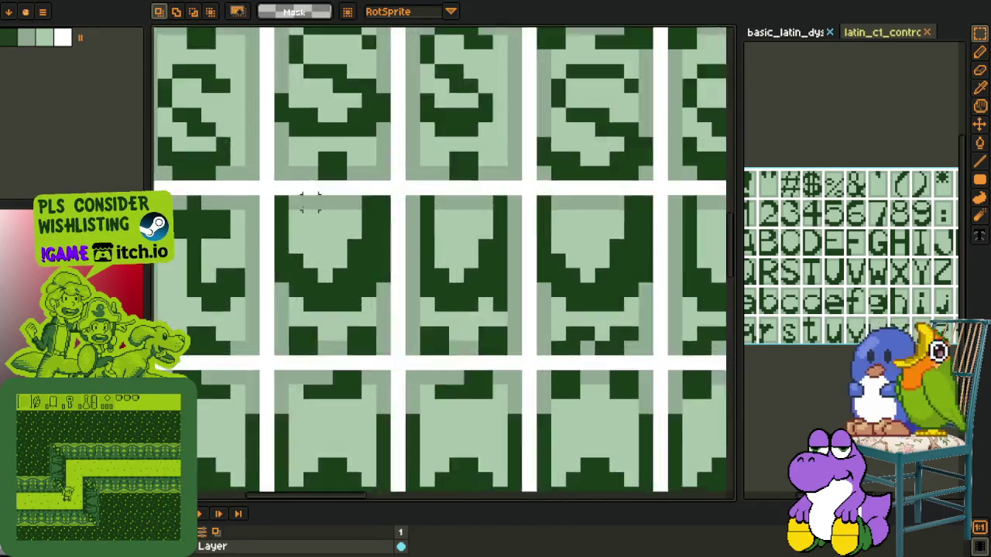
scroll(309, 202, up, 1)
mouse_move(266, 190)
mouse_down()
mouse_move(531, 342)
mouse_move(594, 346)
mouse_up()
key(Delete)
key(ctrl+z)
Step: Paste the two V glyphs into the pink row and replace their dark green with maroon
scroll(464, 232, down, 4)
scroll(303, 136, down, 3)
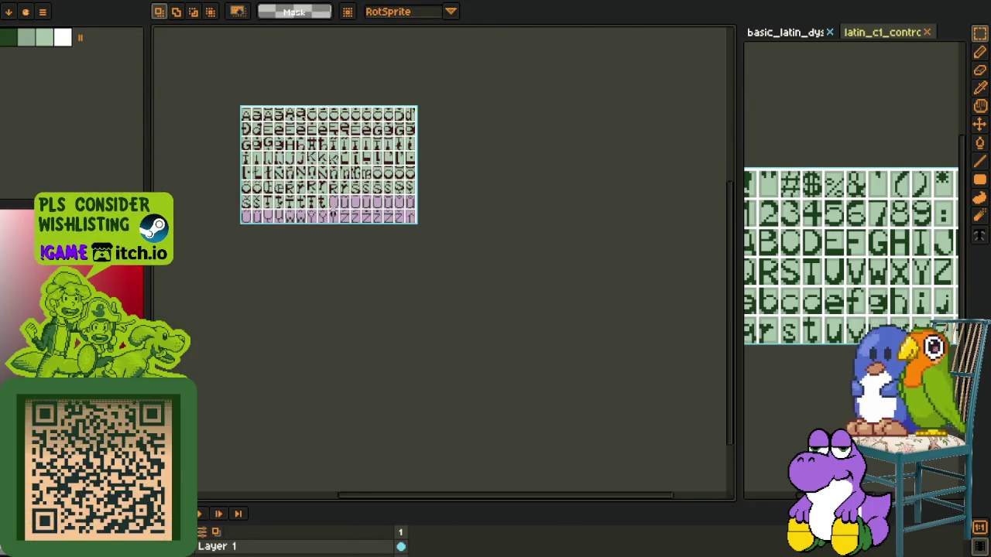
scroll(331, 213, up, 2)
scroll(349, 210, up, 2)
scroll(379, 209, up, 1)
key(ctrl+v)
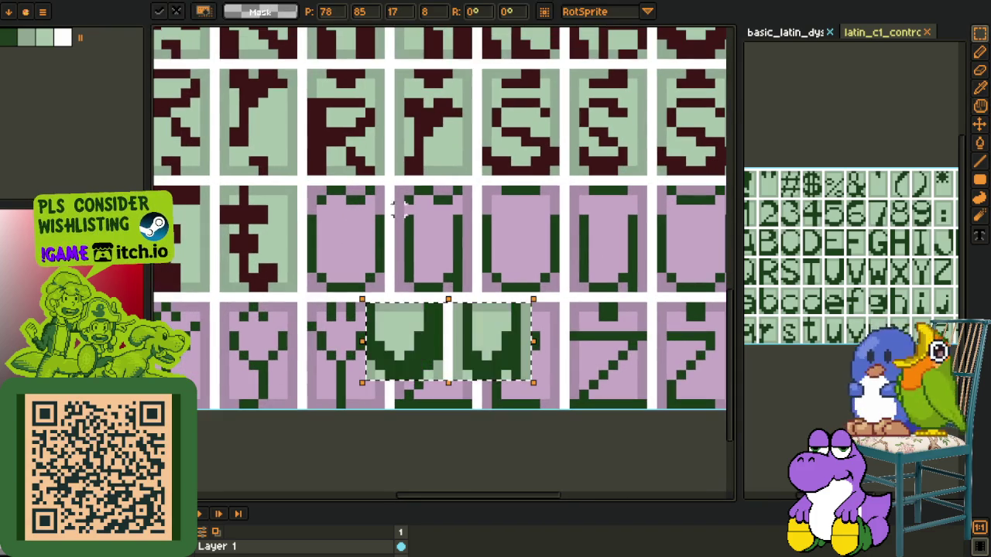
drag(466, 331, 406, 245)
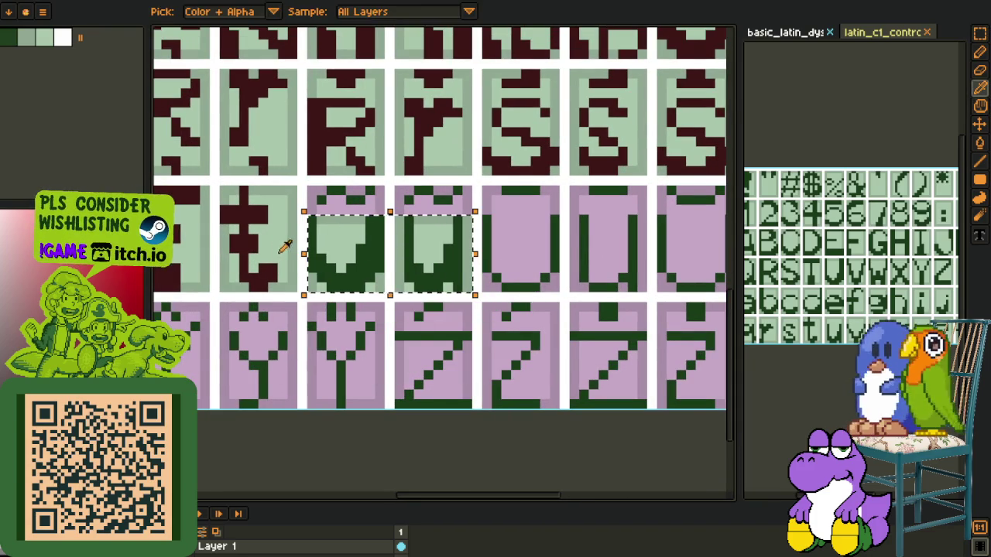
key(shift+r)
click(414, 435)
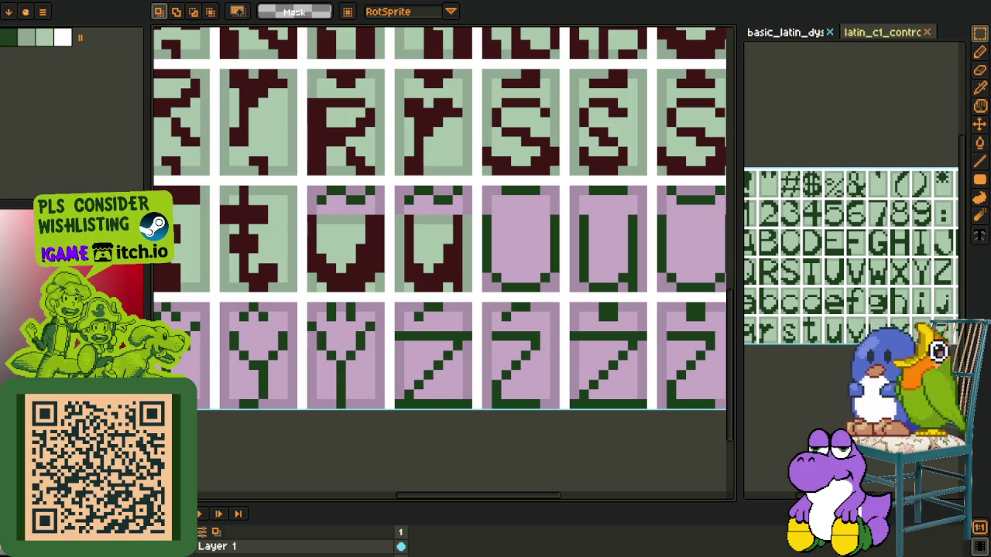
Step: Paint the leftover pink pixels and the glyphs' top pink row light green
scroll(330, 255, up, 3)
key(o)
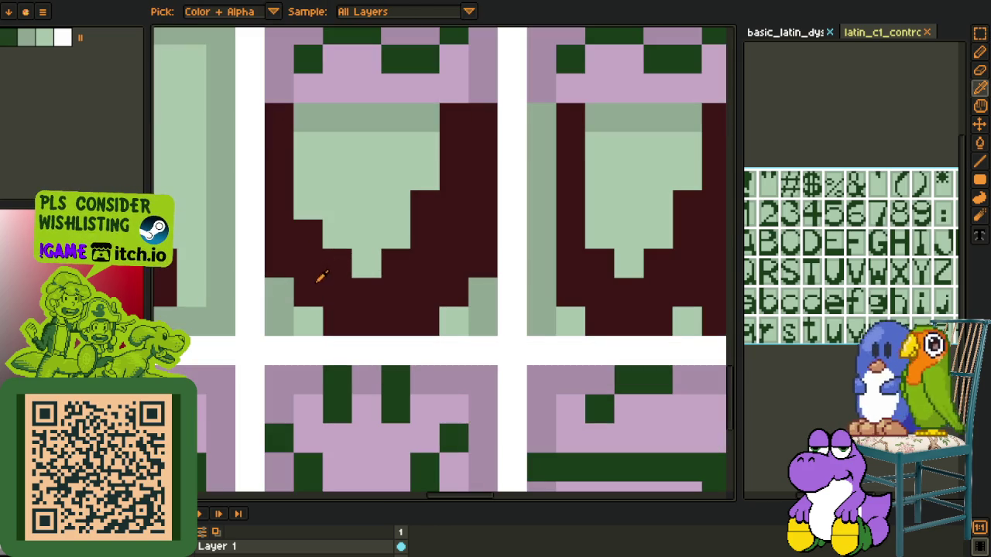
click(293, 302)
key(b)
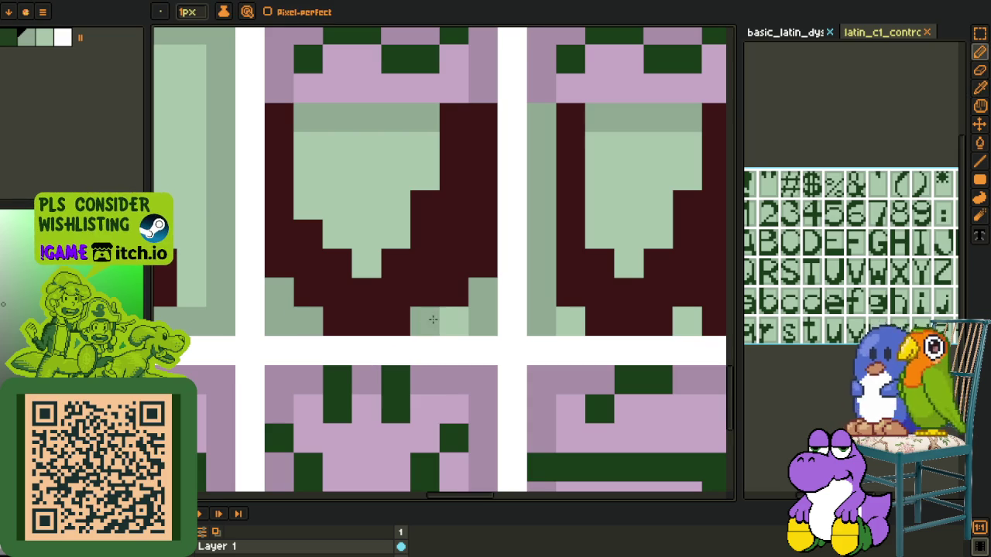
drag(465, 327, 387, 271)
click(381, 278)
key(o)
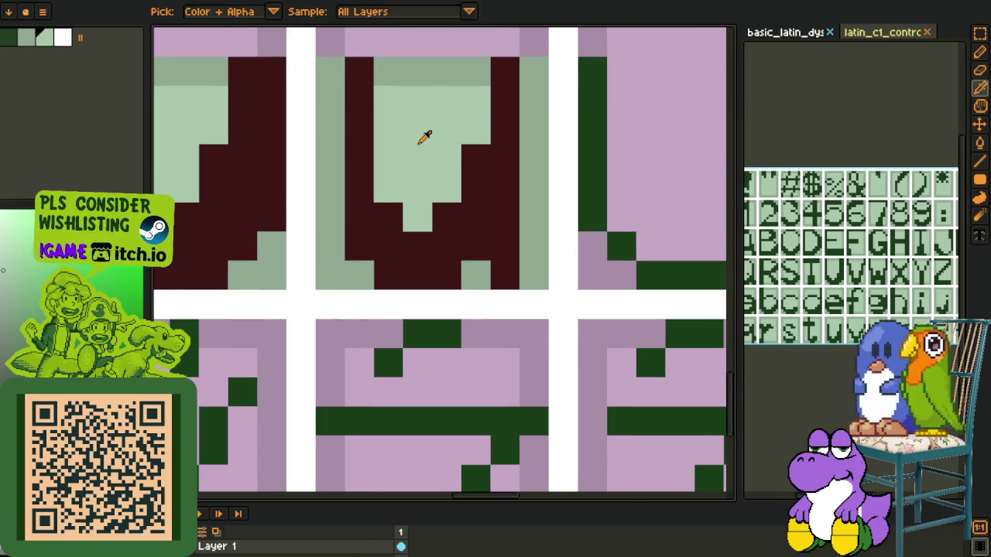
click(425, 137)
key(g)
click(405, 70)
scroll(335, 200, down, 5)
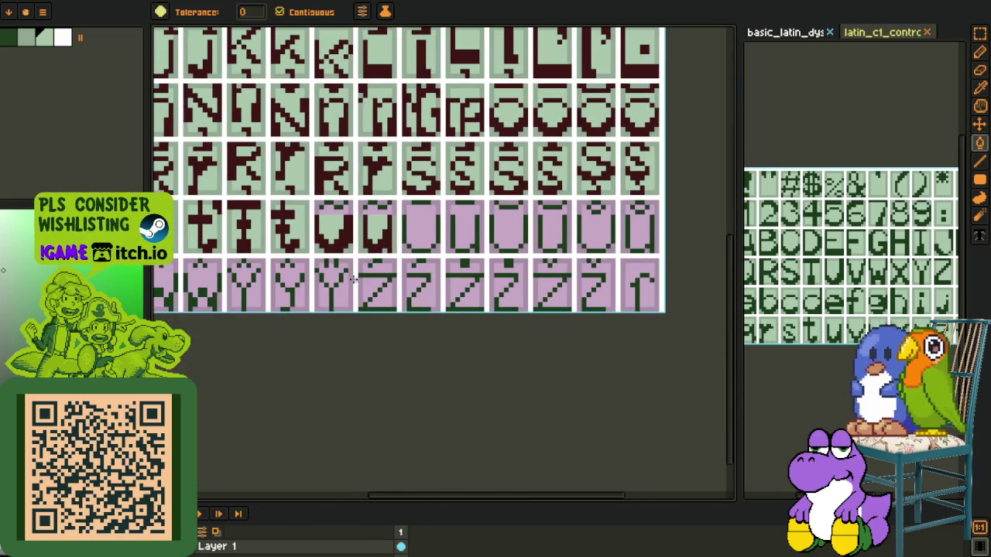
Step: On the green glyph sheet, select the strip of top-mark pixels, restoring it after a delete
key(o)
scroll(347, 318, down, 1)
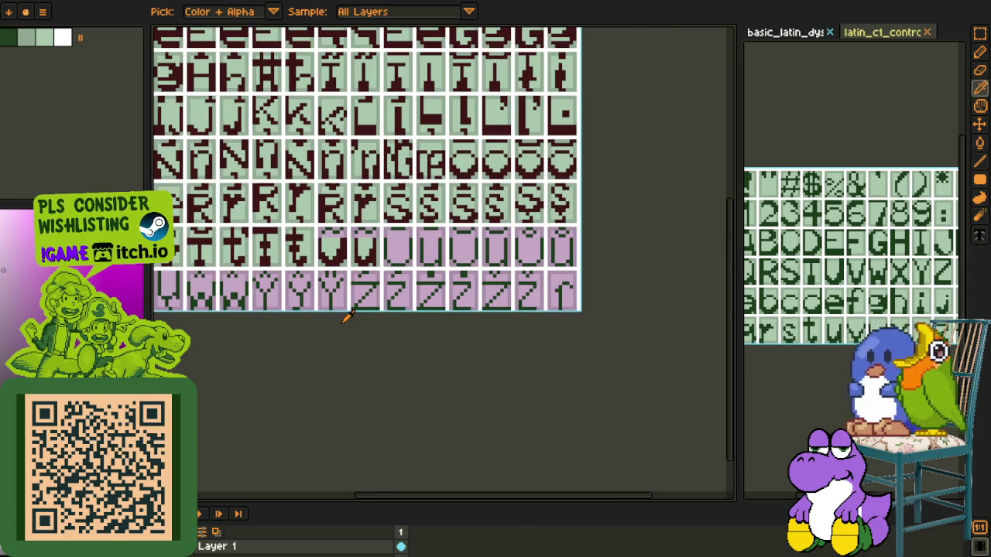
click(219, 2)
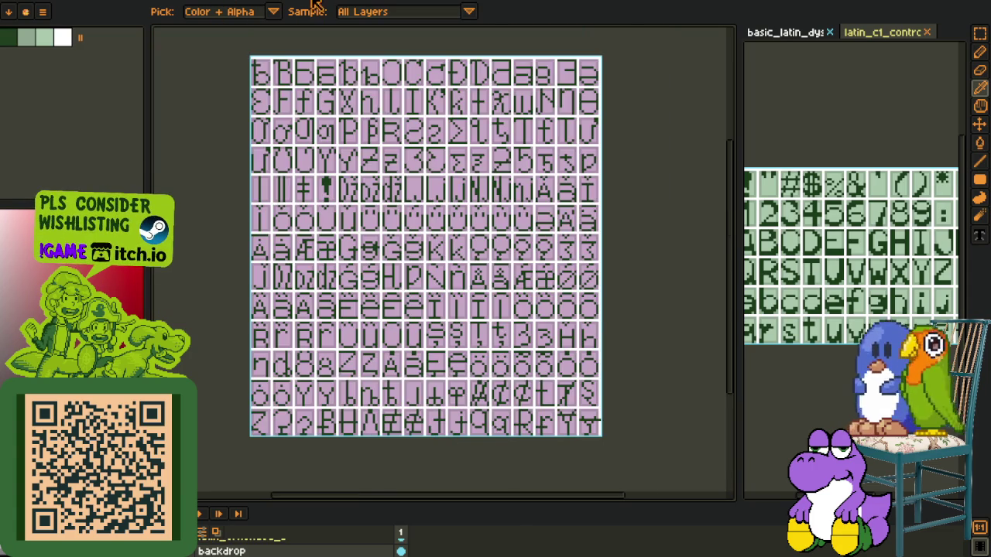
click(315, 4)
scroll(350, 160, down, 2)
scroll(301, 214, down, 2)
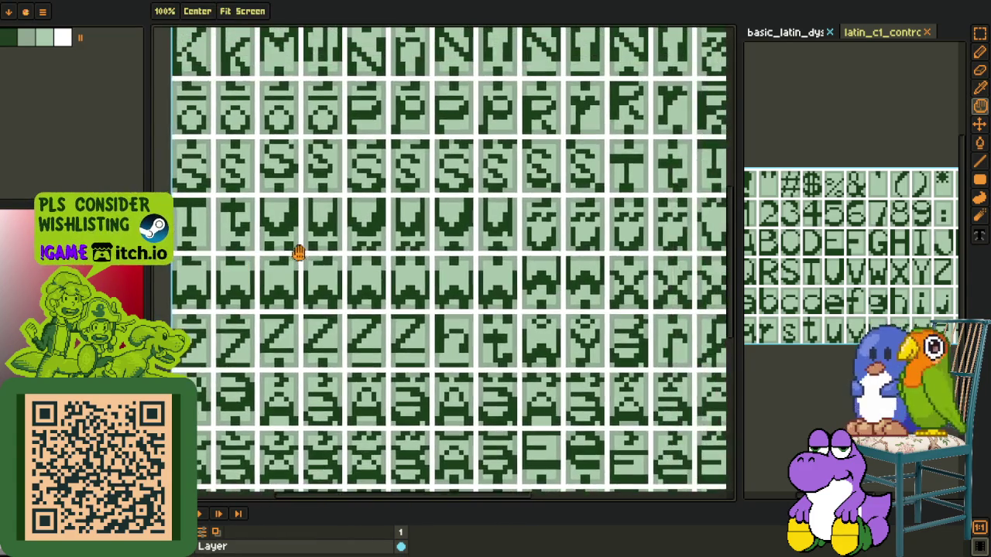
key(r)
scroll(298, 253, up, 3)
scroll(298, 253, up, 2)
drag(340, 210, 495, 236)
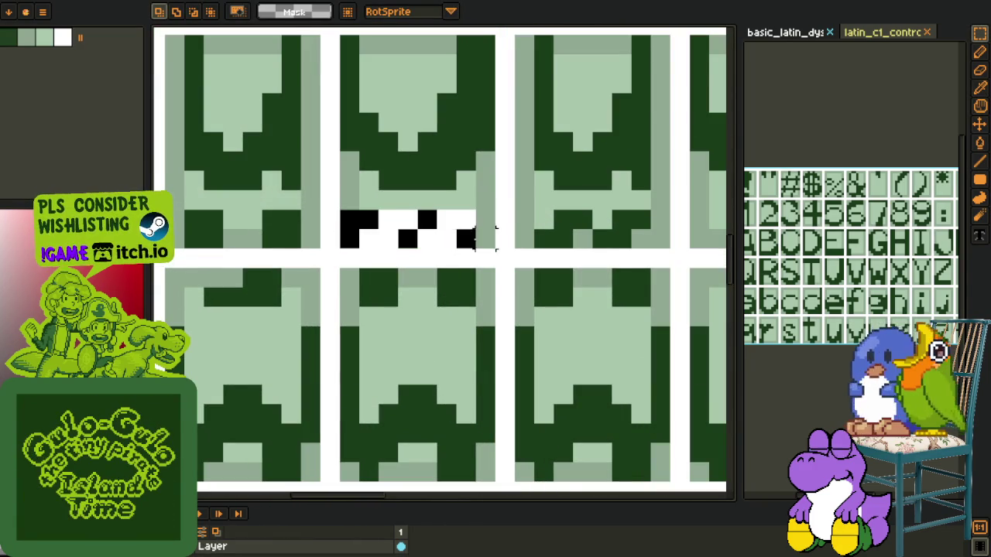
key(Delete)
key(ctrl+z)
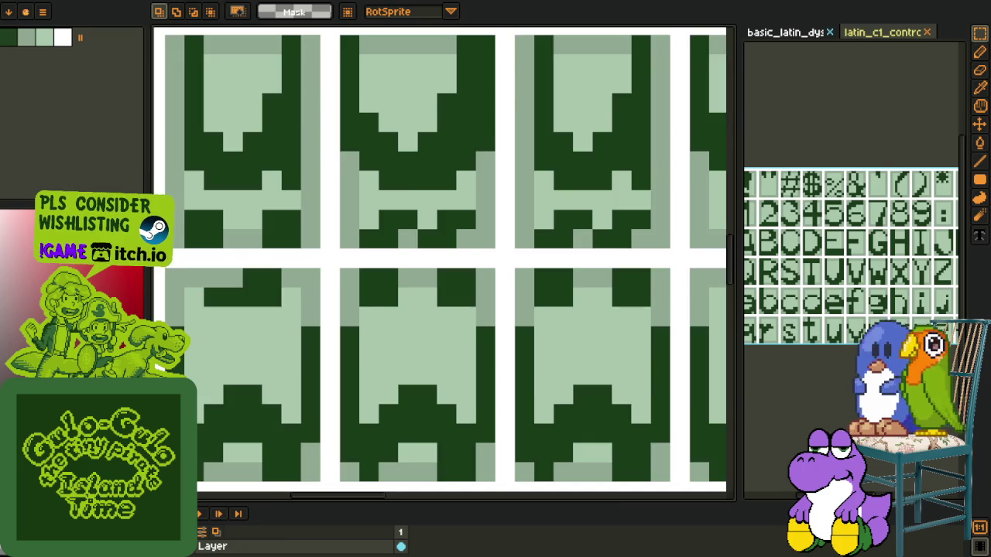
Step: Paste the strip onto the top of the first V glyph on the pink sheet
scroll(318, 192, down, 5)
scroll(319, 191, up, 2)
scroll(318, 192, up, 1)
scroll(318, 191, up, 2)
scroll(318, 192, down, 1)
scroll(317, 191, up, 3)
key(ctrl+v)
drag(349, 256, 323, 201)
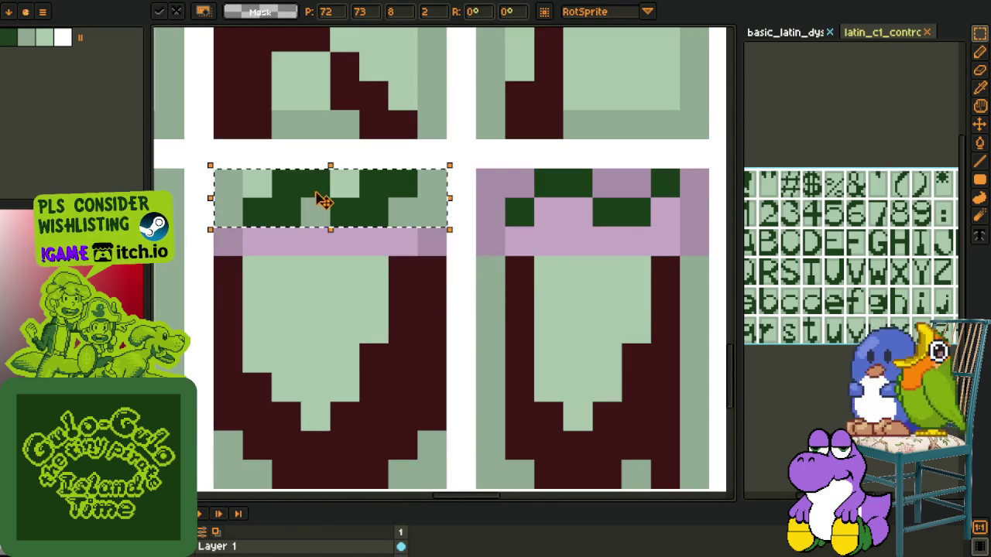
Step: Fill the strip's dark pixels maroon and its pink pixel light green, then touch up one pixel
key(g)
click(325, 201)
click(309, 206)
click(317, 226)
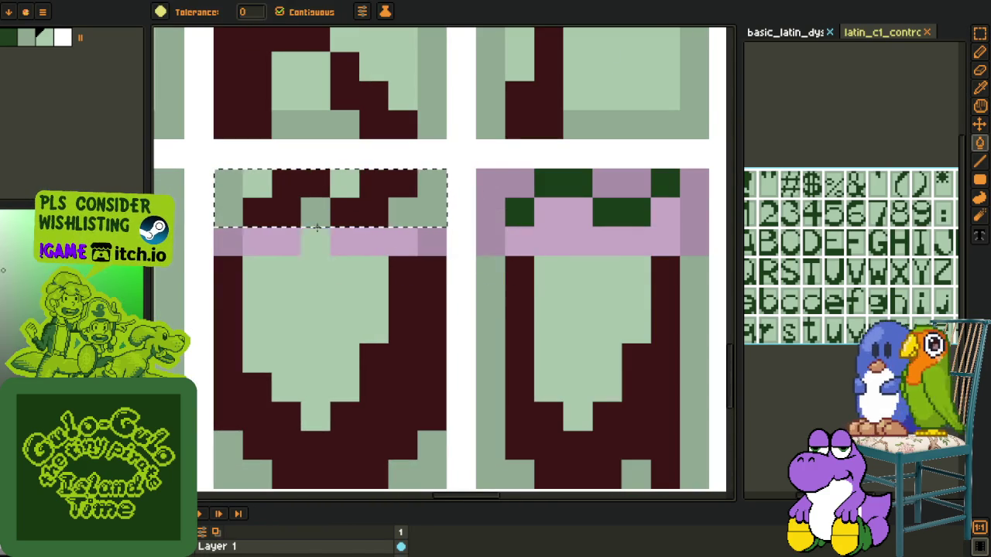
key(o)
key(p)
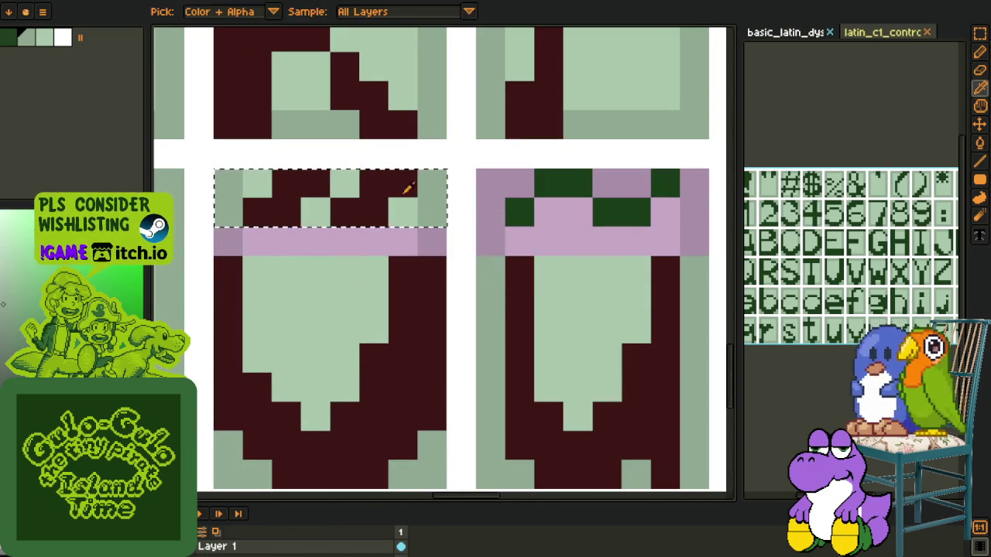
key(b)
click(331, 183)
scroll(253, 184, down, 5)
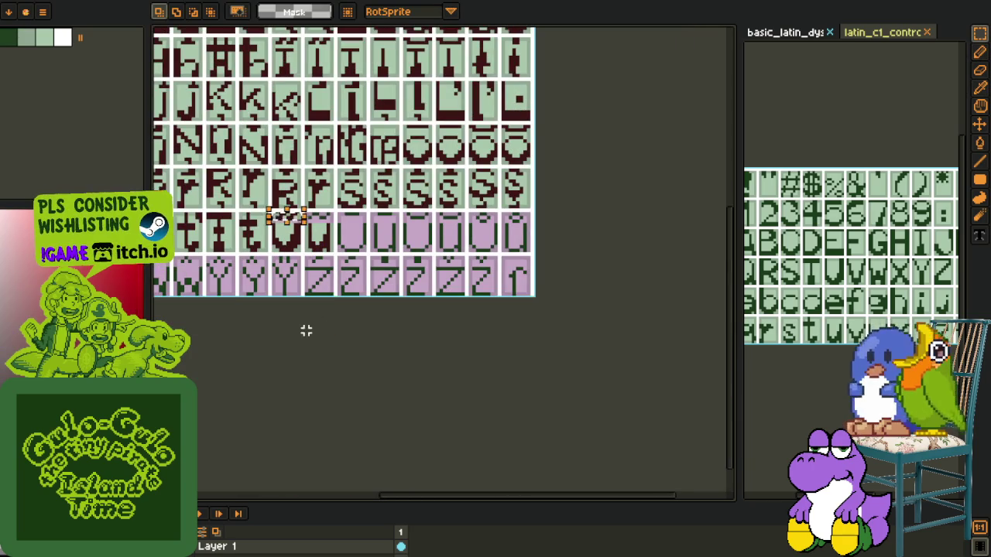
Step: Sample light green and bucket-fill the pink band of the V glyph
scroll(266, 225, up, 2)
scroll(316, 190, up, 2)
click(328, 199)
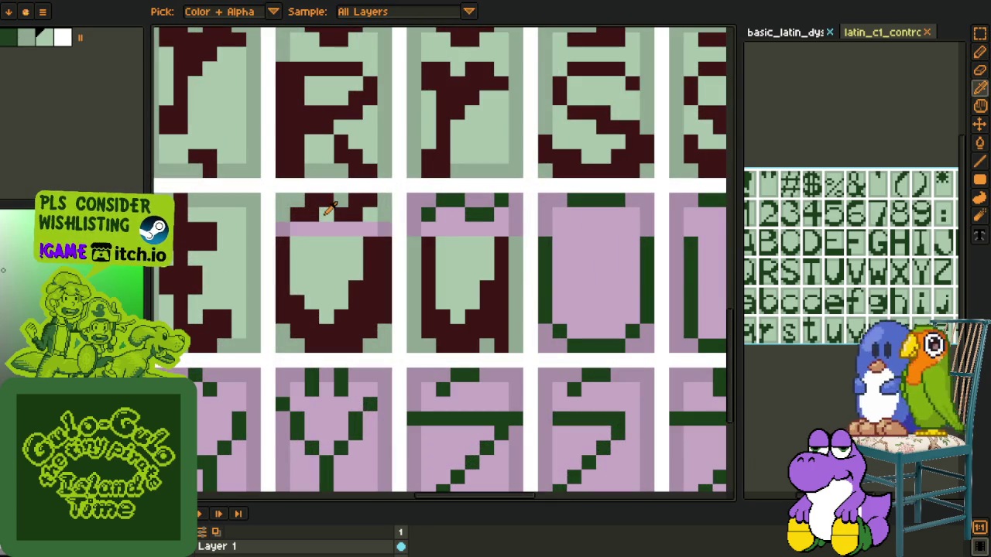
key(g)
click(328, 226)
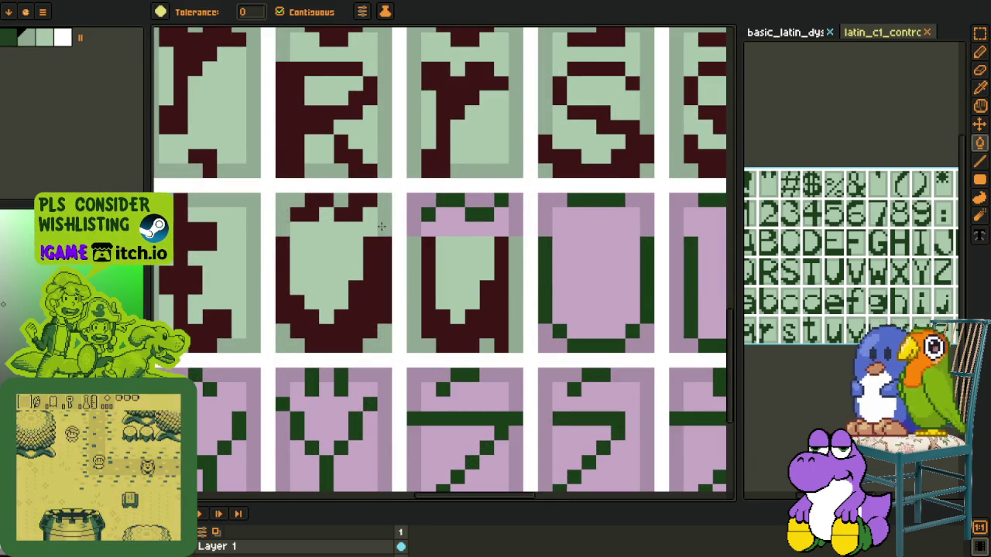
Step: Rectangle-select the two finished V glyphs
scroll(390, 294, down, 3)
scroll(376, 229, up, 3)
key(r)
mouse_move(387, 200)
mouse_down()
mouse_move(283, 166)
mouse_move(341, 199)
mouse_move(454, 196)
mouse_up()
scroll(460, 292, down, 2)
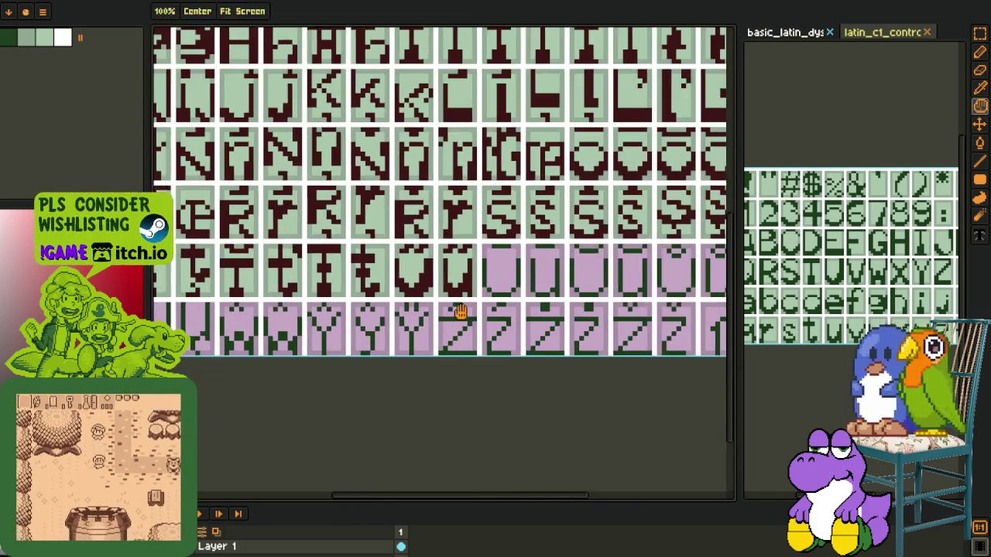
scroll(434, 302, down, 1)
key(i)
key(m)
scroll(358, 201, up, 2)
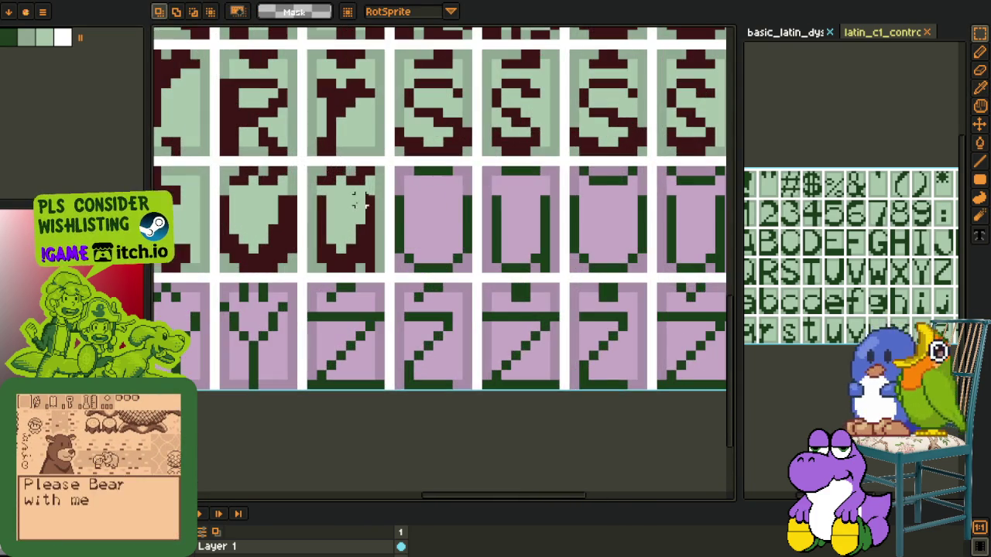
drag(387, 182, 217, 275)
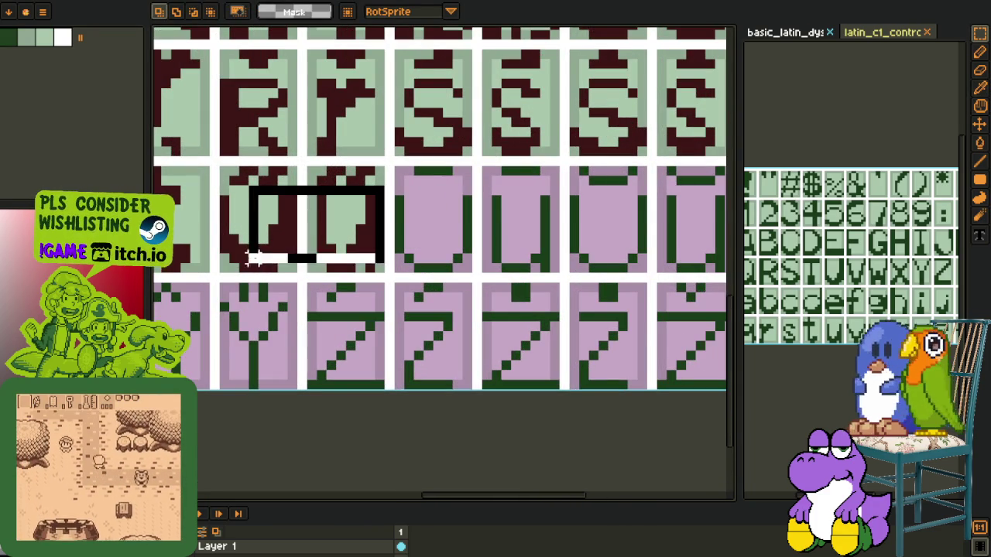
Step: Duplicate the finished V glyphs and place the copy over the next pink V glyphs
drag(300, 248, 464, 245)
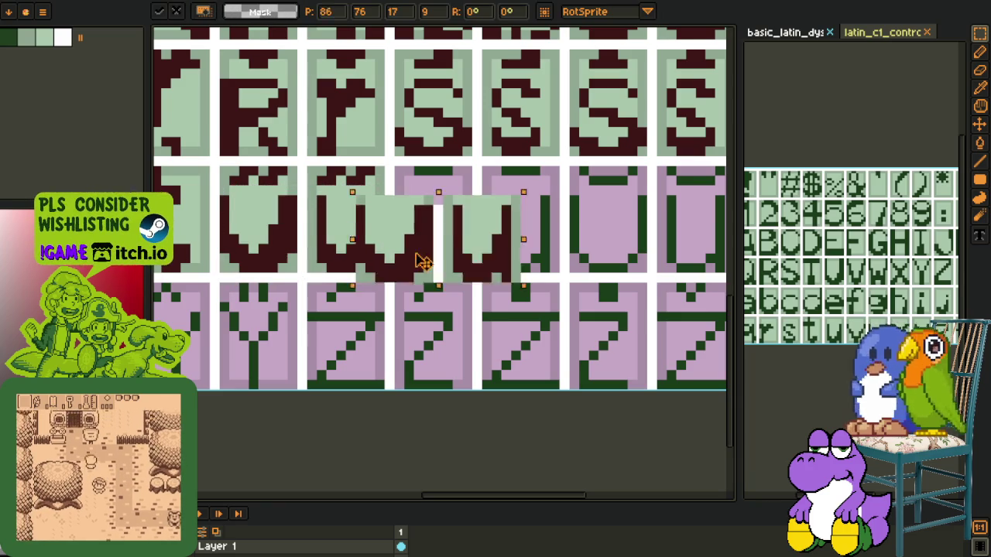
key(ctrl+z)
drag(294, 269, 474, 260)
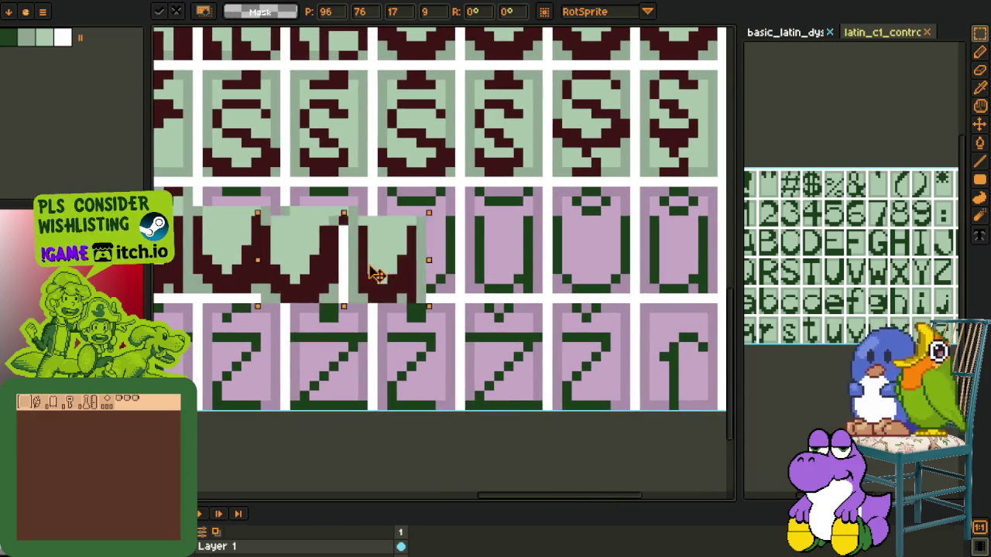
key(ctrl+z)
mouse_move(304, 292)
mouse_down()
mouse_move(481, 302)
mouse_move(480, 289)
mouse_up()
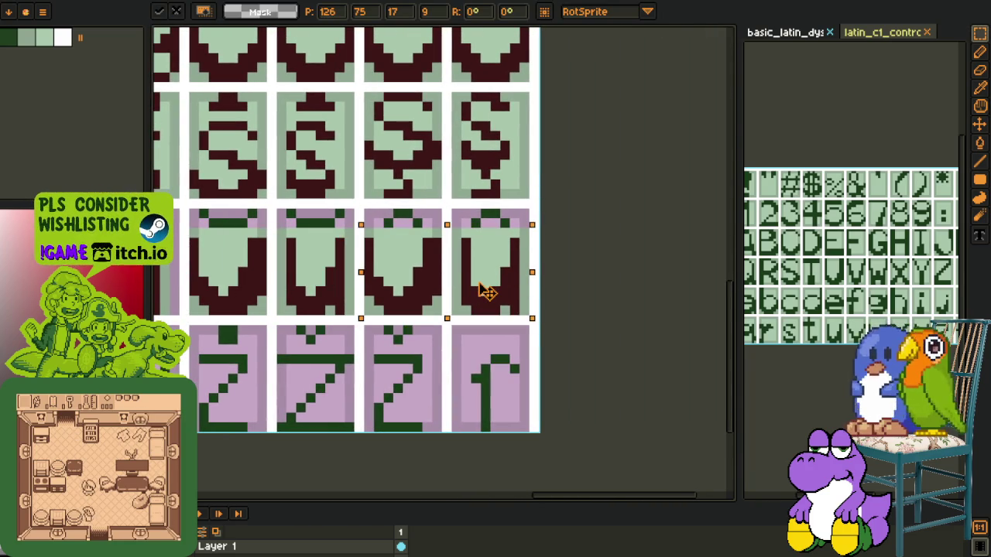
Step: Select the two V glyphs, then clear the selection
scroll(504, 276, up, 1)
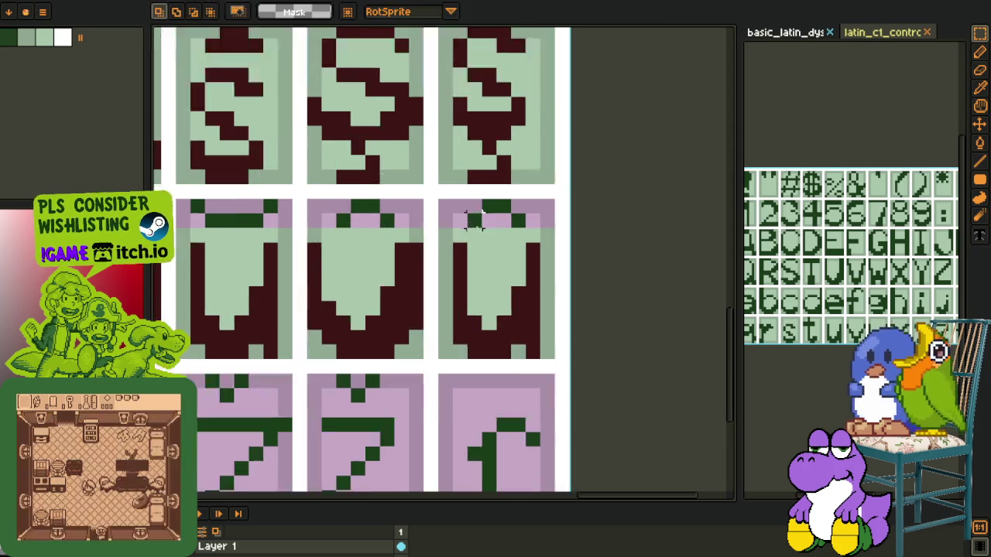
key(e)
scroll(512, 239, up, 1)
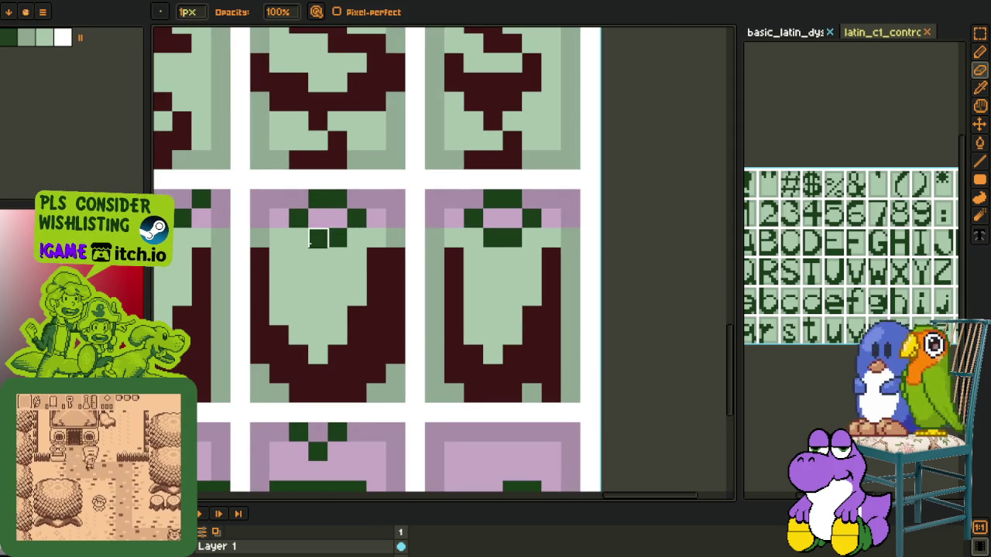
key(o)
scroll(310, 240, down, 3)
scroll(377, 251, up, 2)
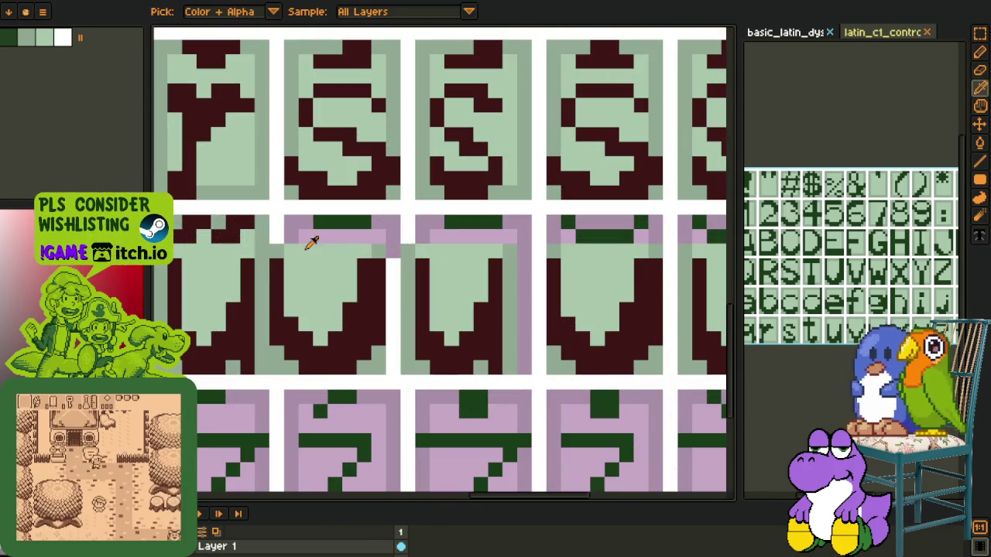
key(r)
drag(280, 245, 534, 377)
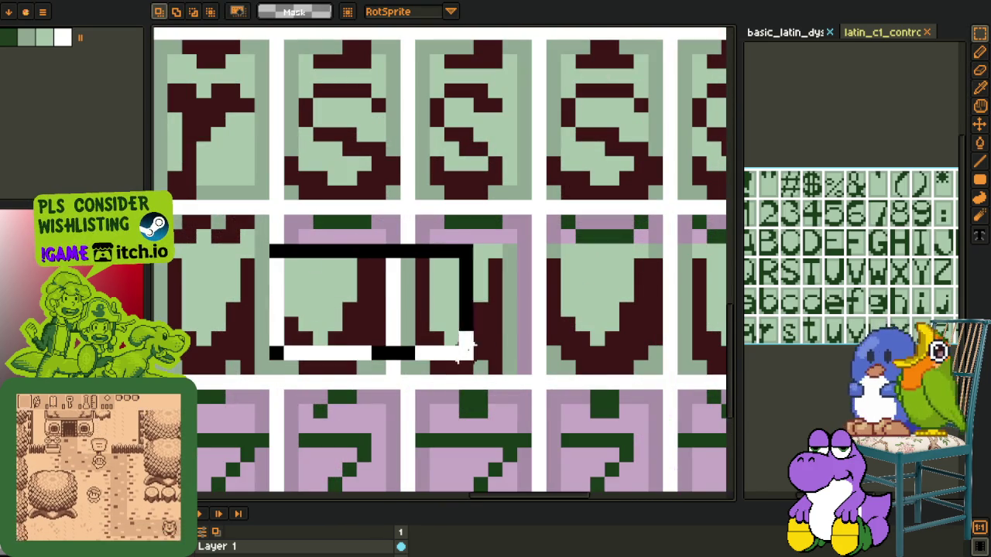
click(589, 357)
Step: Fill the pink strips and purple tops of the next V tiles light green
key(o)
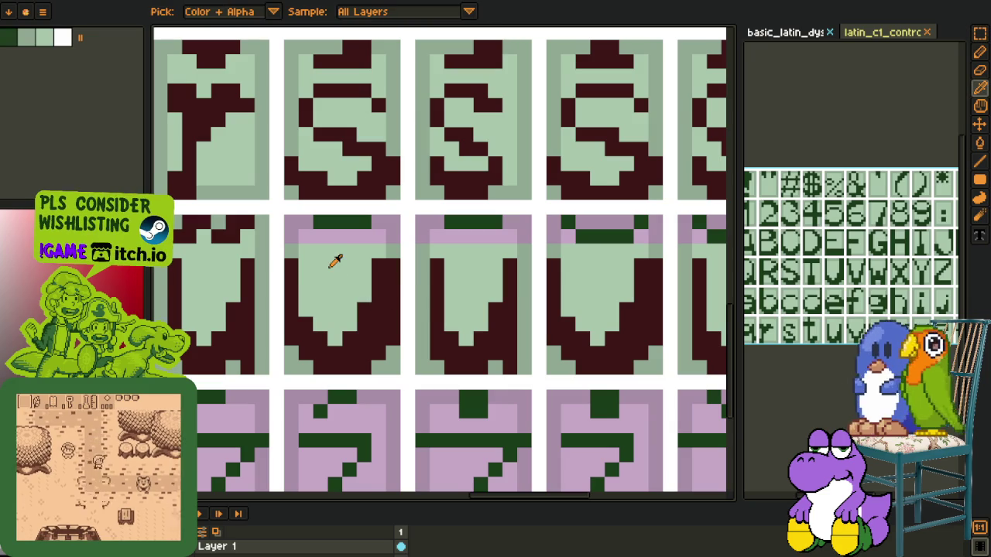
click(328, 267)
key(g)
click(340, 236)
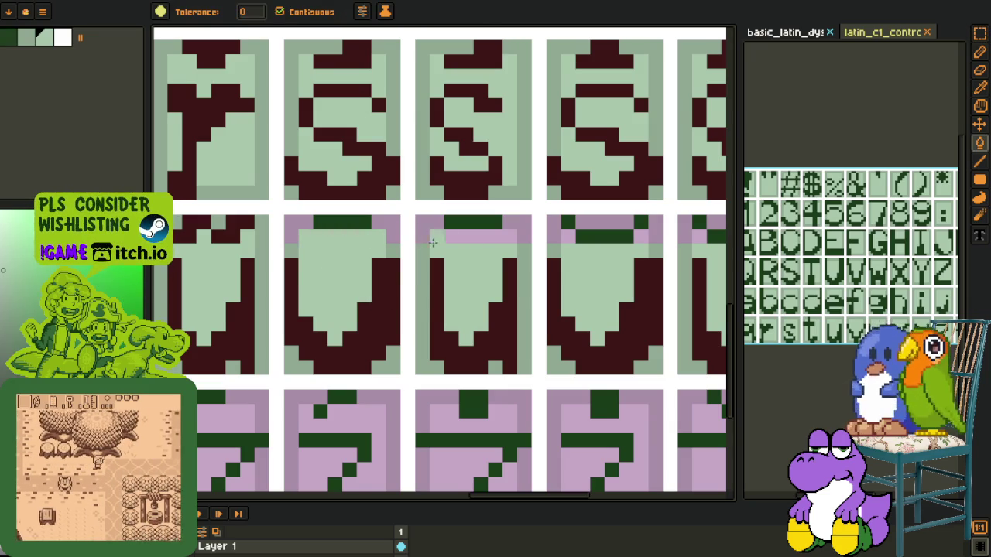
click(516, 241)
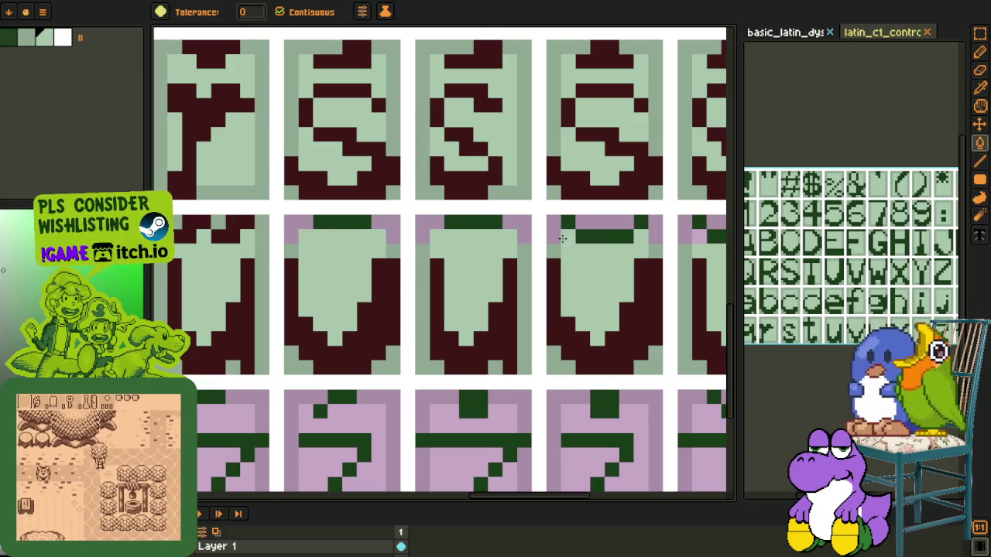
drag(557, 243, 408, 245)
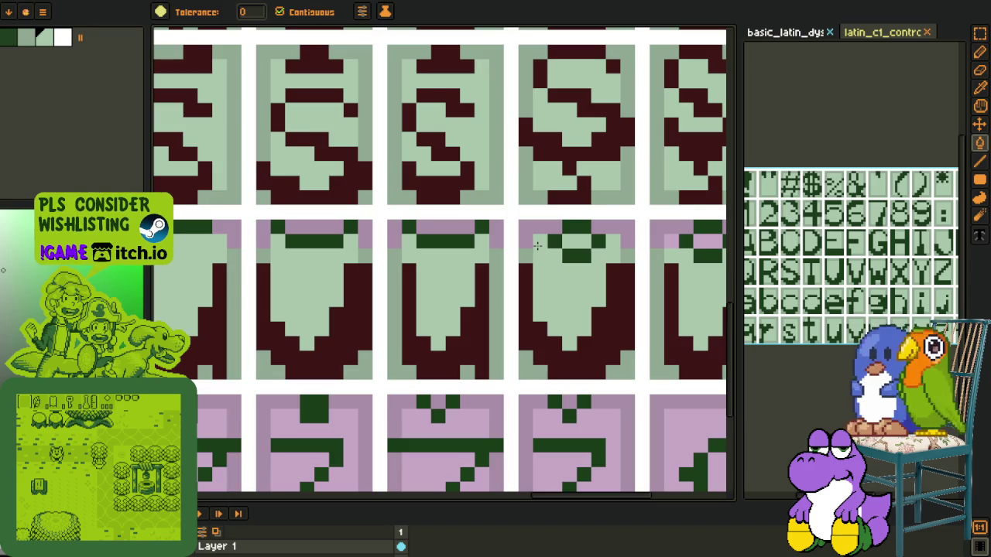
drag(536, 245, 335, 240)
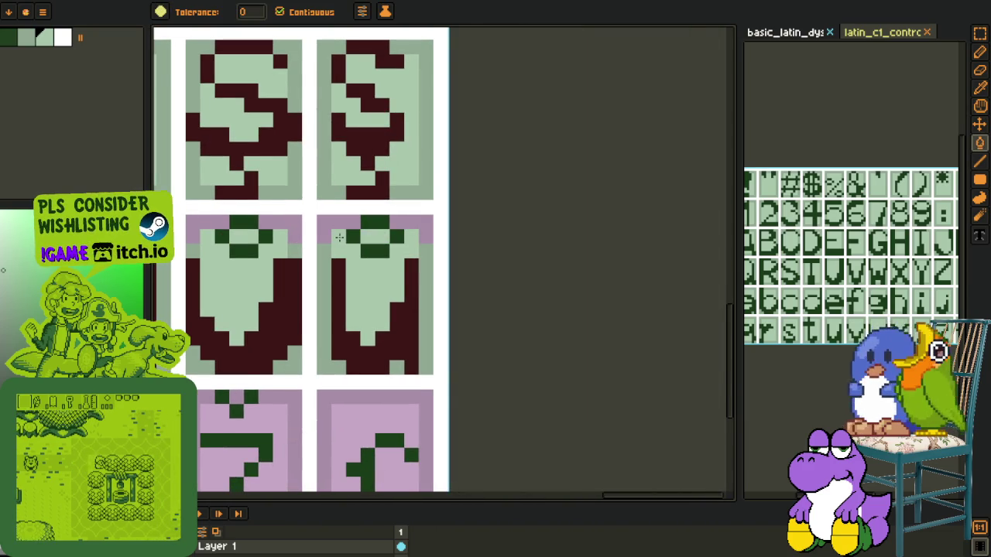
scroll(339, 237, down, 2)
scroll(365, 215, up, 2)
click(366, 215)
click(314, 217)
Step: Sample maroon from a finished glyph and turn the second tile's green top bar maroon
drag(239, 220, 499, 266)
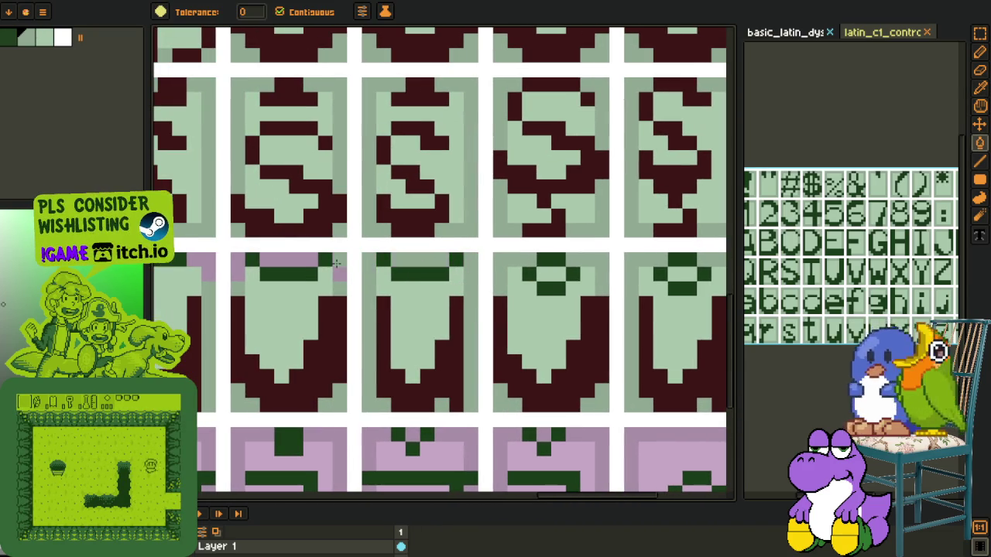
drag(235, 266, 449, 269)
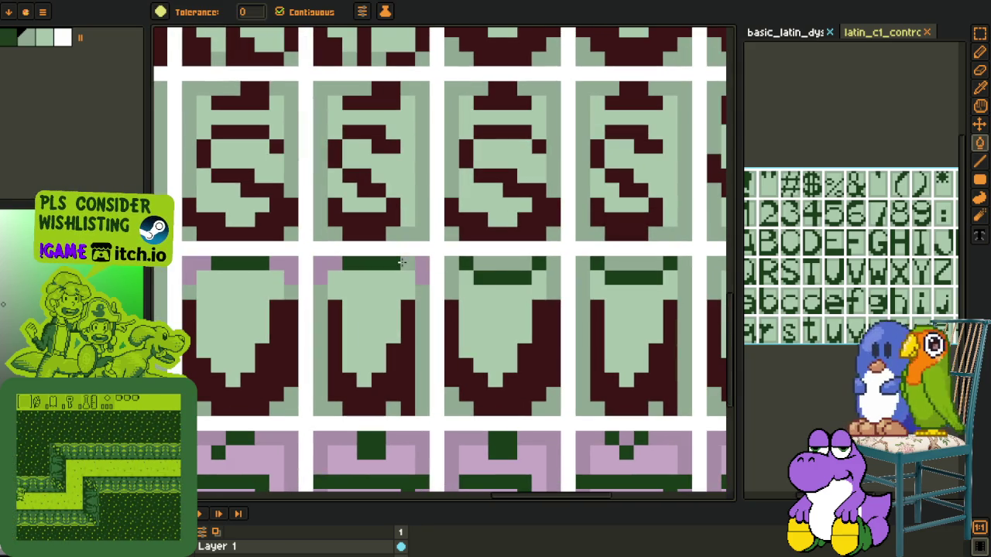
drag(287, 262, 304, 303)
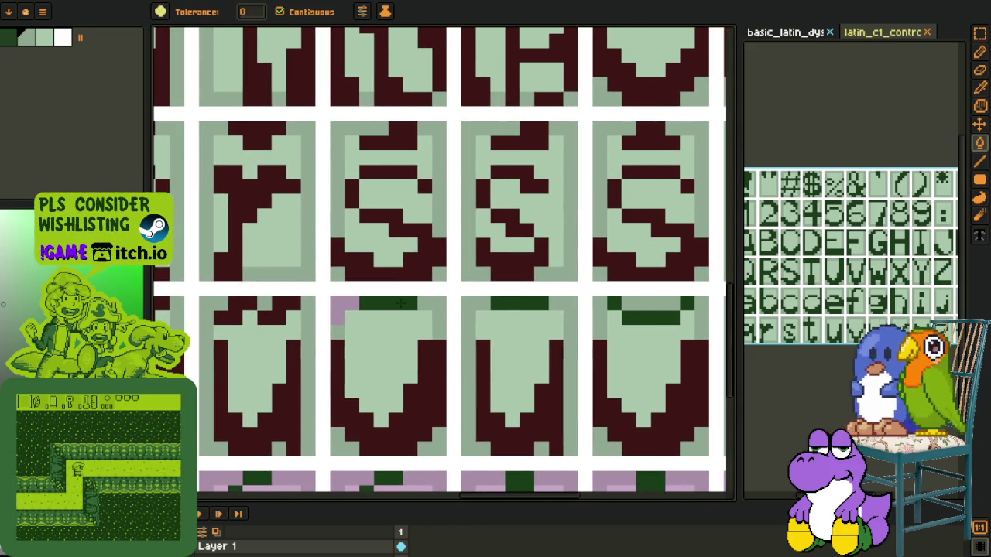
click(418, 304)
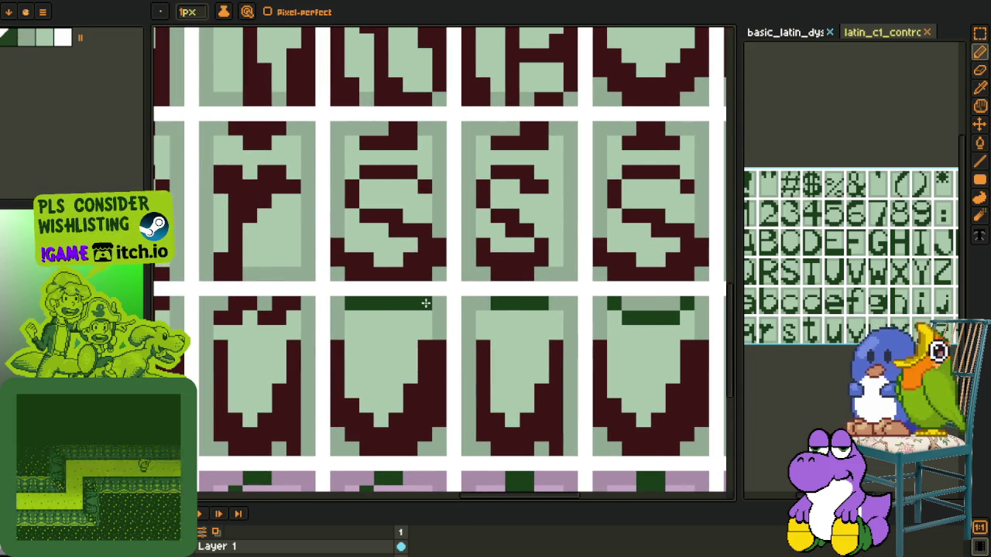
click(407, 308)
mouse_move(408, 307)
mouse_down()
mouse_move(358, 261)
mouse_move(287, 233)
mouse_up()
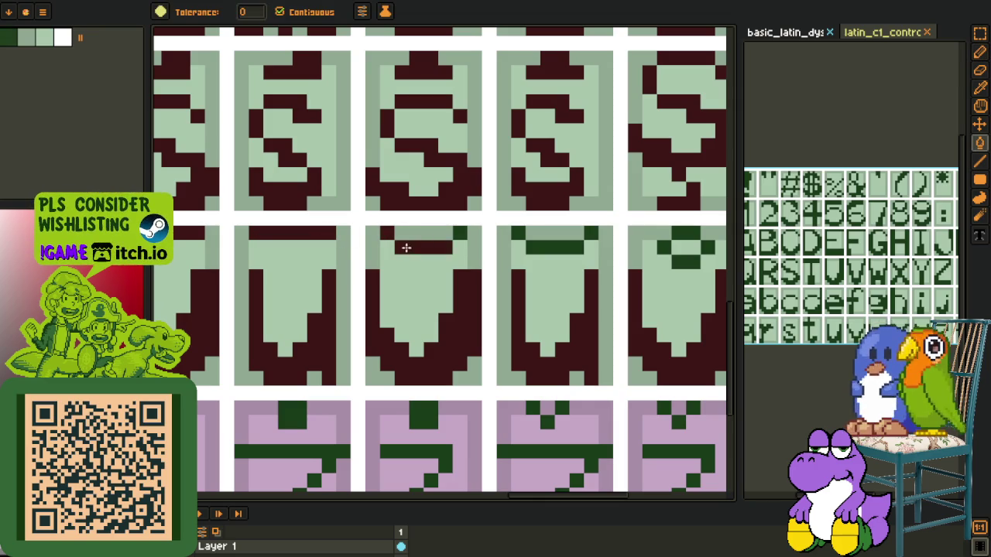
Step: Copy the finished tile's top and paste it onto the next tile
key(b)
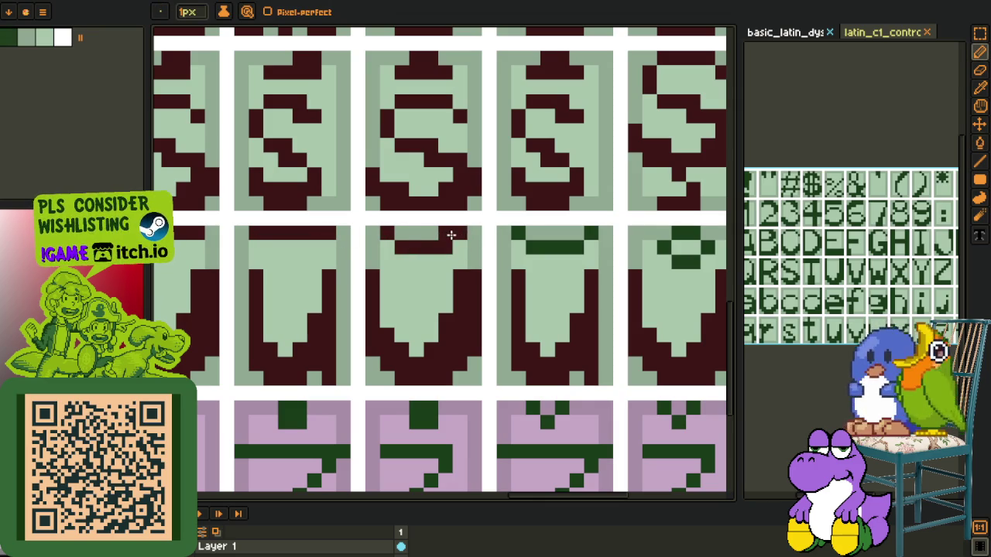
scroll(287, 259, right, 5)
key(m)
mouse_move(211, 227)
mouse_down()
mouse_move(304, 261)
mouse_move(427, 264)
mouse_up()
key(ctrl+c)
key(ctrl+v)
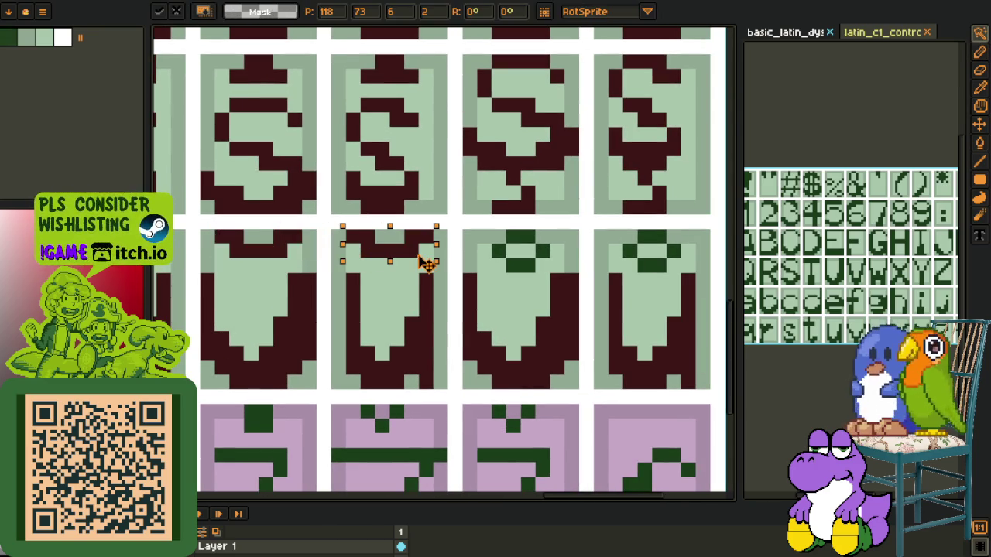
Step: Turn the remaining green pixels on the tile tops maroon
scroll(442, 243, down, 3)
key(o)
scroll(482, 254, up, 5)
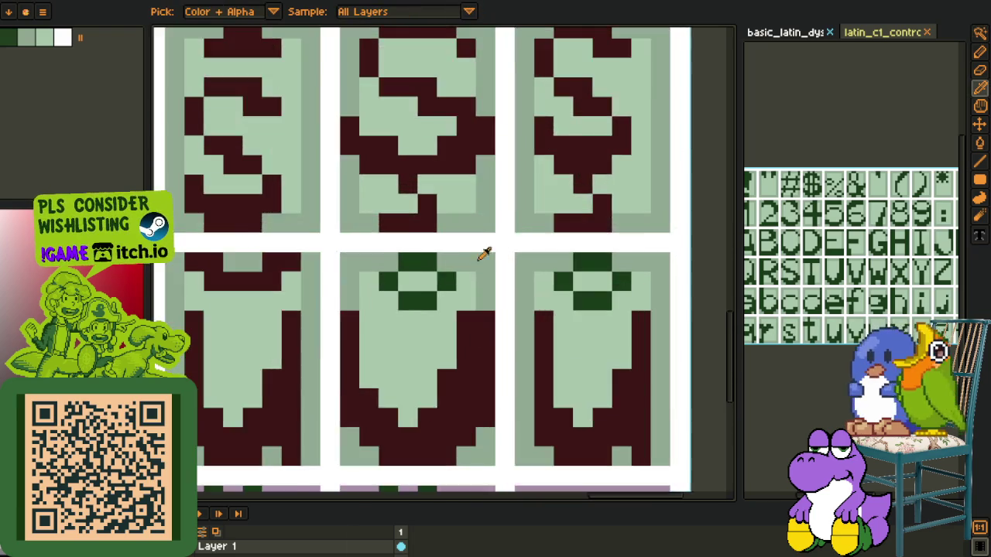
click(239, 272)
key(b)
click(349, 287)
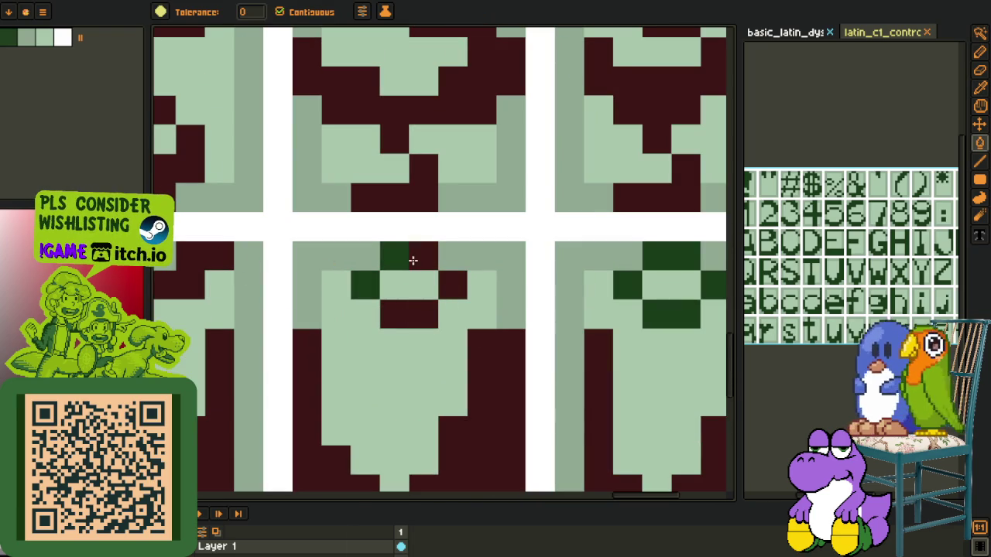
drag(371, 277, 195, 258)
click(450, 266)
click(479, 237)
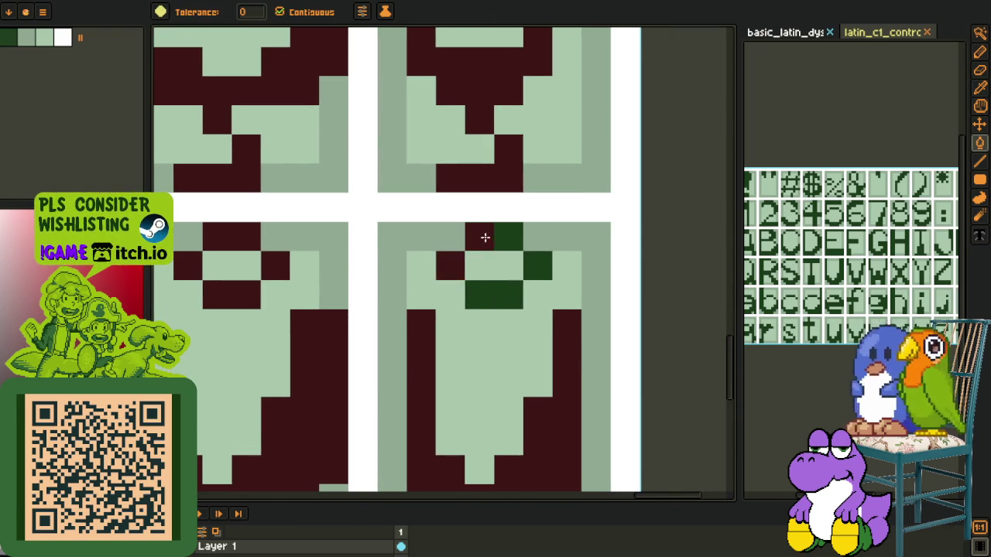
scroll(531, 256, down, 3)
Step: Rectangle-select the finished maroon glyphs to copy
key(i)
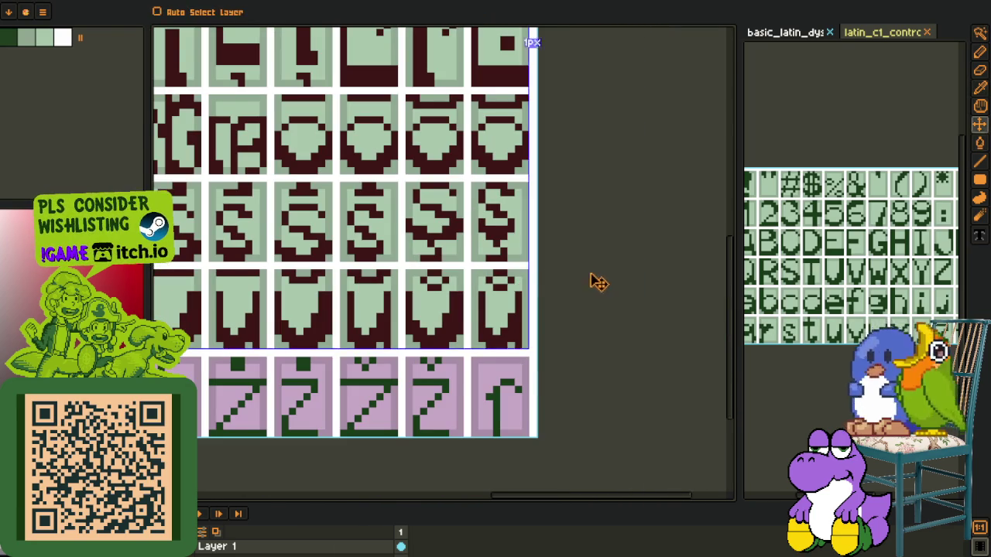
scroll(593, 266, down, 1)
scroll(408, 281, up, 1)
scroll(504, 261, up, 1)
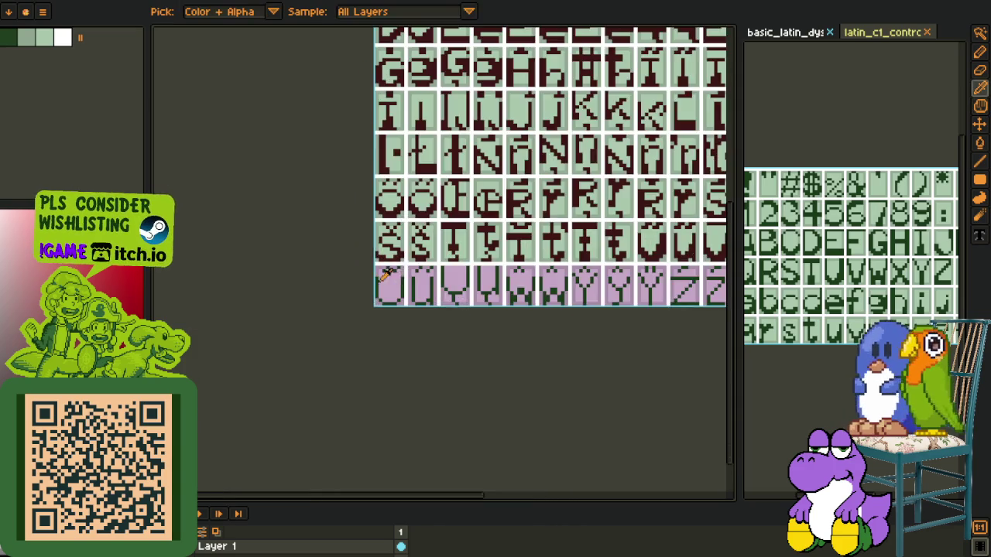
scroll(522, 236, up, 1)
key(m)
scroll(559, 240, up, 1)
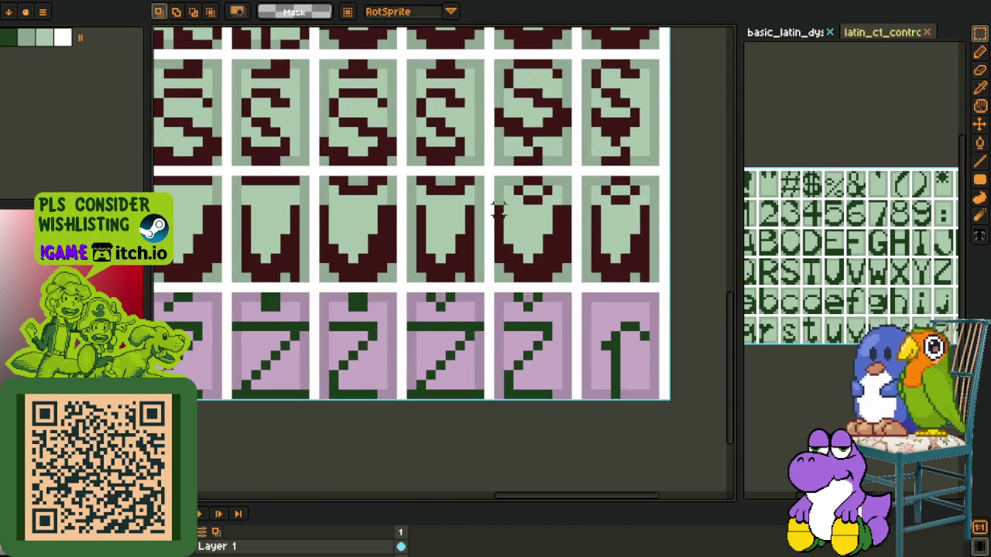
drag(498, 209, 658, 280)
Step: Paste the maroon glyphs over the pink bottom-row glyphs and commit them
scroll(658, 274, down, 1)
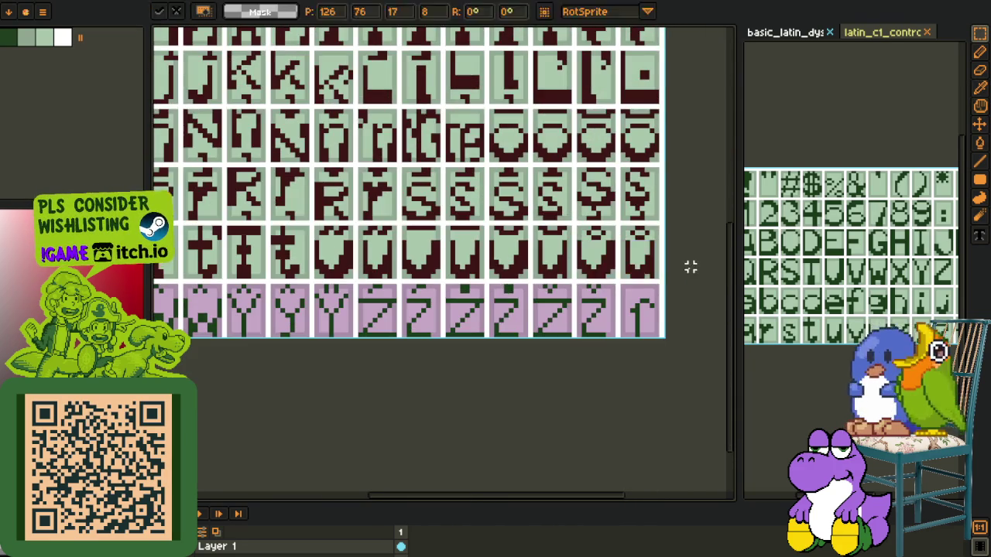
scroll(690, 266, down, 2)
scroll(371, 320, up, 2)
scroll(438, 248, up, 1)
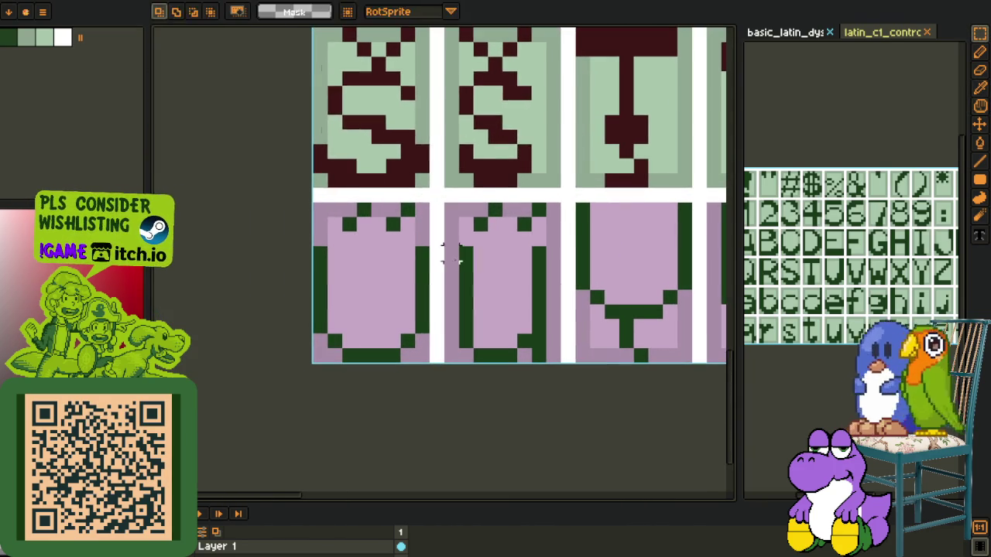
key(ctrl+v)
drag(458, 155, 438, 336)
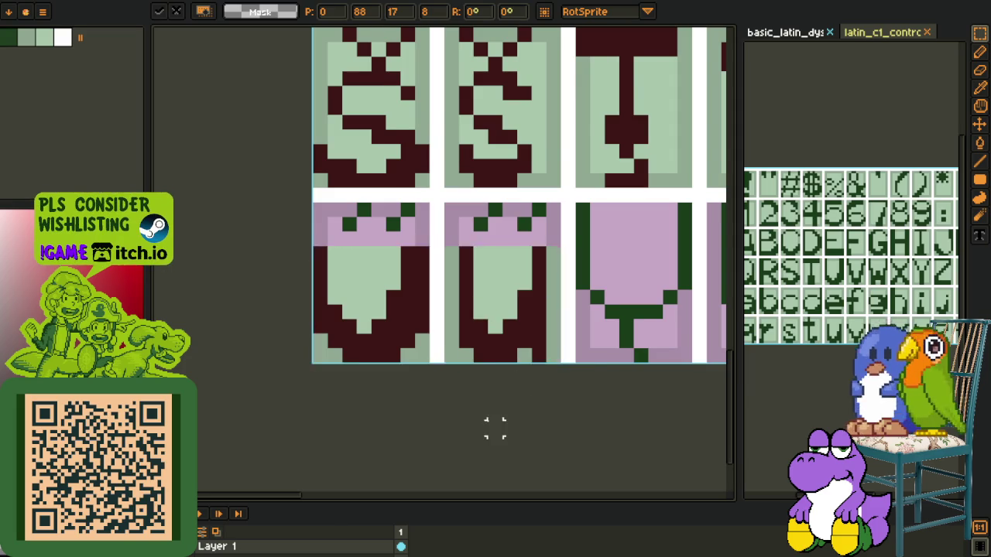
key(Return)
Step: Pencil a stray green pixel back to pink
scroll(464, 402, down, 2)
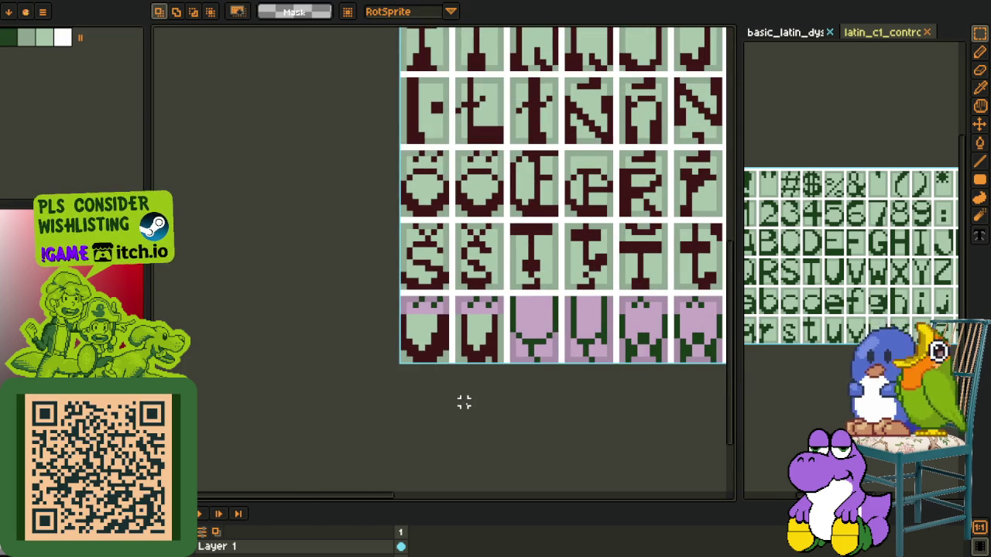
scroll(470, 401, up, 2)
scroll(420, 328, up, 2)
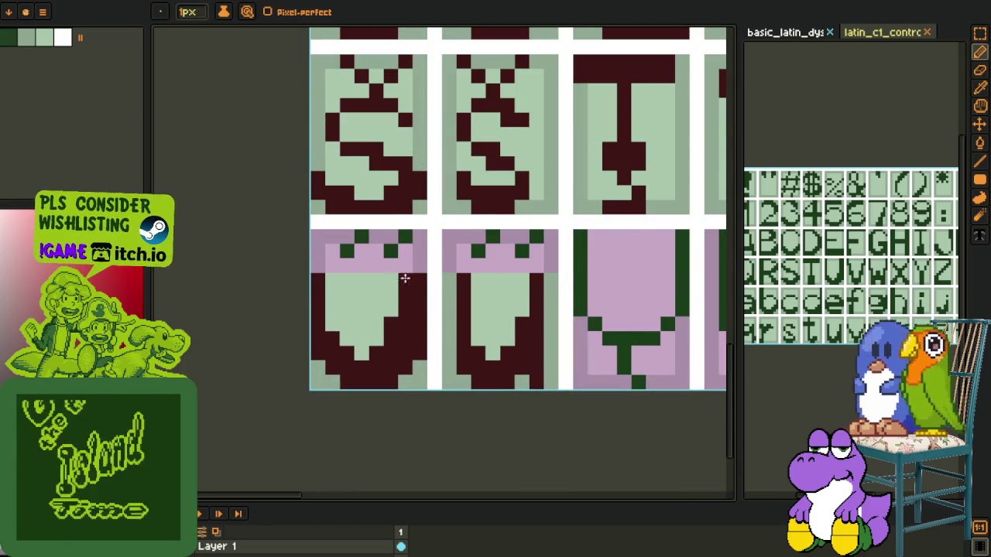
key(b)
scroll(399, 263, up, 1)
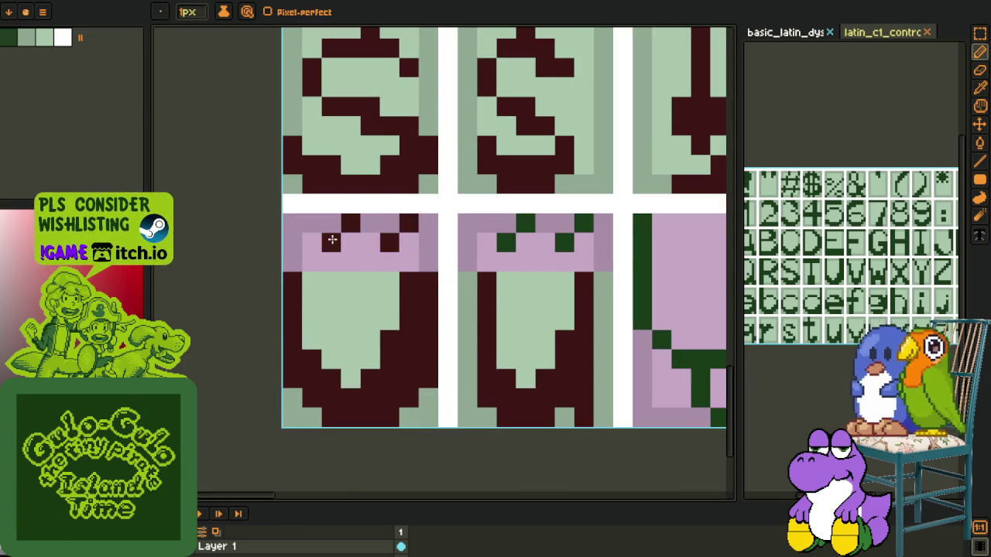
click(503, 242)
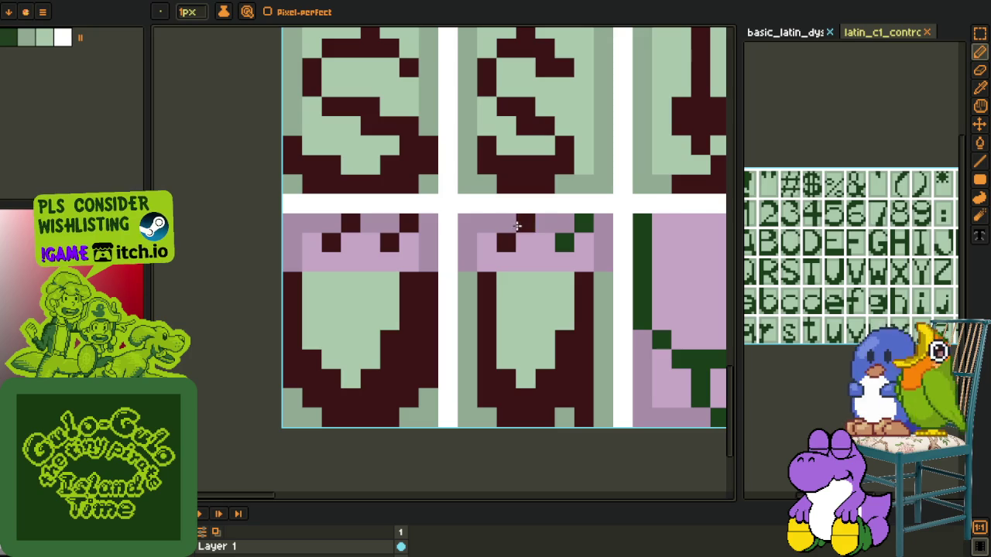
Step: Fill the leftover green pixels maroon, the light-pink rows, and the mauve border grey-green
key(g)
click(565, 242)
click(583, 223)
click(541, 259)
click(380, 263)
key(o)
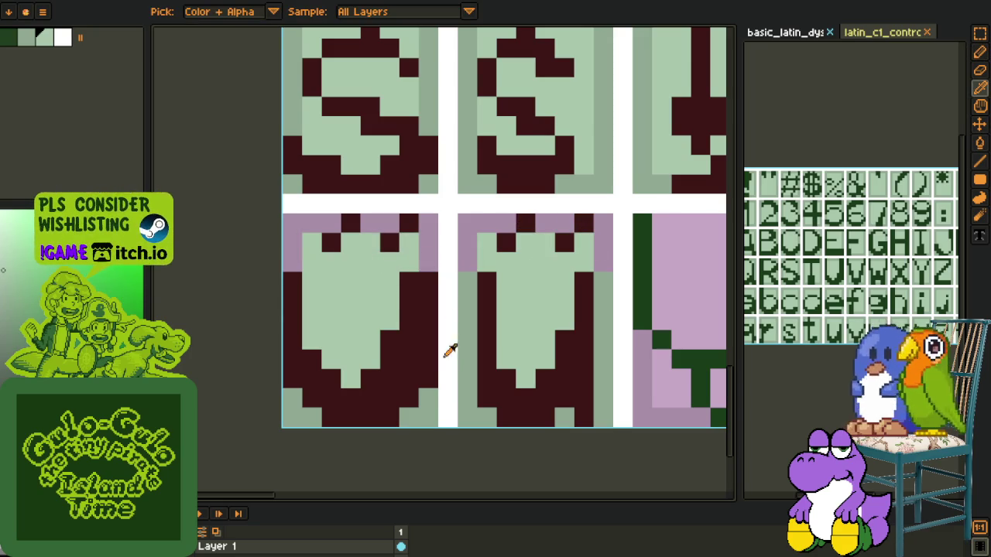
key(g)
click(427, 255)
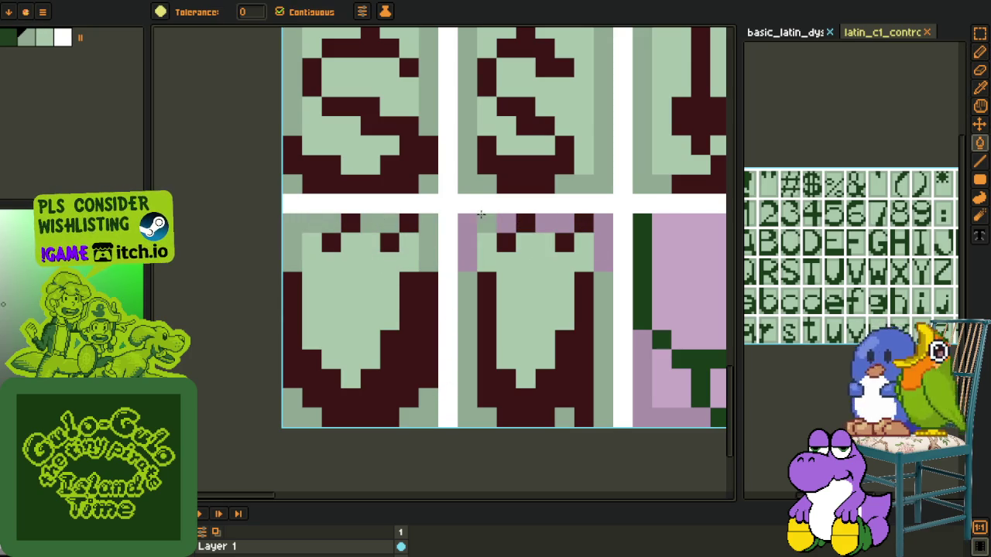
Step: Paste another copy of the maroon U glyphs onto the sheet
scroll(605, 225, down, 3)
key(o)
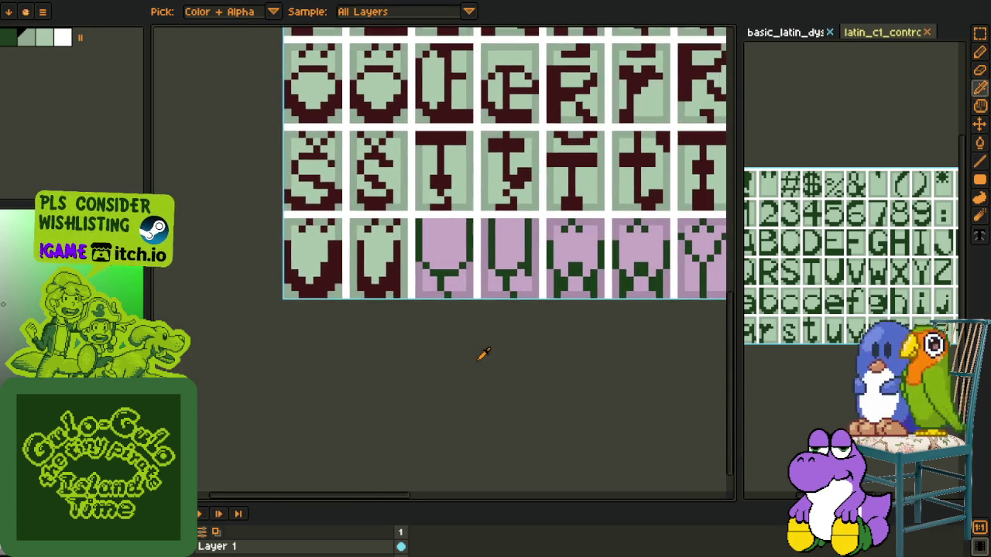
scroll(393, 232, up, 3)
key(r)
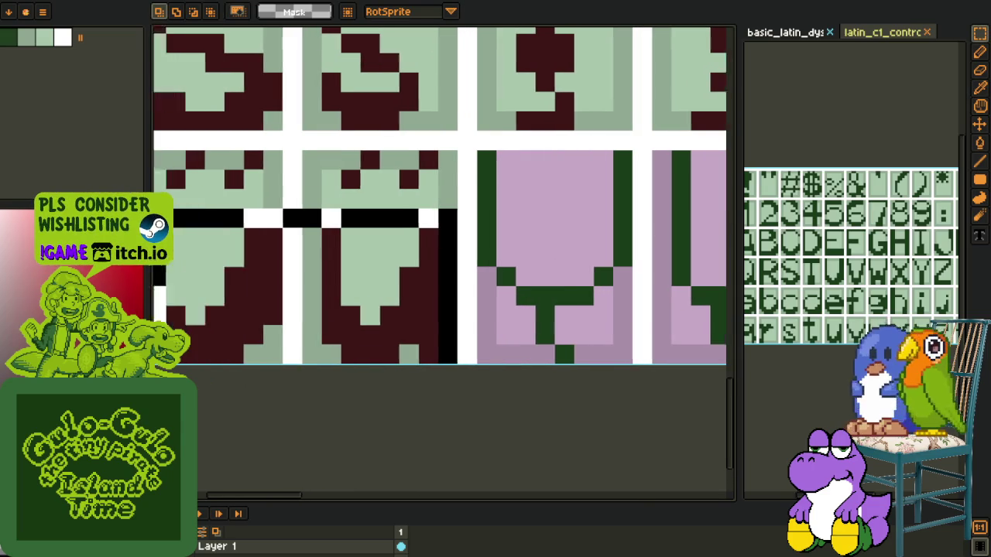
scroll(340, 325, down, 3)
key(ctrl+v)
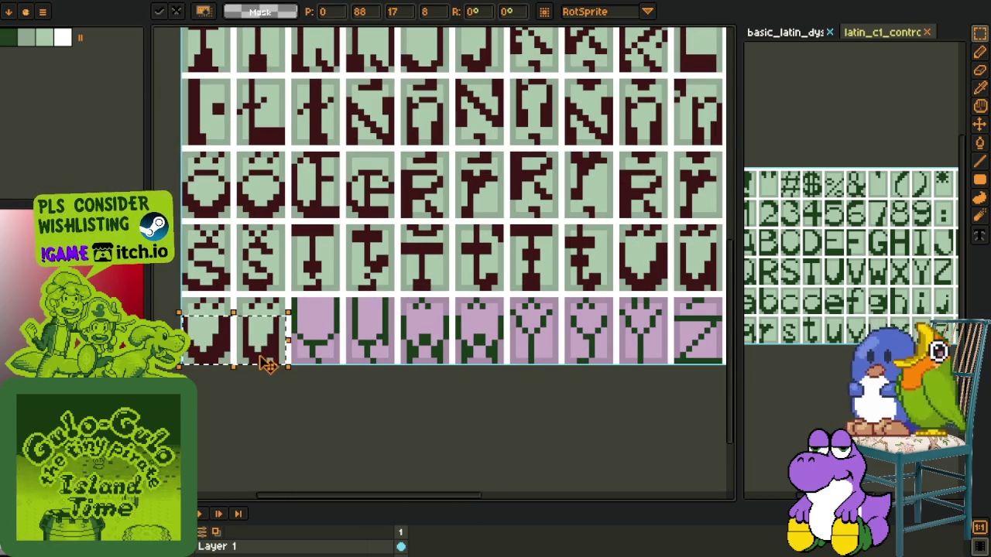
Step: Position the pasted U glyphs over the bottom-left pink tiles and commit them
scroll(265, 358, up, 3)
drag(380, 331, 384, 346)
key(o)
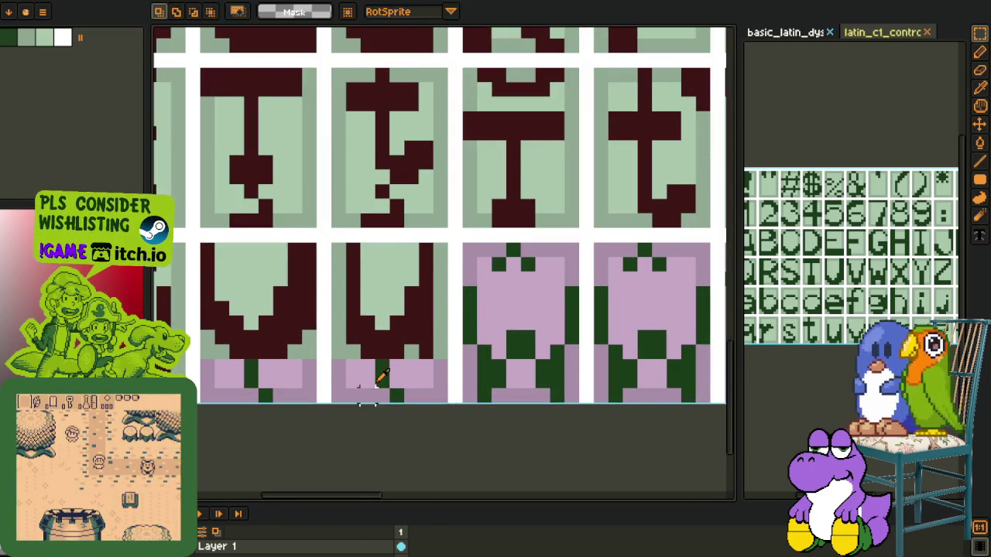
scroll(364, 393, up, 2)
key(b)
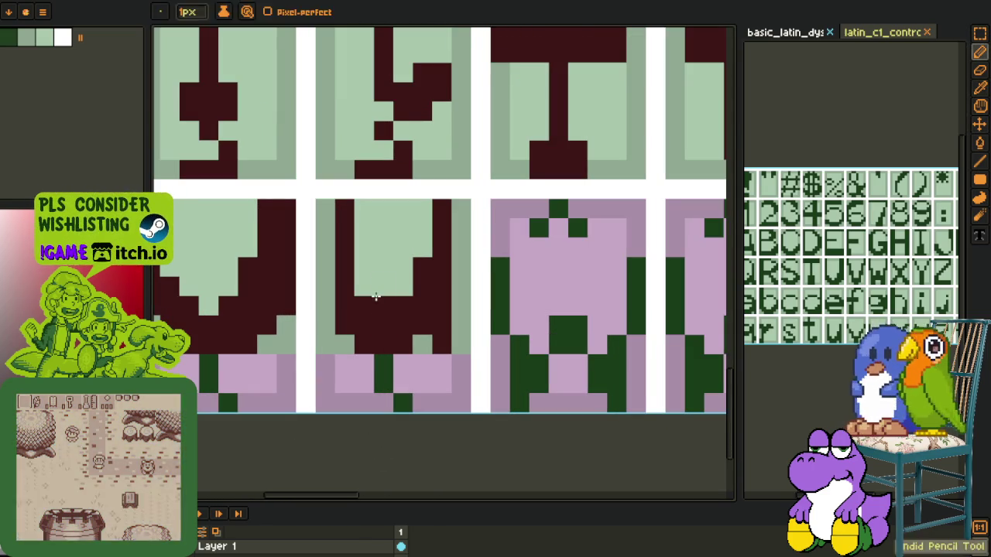
key(o)
click(344, 344)
key(b)
drag(344, 343, 262, 314)
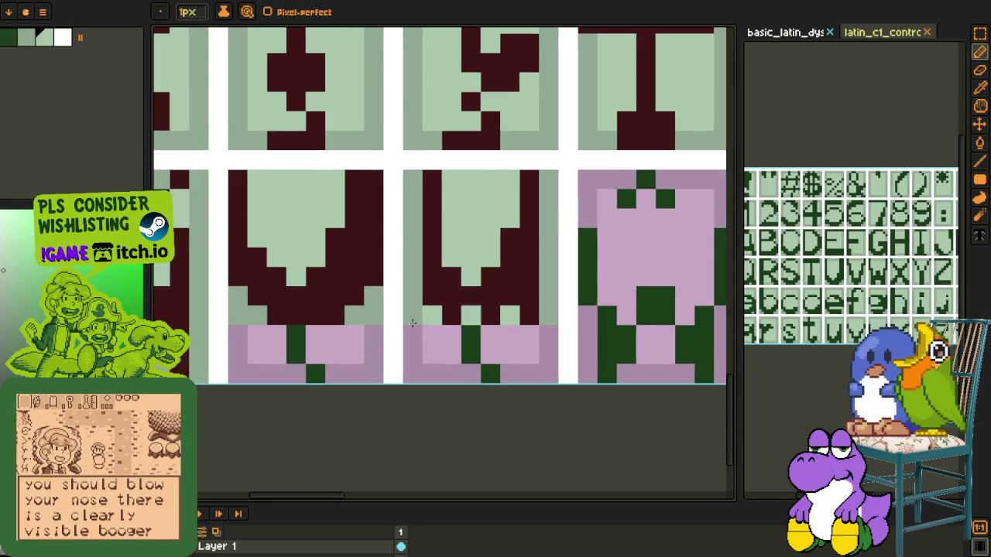
Step: Fill the lavender areas of the left and middle U cells light green
key(o)
key(g)
click(239, 375)
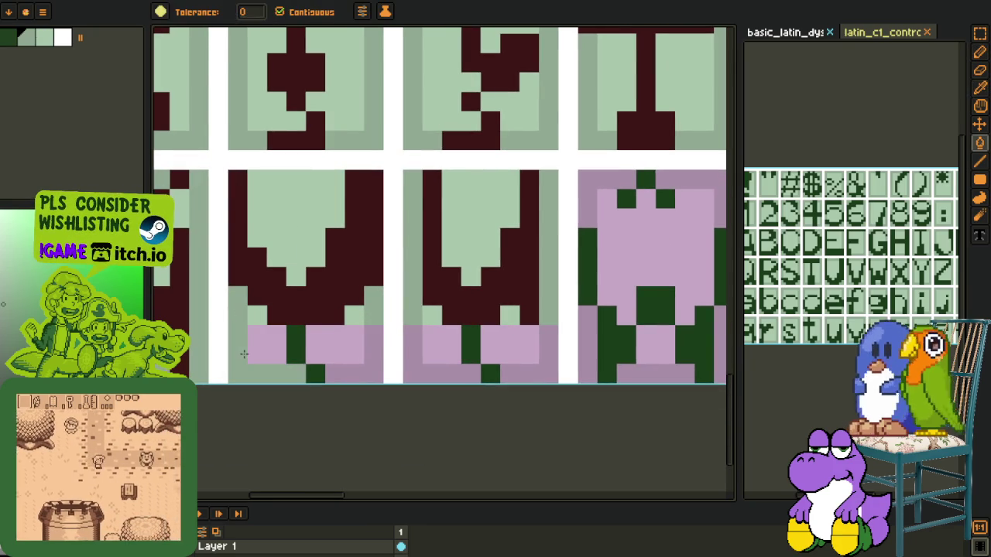
click(373, 375)
click(441, 362)
click(547, 355)
Step: Sample the light green background and fill the first pink area with it
scroll(519, 392, down, 3)
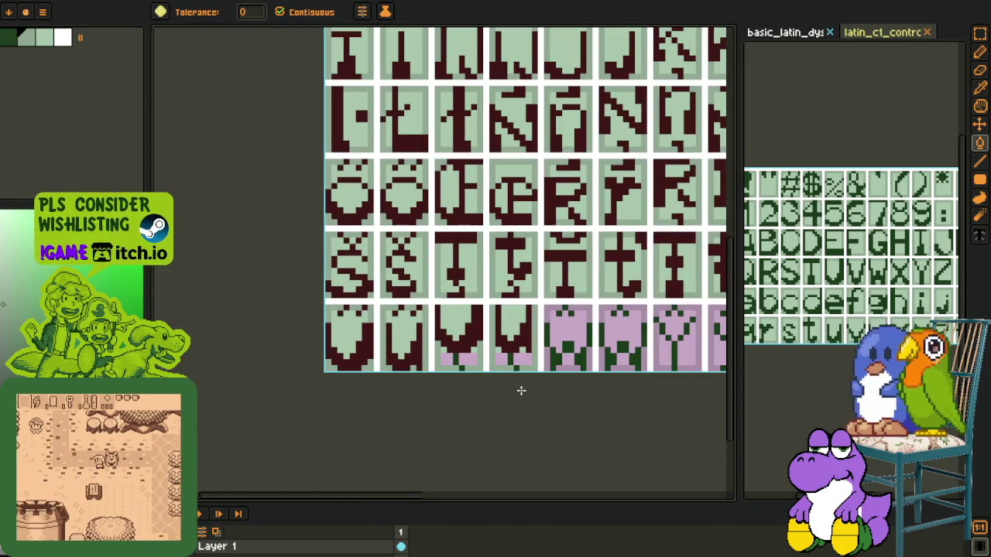
key(o)
scroll(409, 364, up, 2)
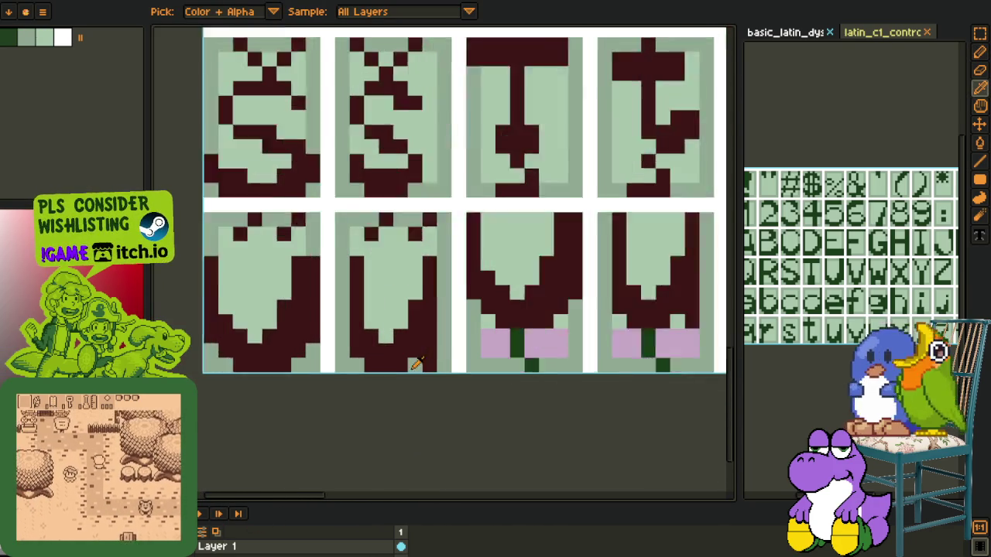
scroll(568, 281, up, 1)
key(b)
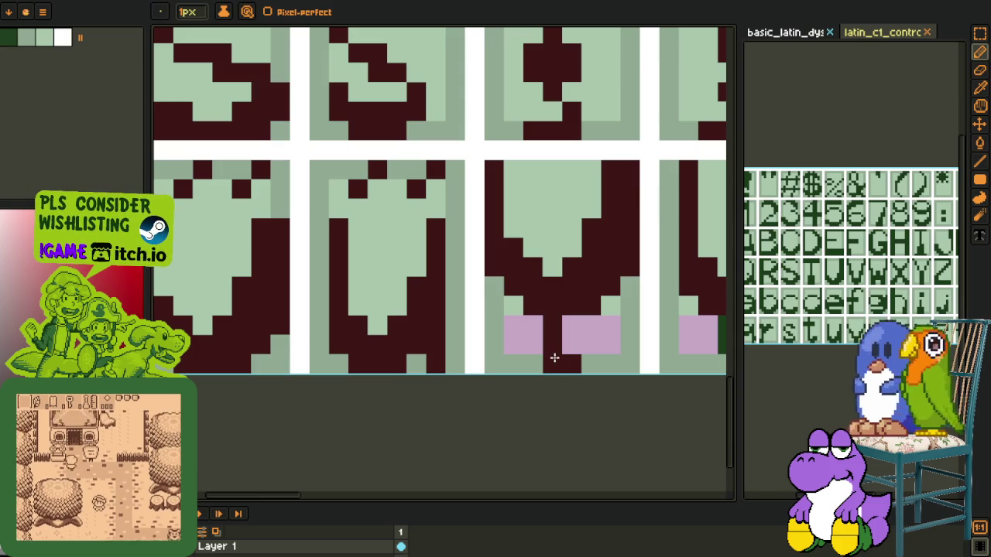
scroll(532, 325, down, 3)
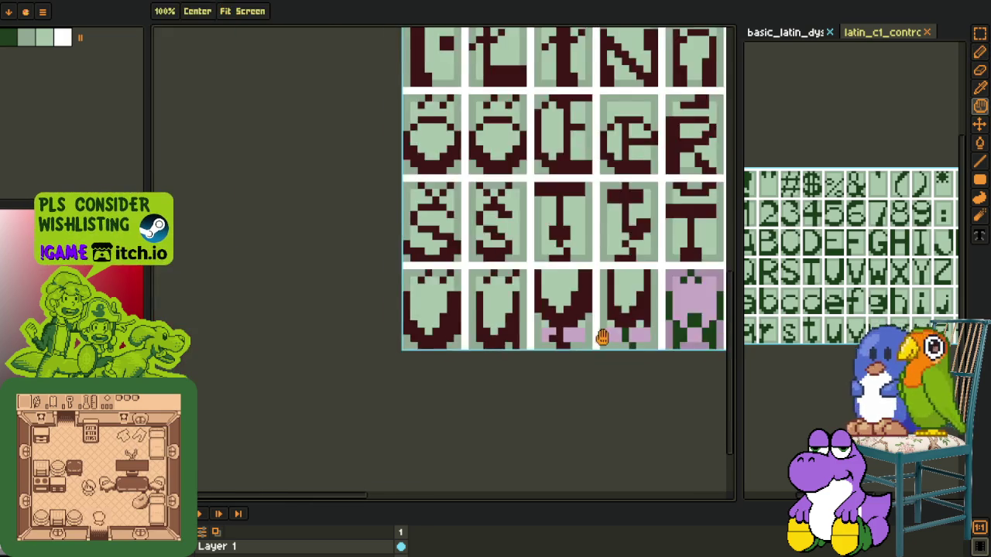
scroll(441, 357, up, 2)
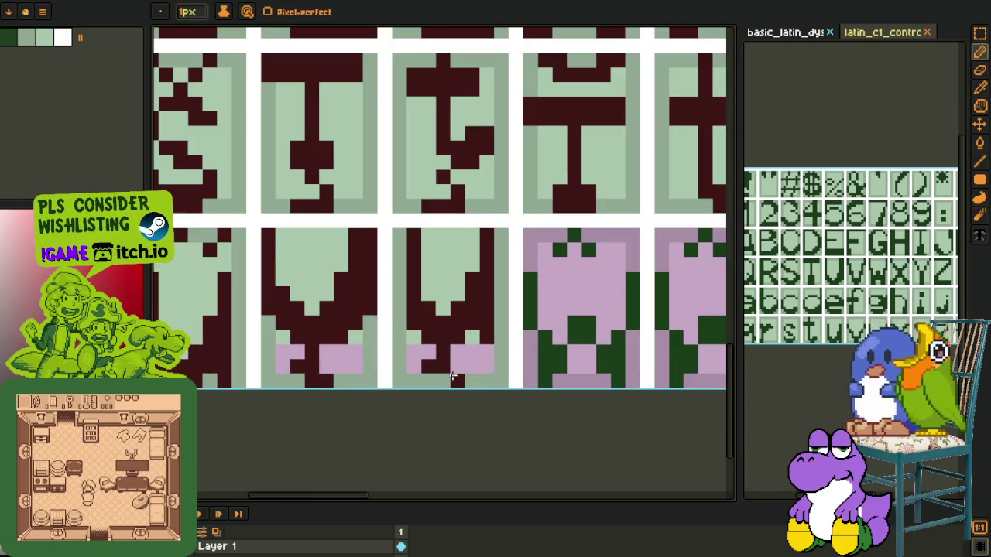
key(o)
click(297, 356)
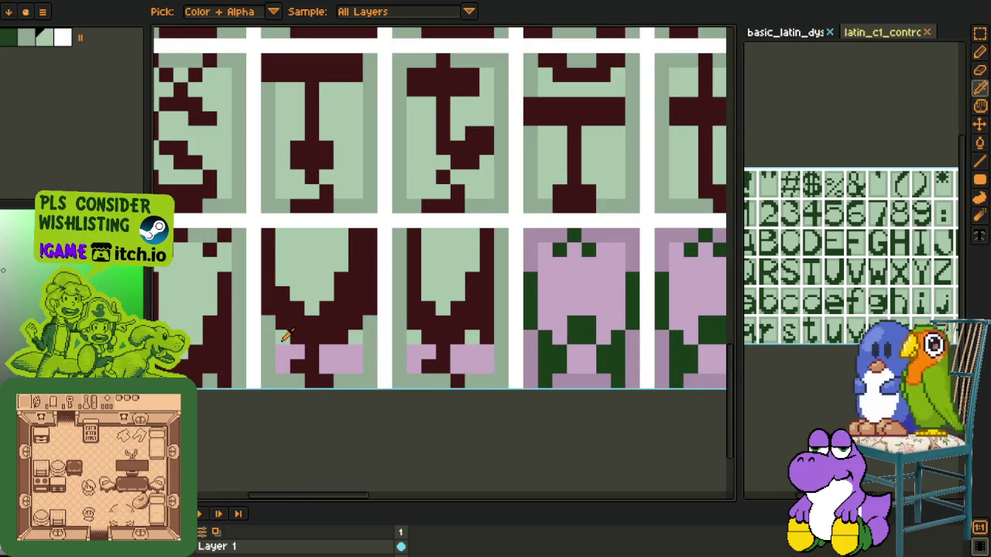
key(g)
click(340, 357)
Step: Fill the remaining pink base area light green
scroll(410, 372, down, 2)
scroll(427, 375, down, 1)
scroll(426, 375, up, 3)
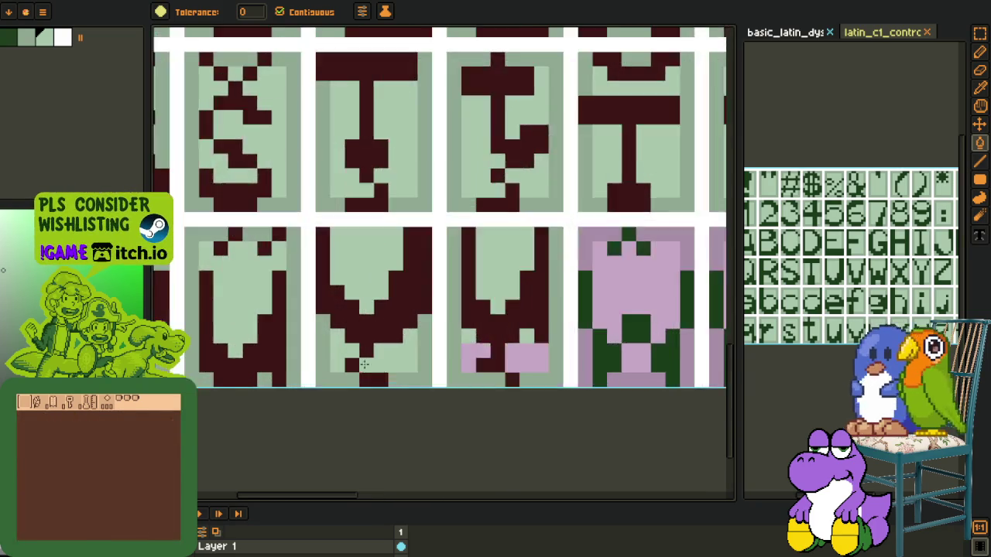
scroll(464, 364, up, 1)
key(o)
key(b)
key(o)
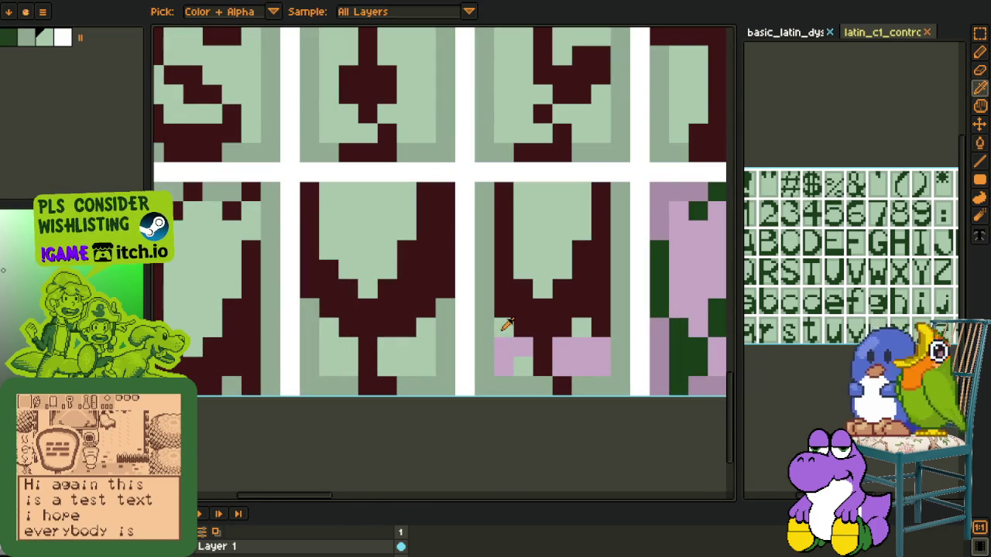
key(g)
click(511, 356)
click(581, 355)
scroll(587, 389, down, 4)
Step: Pan the glyph sheet up so its bottom row is in view
key(o)
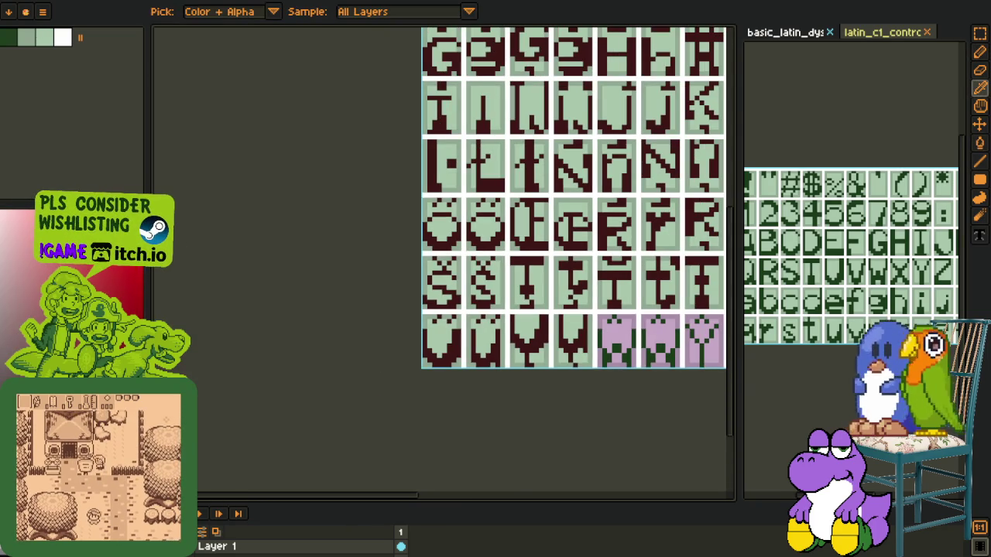
scroll(601, 364, up, 2)
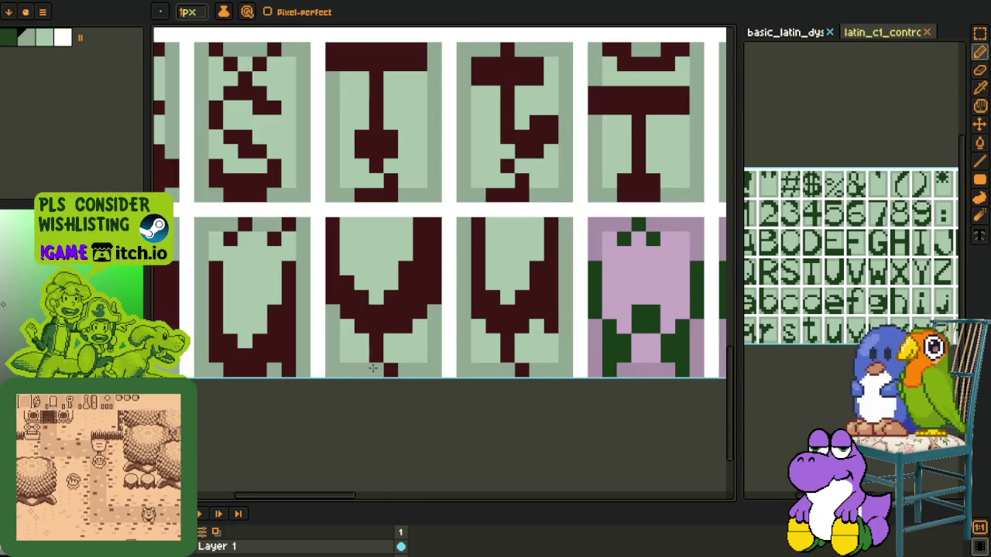
scroll(395, 383, down, 2)
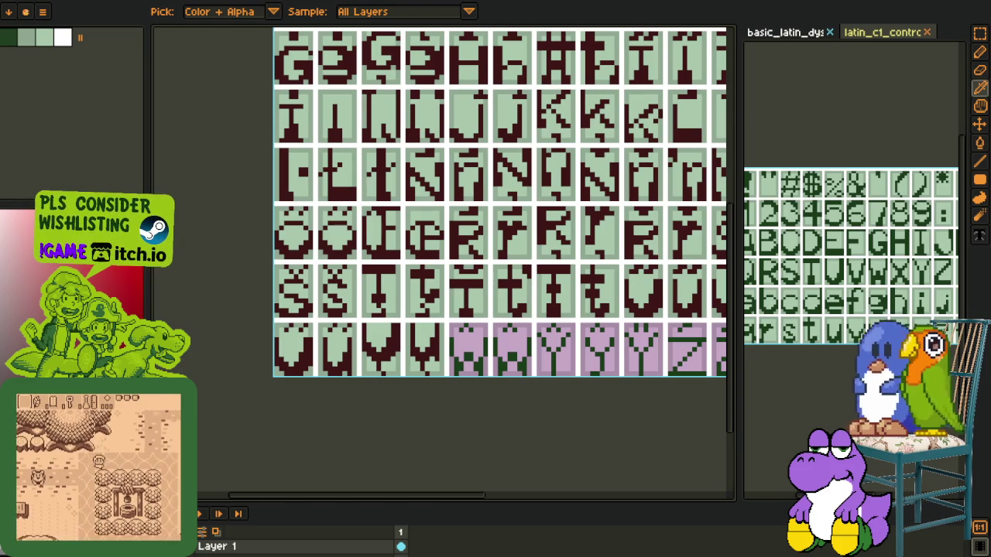
scroll(387, 308, down, 2)
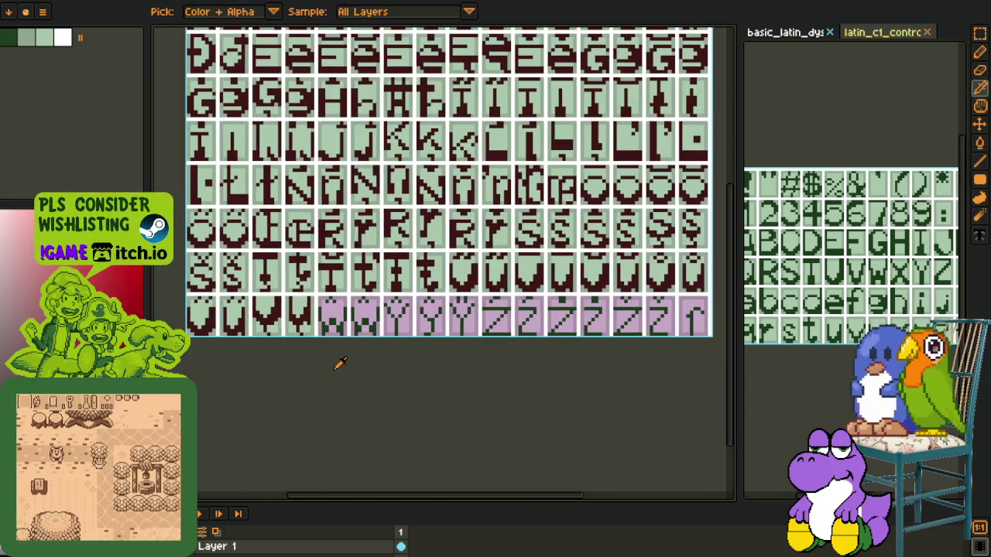
scroll(332, 344, down, 2)
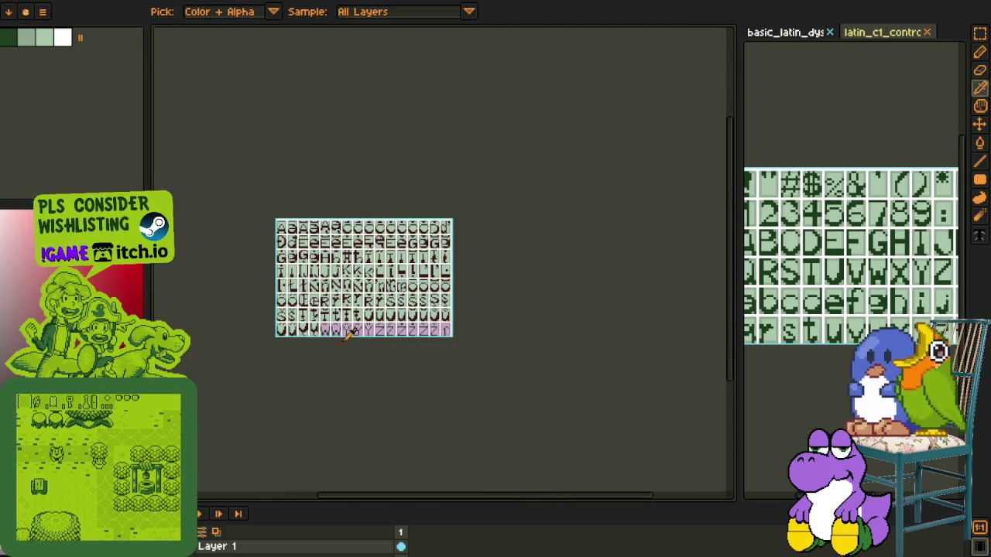
key(m)
scroll(313, 318, up, 2)
drag(317, 317, 330, 279)
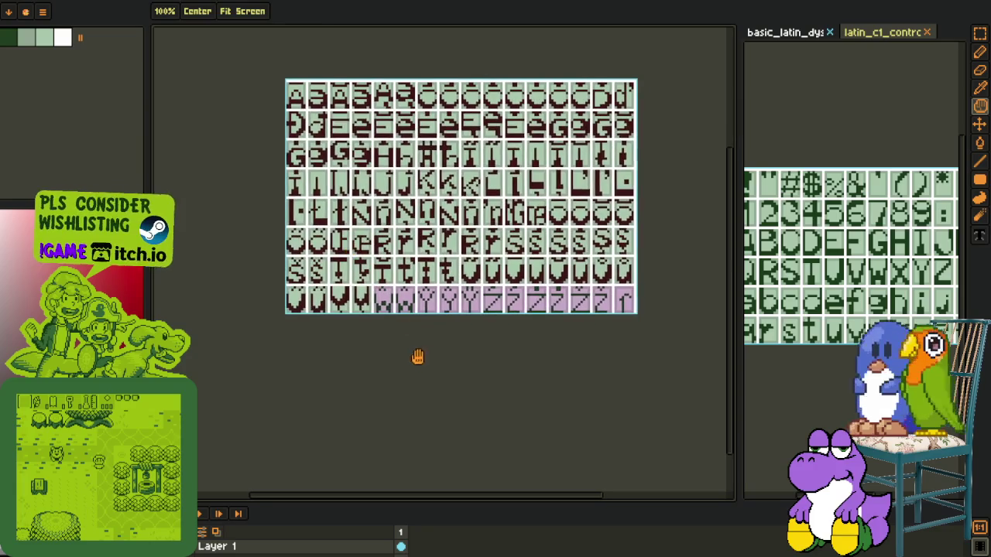
Step: Rectangle-select a block of the sheet, delete it, undo the deletion and deselect
key(o)
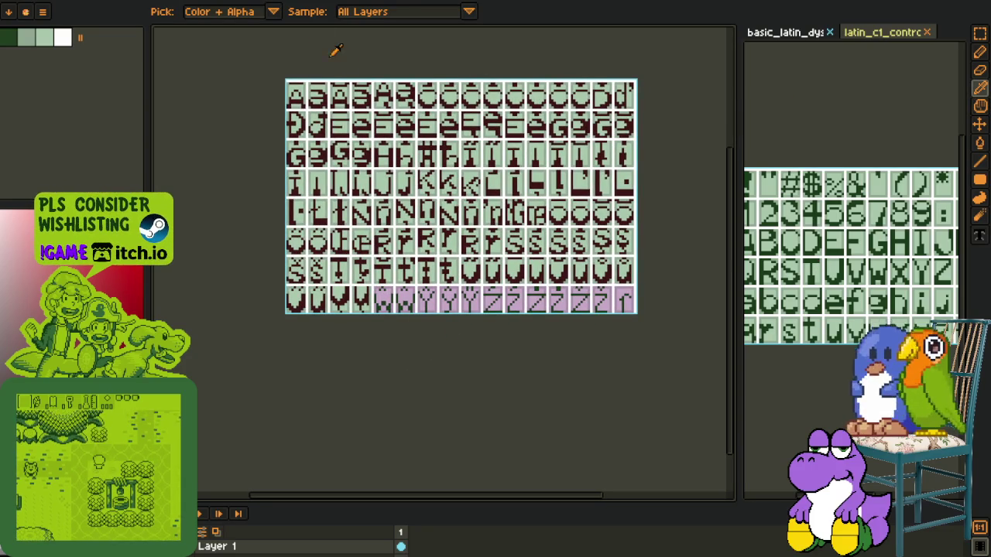
scroll(348, 46, up, 5)
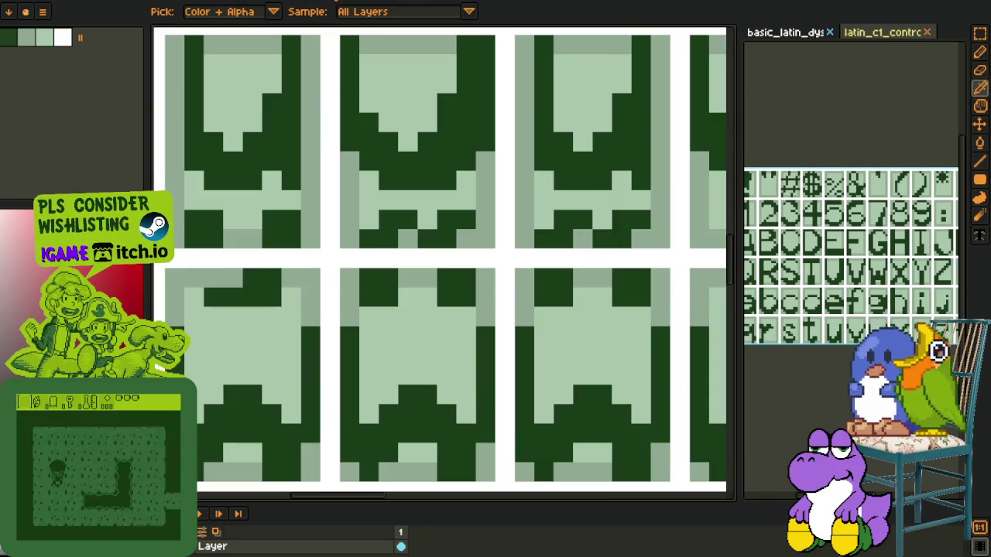
scroll(371, 215, down, 2)
scroll(359, 232, up, 3)
key(r)
drag(262, 194, 396, 333)
key(Delete)
key(ctrl+z)
key(ctrl+d)
Step: Paste the copied dark-green glyph block onto the bottom row with Ctrl+V
scroll(457, 279, down, 4)
scroll(241, 111, up, 2)
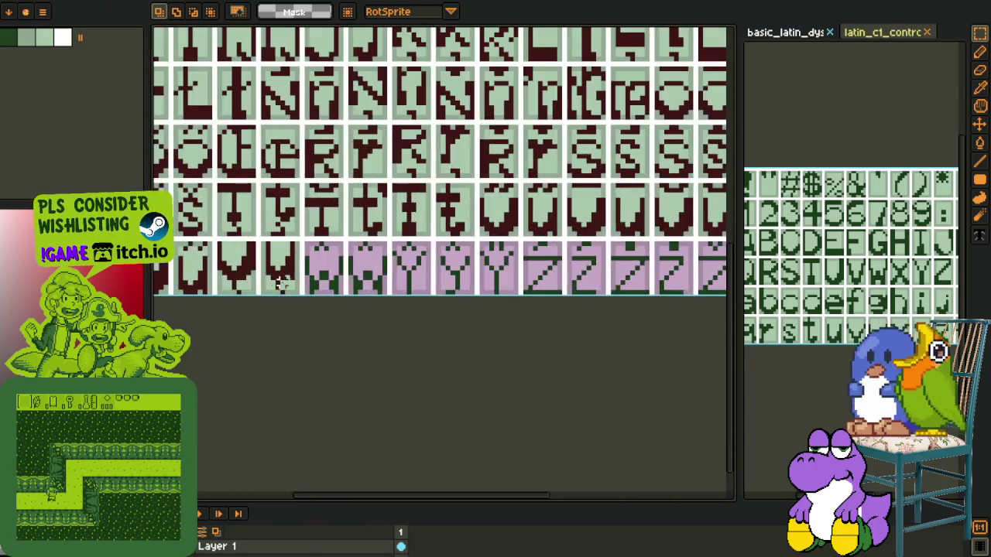
scroll(378, 203, up, 3)
scroll(370, 242, up, 2)
key(ctrl+v)
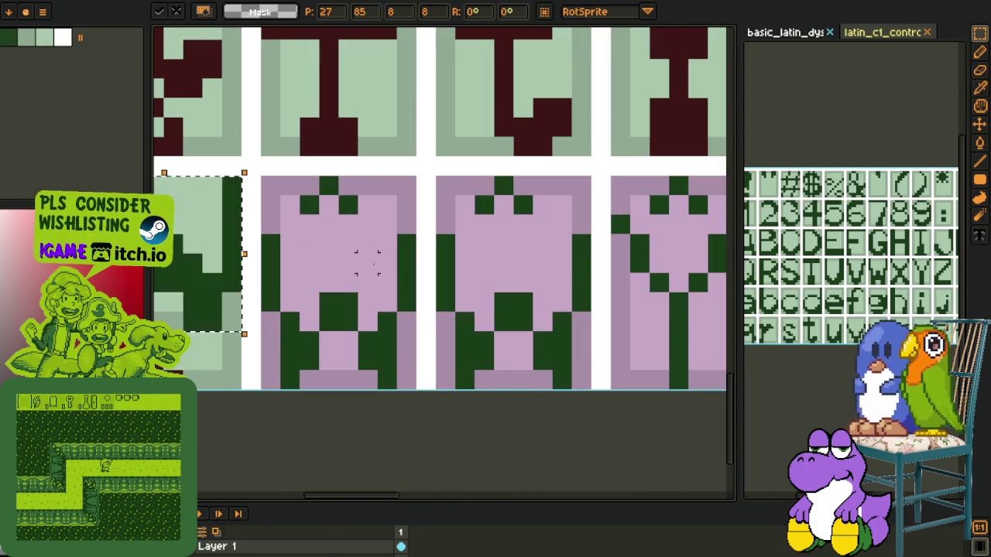
Step: Move the pasted block onto the first purple cell and replace its dark green with maroon
drag(203, 261, 309, 323)
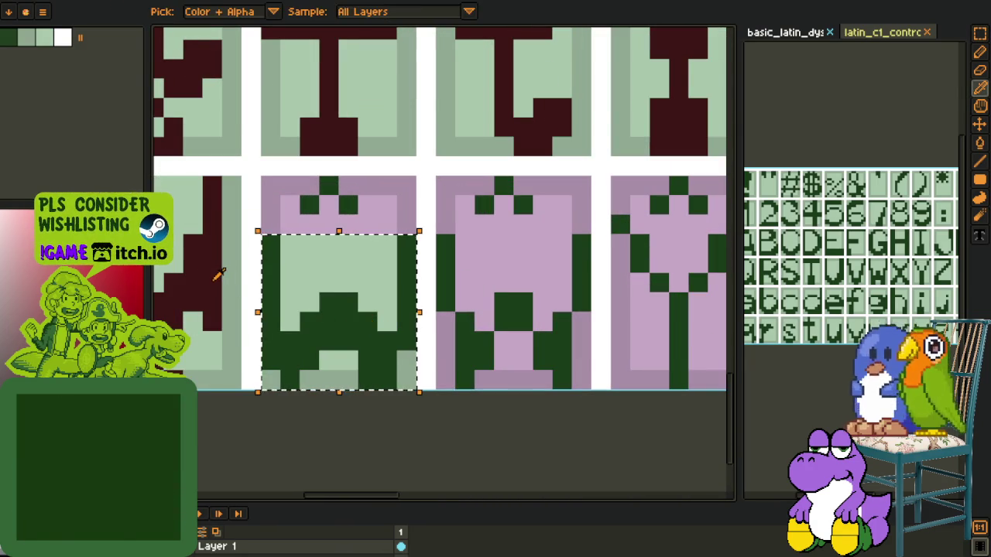
click(308, 199)
key(shift+r)
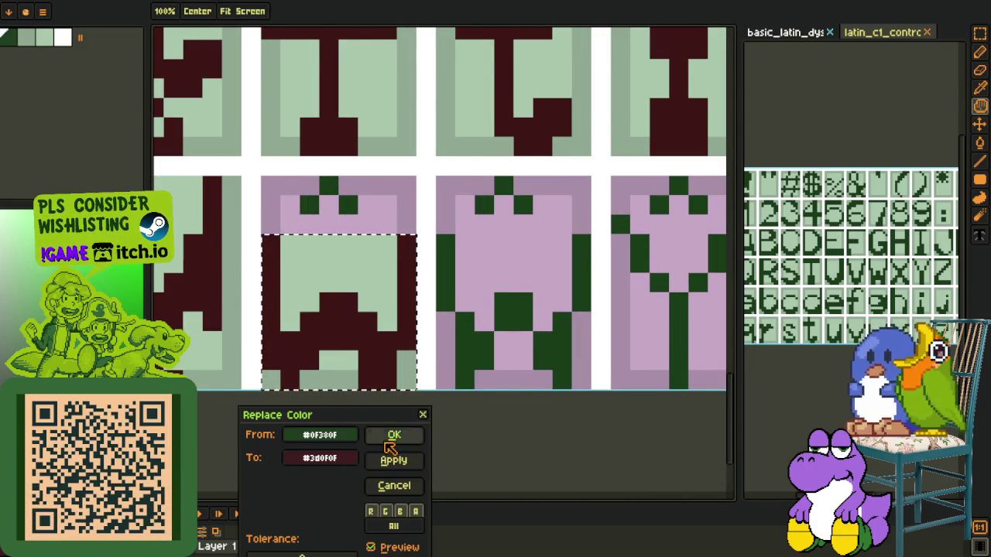
click(394, 433)
scroll(367, 420, down, 3)
Step: Copy the second bottom-row W cell and place the copy over the purple cell
key(r)
scroll(365, 379, up, 2)
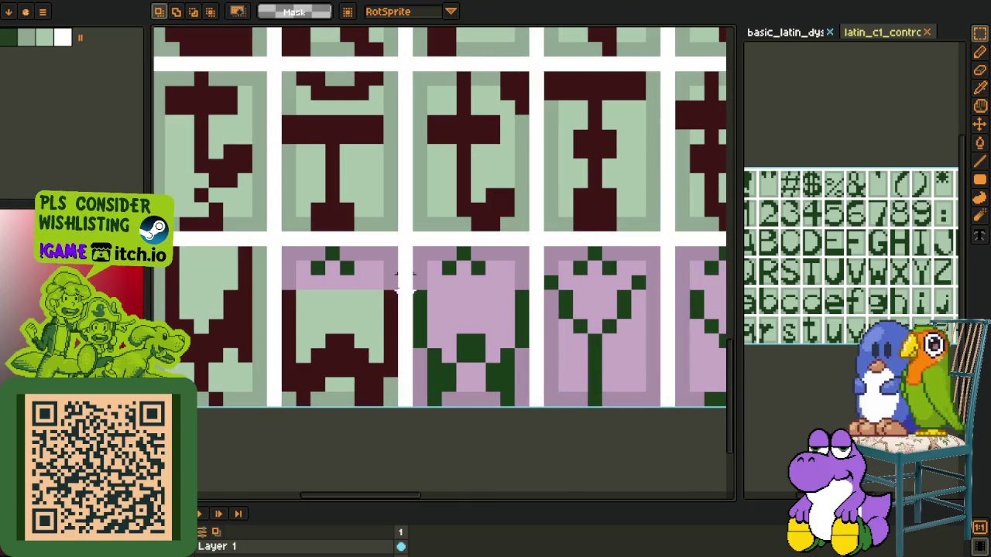
drag(375, 313, 287, 414)
key(ctrl+c)
key(ctrl+v)
mouse_move(331, 387)
mouse_down()
mouse_move(470, 383)
mouse_move(470, 395)
mouse_up()
key(o)
key(p)
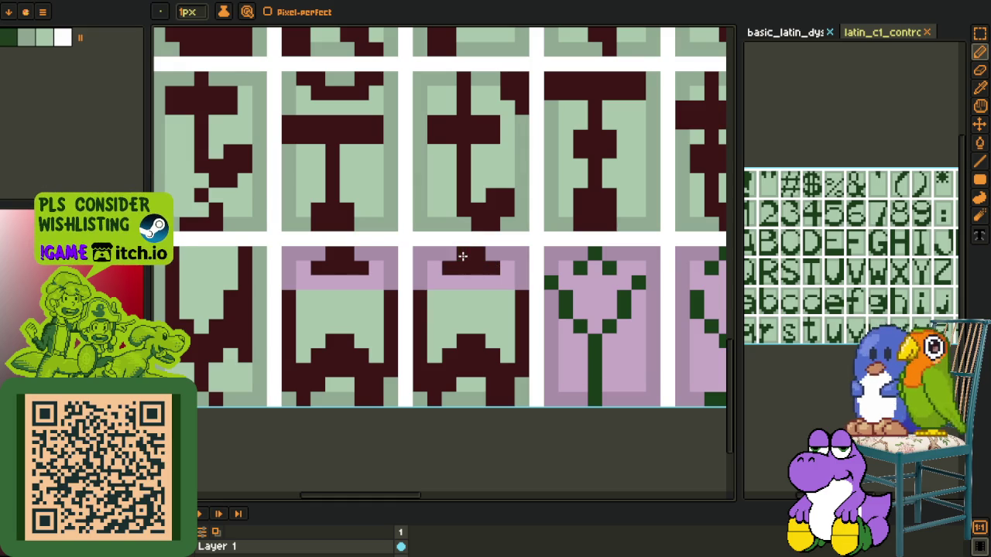
Step: Bucket-fill the purple strips of the second and third cells light green
key(o)
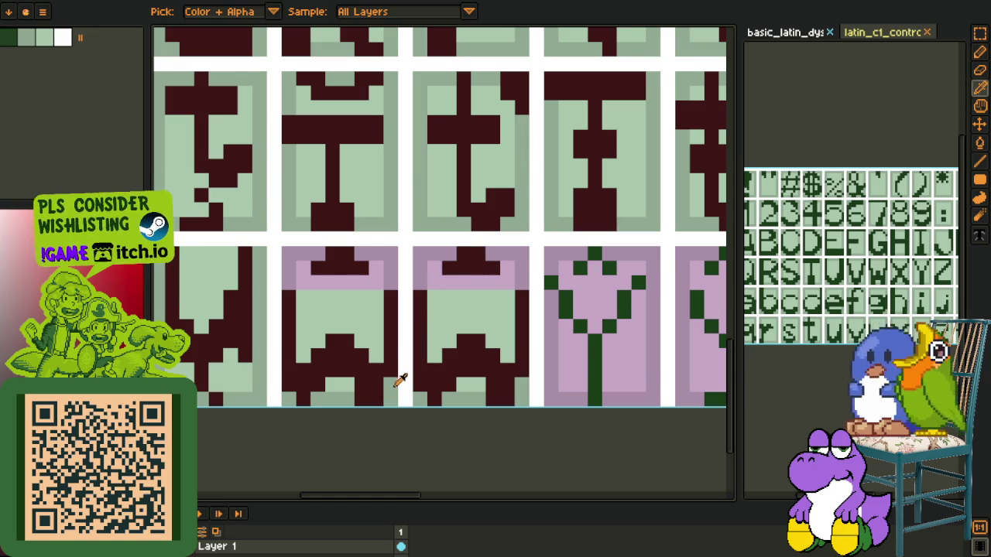
click(393, 272)
key(shift+r)
key(Escape)
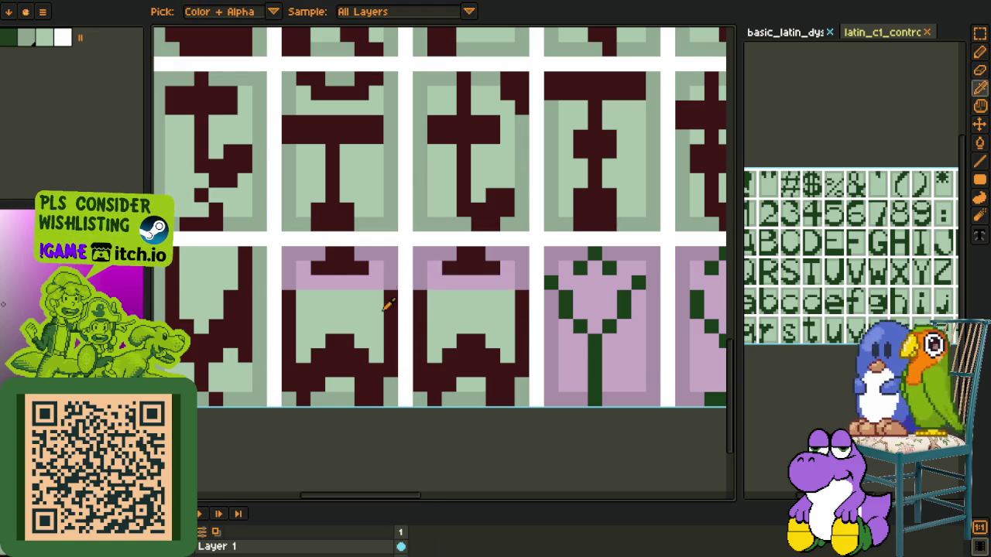
click(397, 385)
key(g)
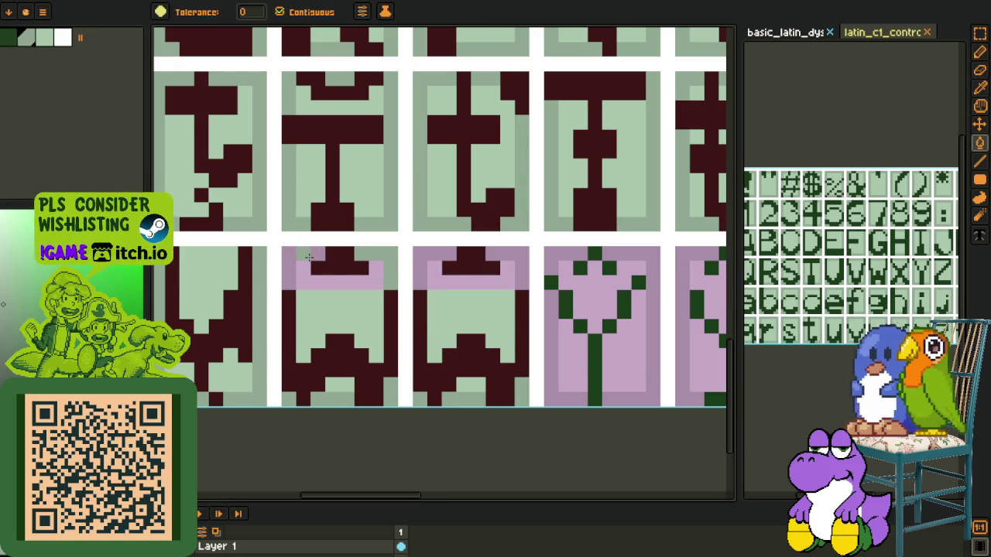
click(490, 285)
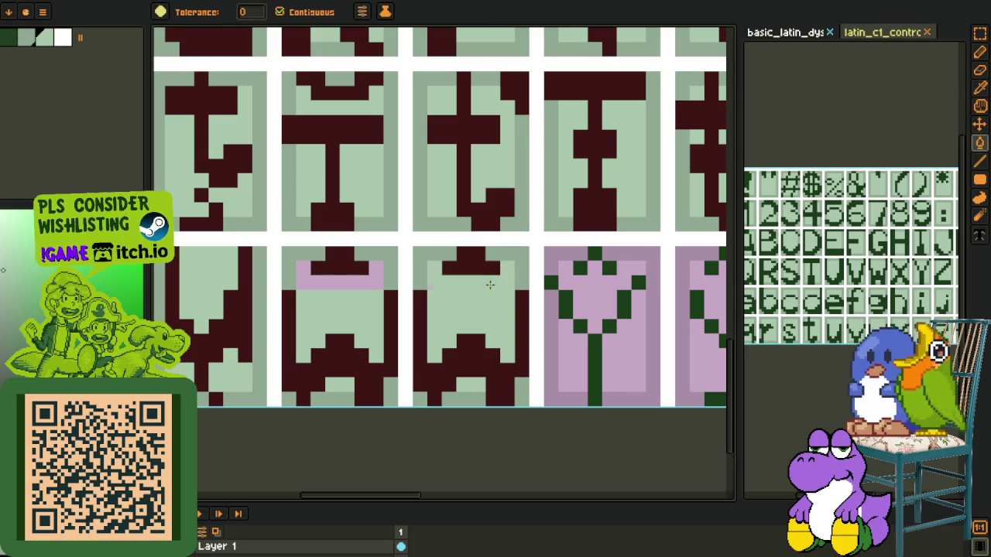
click(375, 285)
key(o)
scroll(375, 310, down, 2)
scroll(440, 394, down, 1)
scroll(316, 348, down, 1)
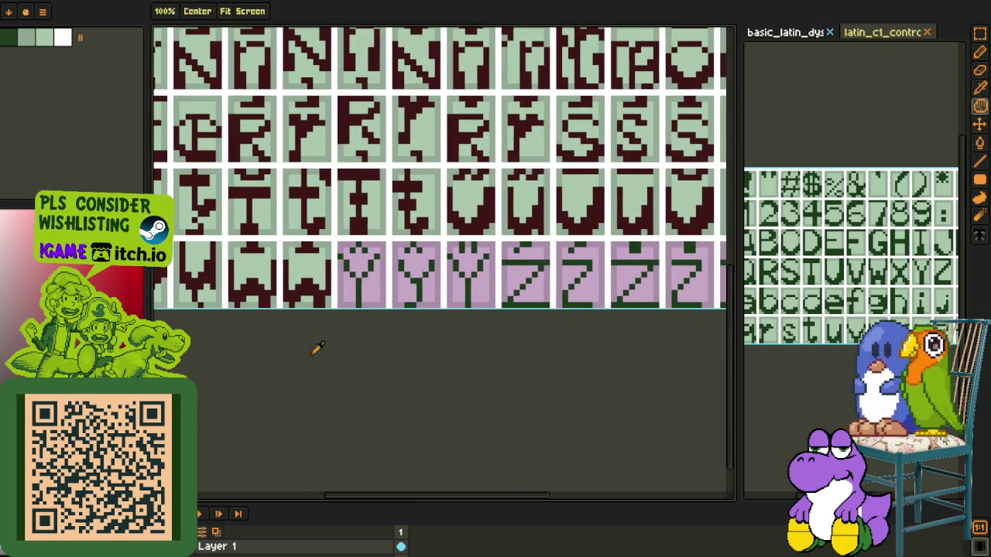
key(r)
scroll(371, 291, down, 1)
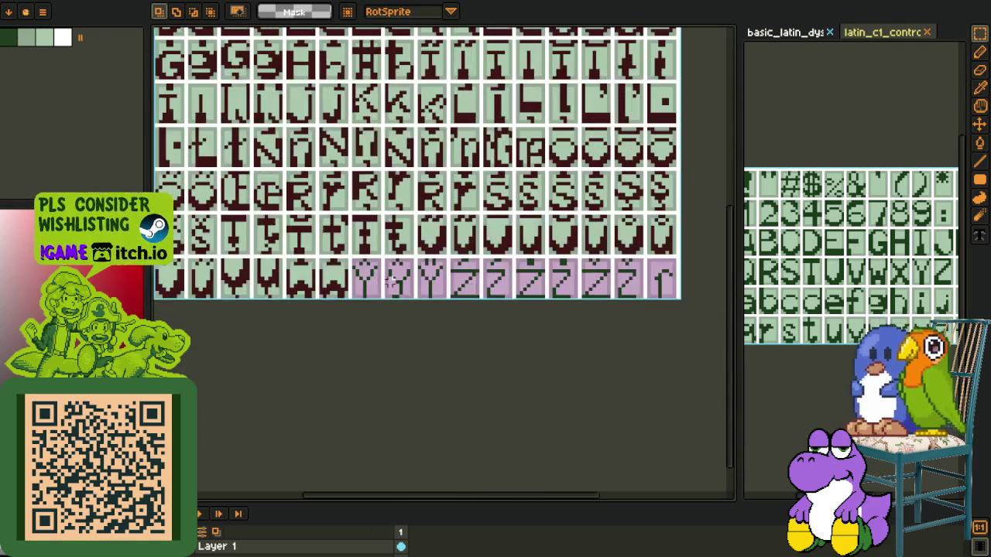
key(p)
scroll(399, 258, up, 3)
scroll(399, 259, down, 2)
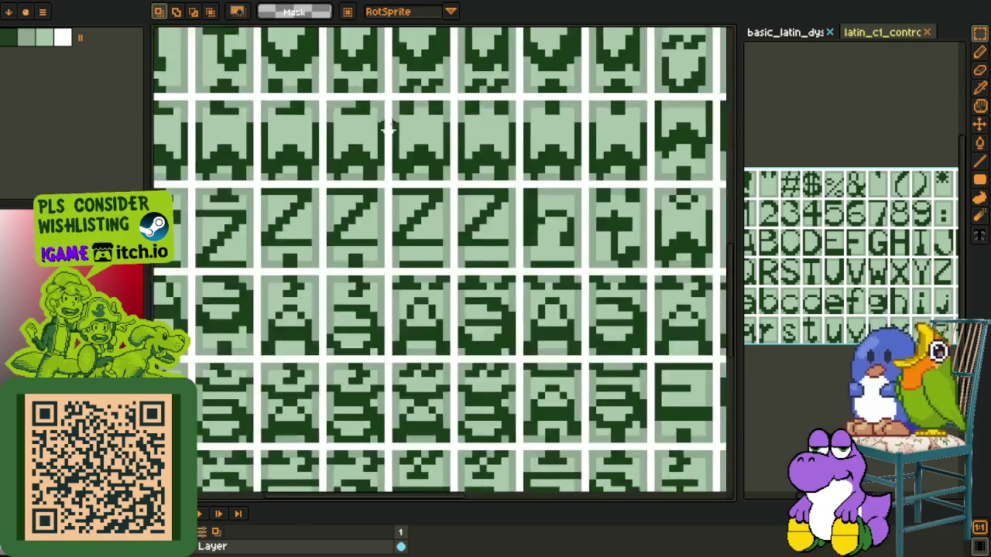
scroll(399, 258, down, 2)
scroll(361, 287, down, 1)
scroll(349, 294, down, 1)
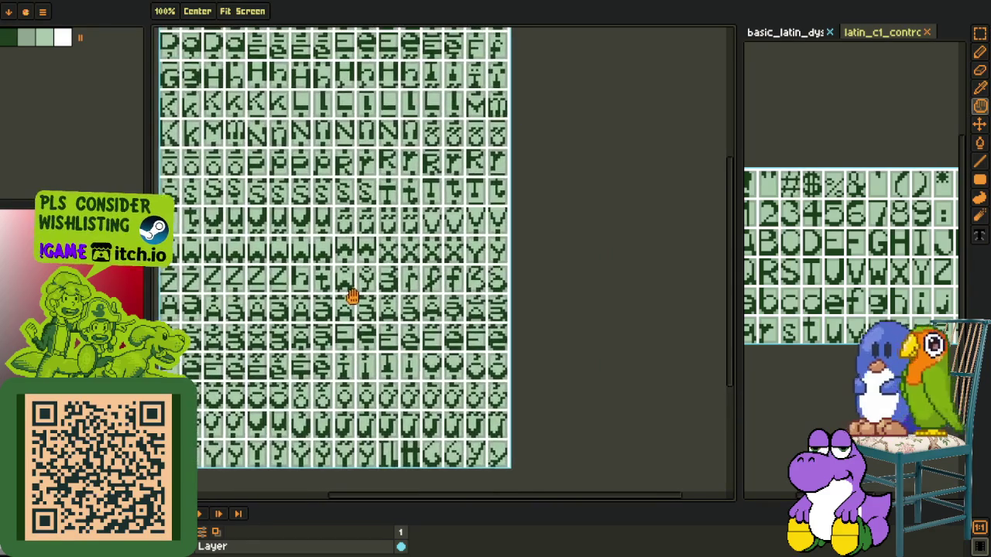
key(r)
scroll(409, 228, up, 4)
scroll(411, 228, up, 1)
drag(415, 223, 582, 300)
key(Delete)
key(ctrl+z)
click(209, 2)
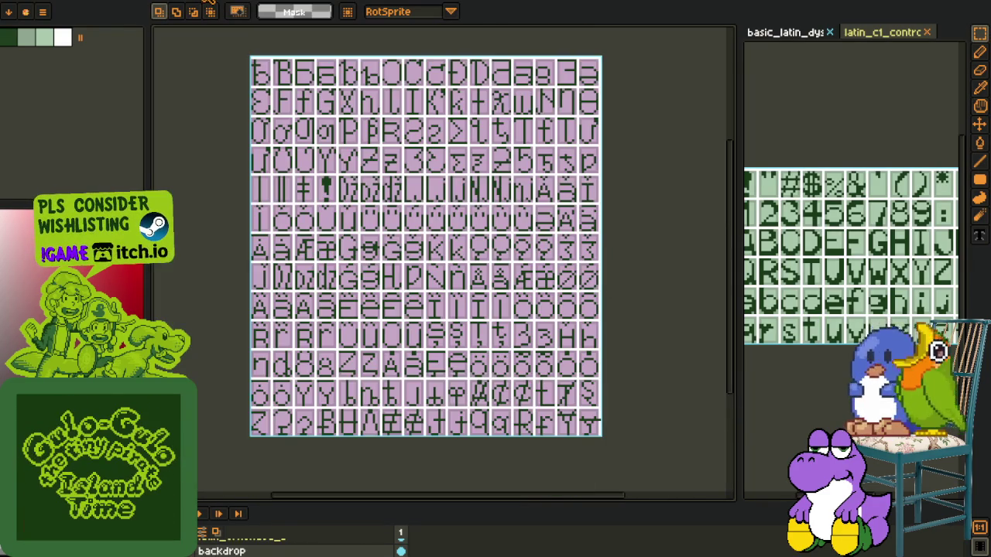
scroll(338, 164, right, 2)
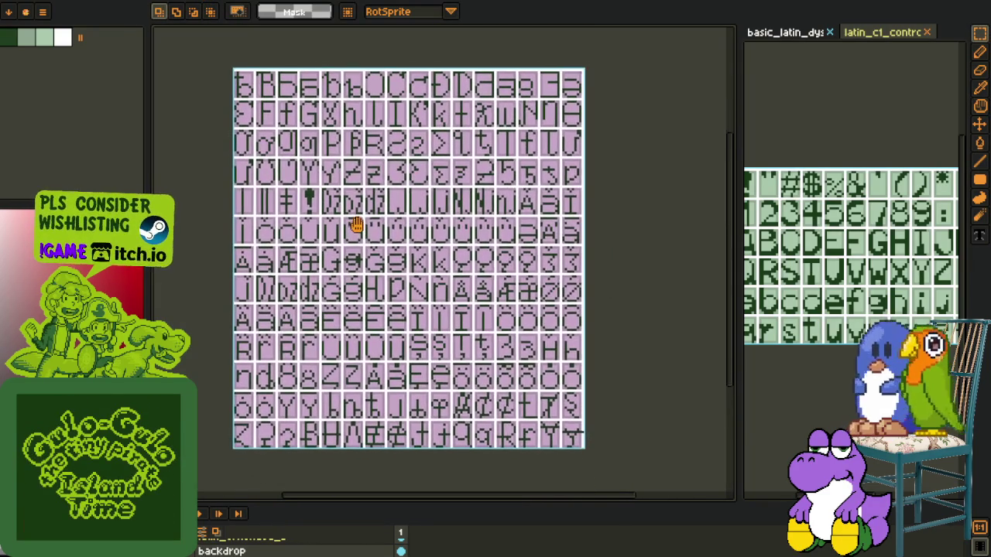
click(95, 2)
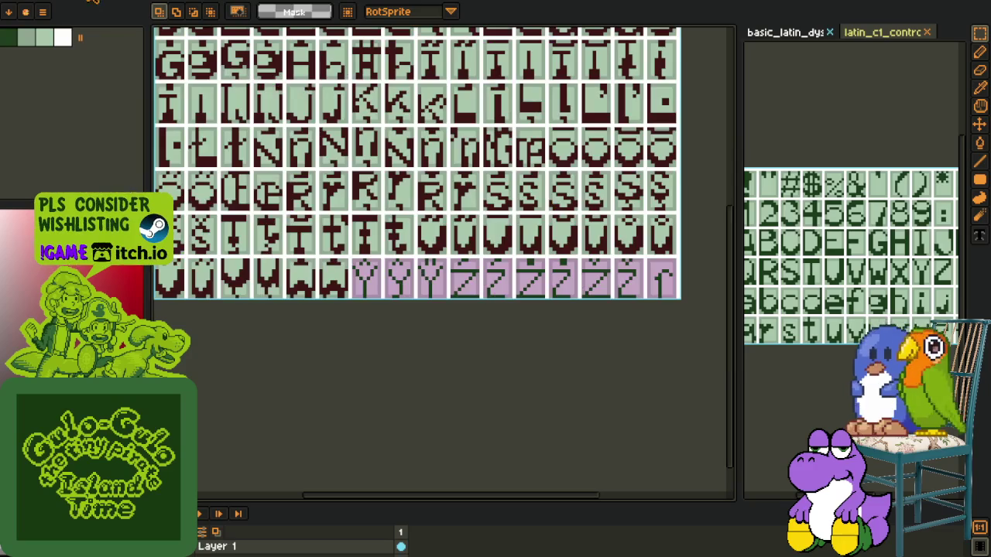
scroll(420, 283, up, 3)
scroll(396, 305, up, 1)
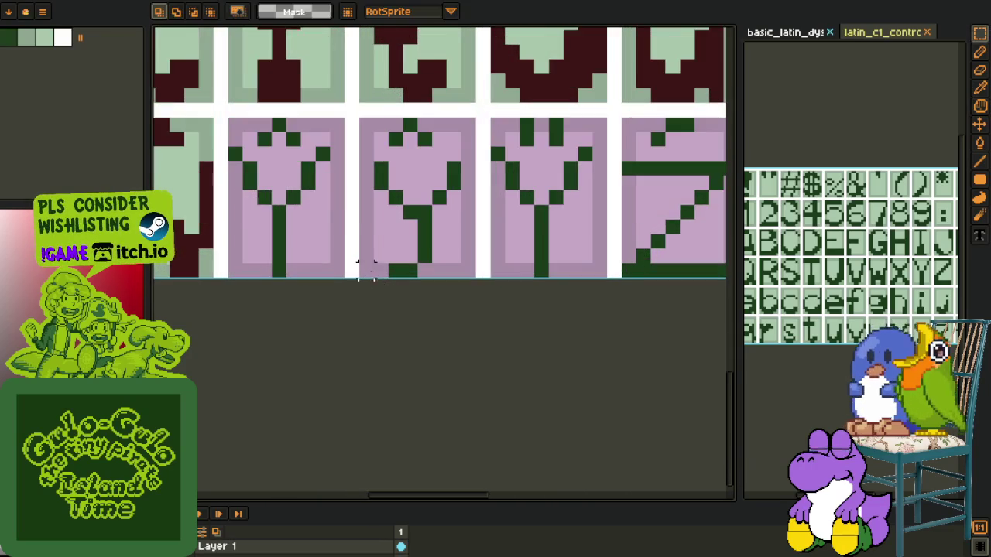
Step: Paste the copied Y glyph over the Y cells and select the tile
scroll(360, 266, up, 1)
key(ctrl+v)
mouse_move(418, 340)
mouse_down()
mouse_move(361, 255)
mouse_move(365, 245)
mouse_up()
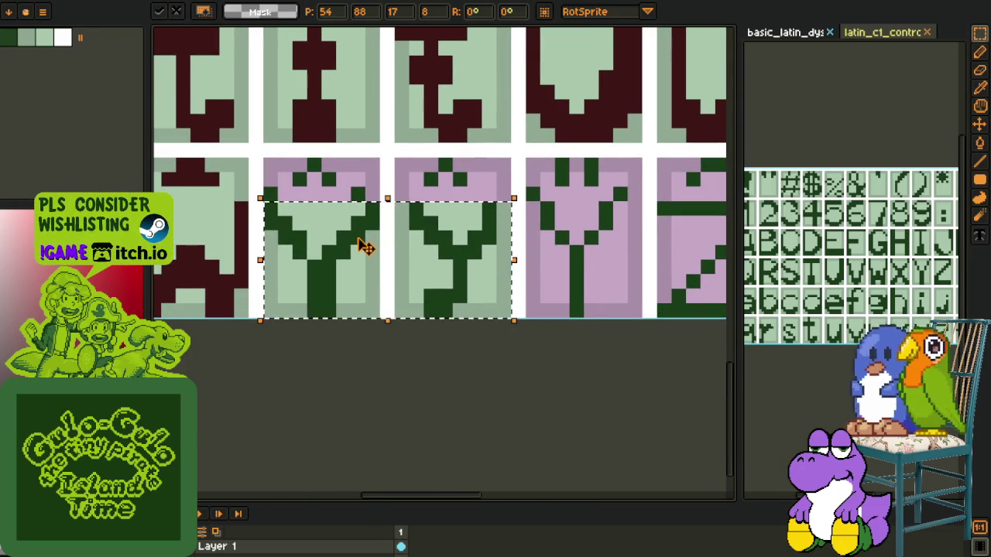
key(ctrl+d)
key(b)
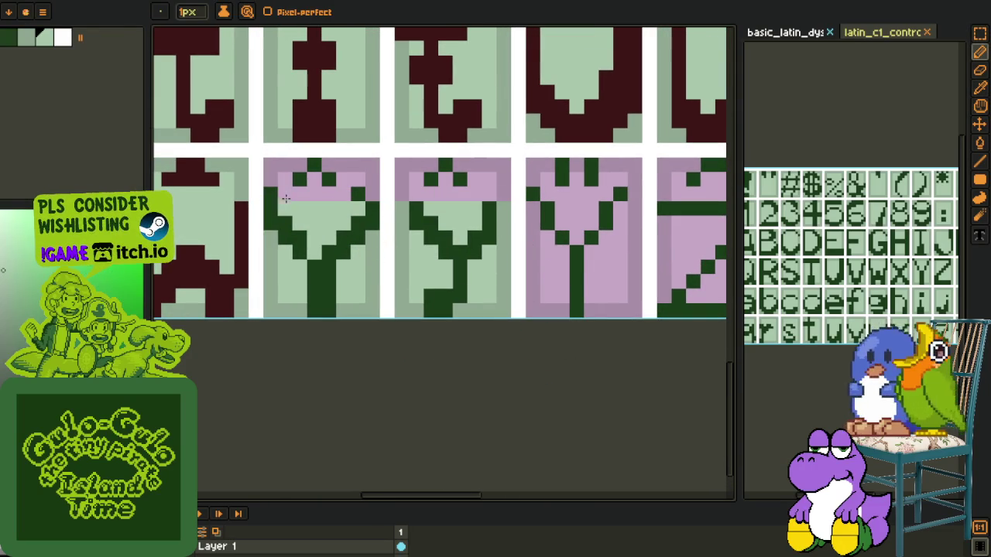
key(alt)
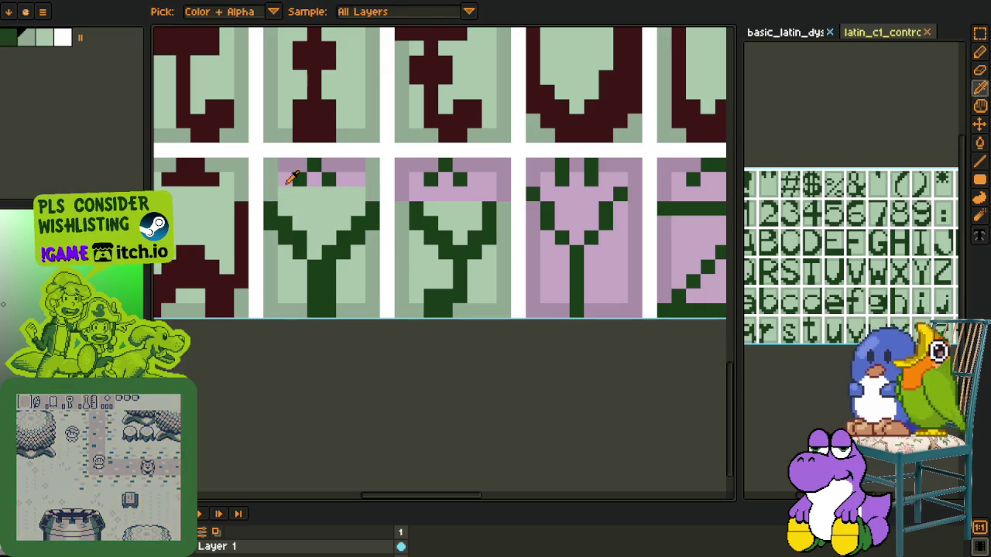
key(m)
mouse_move(274, 159)
mouse_down()
mouse_move(385, 331)
mouse_move(605, 333)
mouse_up()
Step: Sample maroon from a finished glyph and bucket-fill the six Y strokes maroon
key(i)
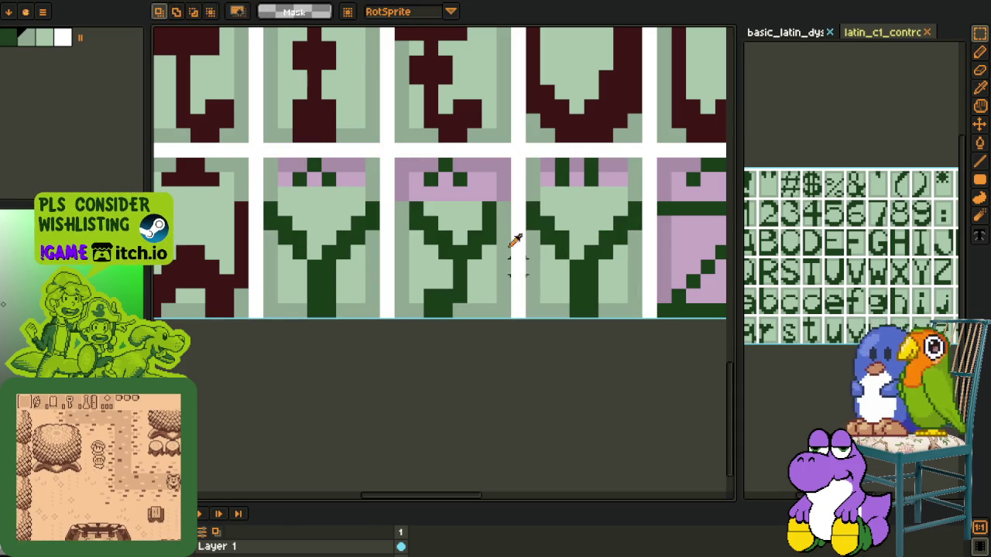
scroll(328, 215, up, 1)
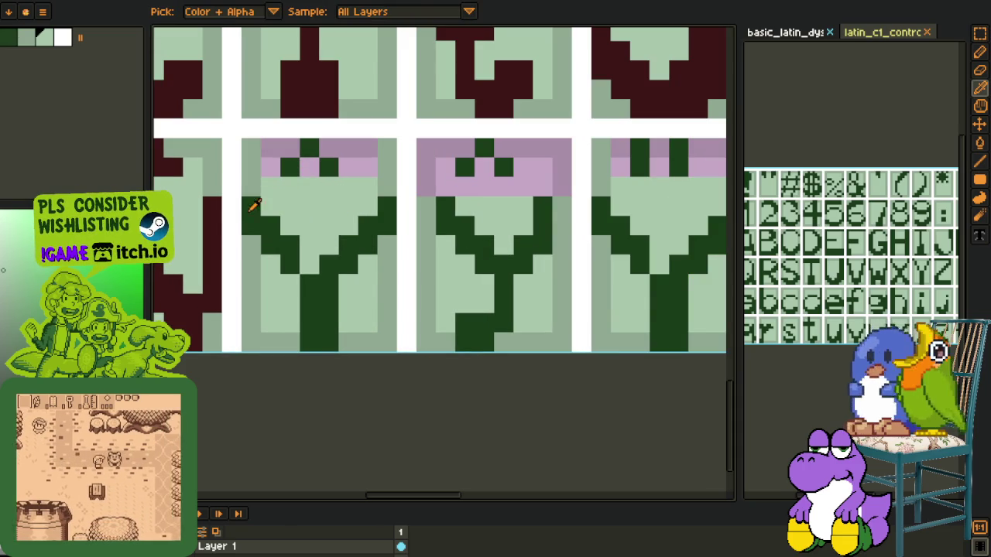
click(215, 229)
key(g)
click(261, 218)
click(368, 233)
click(321, 304)
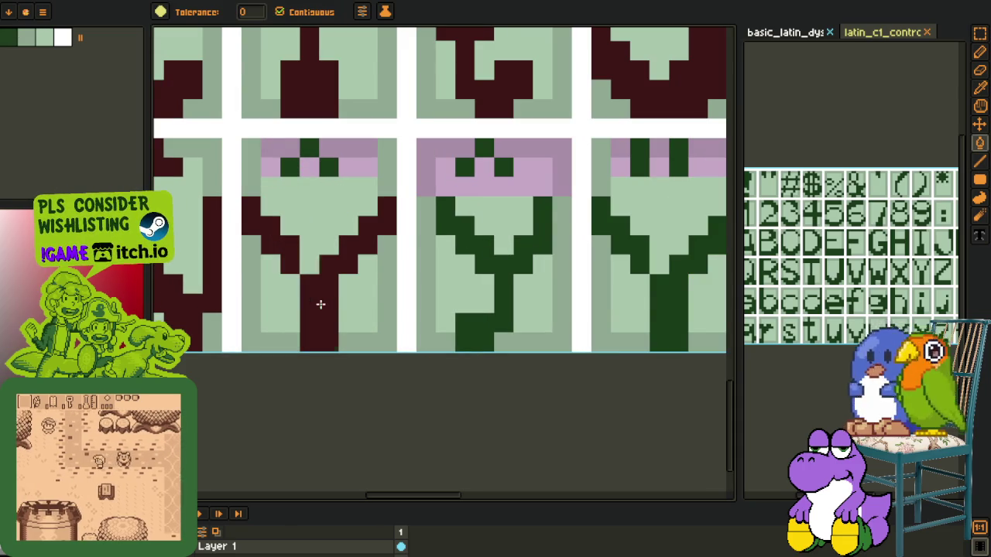
click(458, 230)
click(619, 244)
click(670, 297)
Step: Sample the light green background and fill the tiles' pink corners light green
key(b)
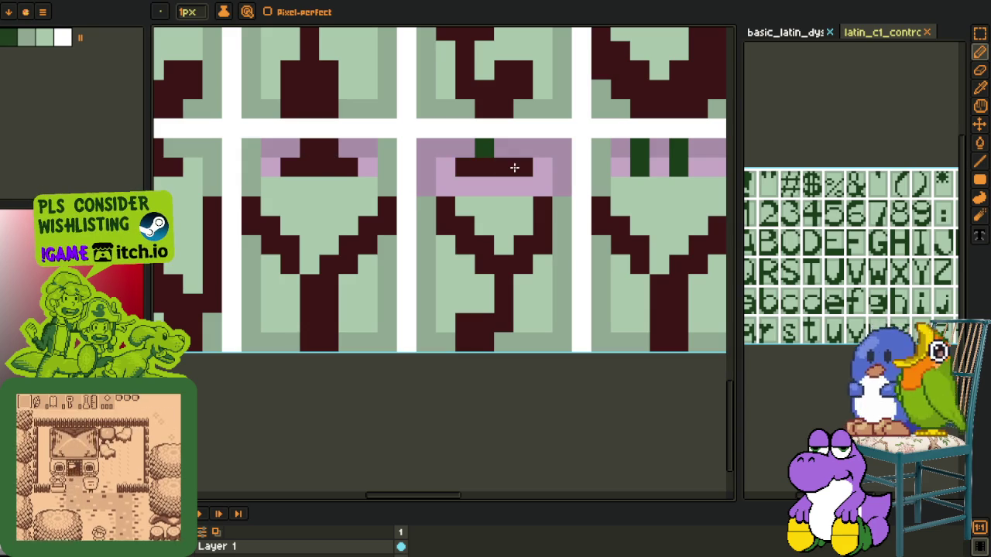
key(i)
click(433, 203)
key(g)
click(453, 149)
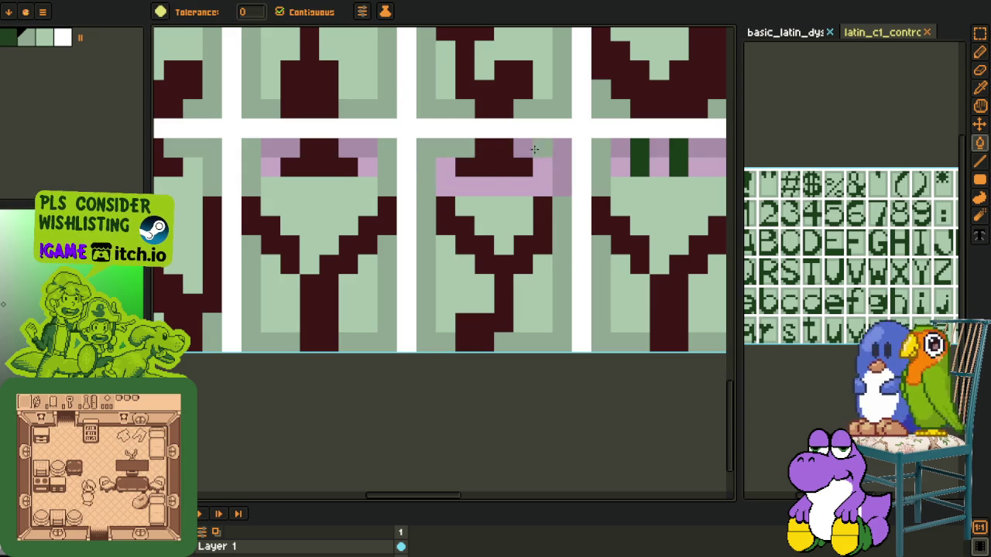
click(272, 154)
key(i)
key(g)
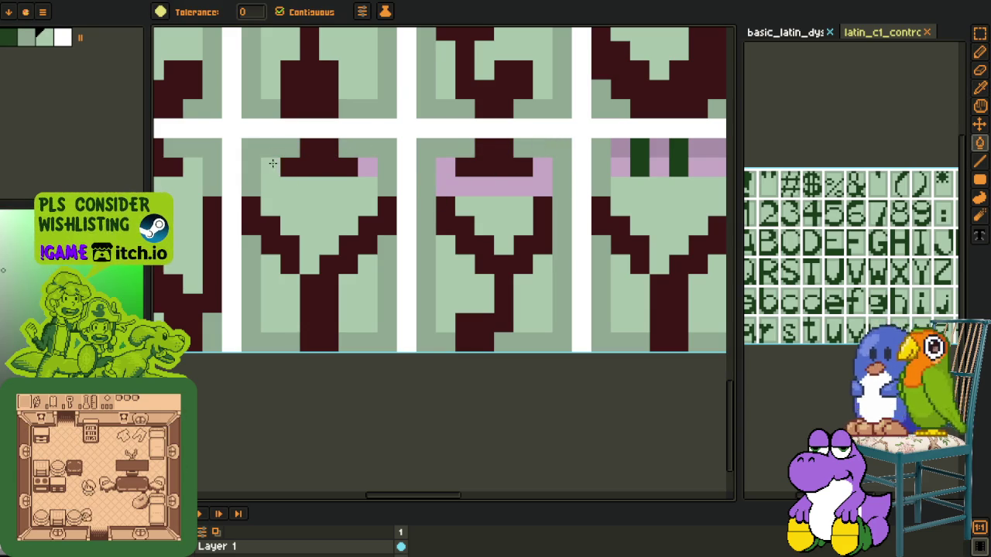
Step: Sample dark green and fill the remaining pink blocks dark green
scroll(486, 186, down, 5)
key(i)
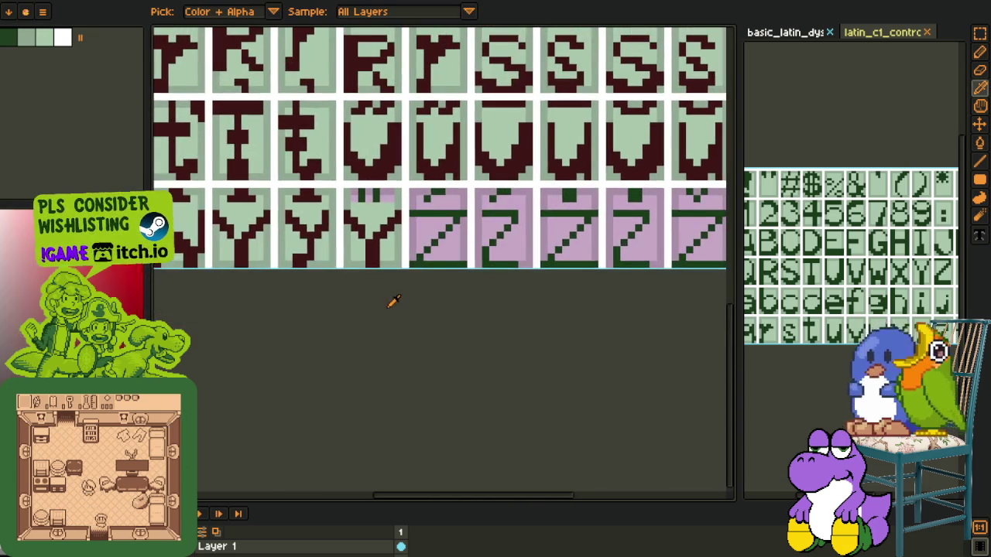
scroll(370, 181, up, 5)
key(g)
click(312, 221)
click(422, 228)
key(i)
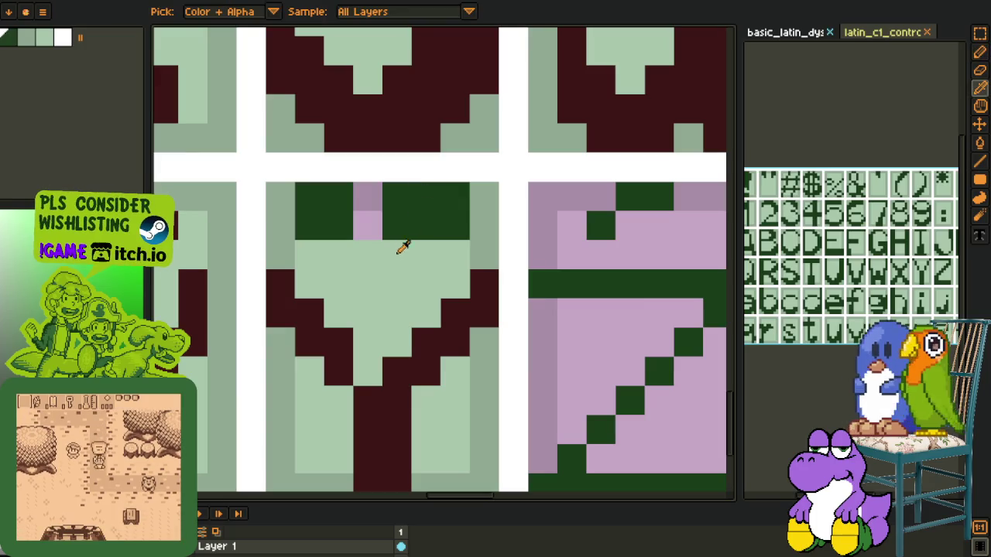
key(g)
Step: Paint the two stray pixels light green, then sample maroon again from a finished glyph
key(i)
click(480, 202)
key(b)
click(397, 194)
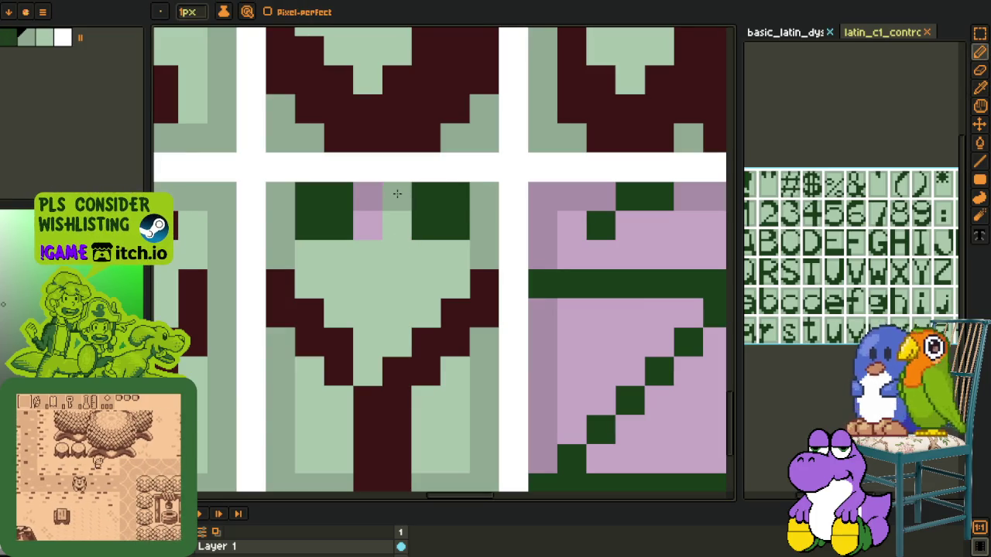
key(g)
scroll(363, 201, down, 5)
key(i)
scroll(364, 209, up, 3)
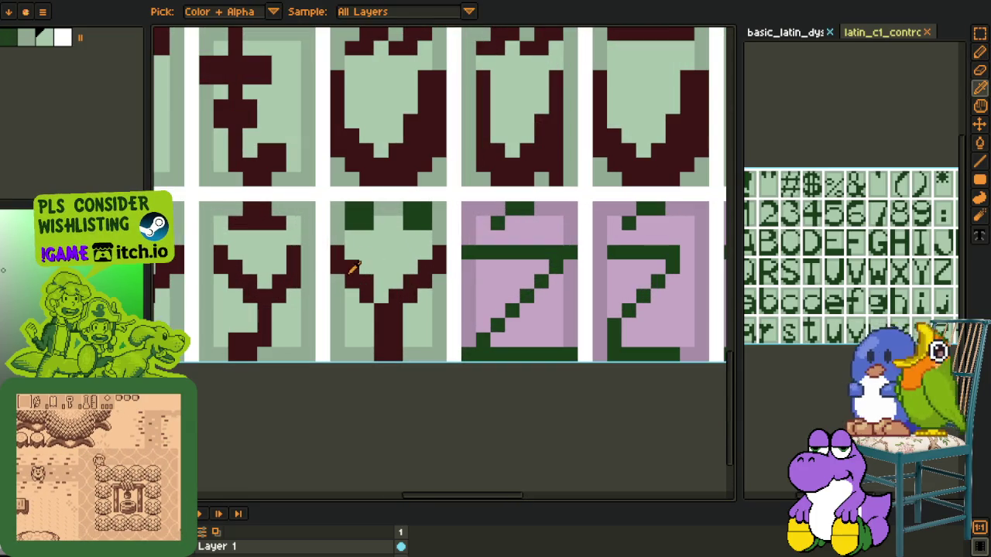
click(356, 217)
key(g)
key(i)
scroll(418, 248, down, 3)
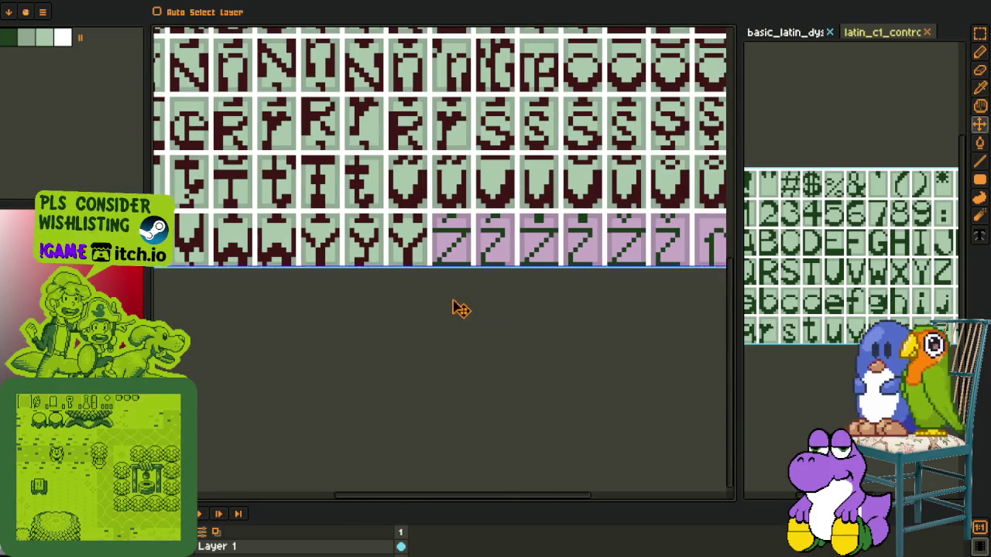
Step: Zoom out to fit the sheet and switch to the pink glyph sheet document with Ctrl+Tab
scroll(462, 286, down, 3)
scroll(444, 277, up, 2)
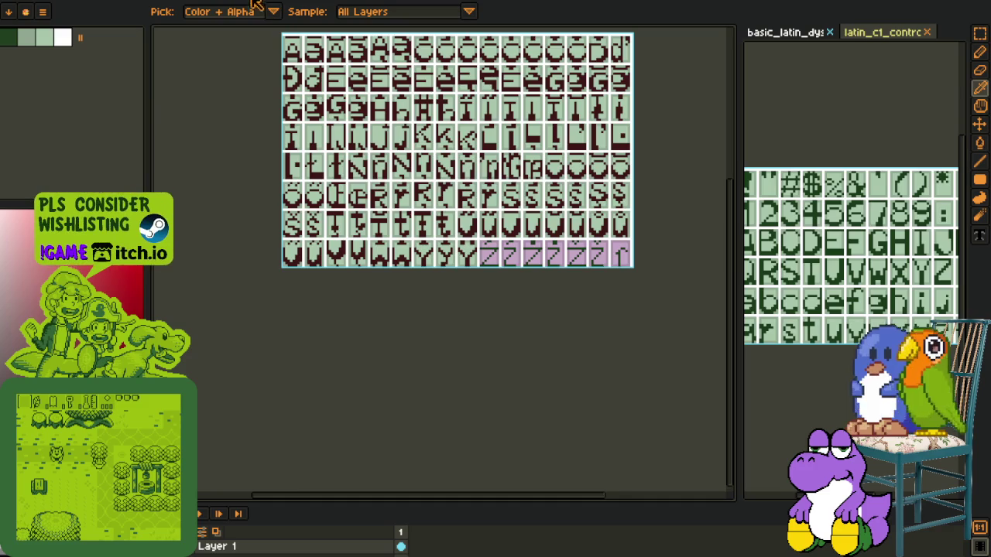
key(ctrl+Tab)
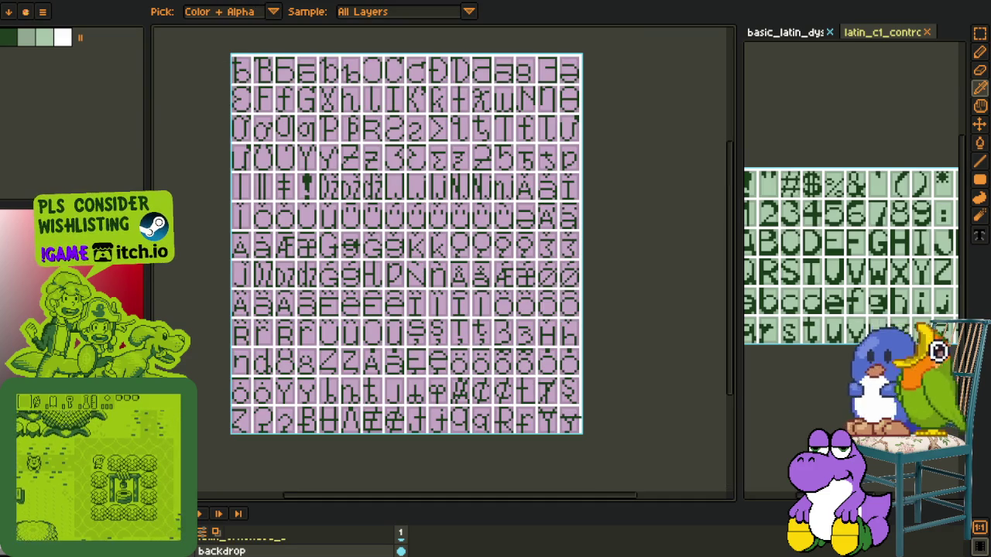
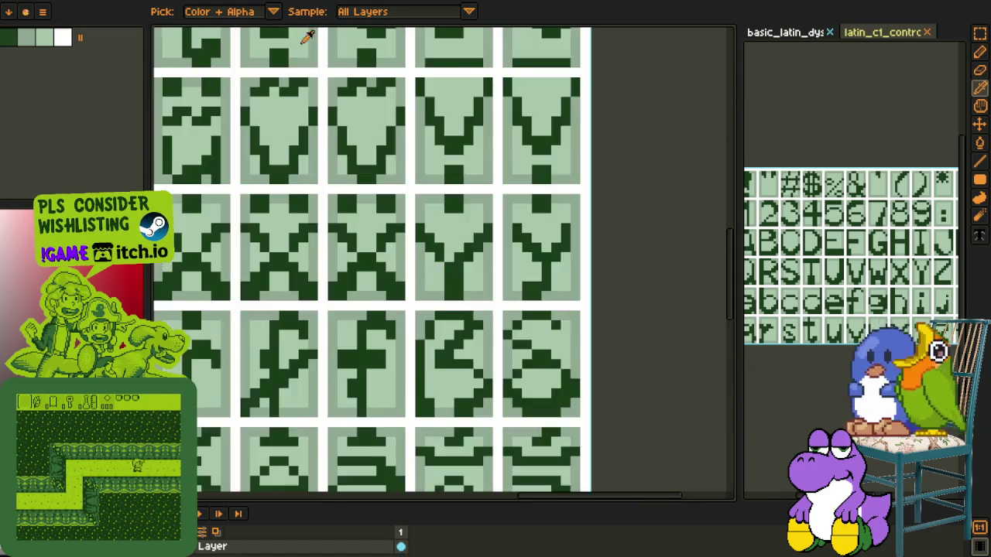
Step: Cycle through the open glyph sheets to bring up the green reference sheet
scroll(539, 193, down, 3)
scroll(503, 201, down, 2)
scroll(602, 212, up, 3)
key(o)
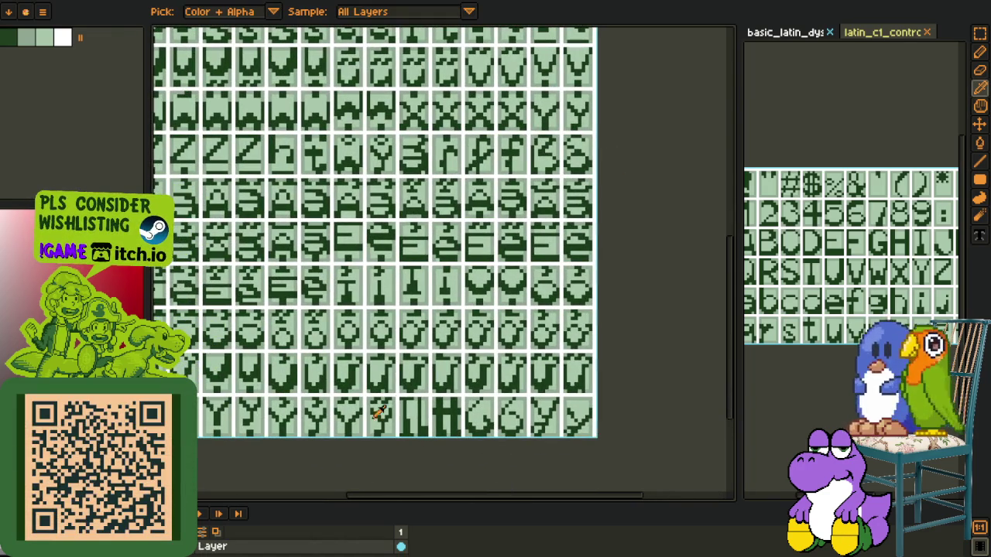
scroll(265, 449, down, 2)
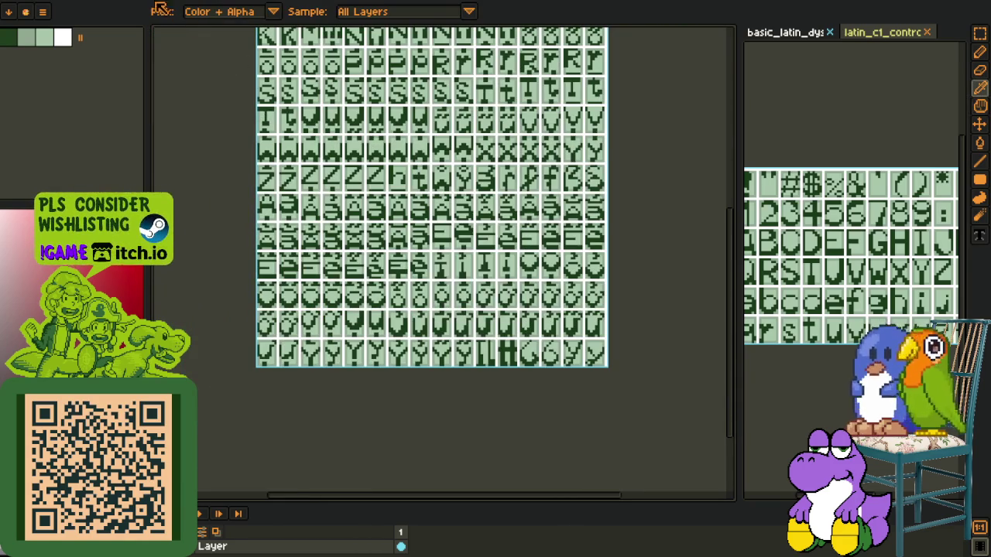
key(ctrl+Tab)
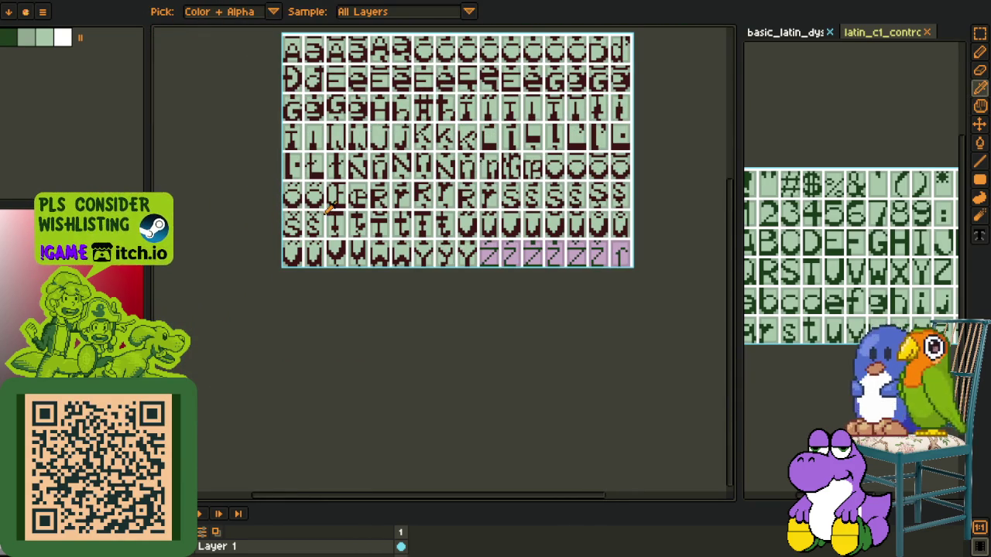
key(ctrl+Tab)
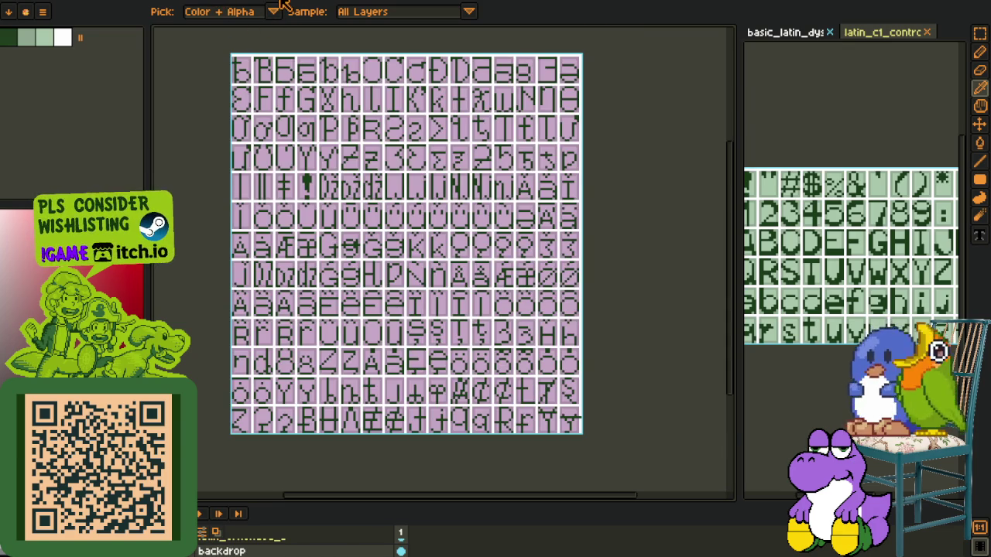
key(ctrl+Tab)
Step: Copy the two Z glyphs from the reference sheet and return to the dark-red sheet
scroll(272, 182, up, 5)
key(m)
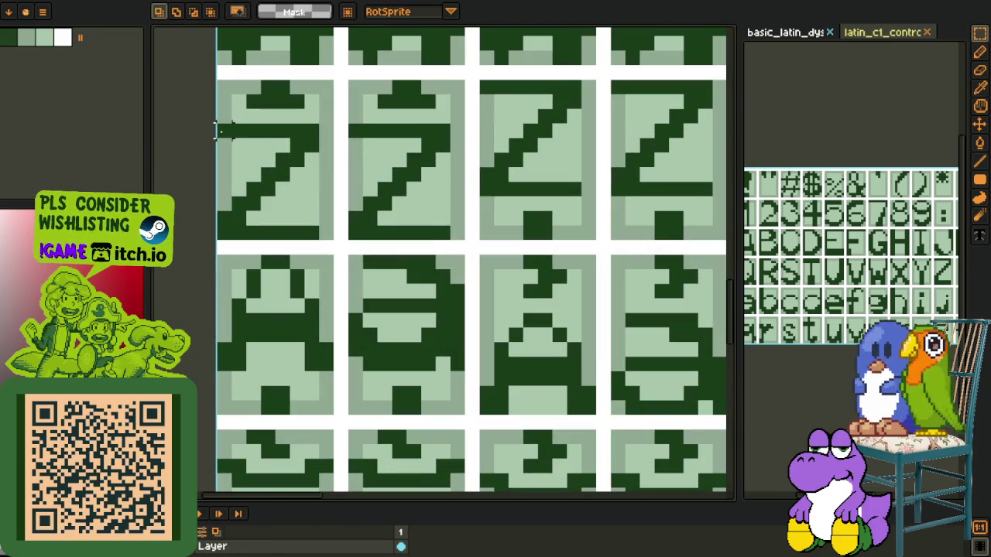
drag(218, 126, 457, 234)
key(ctrl+x)
key(ctrl+z)
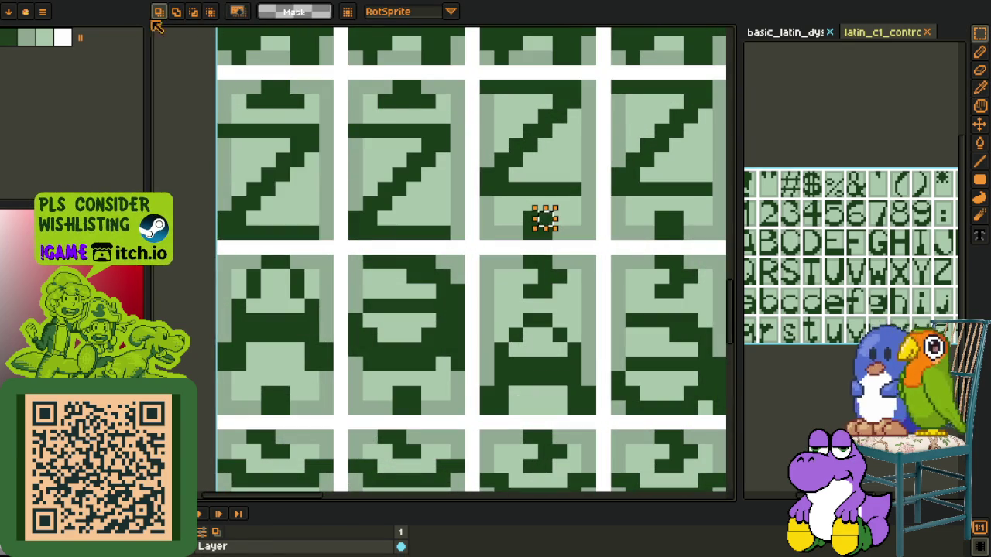
key(ctrl+Tab)
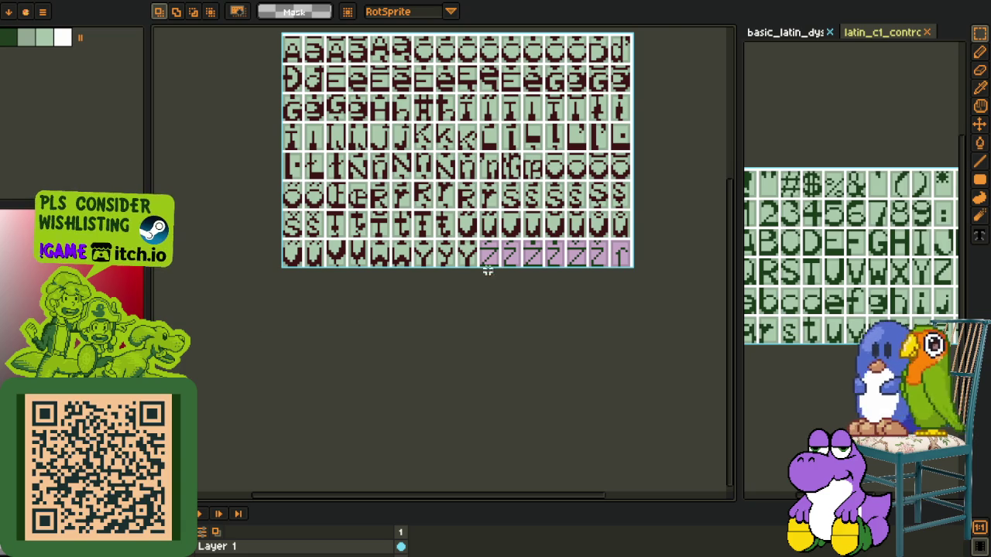
Step: Paste the two green Z glyphs and drop them into the pink Z cells
scroll(487, 270, up, 3)
scroll(495, 267, down, 1)
scroll(464, 263, up, 3)
key(ctrl+v)
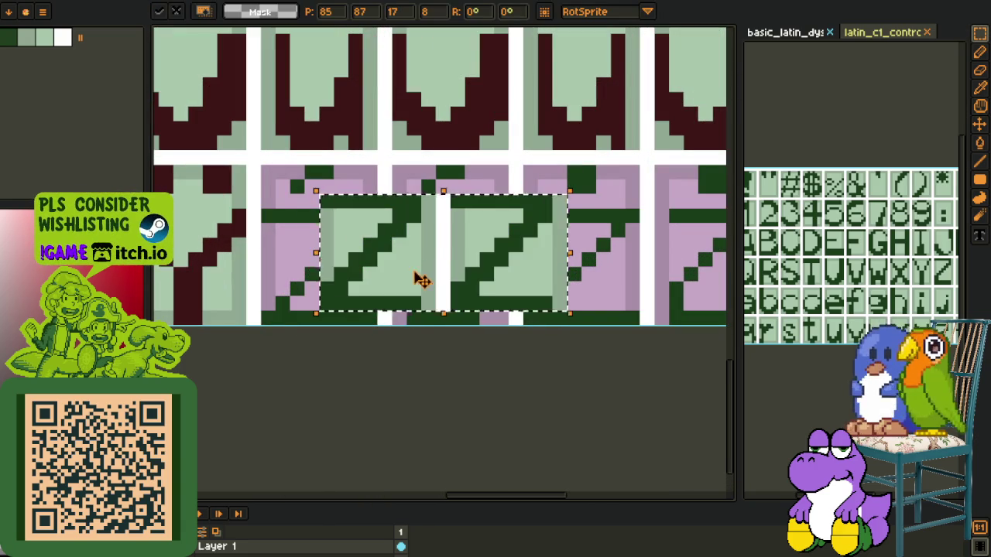
drag(418, 279, 359, 292)
click(458, 359)
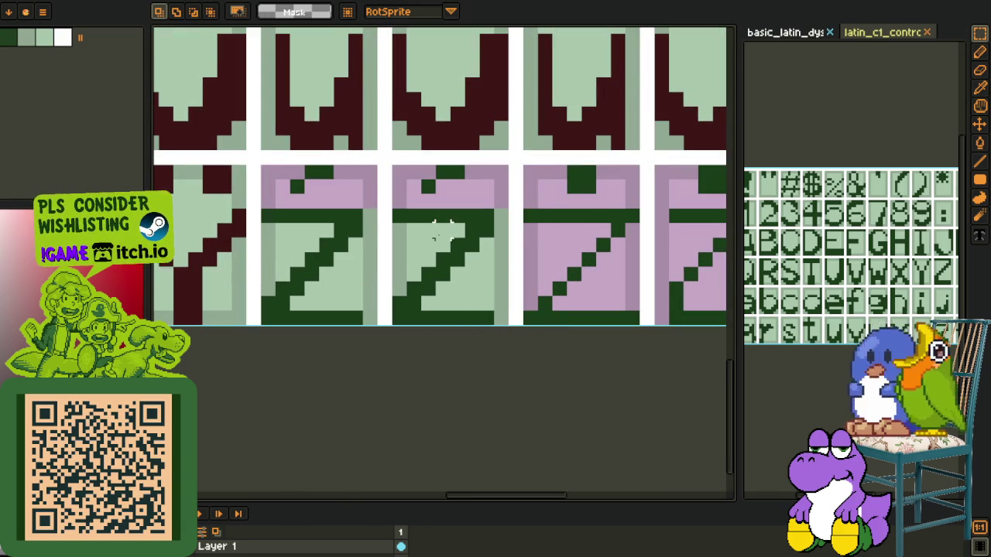
Step: Duplicate the green Z pair onto the remaining caron-Z cells and deselect
scroll(443, 218, down, 3)
scroll(457, 218, up, 1)
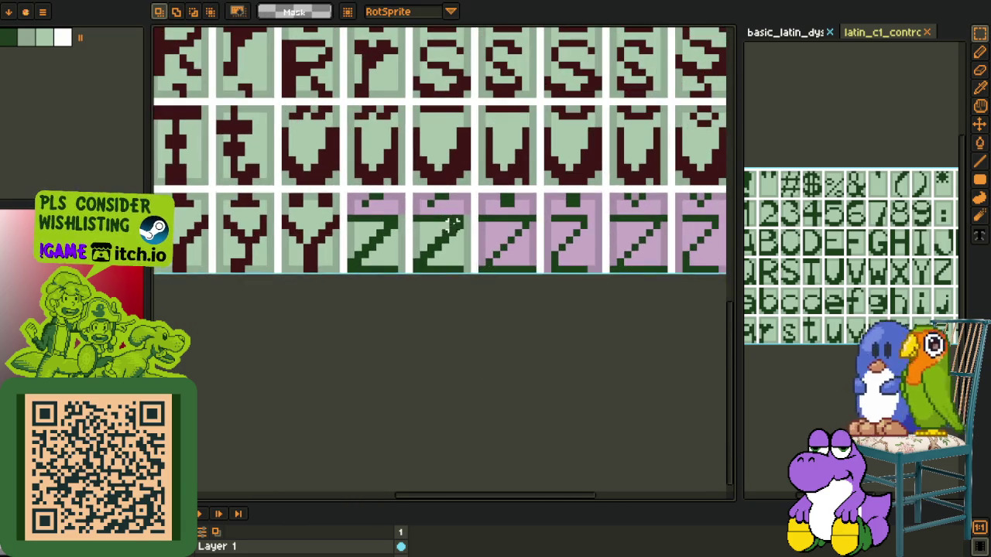
scroll(465, 218, up, 2)
mouse_move(468, 219)
mouse_down()
mouse_move(312, 294)
mouse_move(545, 288)
mouse_up()
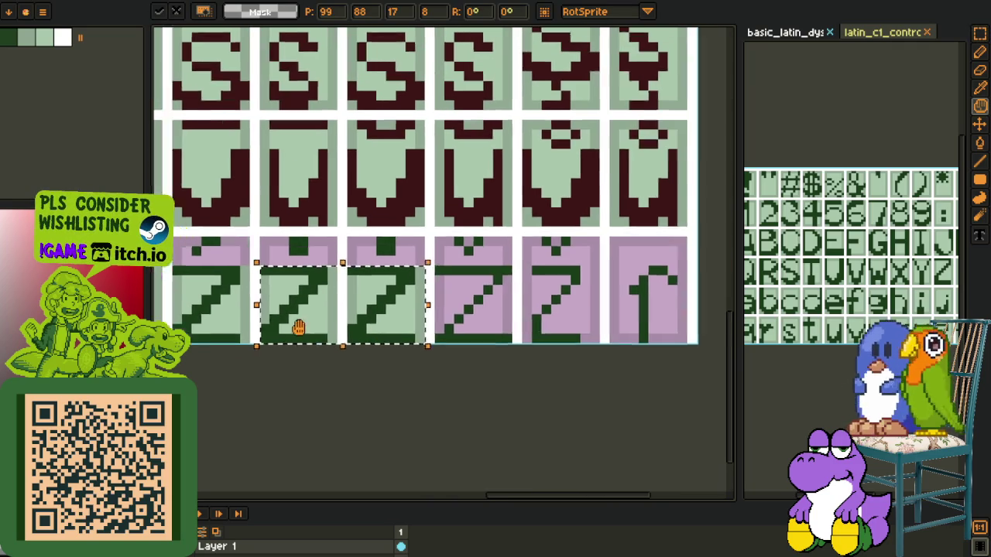
key(ctrl+z)
drag(306, 325, 490, 327)
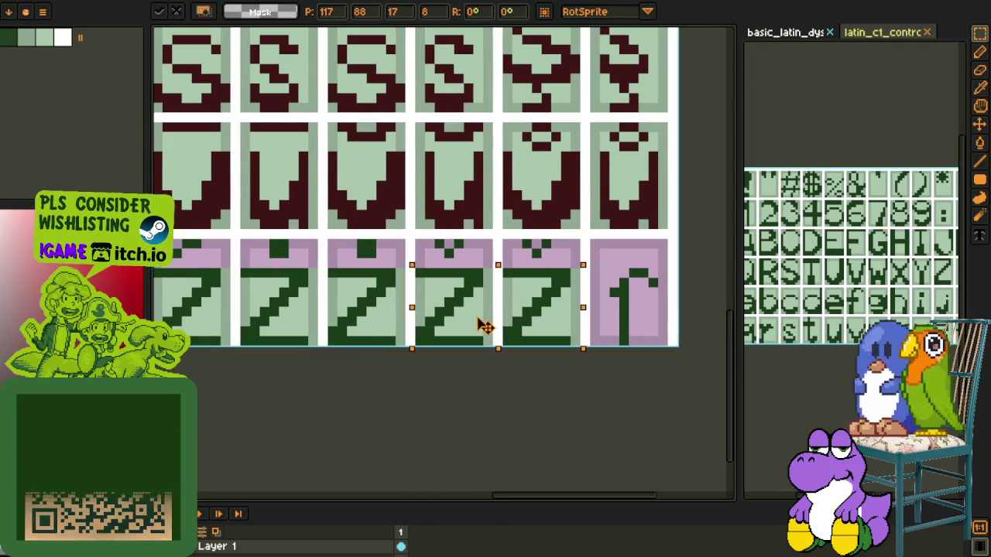
key(ctrl+d)
scroll(412, 342, down, 1)
key(o)
scroll(364, 285, up, 2)
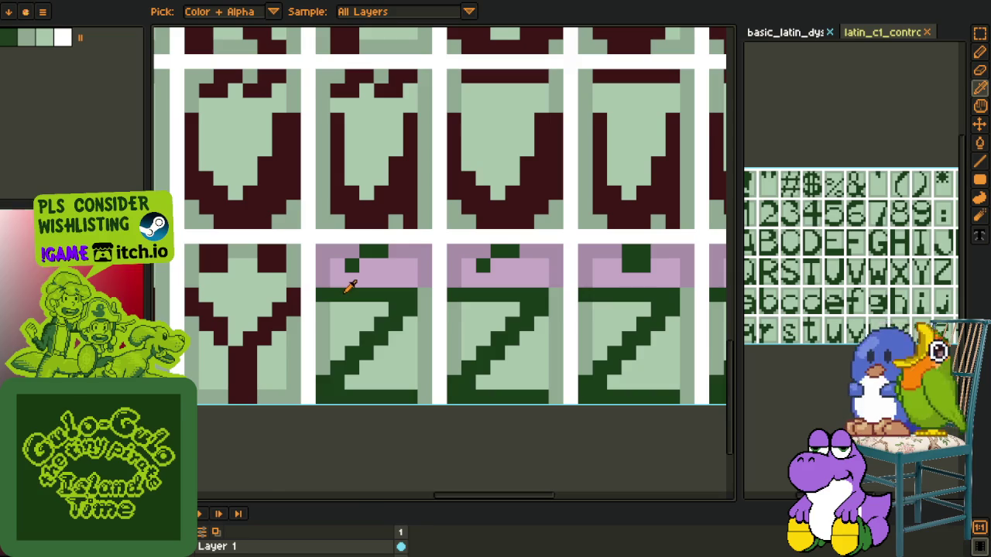
Step: Replace the green of the pasted Z glyphs with maroon and touch up the first caron-Z cell
click(350, 286)
key(shift+r)
click(396, 436)
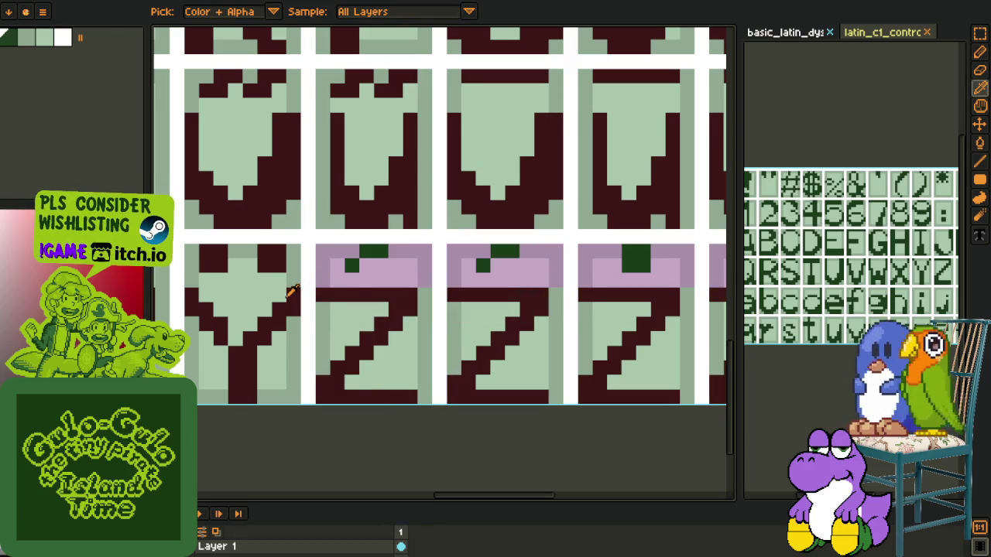
scroll(345, 269, up, 1)
key(b)
mouse_move(345, 264)
mouse_down()
mouse_move(395, 252)
mouse_move(407, 260)
mouse_up()
Step: Copy the caron from the first Z cell onto the next cell
scroll(389, 268, down, 1)
key(r)
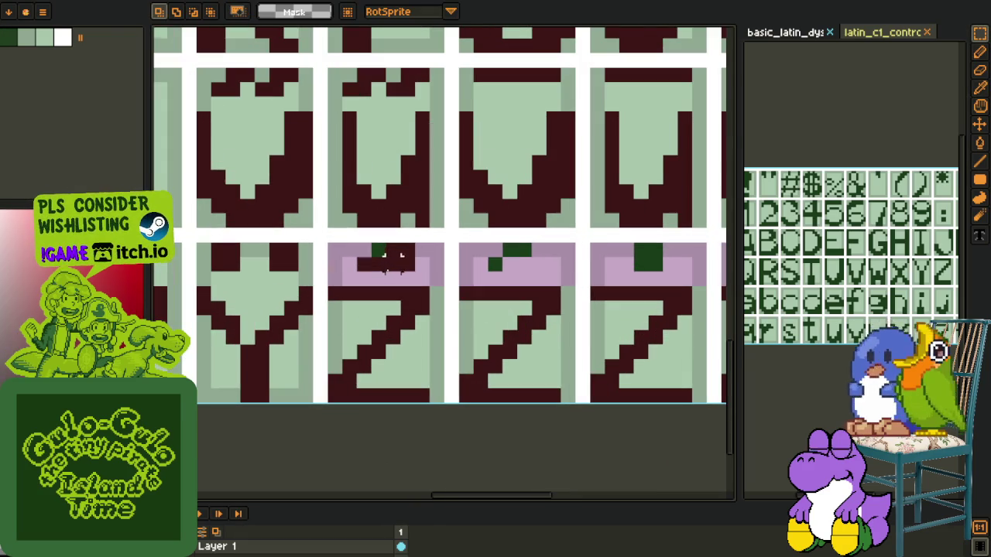
mouse_move(354, 240)
mouse_down()
mouse_move(419, 274)
mouse_move(514, 274)
mouse_move(333, 267)
mouse_up()
key(ctrl+c)
key(ctrl+v)
scroll(522, 273, right, 2)
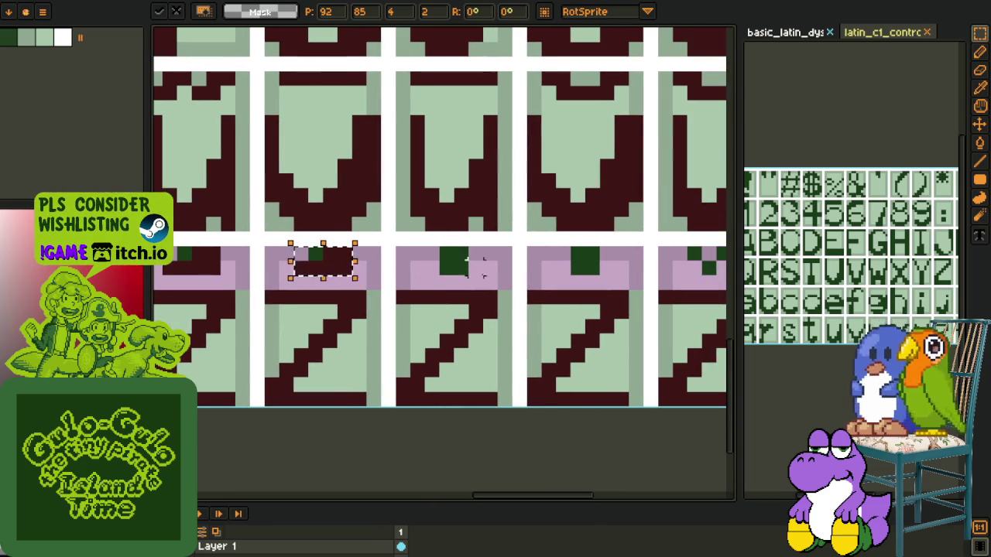
key(Return)
Step: Fill the dark green block in the third cell pink and darken the middle and third carons
key(o)
click(431, 267)
key(b)
click(448, 262)
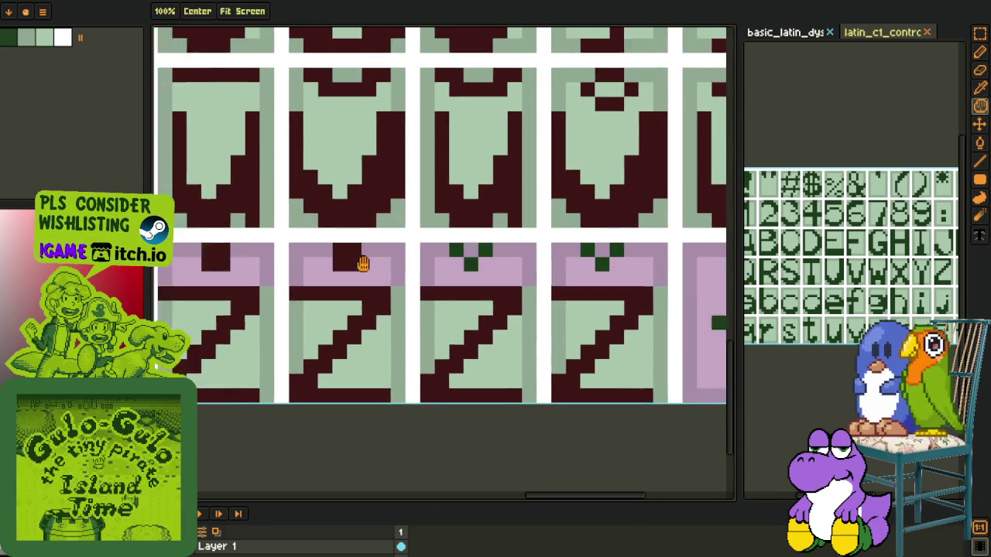
key(b)
scroll(432, 256, up, 1)
mouse_move(389, 243)
mouse_down()
mouse_move(445, 241)
mouse_move(416, 259)
mouse_up()
mouse_move(566, 243)
mouse_down()
mouse_move(617, 245)
mouse_move(590, 263)
mouse_up()
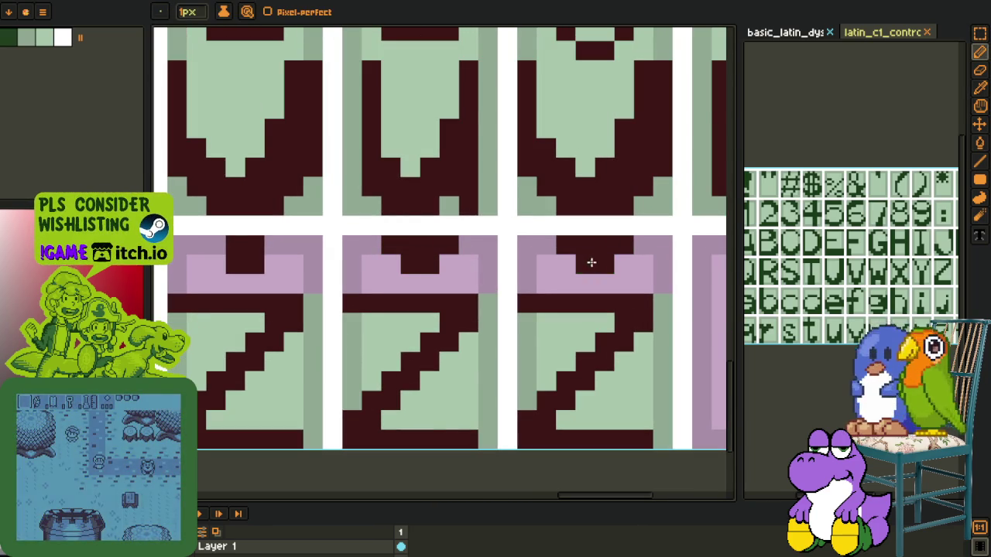
scroll(591, 263, down, 2)
Step: Fill the hooked f glyph's stem, crossbar and top pixels maroon
key(i)
scroll(412, 247, up, 2)
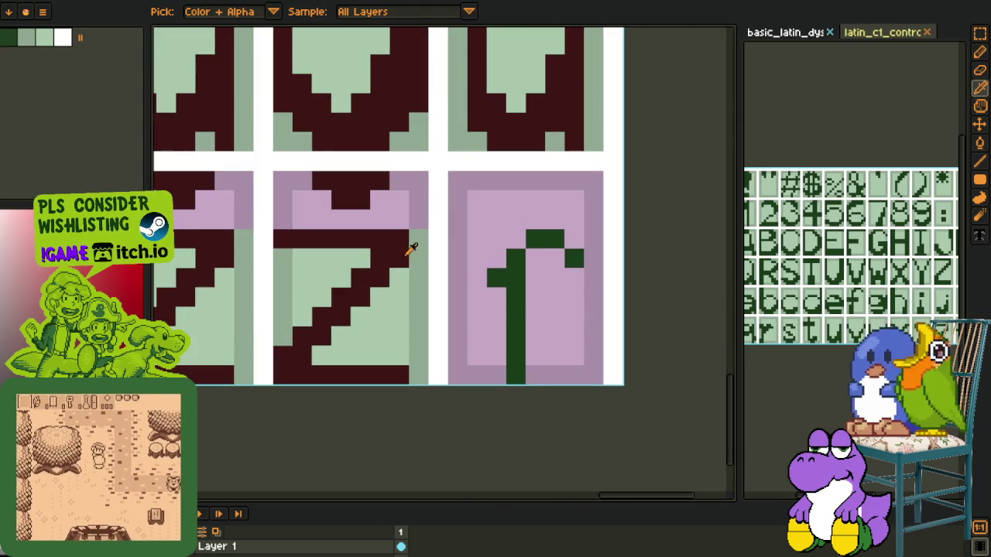
key(g)
click(514, 287)
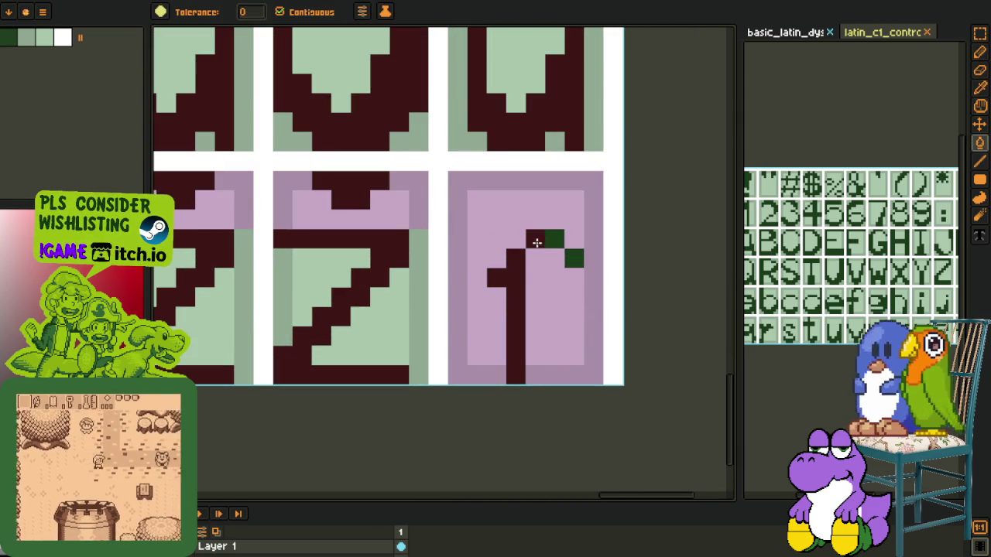
click(536, 242)
click(570, 256)
key(b)
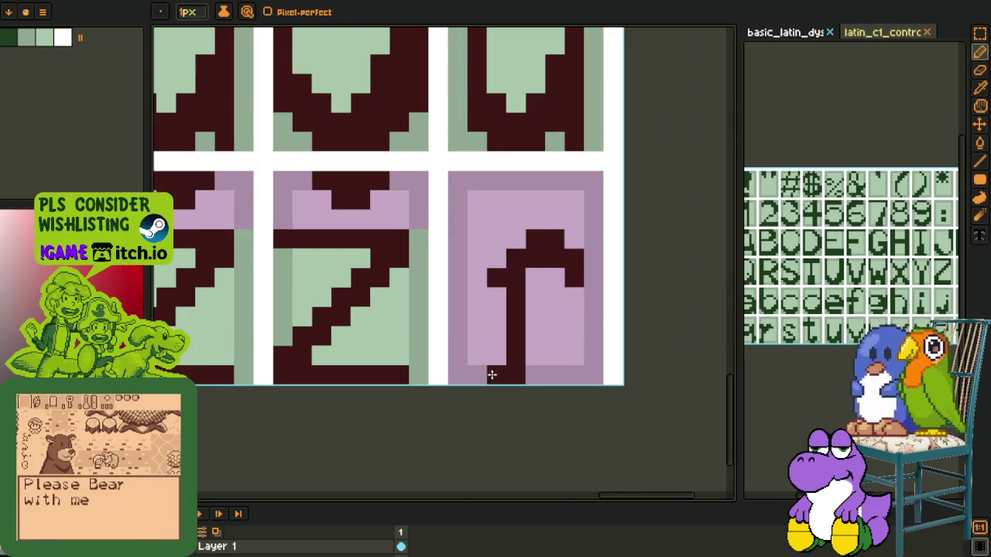
Step: Fill part of the pink f cell with the light green background colour
key(i)
scroll(495, 310, down, 3)
scroll(501, 334, up, 3)
click(507, 322)
key(g)
click(508, 323)
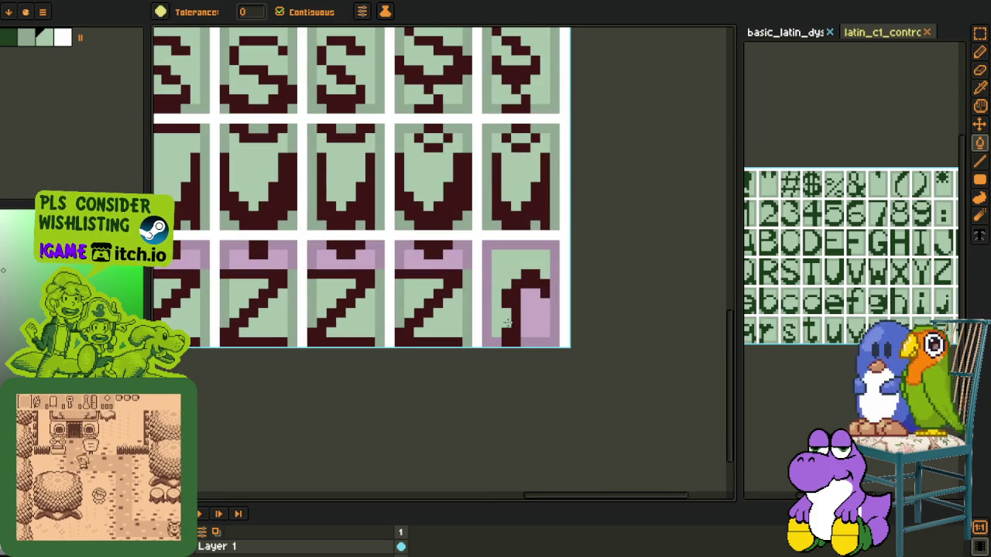
Step: Fill the remaining pink areas of the last cell light green
click(508, 323)
key(i)
key(g)
click(485, 329)
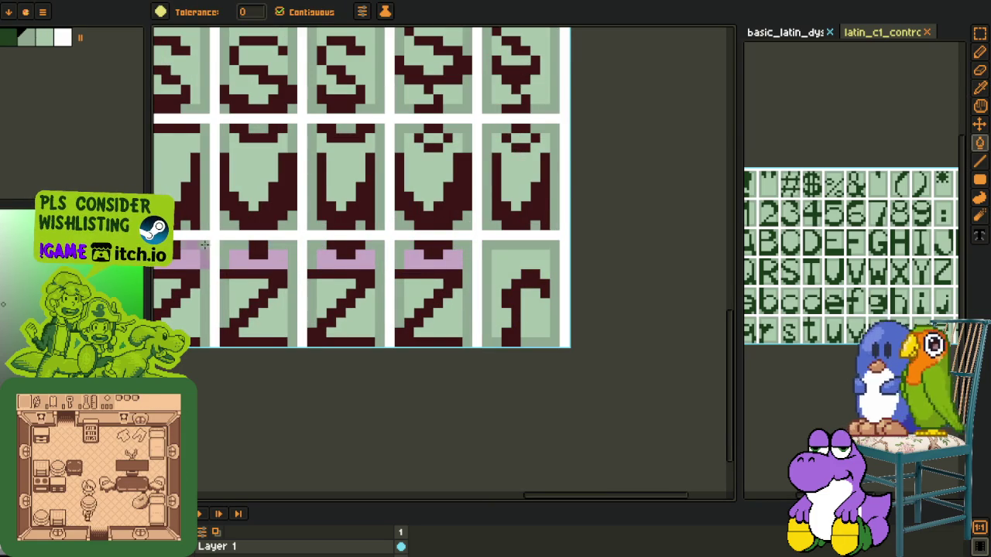
Step: Fill the pink bands atop the four Z glyphs with the light green background
drag(195, 244, 471, 274)
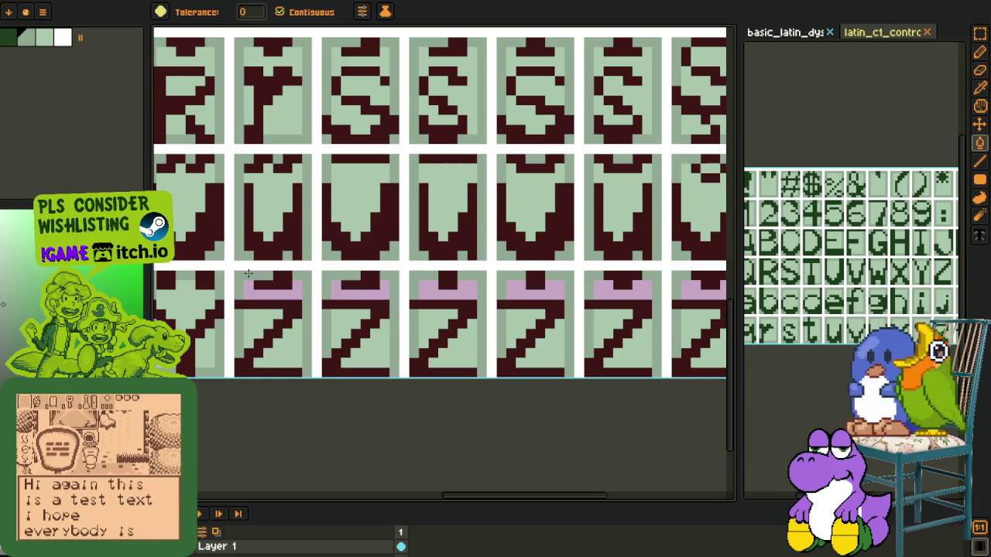
key(i)
key(g)
click(263, 290)
click(356, 291)
click(443, 292)
click(520, 292)
drag(582, 303, 390, 293)
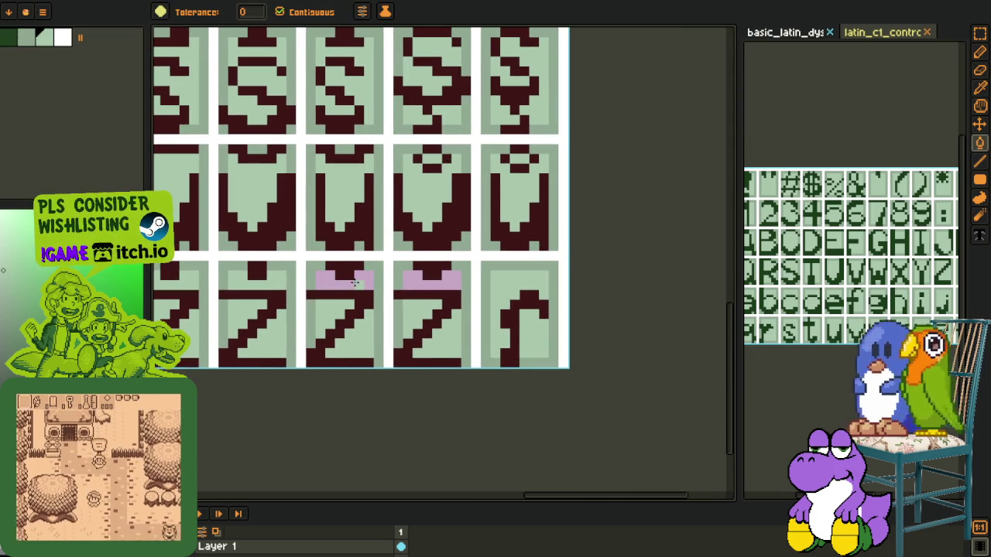
click(418, 280)
key(i)
scroll(398, 343, down, 3)
scroll(284, 365, down, 3)
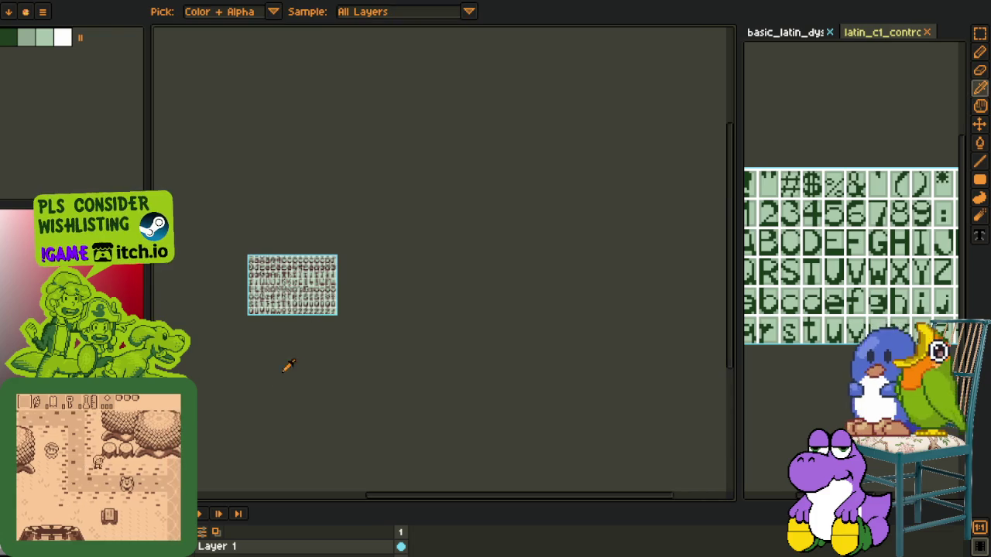
Step: Enlarge the layers panel and scroll the palette presets list to find Game Boy
drag(272, 493, 272, 381)
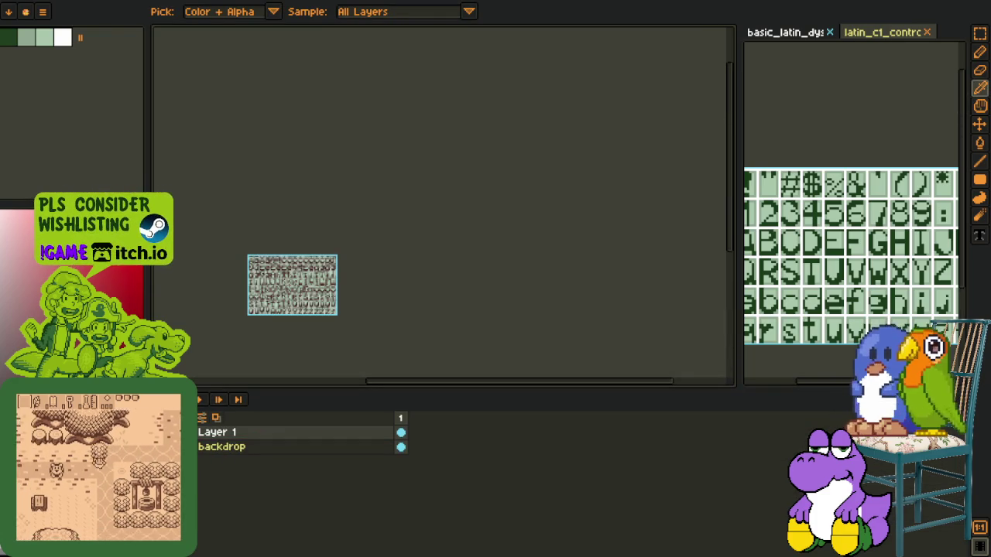
scroll(269, 285, up, 1)
scroll(229, 333, up, 1)
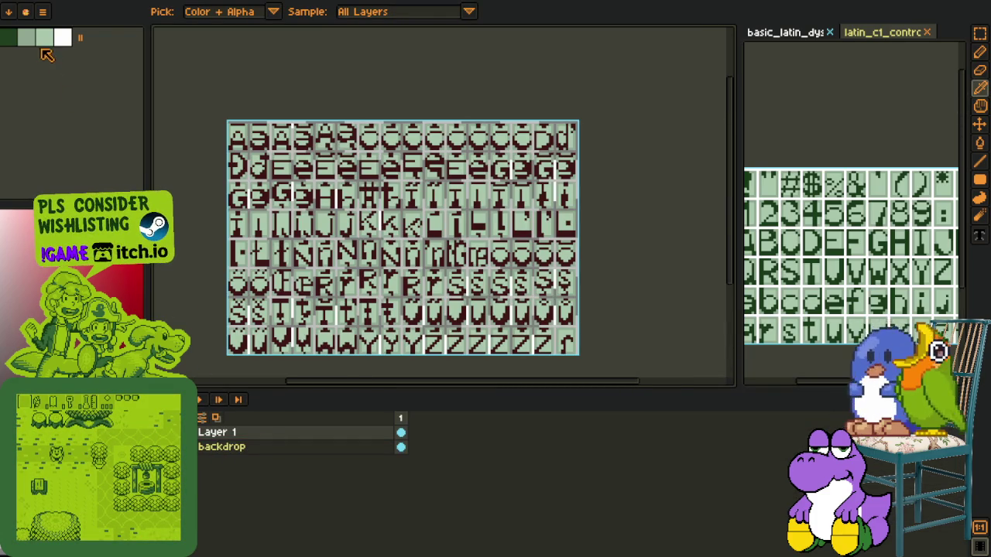
click(42, 14)
scroll(263, 233, down, 3)
scroll(263, 232, down, 3)
scroll(263, 232, down, 3)
scroll(263, 232, down, 5)
scroll(264, 232, up, 2)
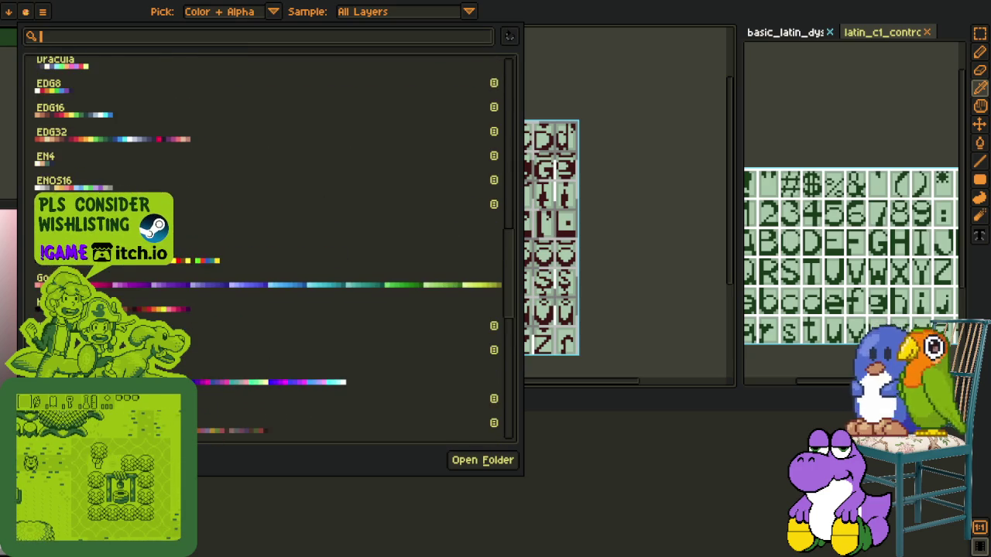
scroll(263, 232, down, 3)
scroll(263, 232, down, 3)
scroll(263, 232, down, 3)
scroll(263, 232, down, 1)
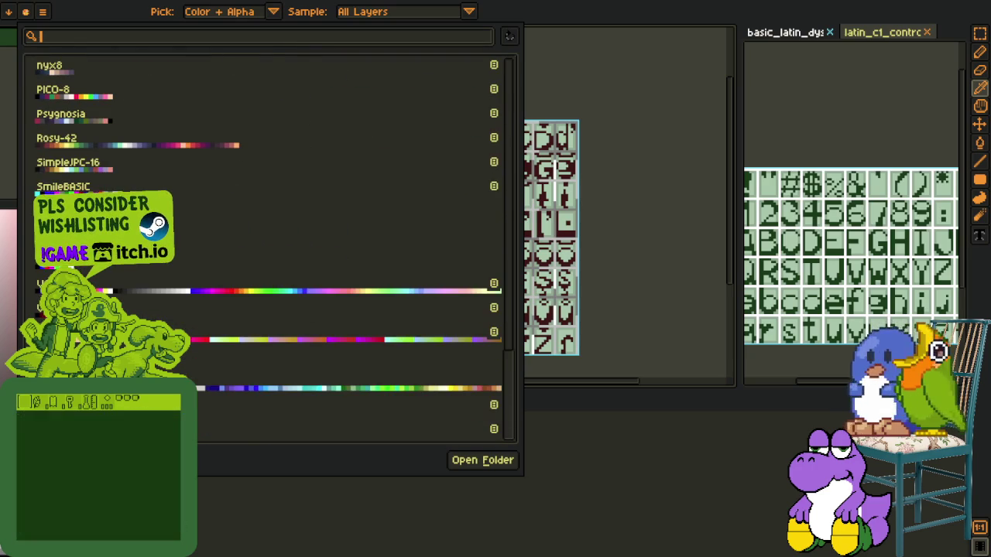
scroll(263, 232, up, 3)
scroll(264, 232, up, 3)
scroll(263, 233, up, 3)
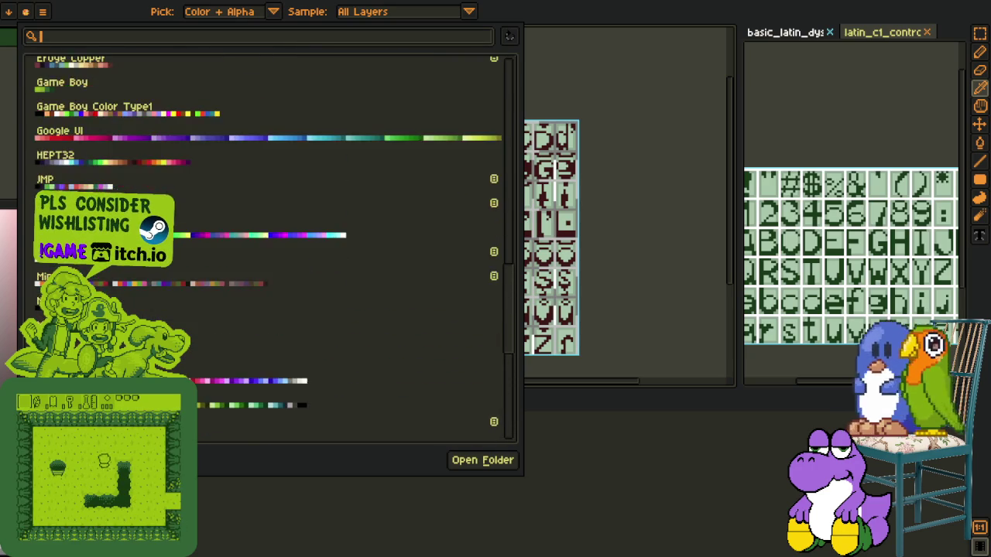
scroll(263, 232, up, 3)
Step: Choose the Game Boy palette preset and apply it to the sheet
click(232, 158)
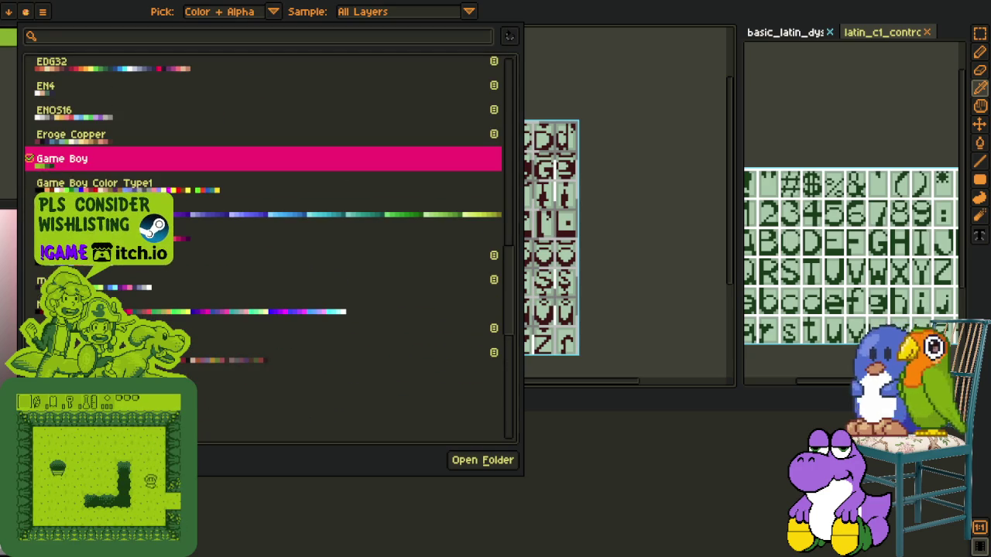
click(615, 281)
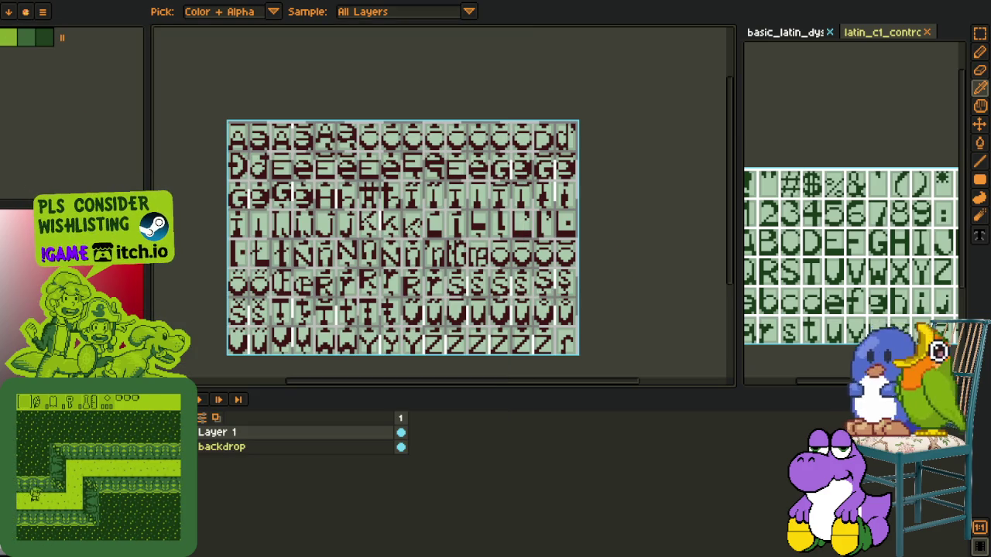
scroll(249, 139, up, 2)
scroll(250, 140, up, 2)
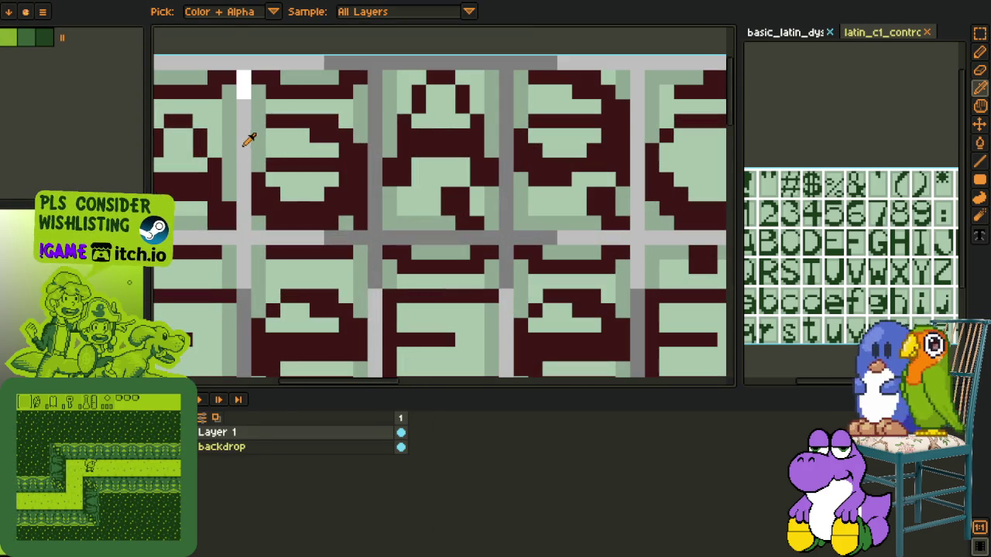
Step: Replace the grey grid lines with Game Boy green
key(shift+r)
key(Escape)
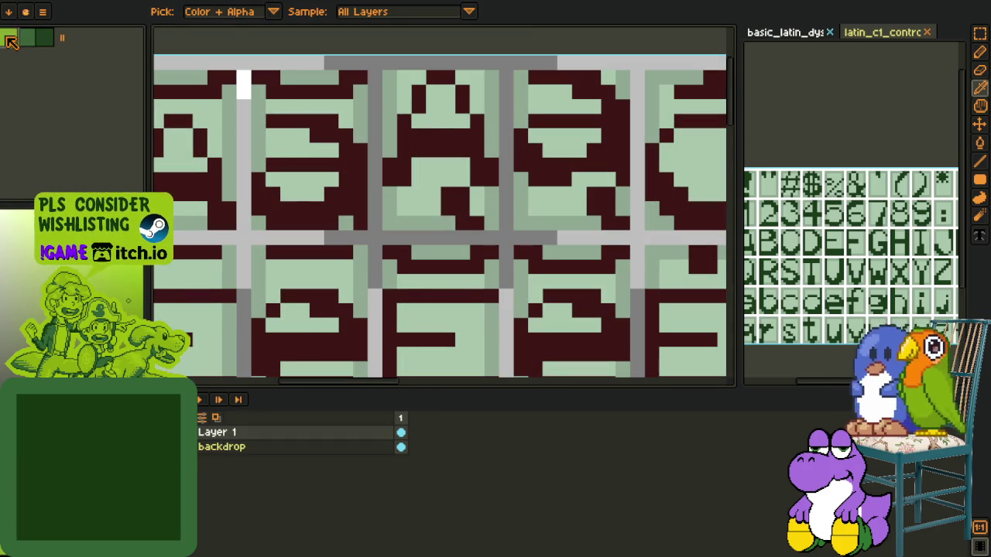
key(shift+r)
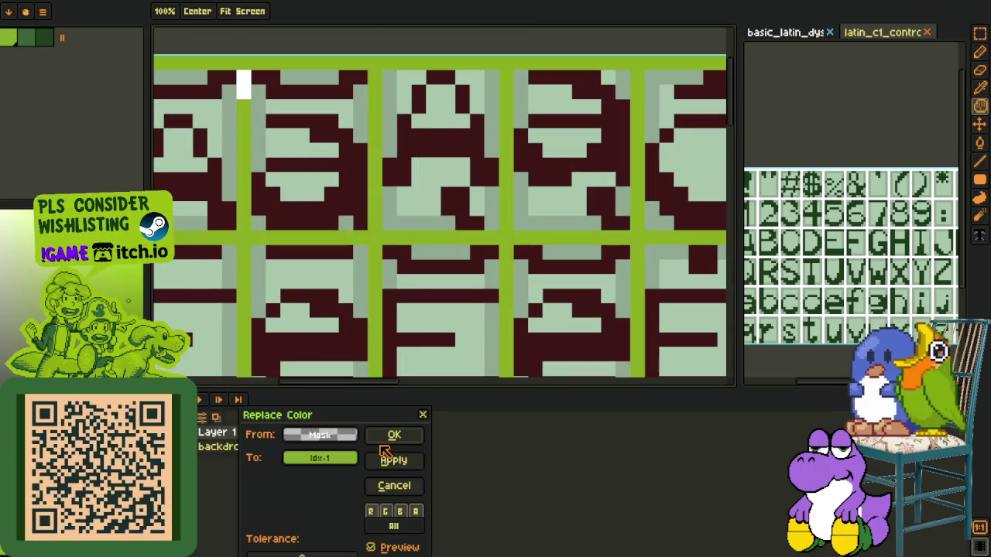
click(397, 436)
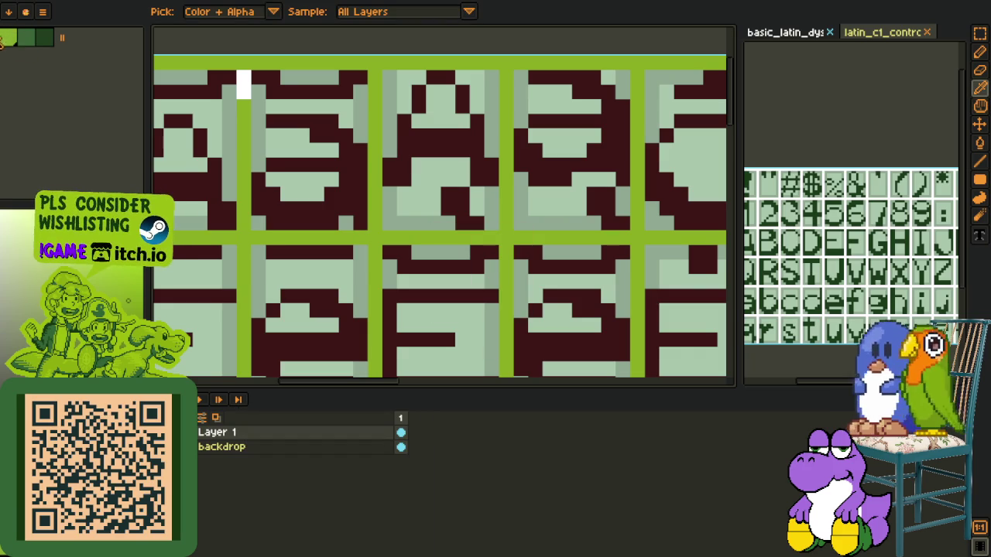
click(246, 128)
key(shift+r)
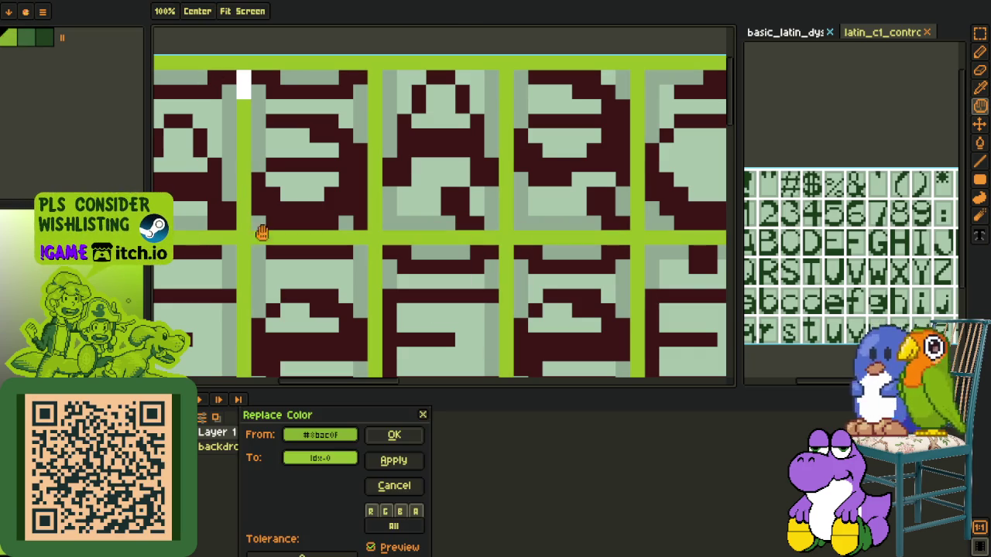
click(391, 438)
Step: Replace the white pixels on the sheet with light green
click(243, 85)
key(shift+r)
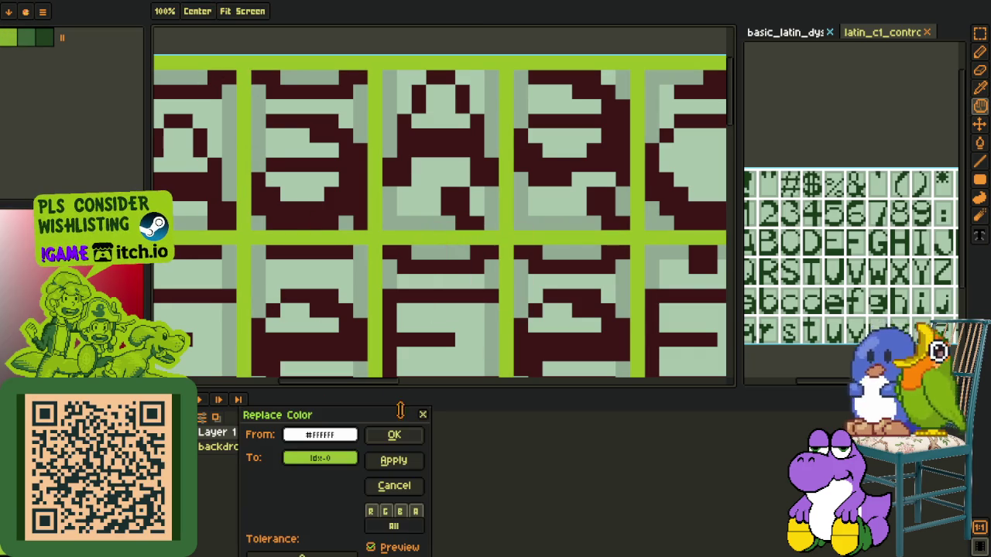
click(407, 434)
scroll(387, 350, down, 3)
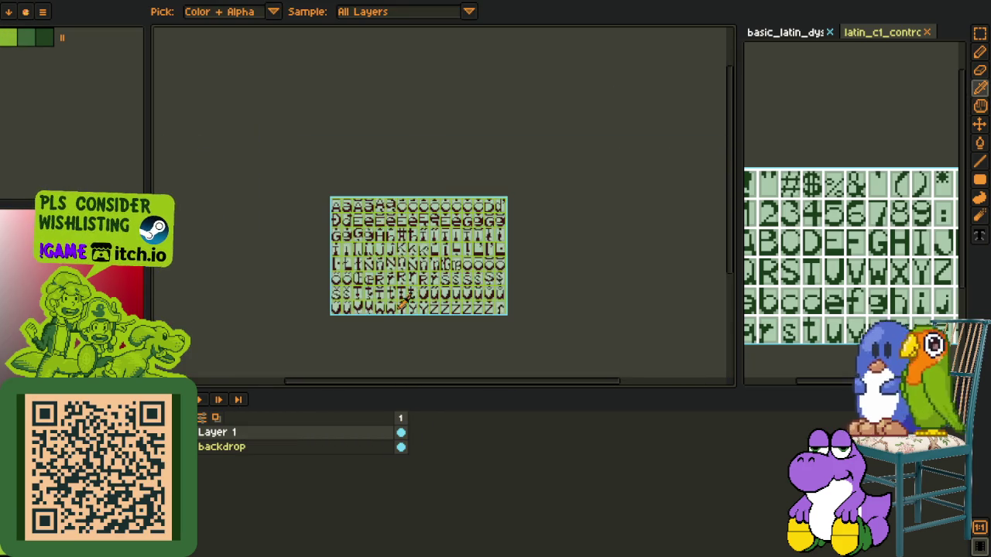
scroll(387, 350, up, 1)
scroll(338, 73, up, 2)
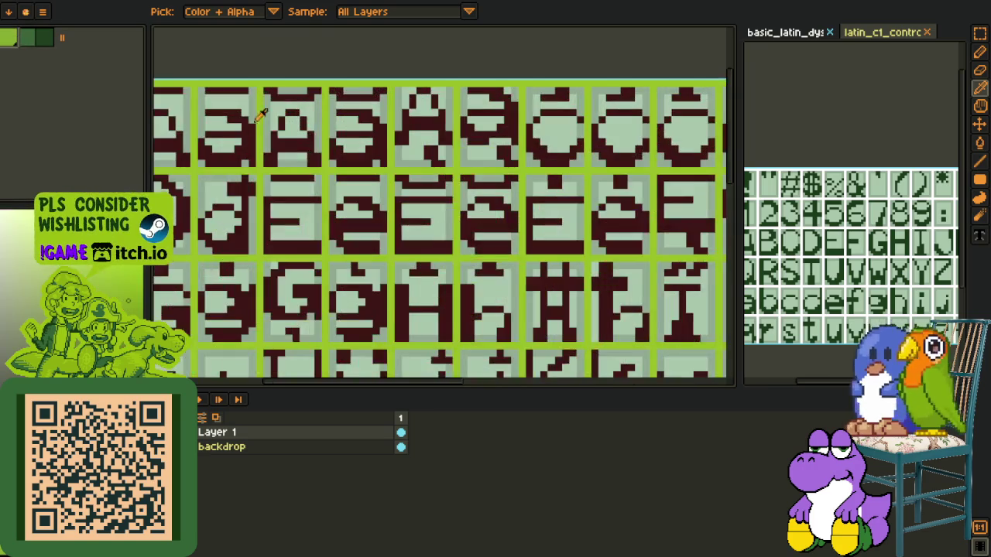
scroll(327, 155, up, 1)
Step: Swap the grey and light grey tile backgrounds for greens
click(335, 143)
key(shift+r)
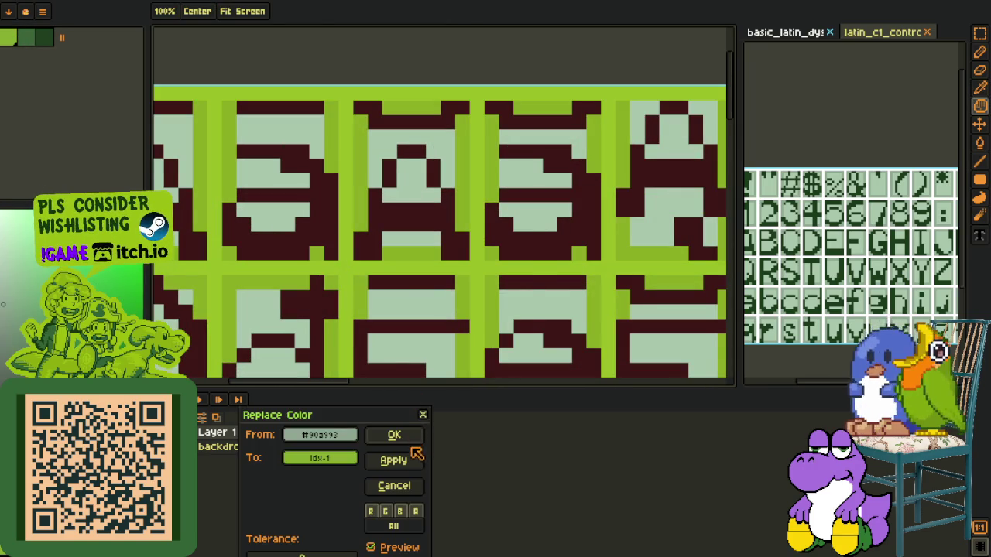
click(394, 435)
click(303, 124)
key(shift+r)
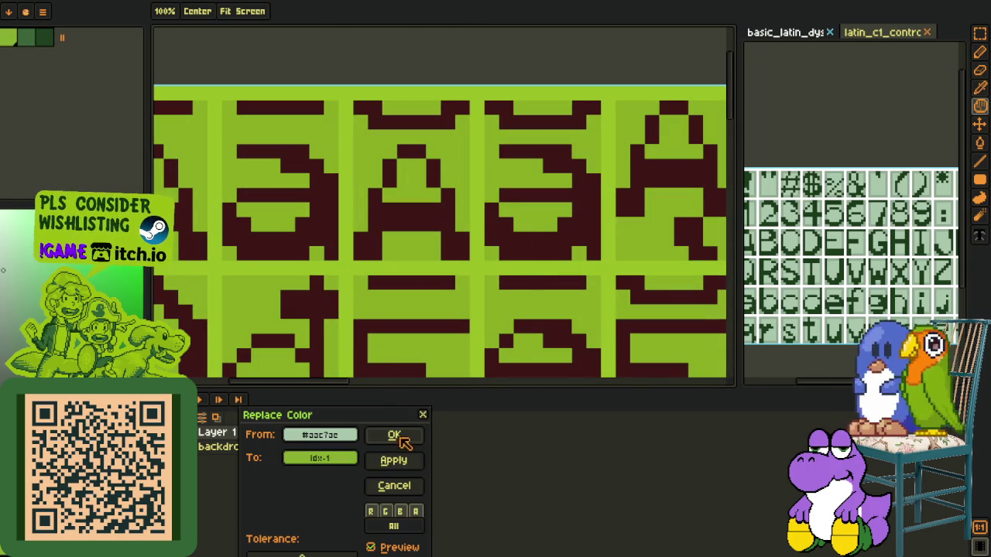
click(394, 436)
Step: Turn the dark red glyphs dark green
click(334, 186)
key(shift+r)
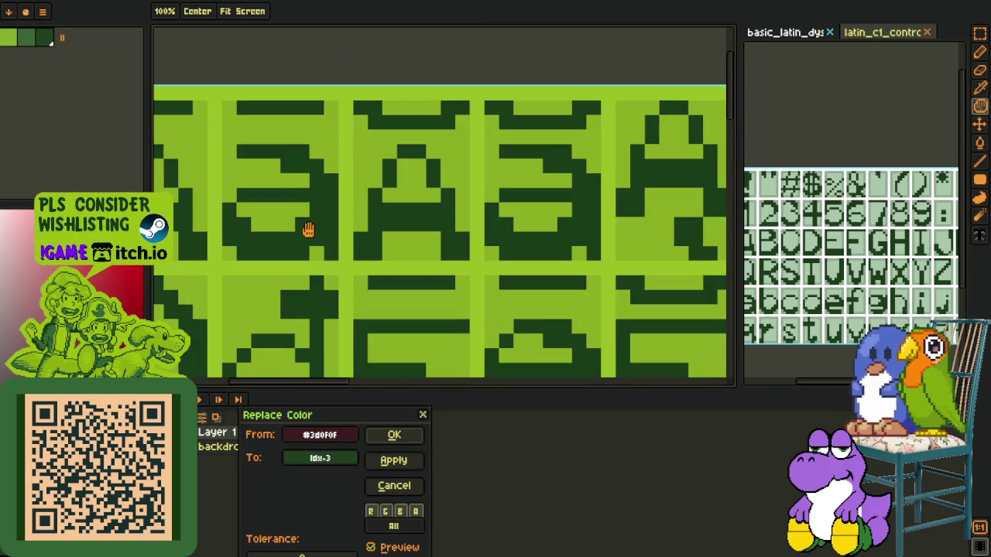
click(393, 434)
scroll(317, 178, down, 3)
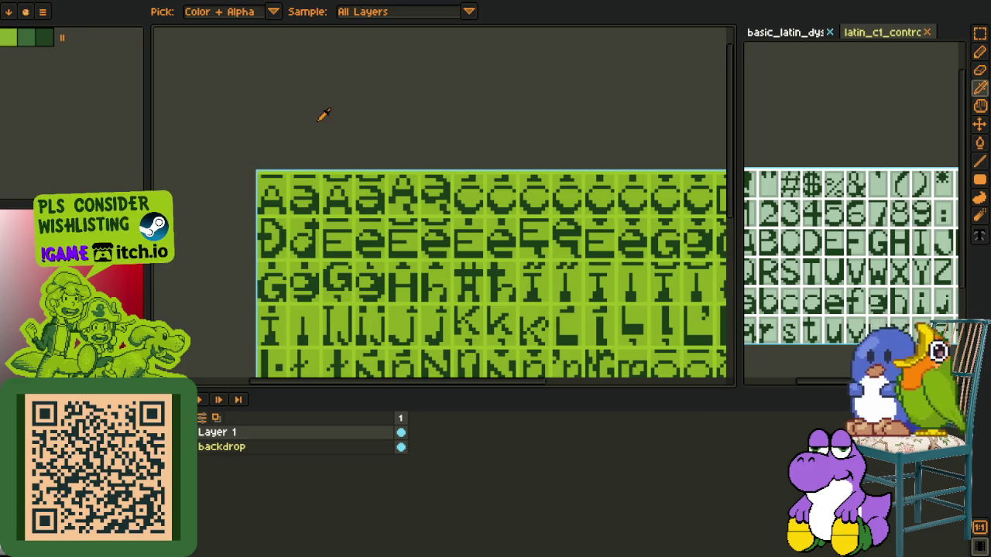
Step: Review the finished Game Boy green sheet and start saving it under a new name
scroll(332, 147, down, 3)
scroll(317, 271, up, 1)
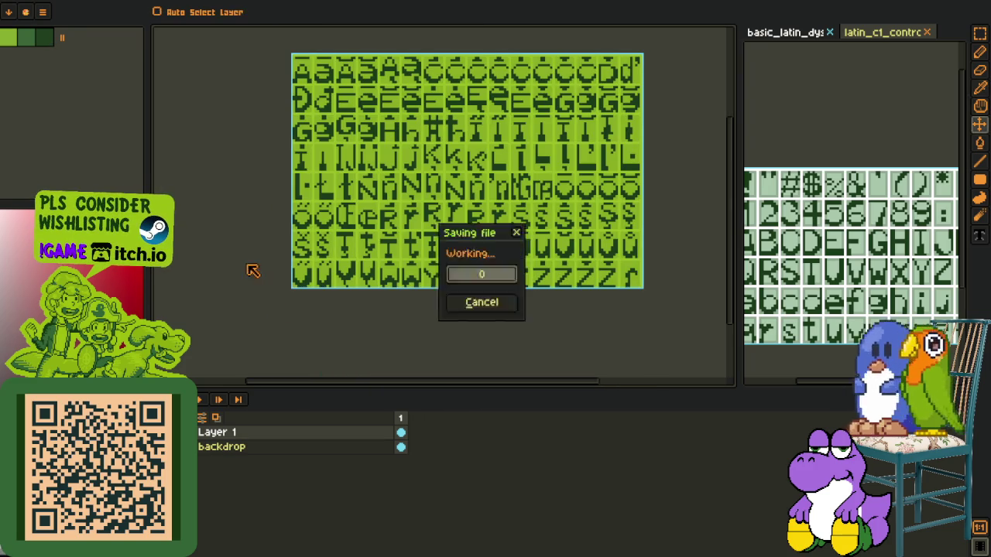
scroll(311, 172, up, 1)
scroll(309, 174, up, 1)
scroll(310, 173, down, 1)
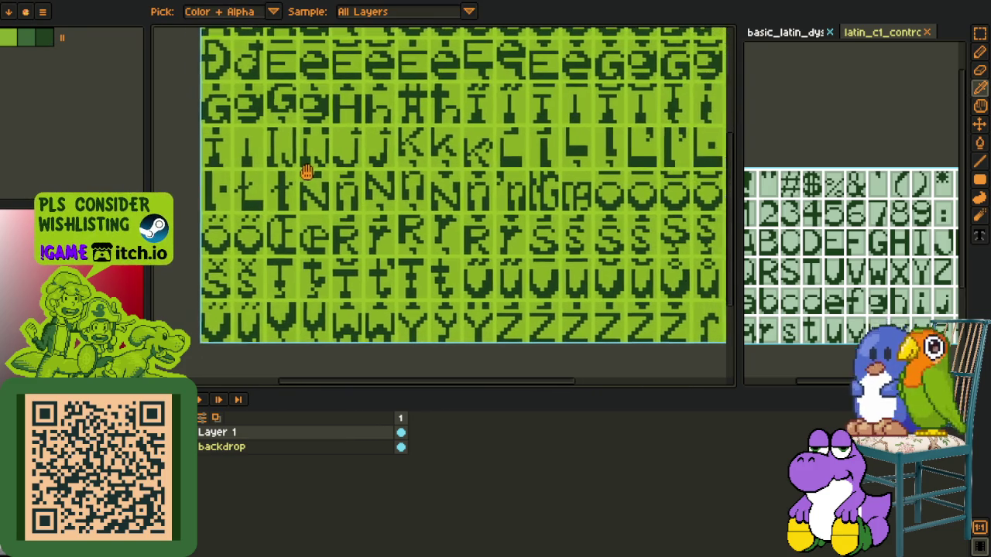
scroll(294, 189, up, 1)
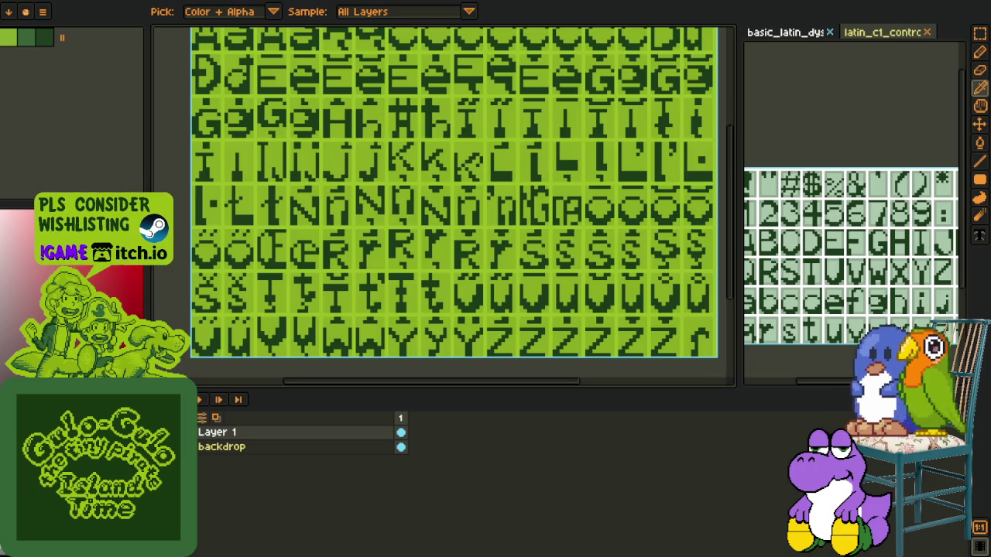
scroll(314, 283, down, 2)
scroll(314, 283, down, 2)
key(v)
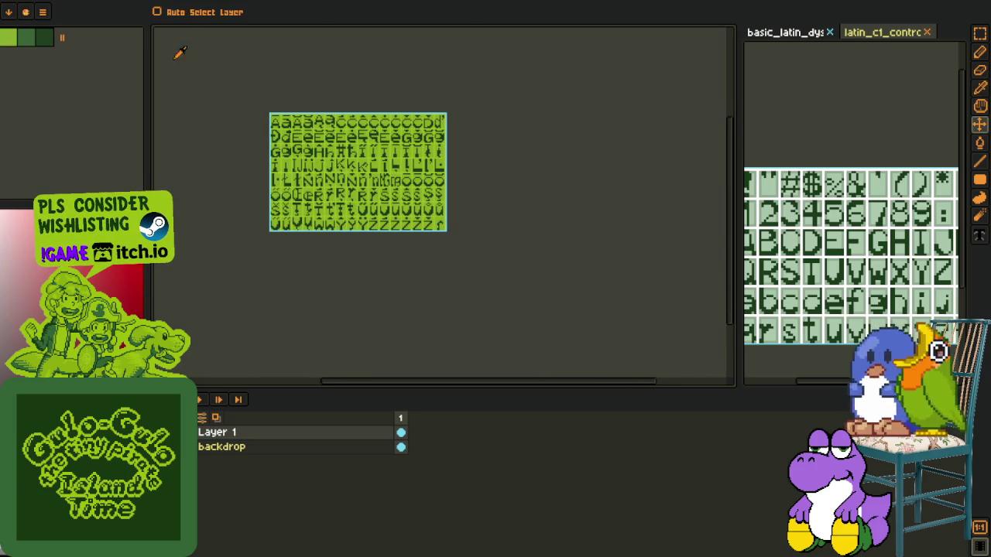
key(o)
click(8, 1)
mouse_move(31, 94)
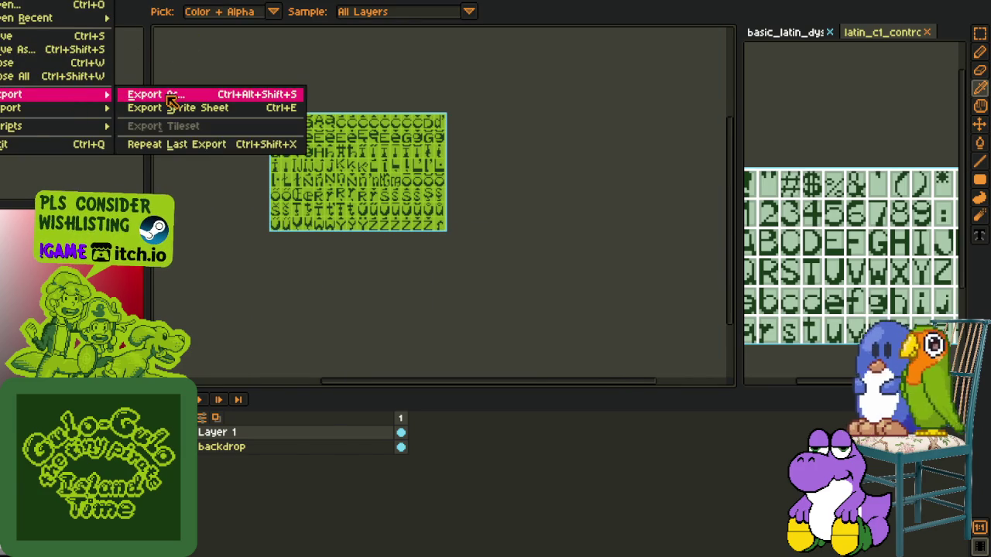
Step: Export the green glyph sheet as a PNG, accepting the flattened-layers warning
click(171, 99)
click(772, 468)
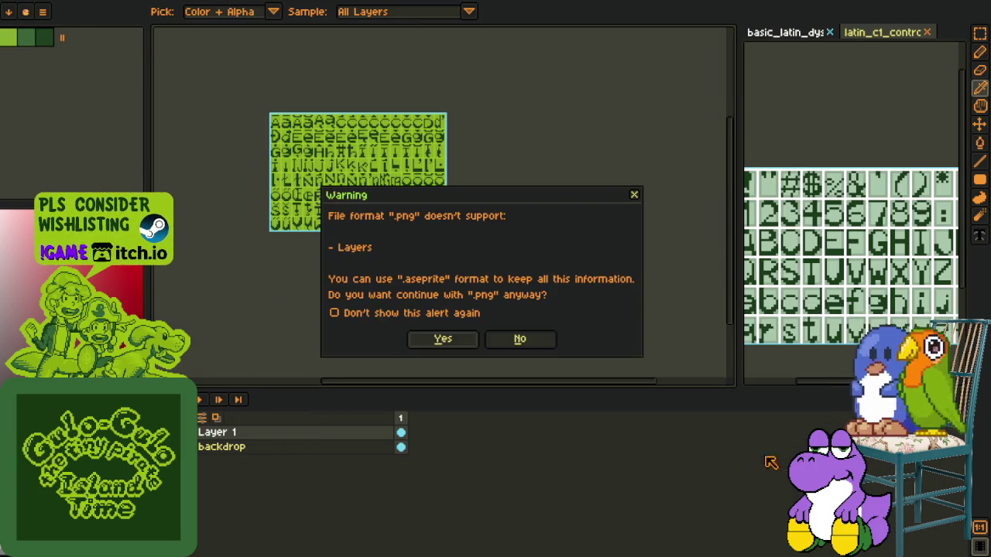
click(443, 340)
Step: Switch to the latin_extended_b sheet and close two reference sheets
click(167, 1)
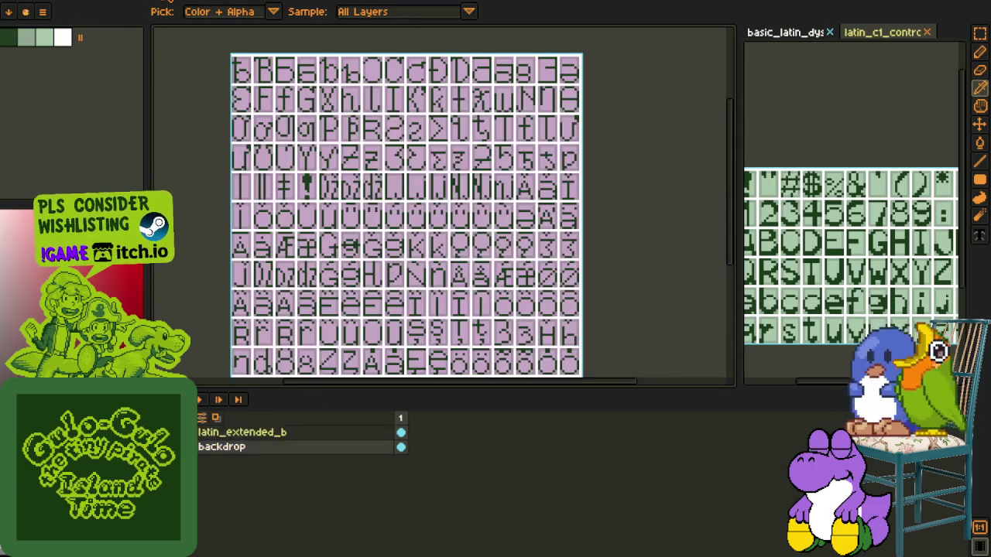
click(829, 32)
click(835, 33)
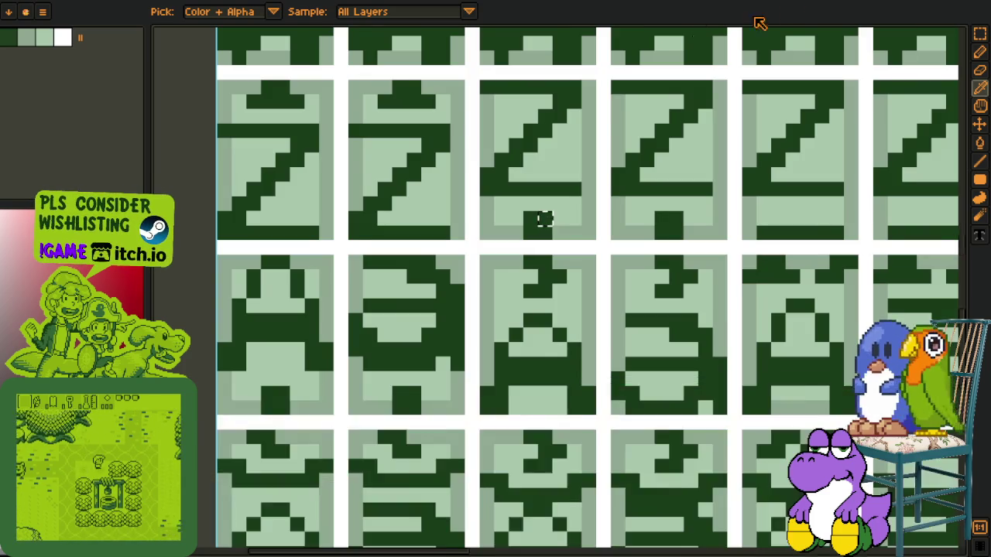
Step: Scroll the view to bring up the large pale-green glyph sheet with white grid lines
scroll(540, 222, down, 5)
Step: Apply the Game Boy green palette preset to the large glyph sheet
key(m)
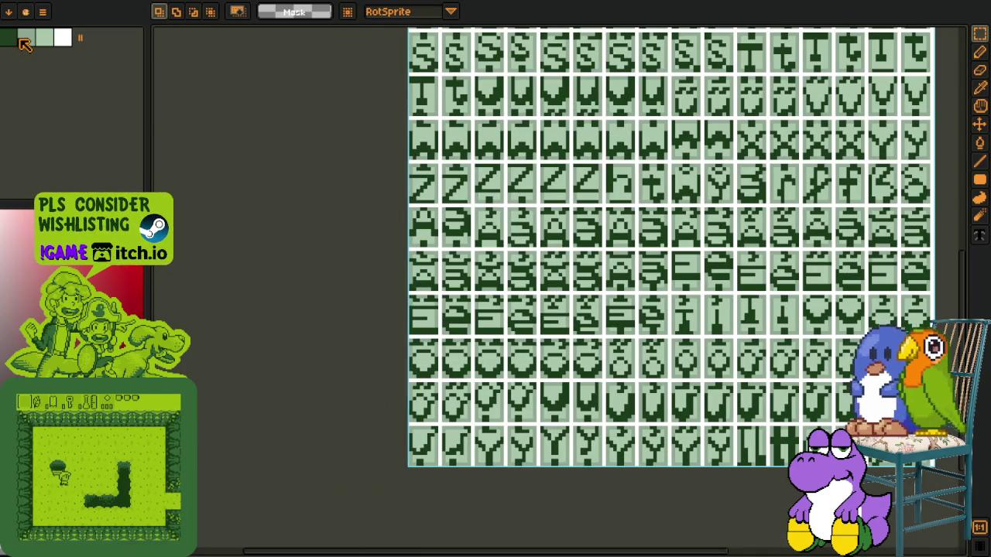
click(45, 29)
scroll(263, 233, up, 10)
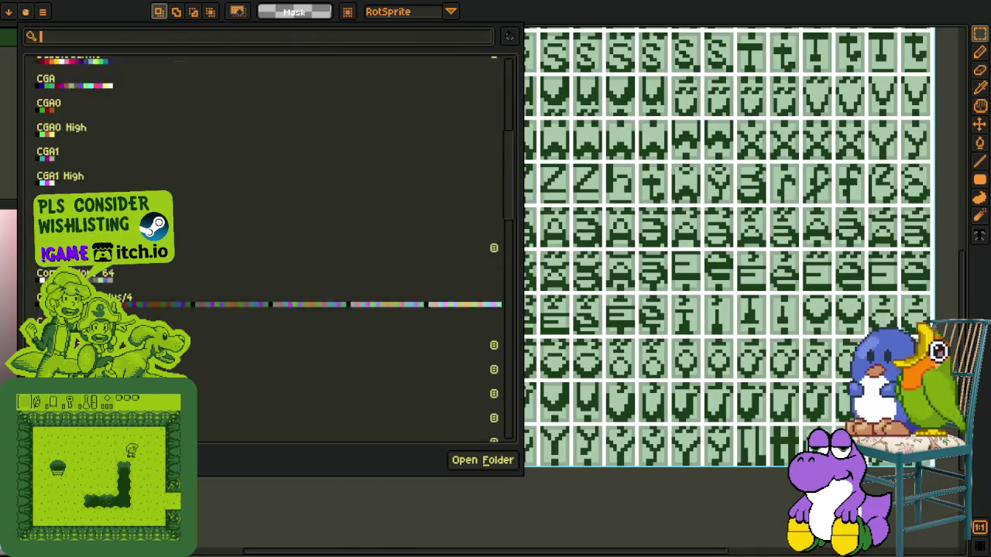
scroll(263, 233, down, 3)
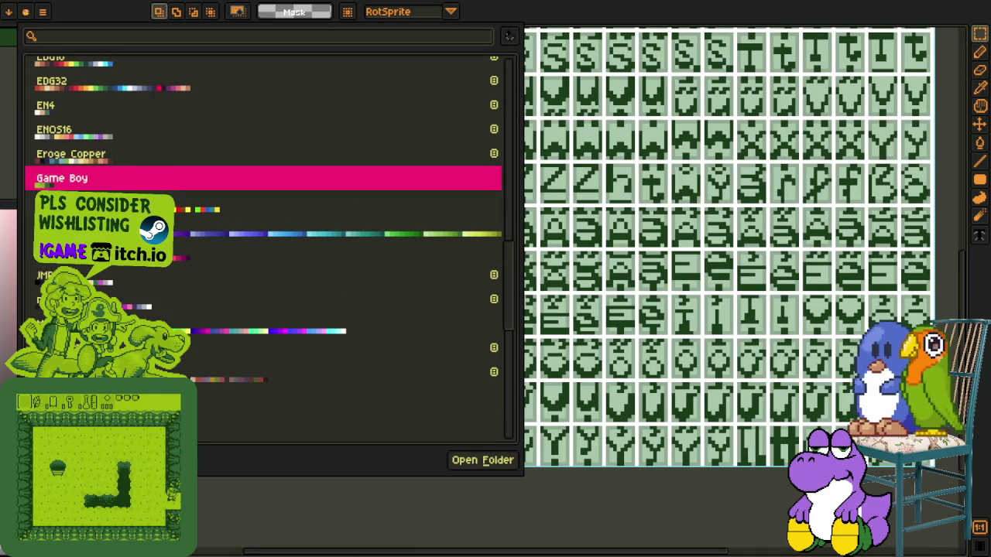
click(62, 180)
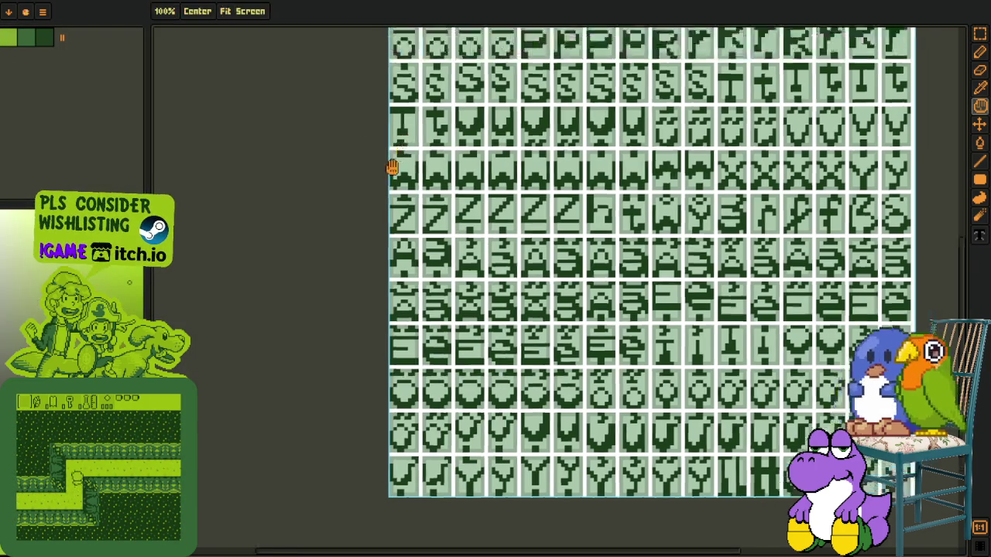
scroll(392, 166, up, 5)
Step: Replace the white background with bright green and the grey tiles with mid green
click(403, 265)
key(shift+r)
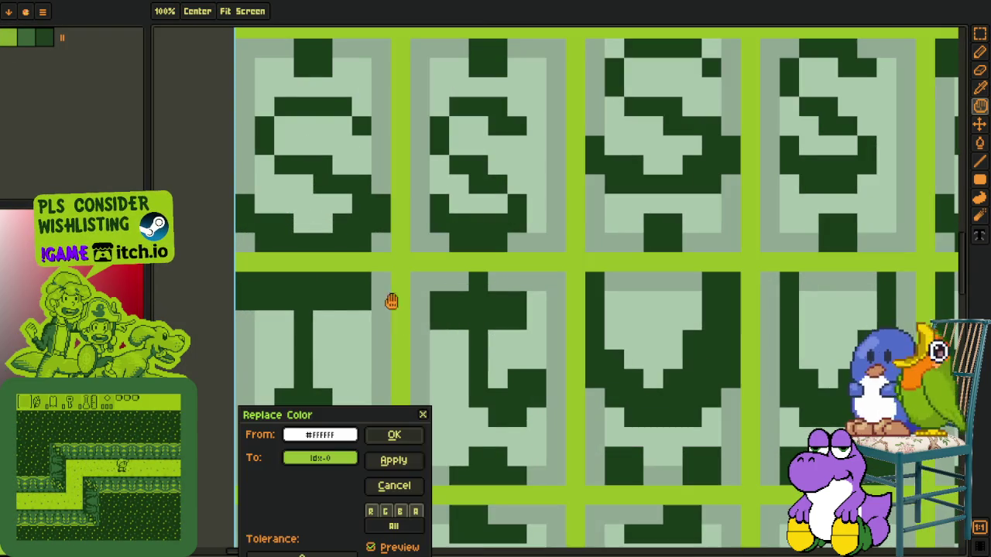
click(415, 455)
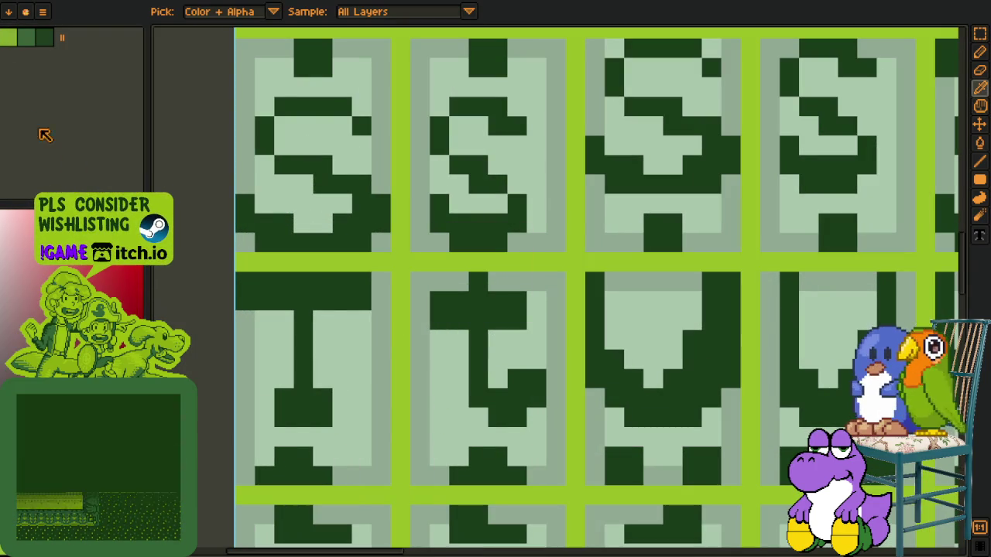
click(385, 317)
key(shift+r)
click(394, 435)
click(348, 371)
key(shift+r)
click(392, 433)
Step: Replace the dark green glyph colour with a palette green, then move to the other sheet
click(305, 283)
key(shift+r)
click(394, 435)
scroll(372, 337, down, 4)
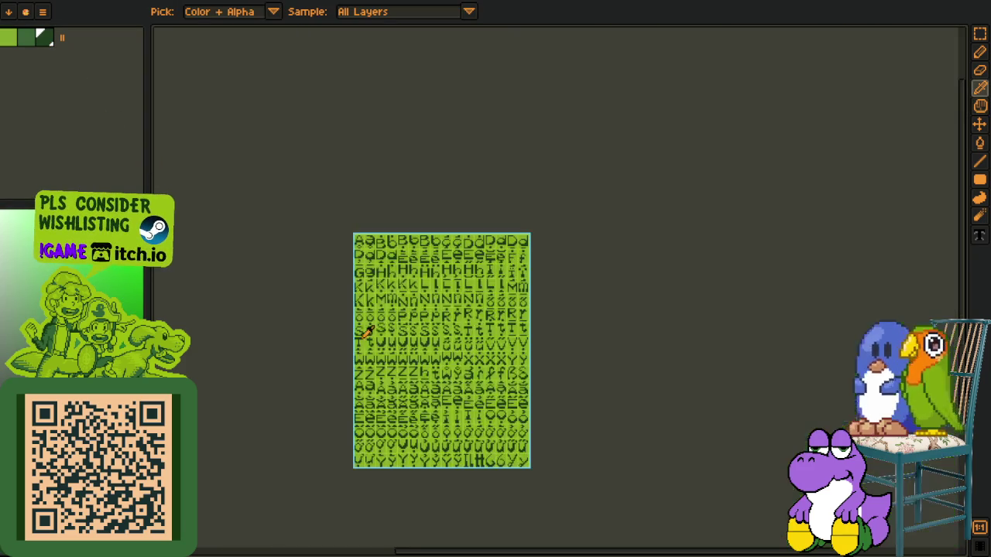
scroll(371, 337, down, 1)
scroll(416, 288, up, 2)
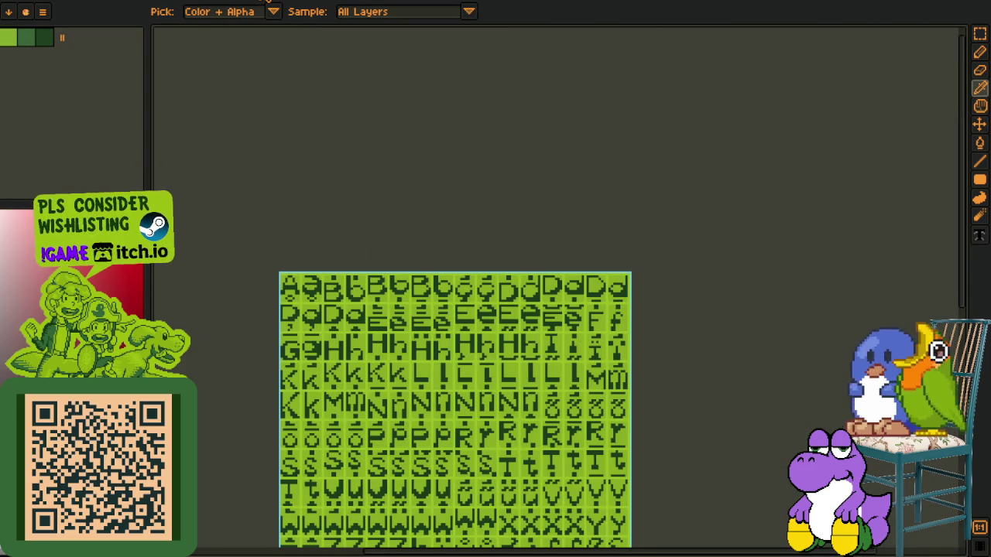
key(ctrl+Tab)
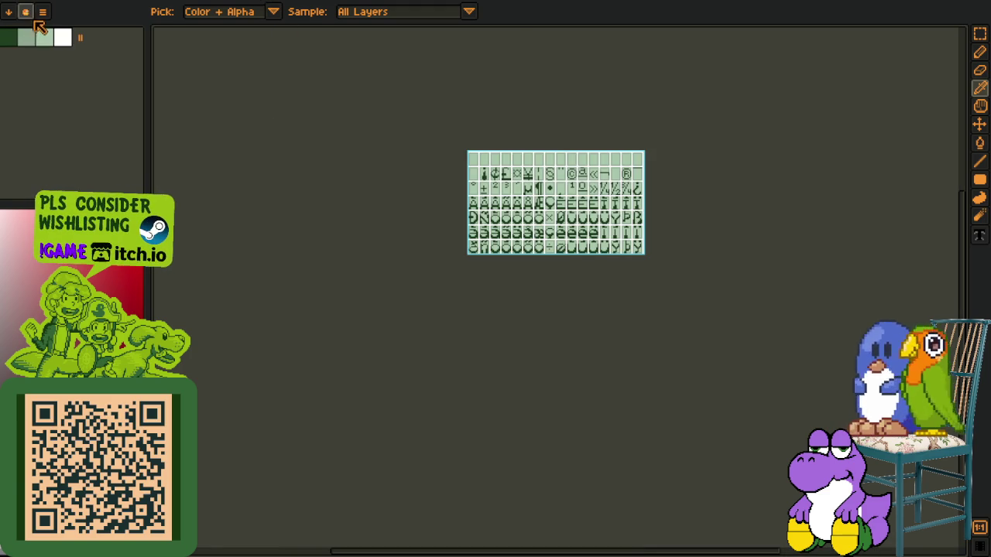
Step: Load the Game Boy green palette preset for the accented-letter sheet
click(37, 24)
scroll(264, 232, down, 5)
scroll(263, 232, down, 5)
scroll(263, 232, down, 5)
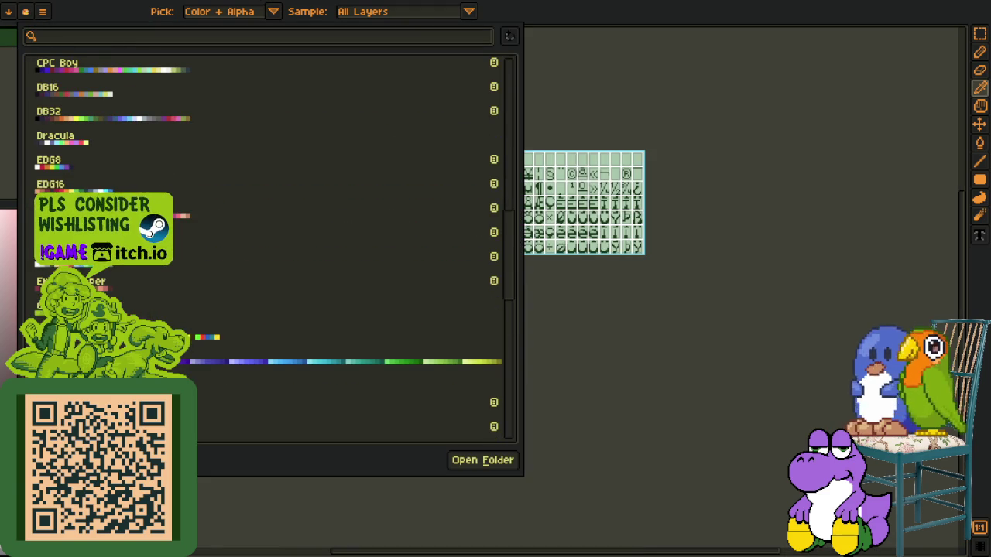
click(601, 403)
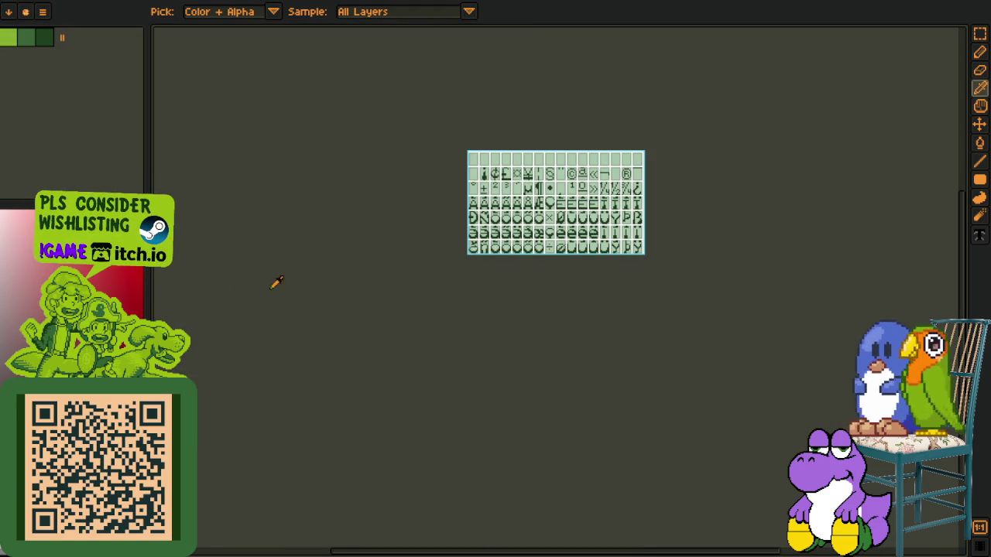
scroll(276, 283, up, 2)
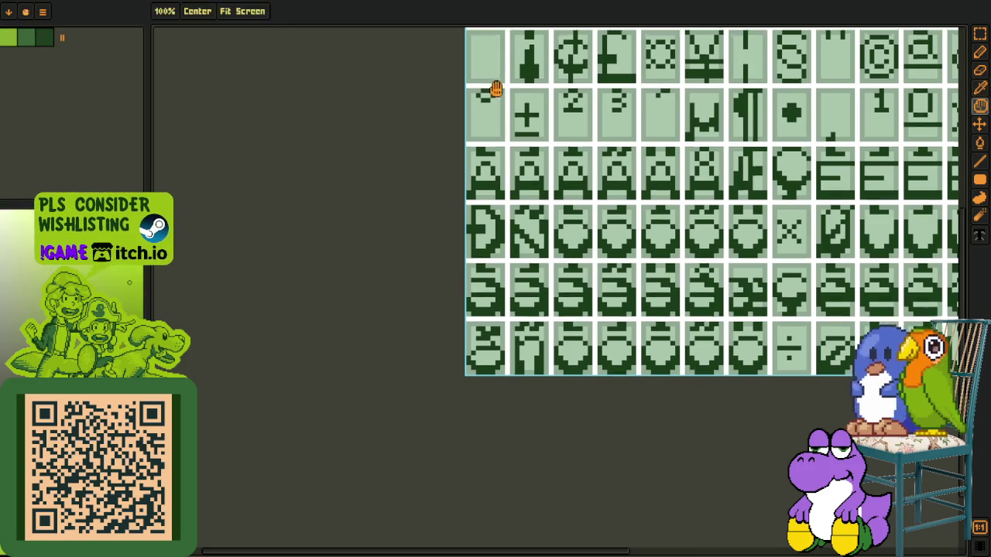
scroll(495, 154, up, 3)
Step: Turn the white gridlines and grey-green cell borders into palette greens
key(shift+r)
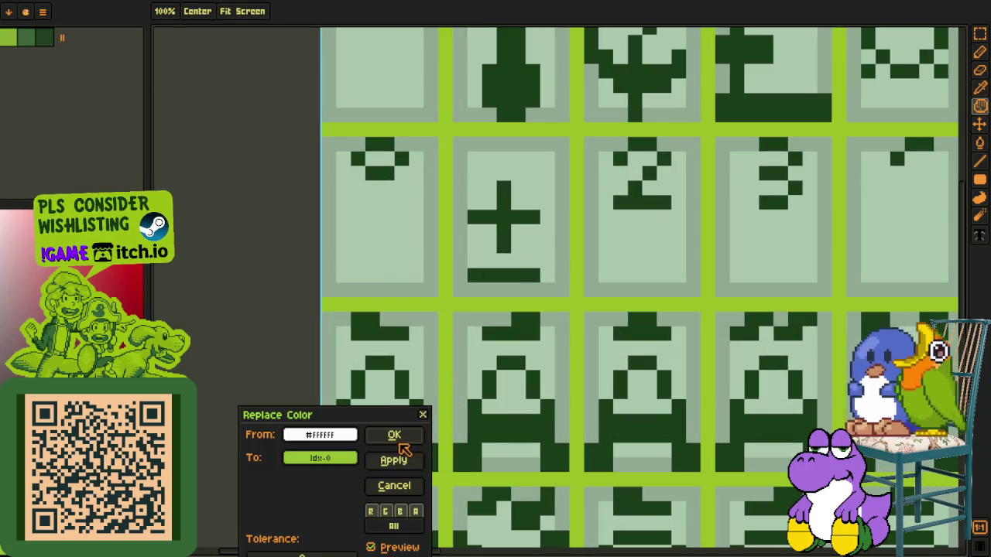
click(399, 437)
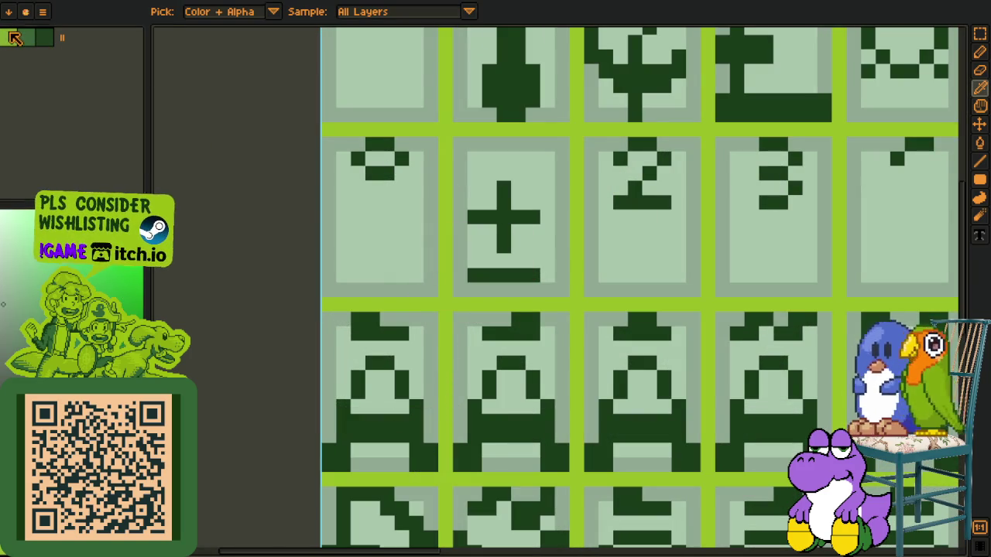
click(435, 263)
key(shift+r)
click(394, 435)
Step: Recolour the pale cell backgrounds and dark glyphs in Game Boy greens
click(376, 247)
key(shift+r)
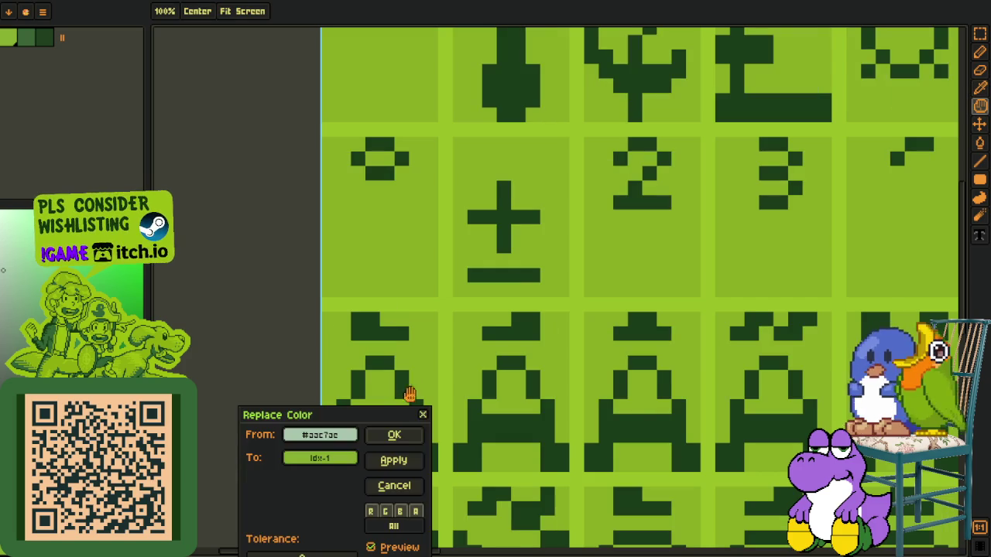
click(394, 435)
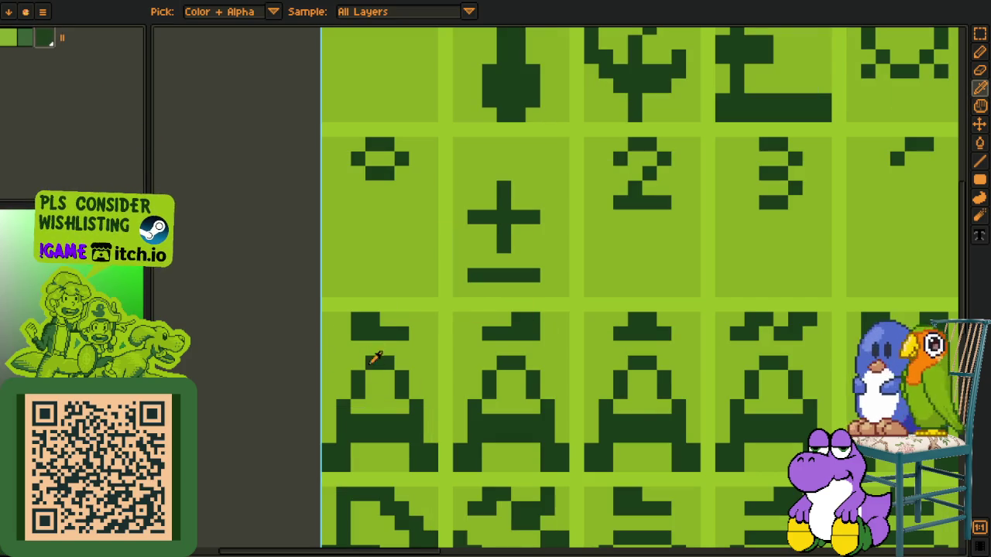
click(416, 431)
key(shift+r)
click(414, 445)
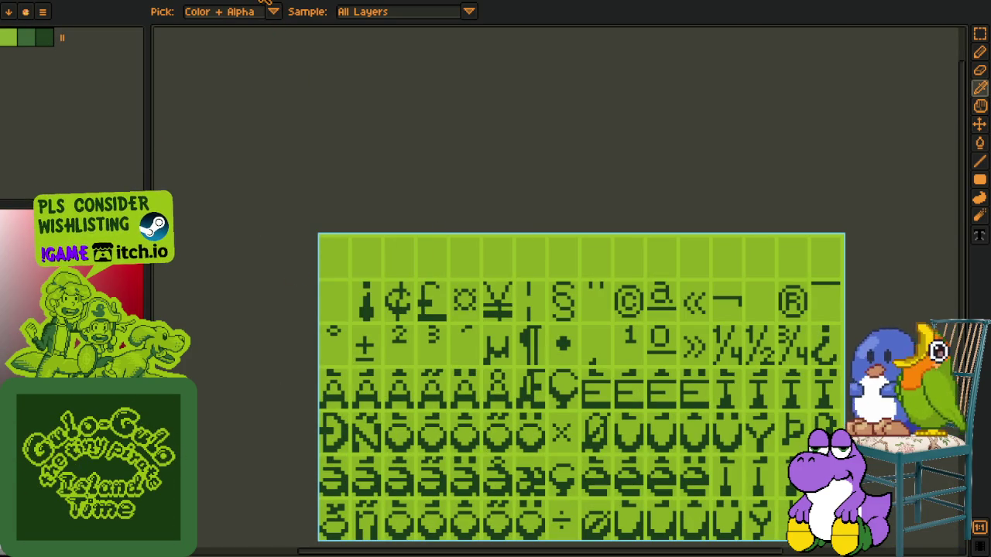
key(ctrl+z)
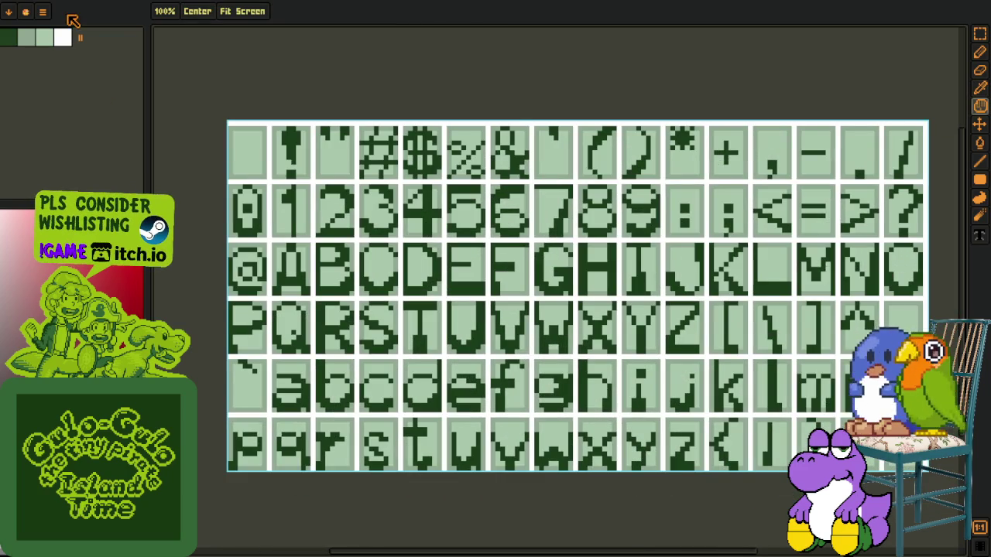
Step: Load the Game Boy green palette preset for the basic Latin sheet
click(42, 12)
scroll(264, 233, up, 3)
scroll(263, 232, down, 3)
scroll(263, 232, down, 3)
scroll(263, 233, down, 3)
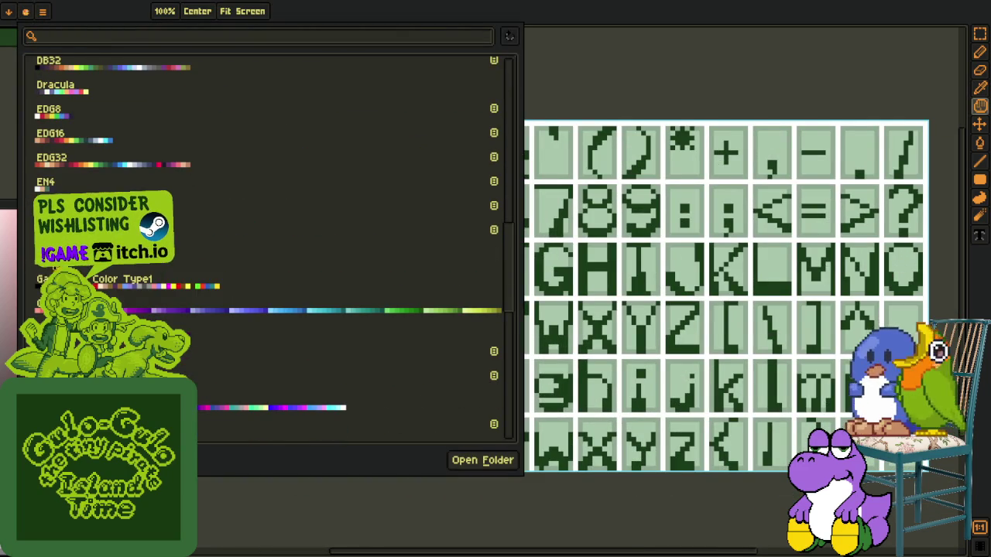
click(316, 256)
key(o)
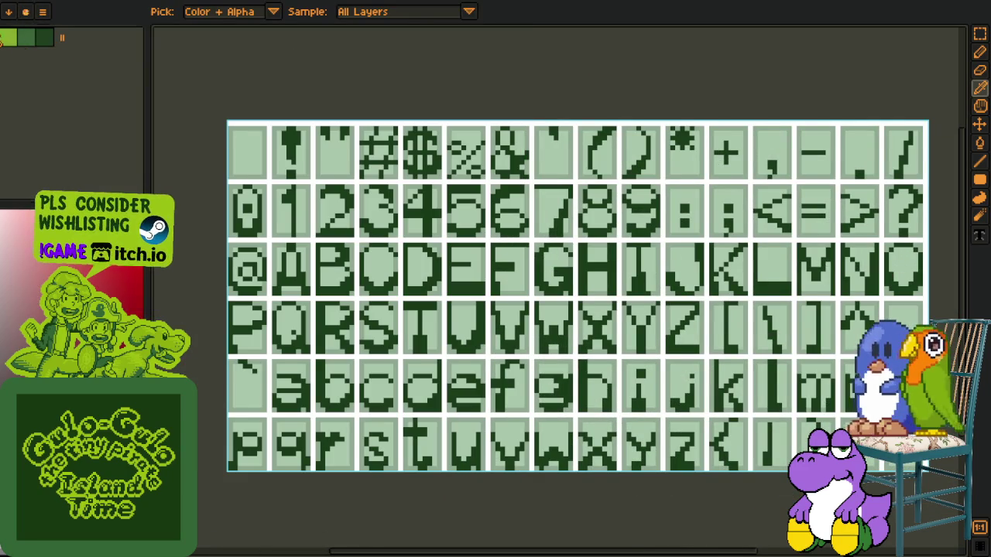
scroll(274, 155, up, 3)
scroll(274, 155, up, 3)
Step: Replace the white gridlines, grey cell borders and pale cells with palette greens
key(shift+r)
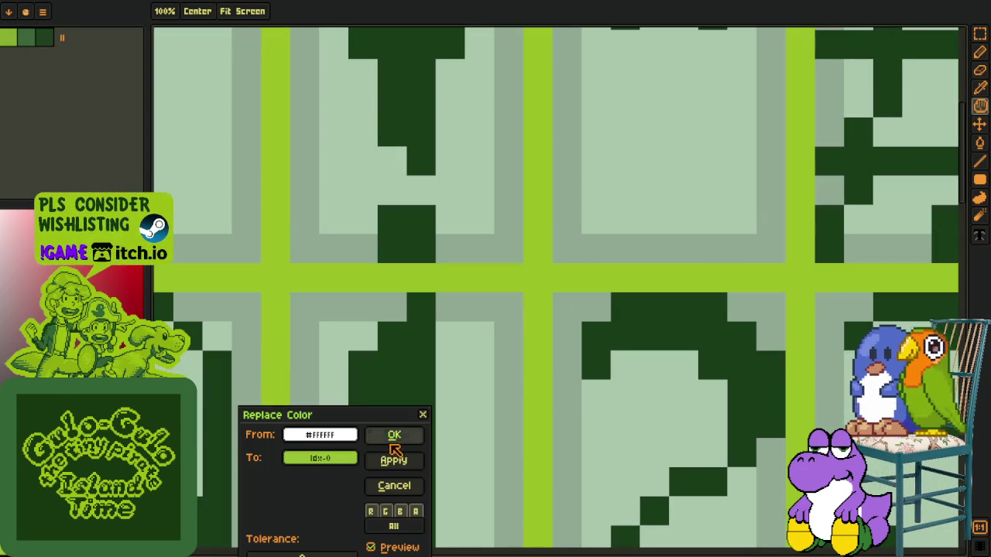
click(393, 440)
key(shift+r)
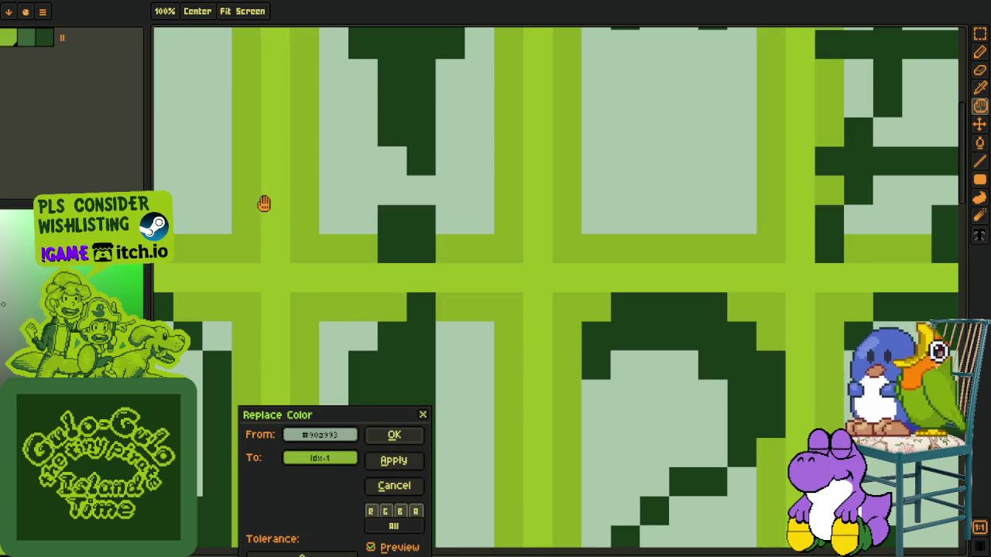
click(394, 435)
key(shift+r)
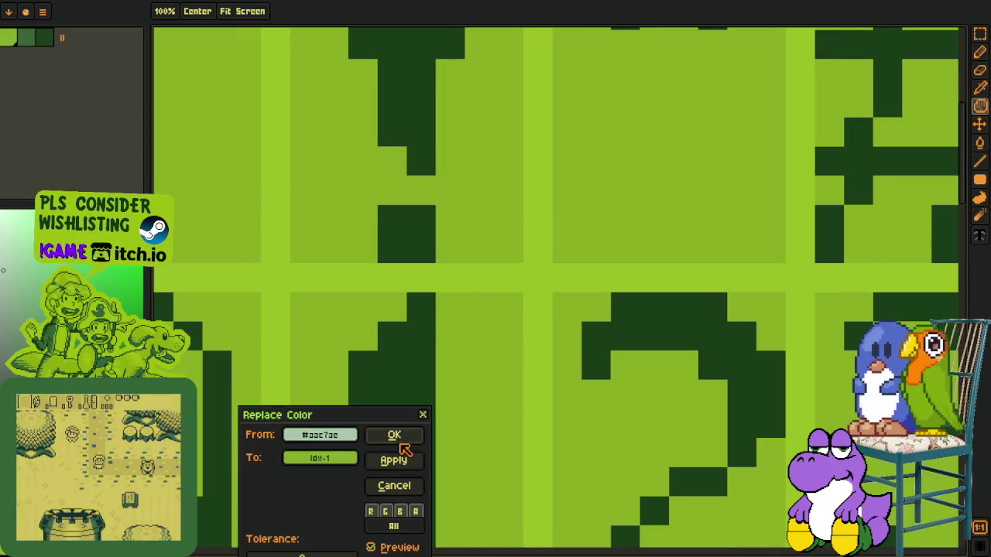
click(394, 435)
Step: Recolour the dark glyphs to dark green, then go to the purple glyph sheet
click(380, 100)
key(shift+r)
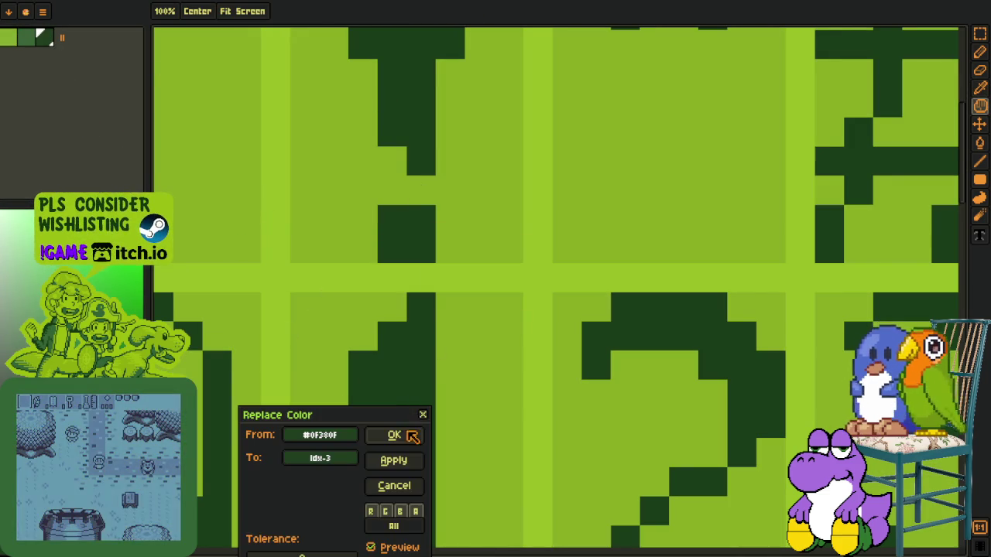
click(394, 435)
scroll(425, 171, down, 5)
key(m)
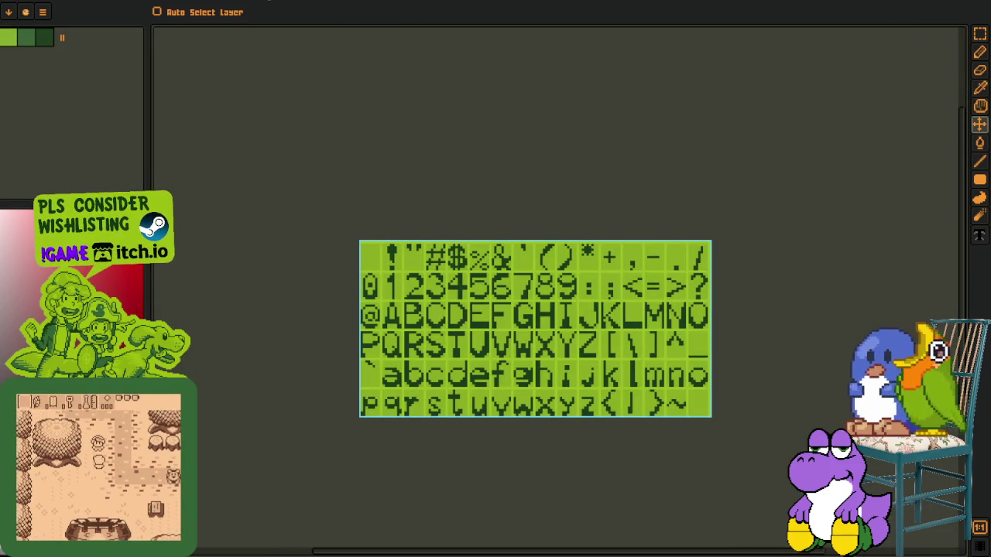
key(alt+Tab)
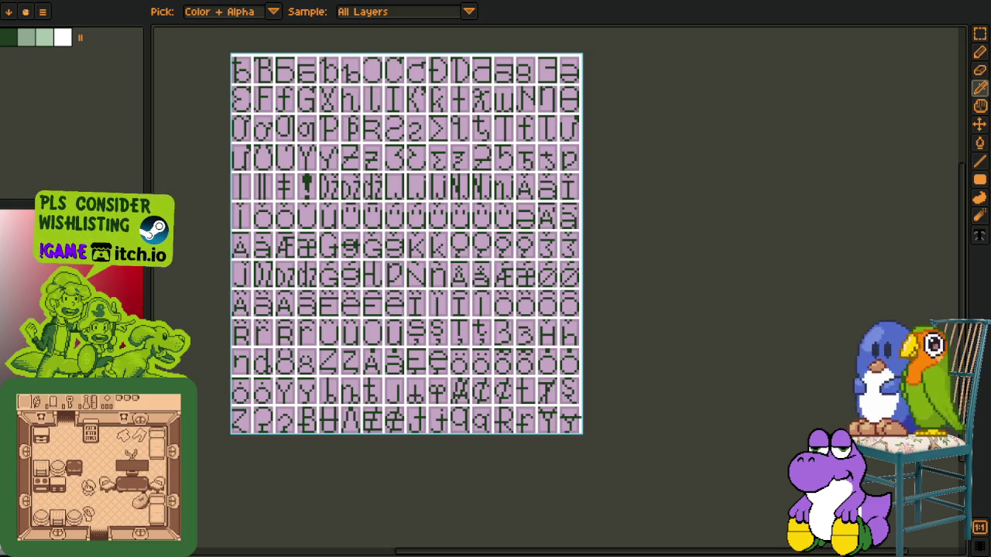
Step: Switch to the arrow glyph sheet, zoom in and apply the Game Boy palette
key(ctrl+Tab)
key(plus)
key(plus)
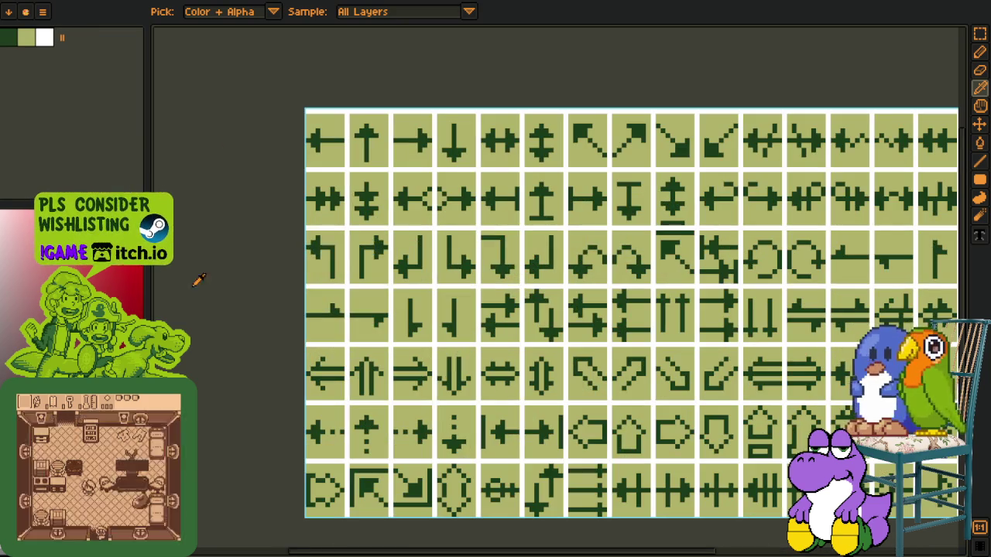
click(43, 12)
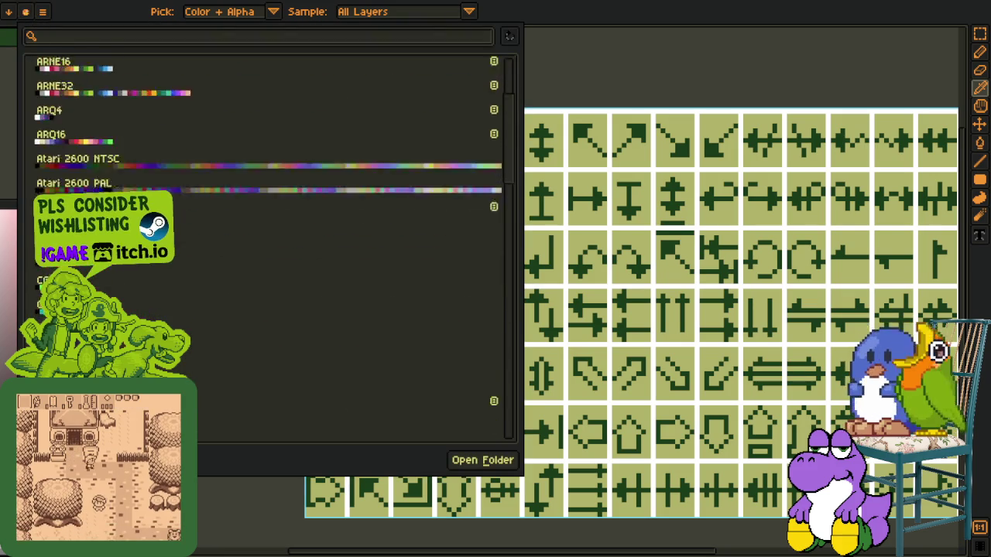
scroll(116, 280, down, 3)
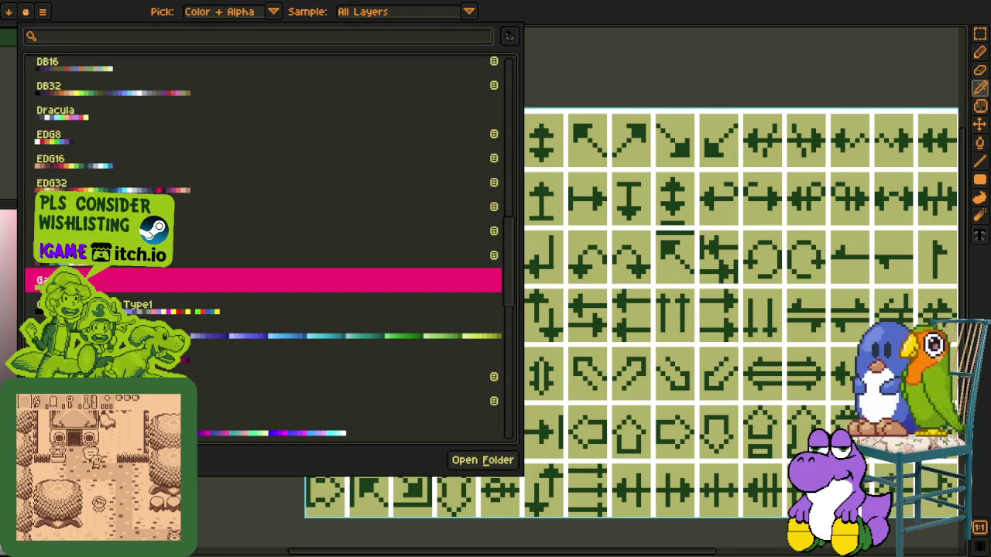
click(116, 281)
click(593, 10)
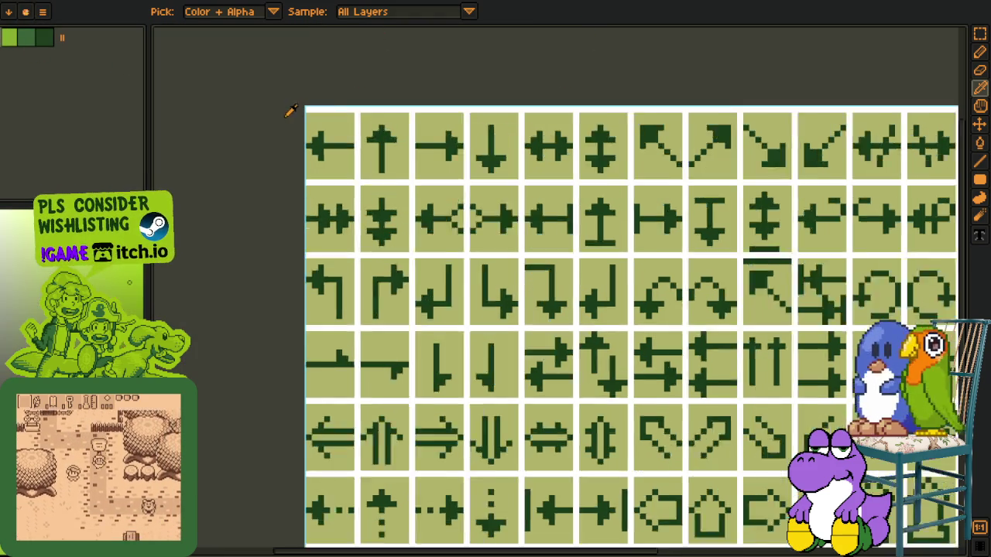
Step: Turn the white gridlines and khaki tiles of the arrow sheet green
scroll(309, 108, up, 2)
click(387, 93)
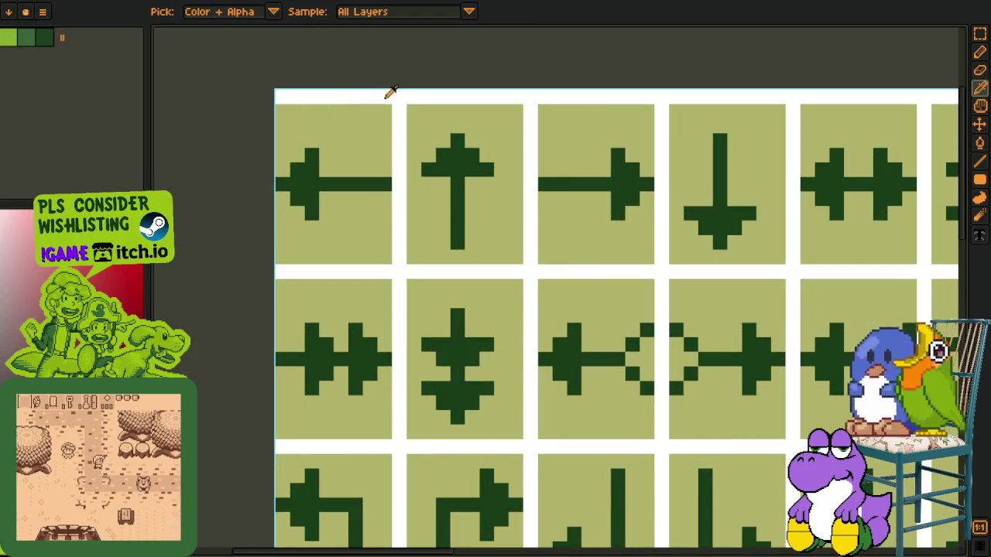
key(shift+r)
click(394, 434)
key(i)
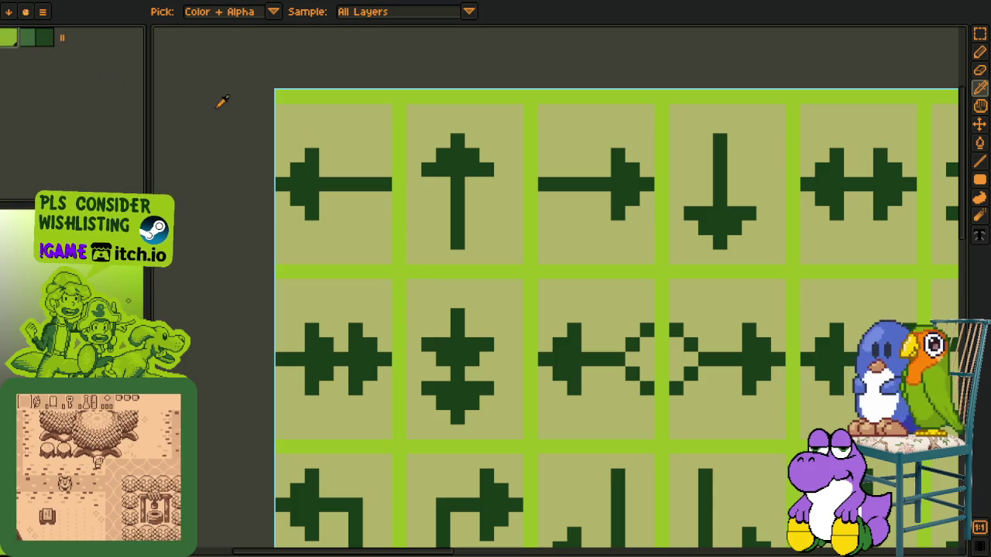
click(374, 140)
key(shift+r)
click(393, 435)
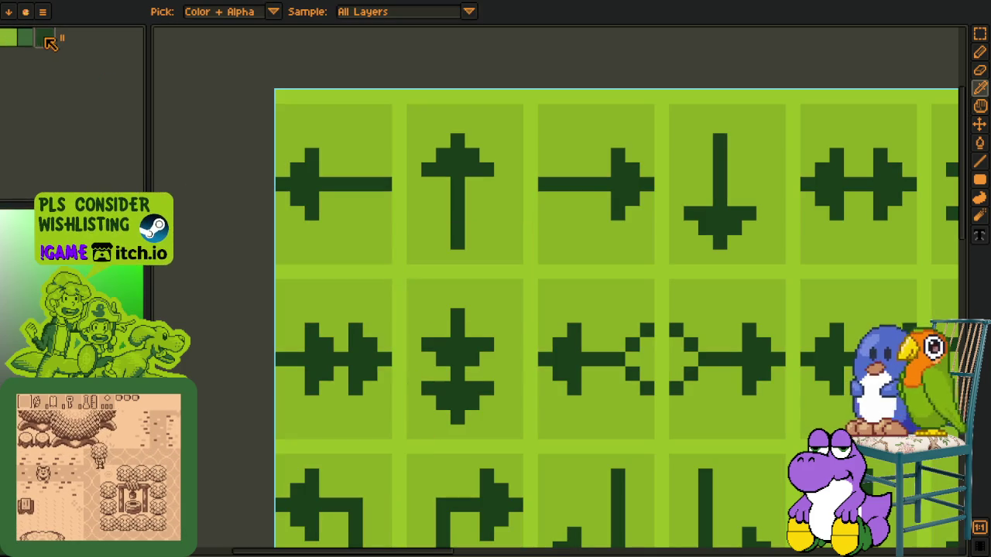
Step: Recolour the dark arrows in green and return to the purple glyph sheet
key(shift+r)
click(418, 435)
scroll(302, 299, down, 3)
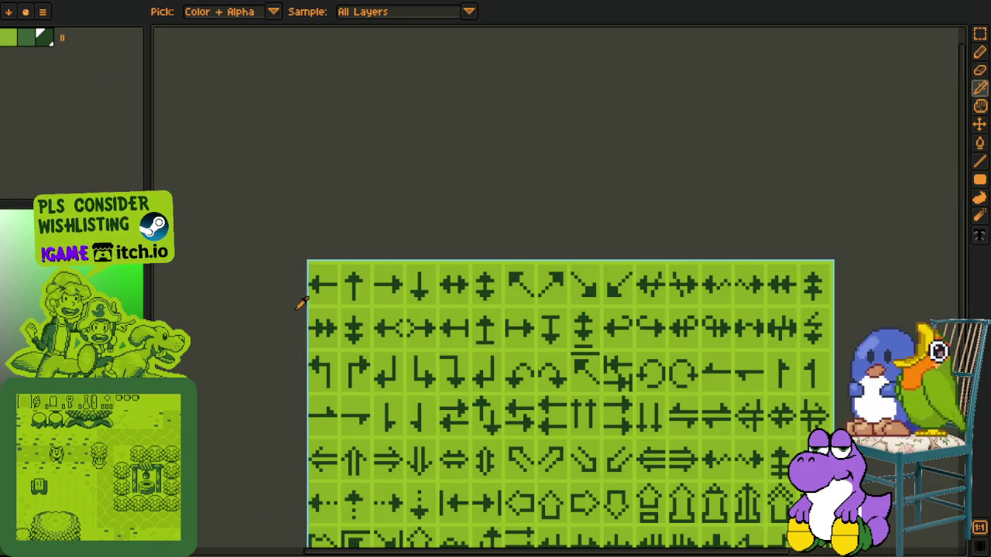
key(ctrl+Tab)
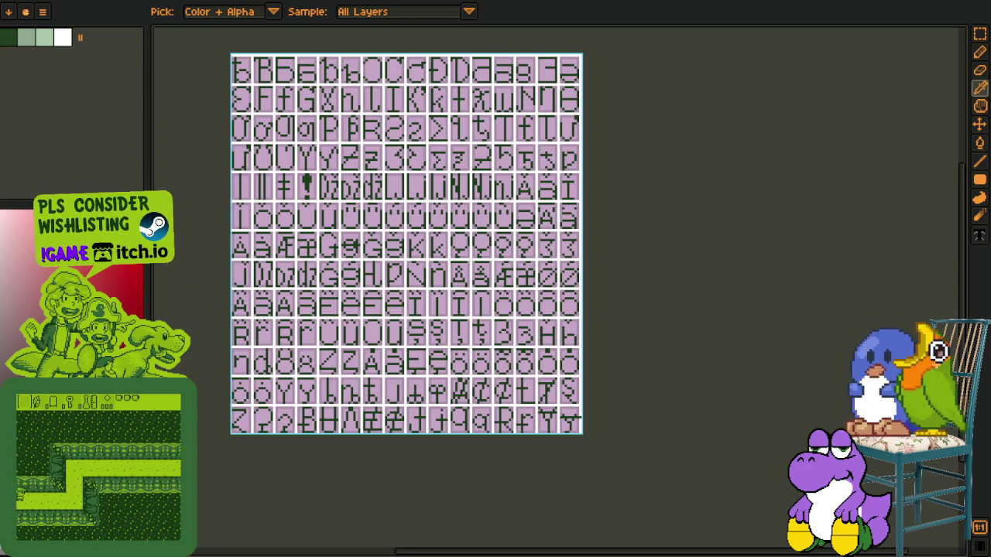
Step: Save the sheet under a new name from the File menu
key(Tab)
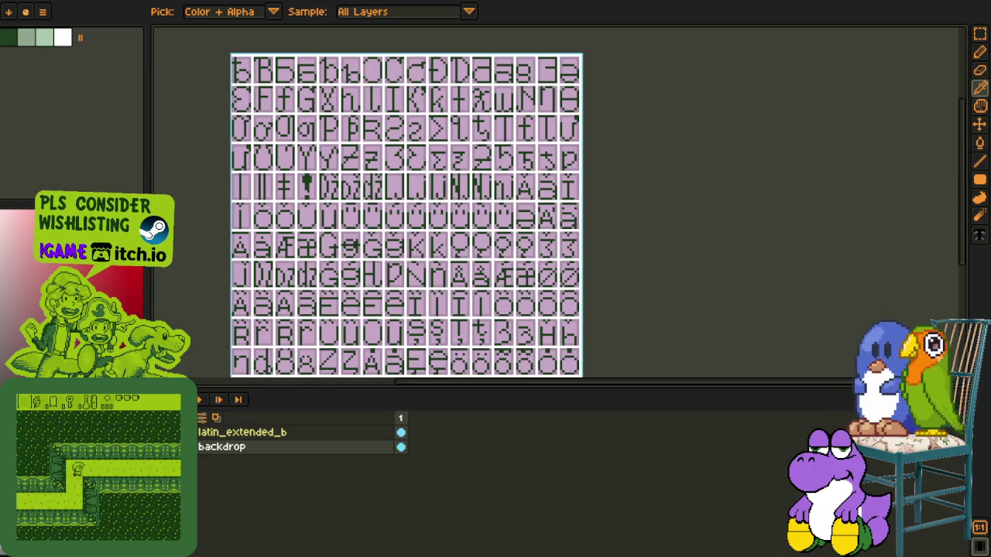
key(alt+f)
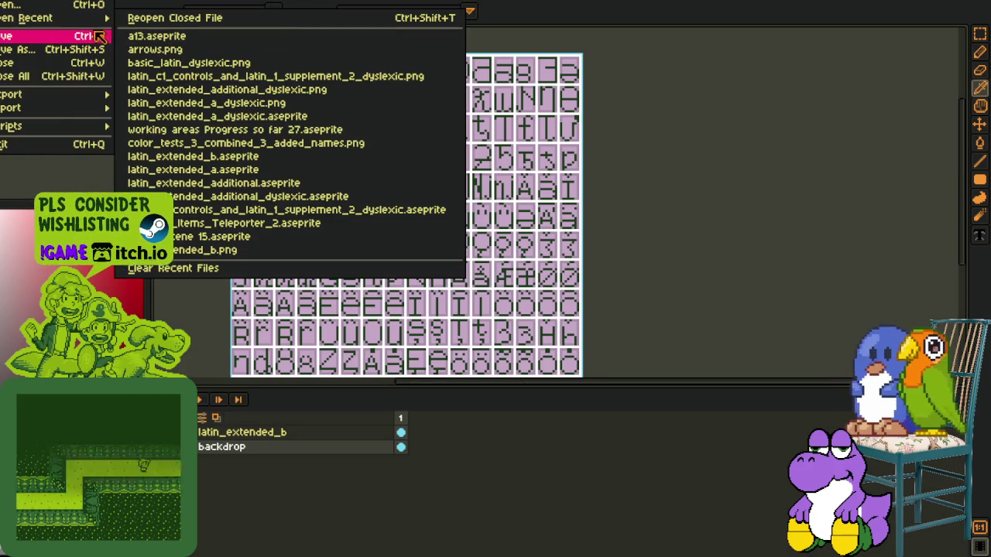
click(92, 50)
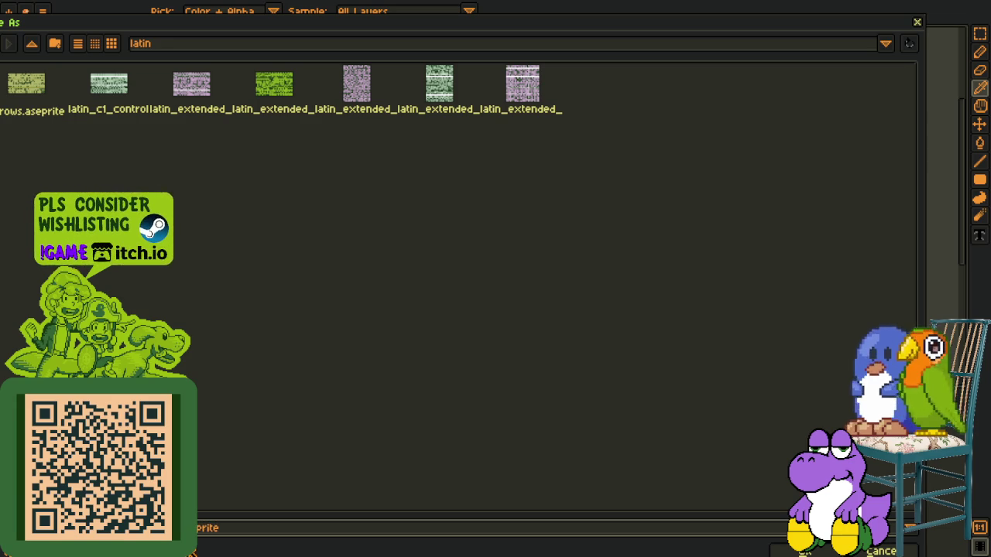
key(Return)
key(ctrl+w)
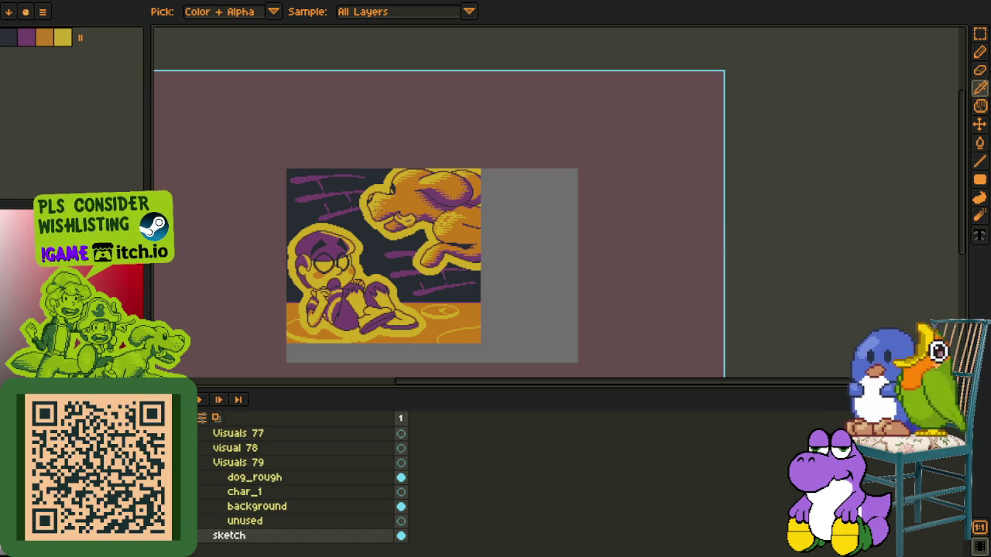
Step: Back on latin_extended_b, pan the canvas and add a new empty Layer 1
key(ctrl+tab)
key(space)
drag(358, 323, 291, 407)
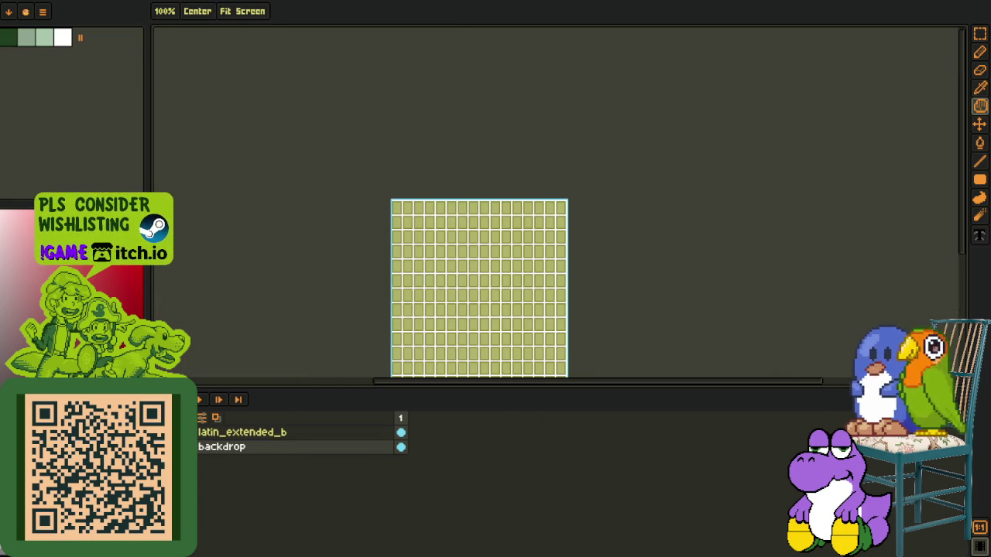
right_click(220, 440)
mouse_move(245, 462)
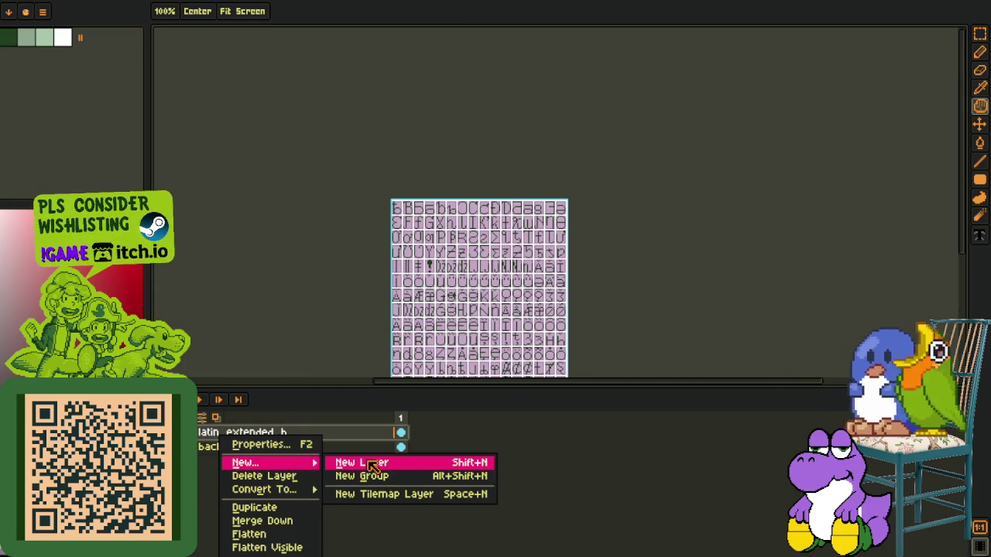
click(372, 463)
Step: Merge the latin_extended_b layer down into the backdrop and select Layer 1 for drawing
click(263, 447)
right_click(260, 447)
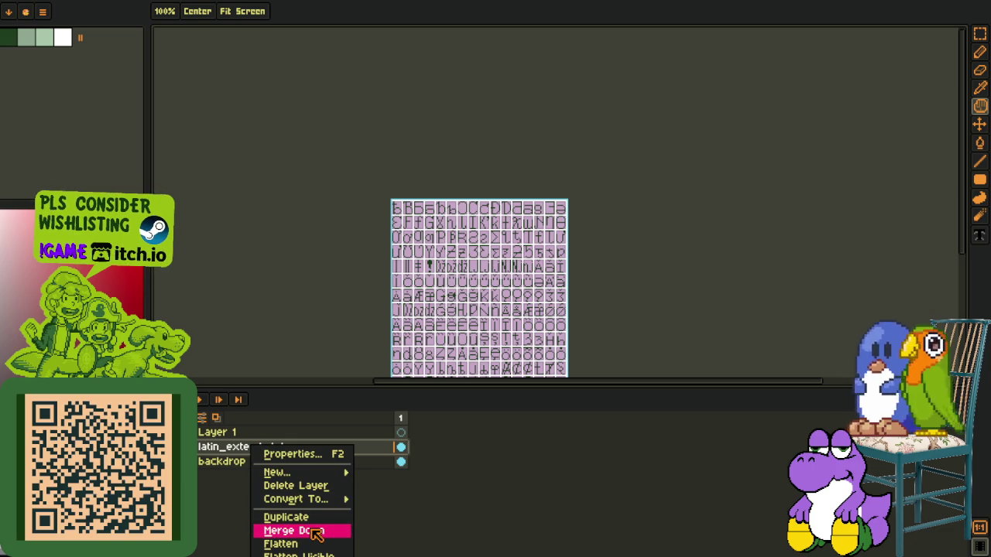
click(315, 532)
click(261, 433)
key(o)
scroll(418, 256, up, 2)
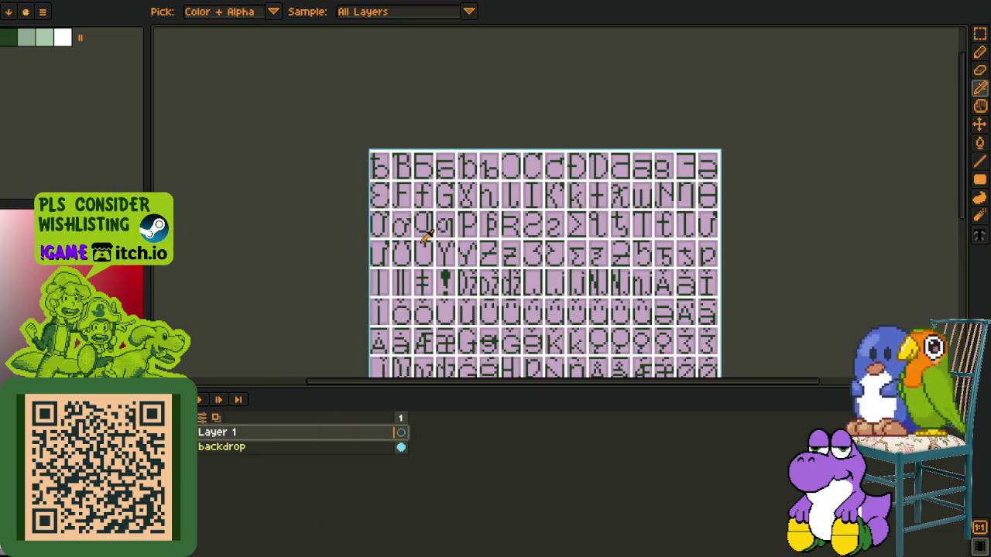
key(Tab)
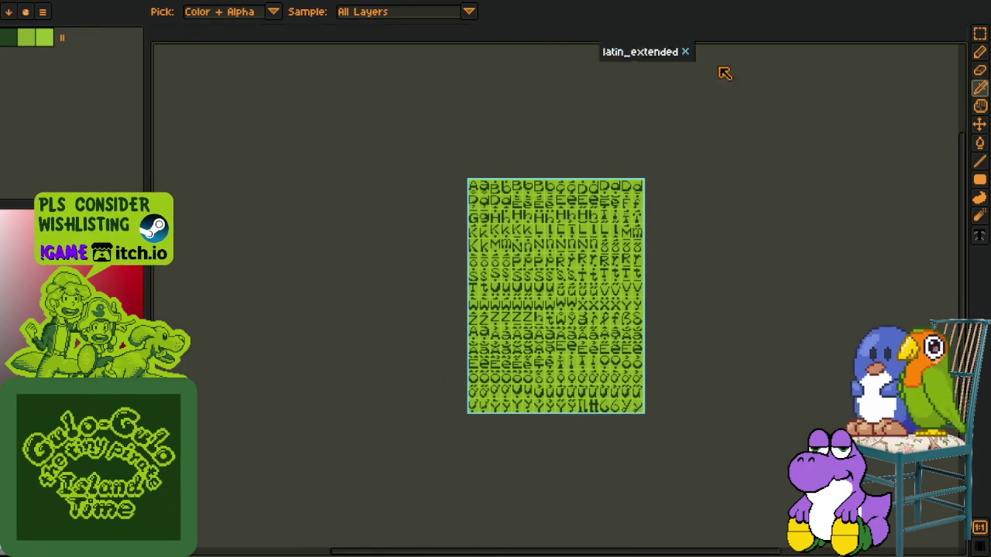
Step: Dock the latin_extended and latin_c1 reference sheets in a widened right side pane
drag(418, 33, 939, 103)
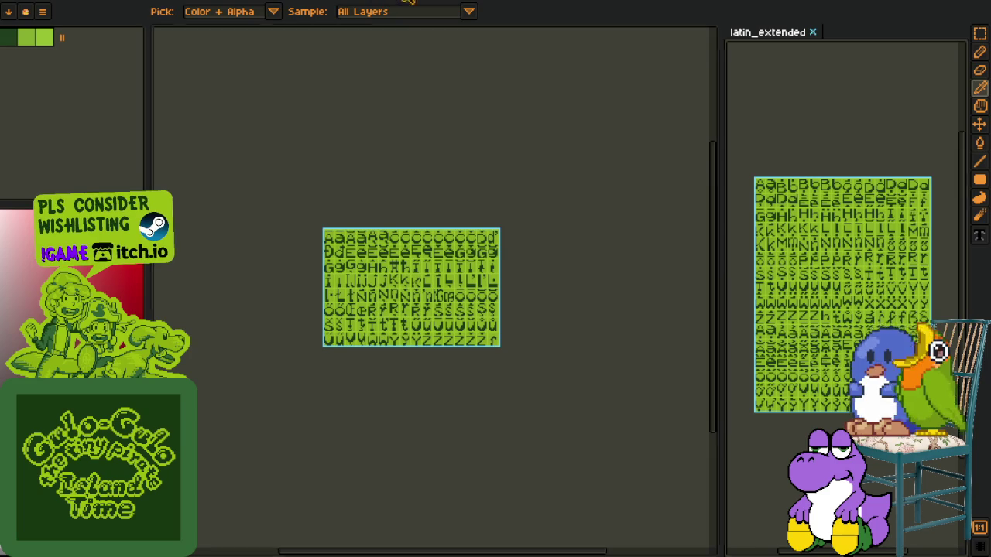
drag(417, 33, 759, 38)
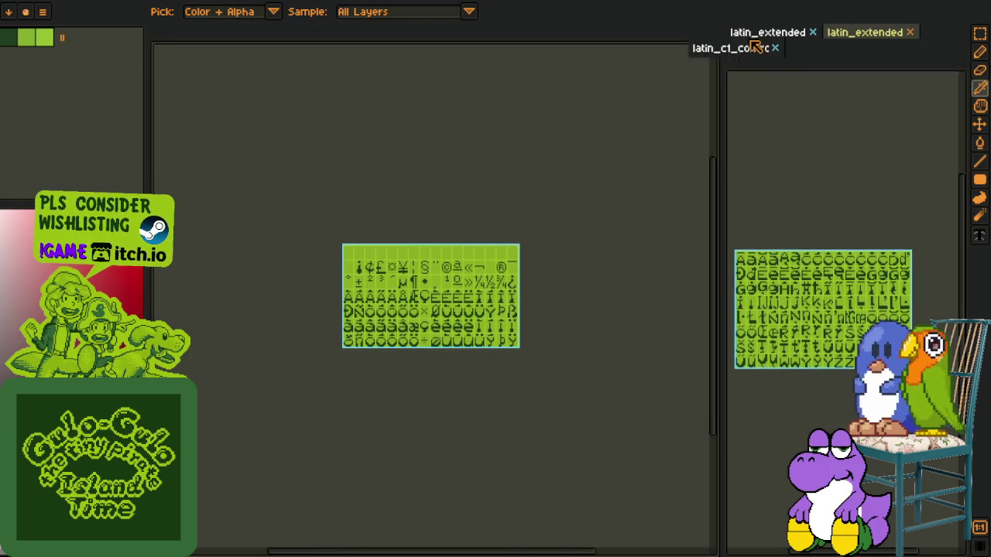
drag(417, 33, 744, 35)
scroll(375, 137, down, 3)
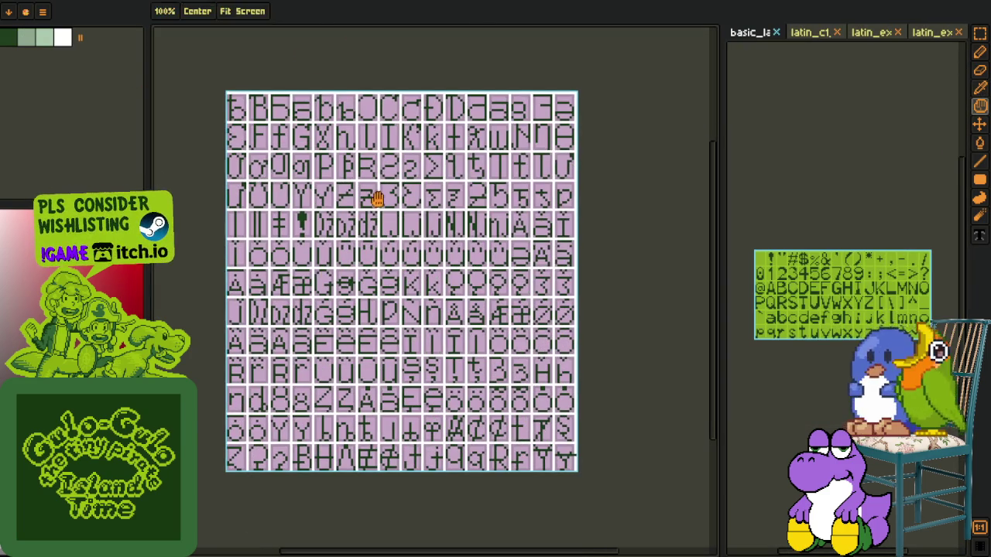
scroll(336, 422, up, 3)
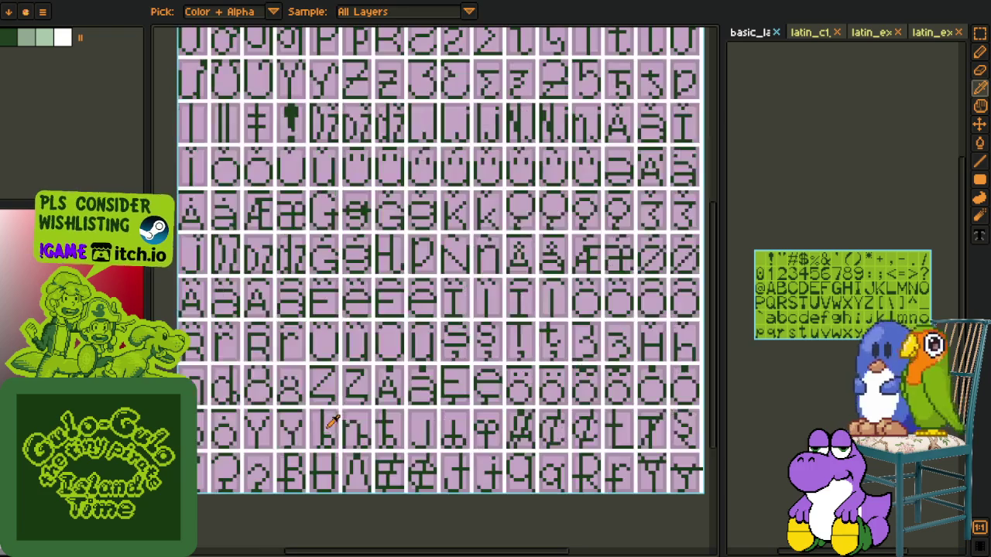
key(m)
scroll(372, 488, up, 4)
key(o)
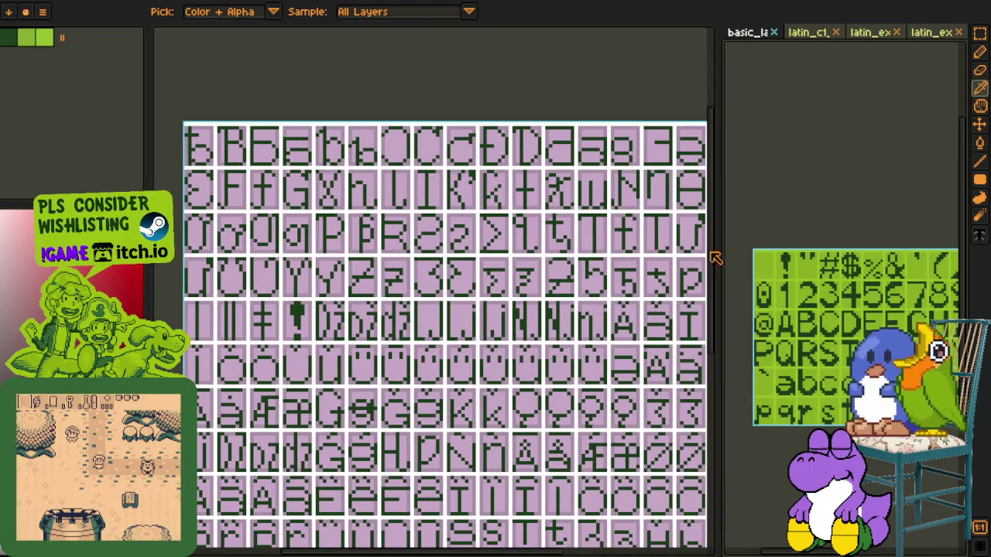
drag(713, 248, 670, 248)
Step: View the latin_c1 and latin_extended reference sheets, zooming and positioning them in the pane
click(790, 34)
scroll(813, 228, up, 1)
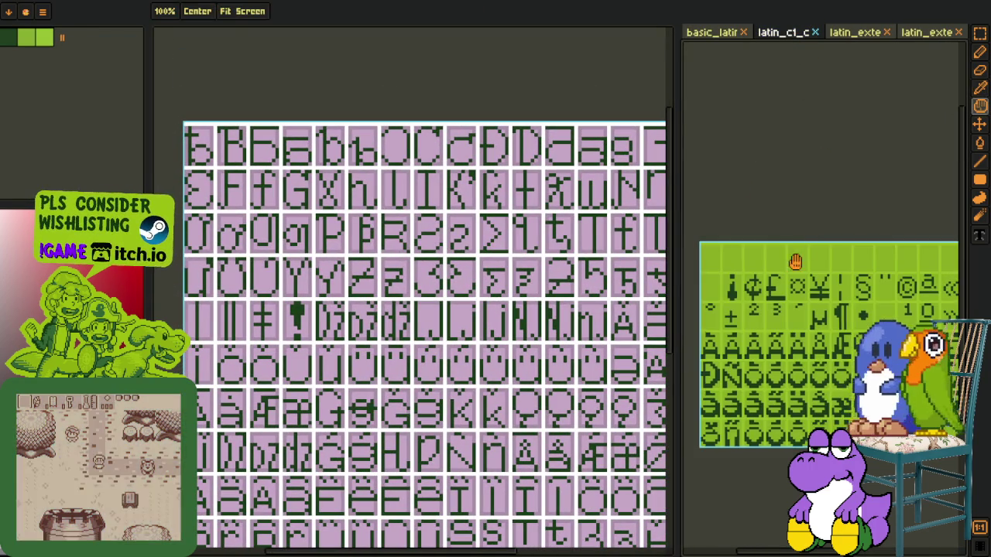
scroll(813, 228, up, 1)
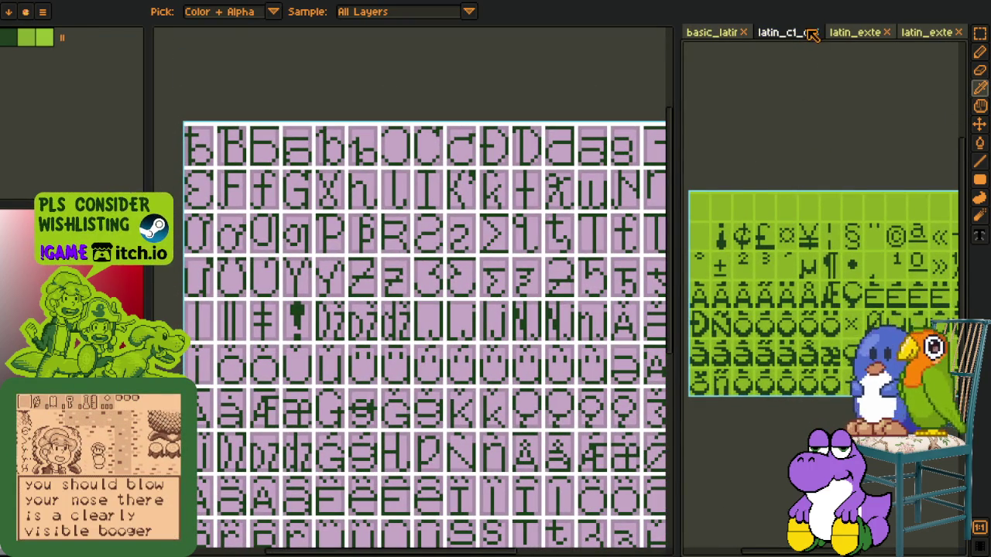
click(855, 32)
scroll(814, 279, up, 2)
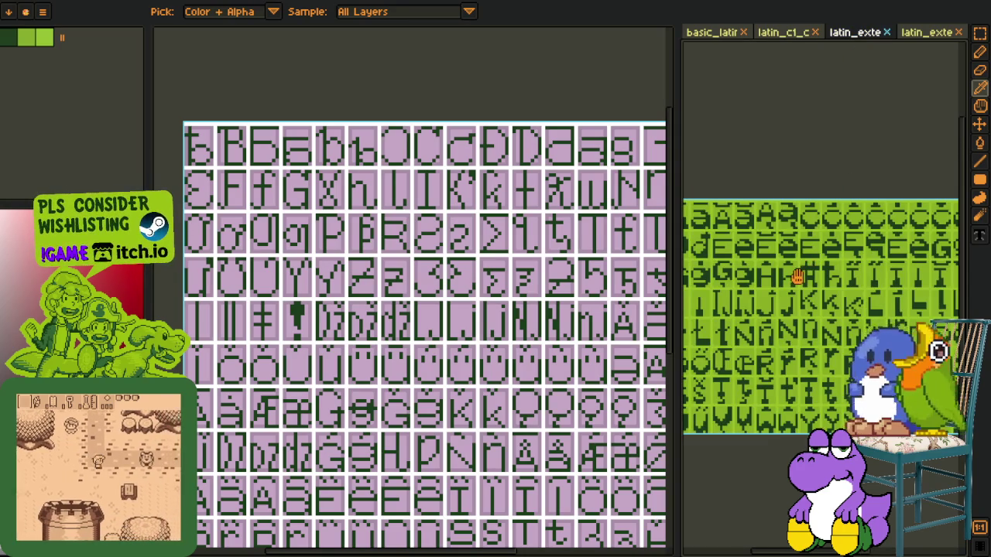
scroll(814, 278, down, 2)
scroll(736, 263, up, 2)
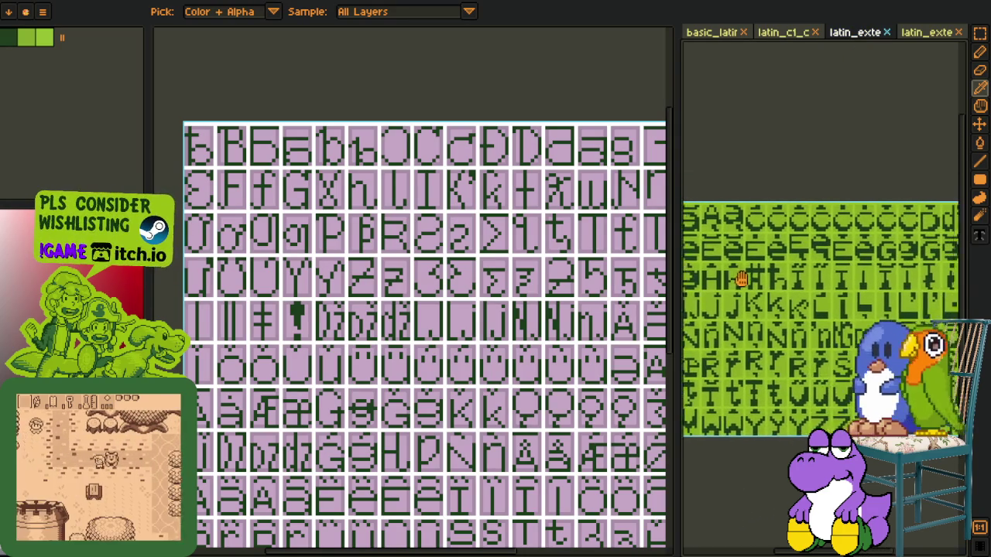
scroll(818, 214, up, 1)
scroll(893, 203, down, 1)
scroll(894, 204, up, 1)
drag(836, 193, 790, 183)
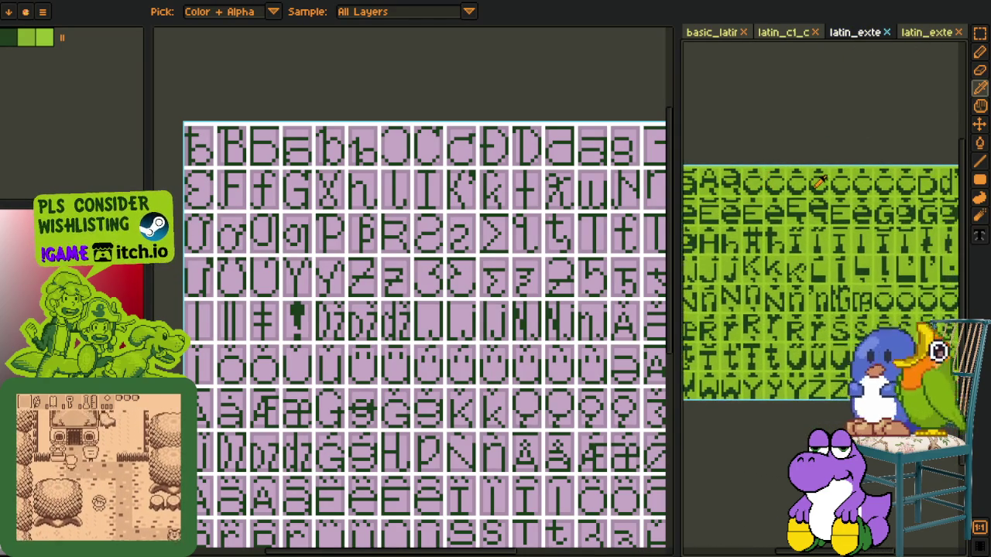
scroll(779, 183, down, 1)
scroll(818, 345, down, 1)
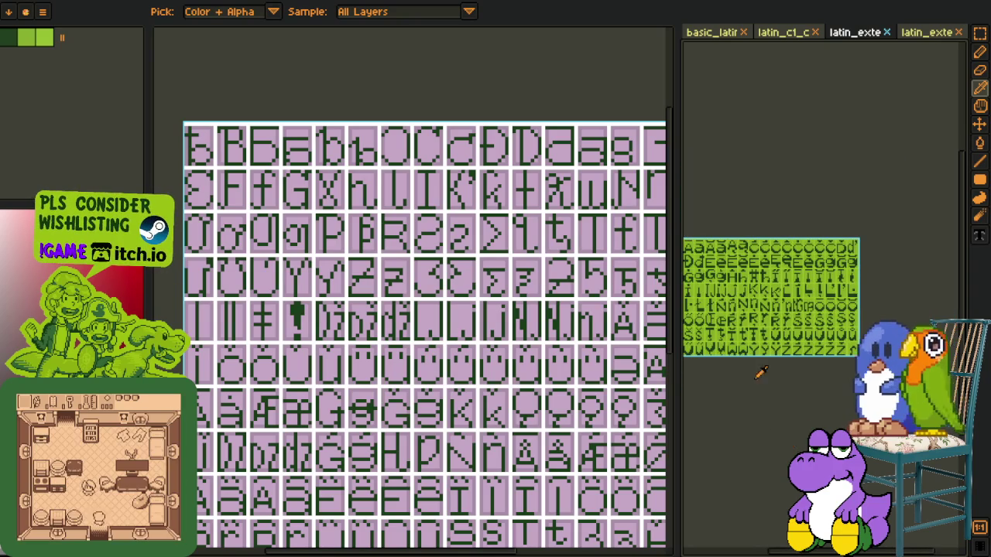
drag(758, 373, 789, 345)
scroll(782, 309, up, 2)
mouse_move(774, 294)
mouse_down()
mouse_move(783, 329)
mouse_move(803, 329)
mouse_up()
Step: On the other latin_extended reference sheet, zoom in and select the whole b glyph tile
click(917, 35)
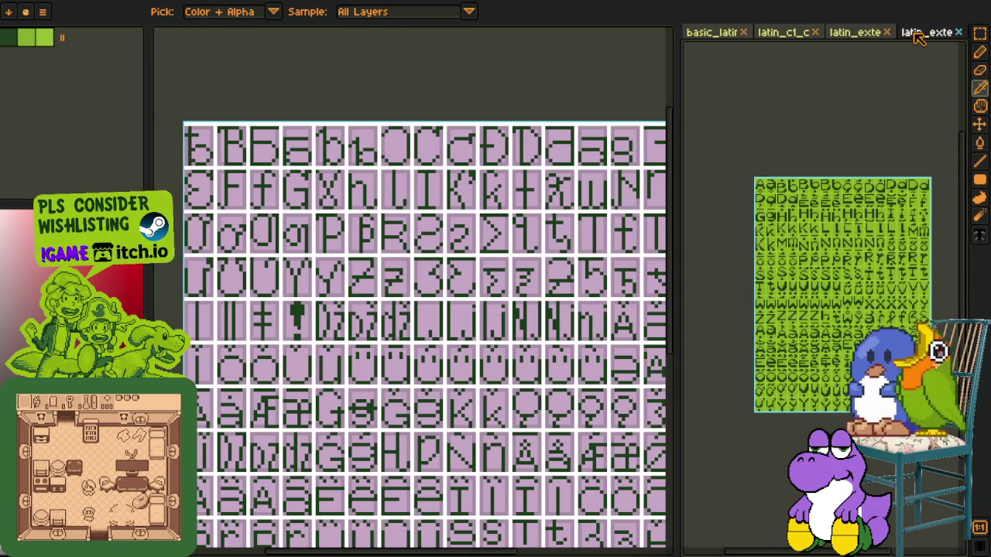
scroll(815, 219, up, 1)
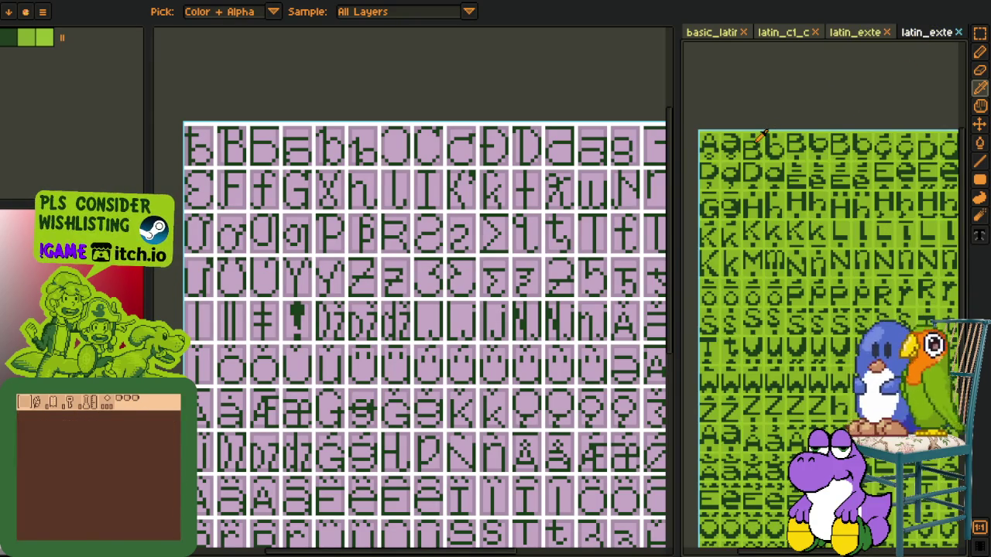
scroll(763, 137, up, 1)
scroll(765, 143, up, 1)
scroll(769, 149, up, 1)
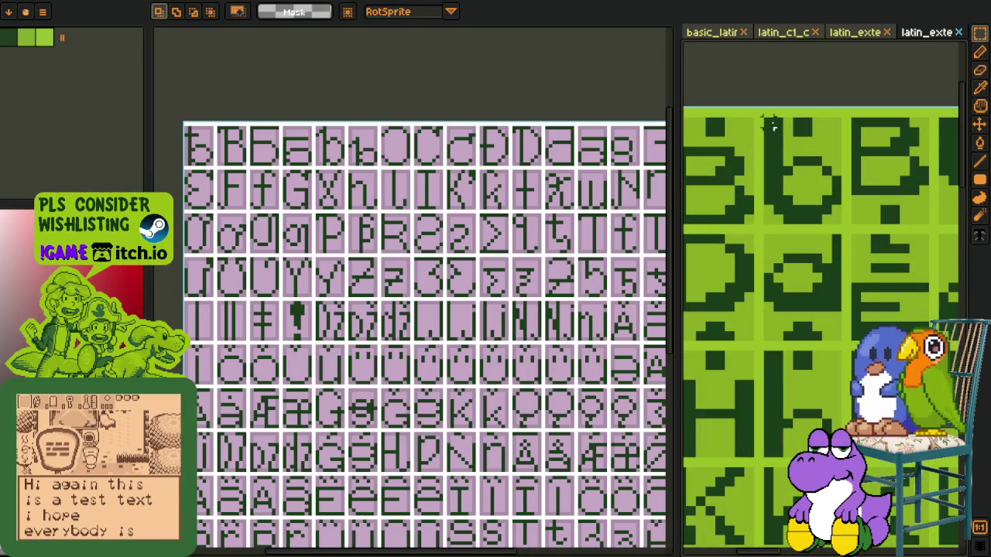
drag(765, 118, 852, 229)
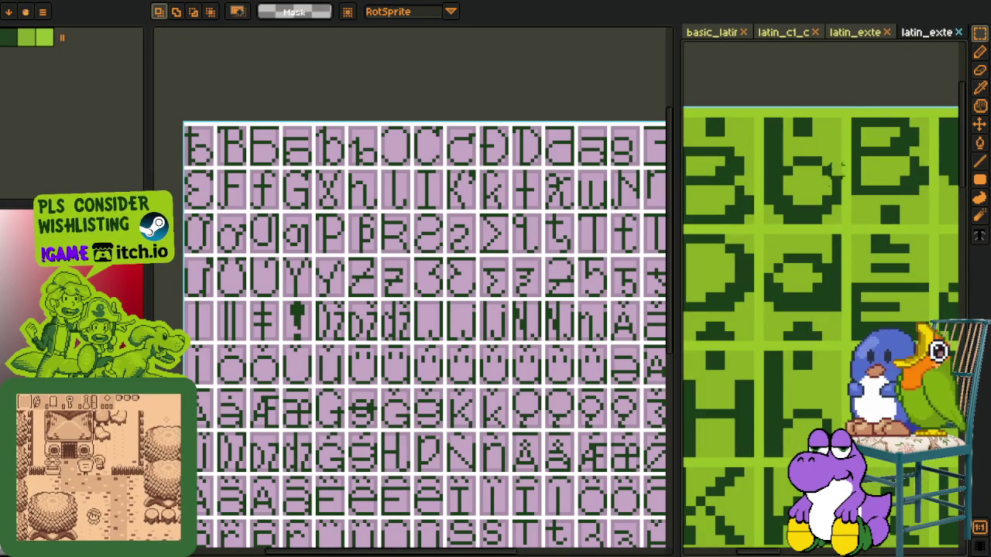
drag(765, 118, 844, 230)
click(893, 190)
scroll(405, 299, down, 2)
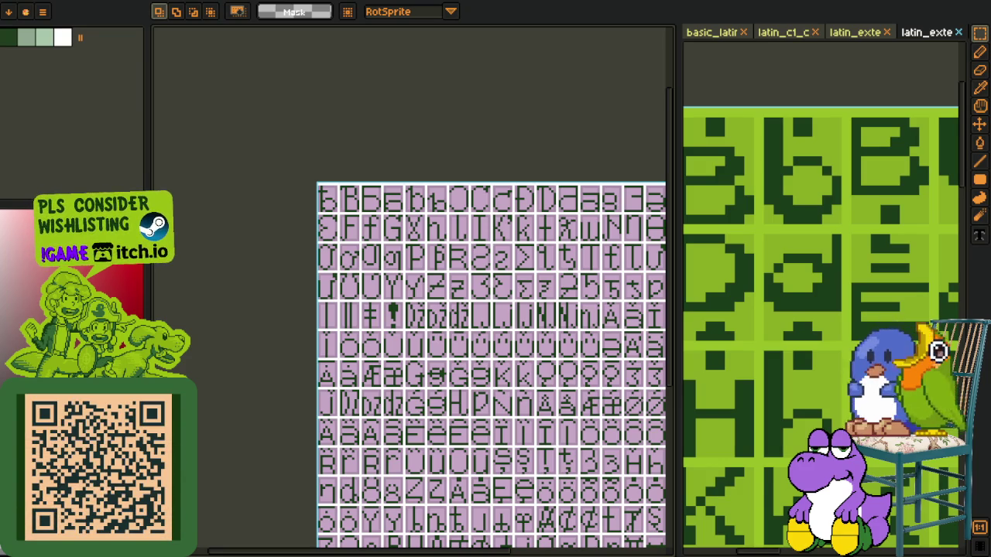
scroll(336, 203, up, 2)
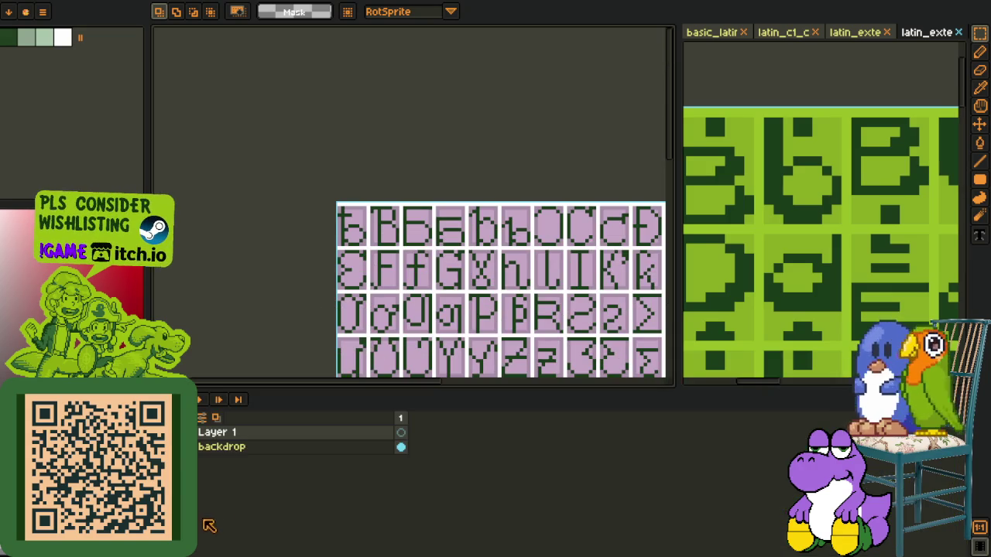
Step: Paste the copied b into the first glyph cell and recolour its dark green to maroon
scroll(333, 198, up, 2)
scroll(374, 218, up, 2)
key(ctrl+v)
drag(404, 305, 350, 302)
key(i)
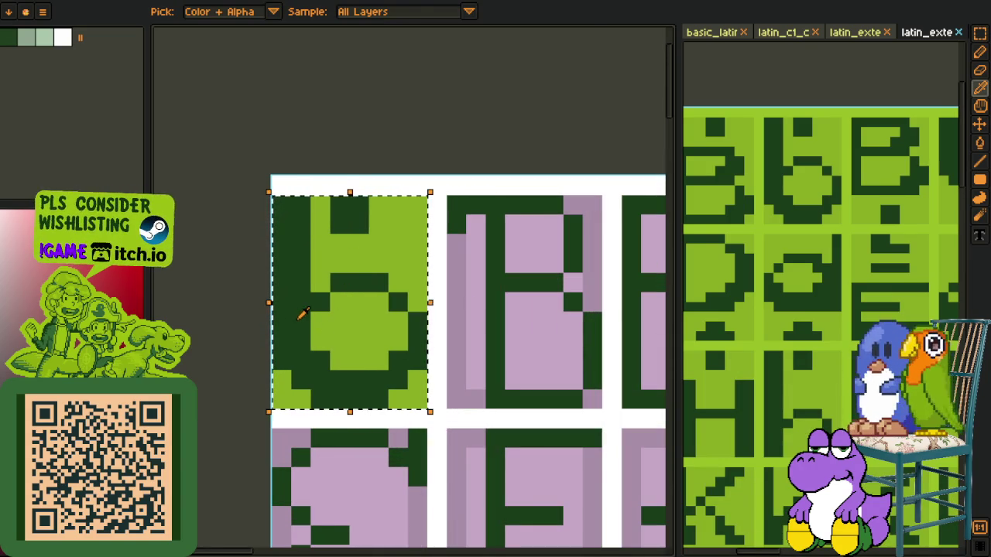
key(shift+r)
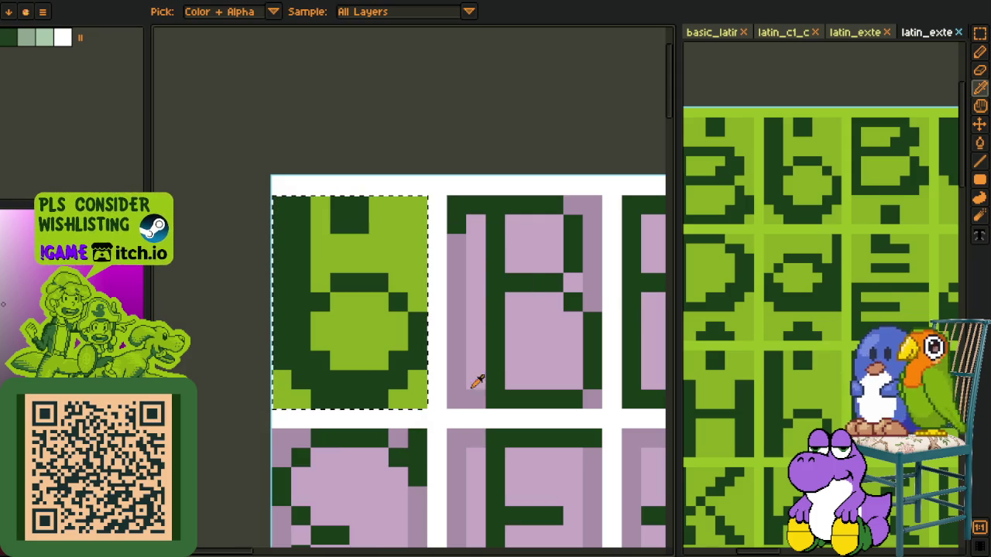
key(shift+r)
key(Return)
Step: Pick the maroon colour from the b glyph and enlarge the canvas by hiding the layers panel
scroll(425, 329, down, 3)
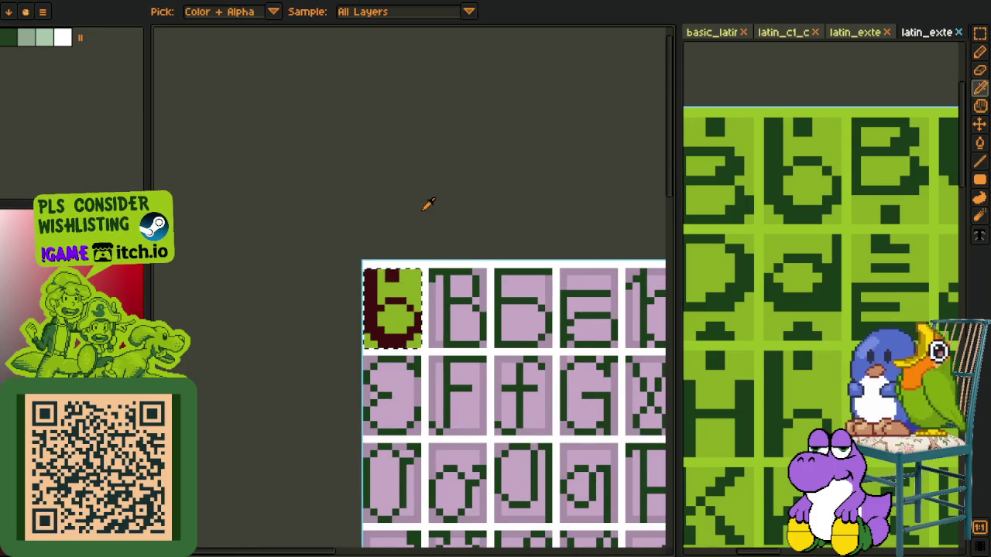
drag(426, 203, 367, 159)
key(r)
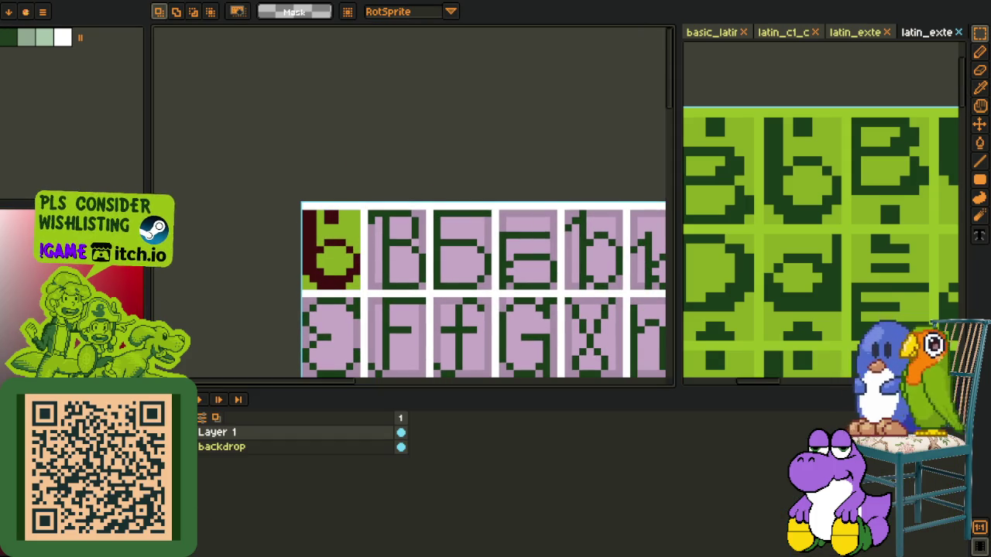
key(i)
scroll(288, 245, up, 2)
key(g)
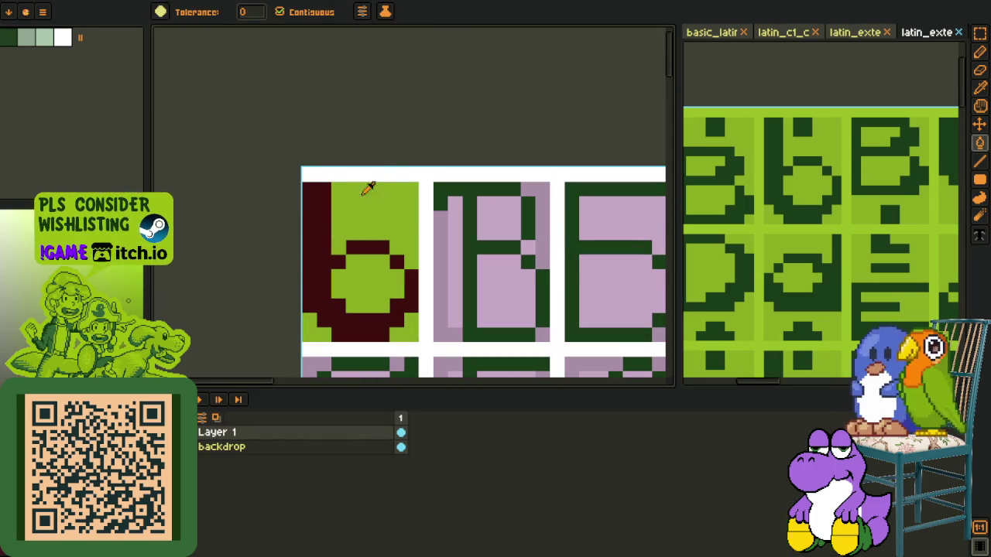
key(i)
click(316, 244)
key(ctrl+z)
key(ctrl+y)
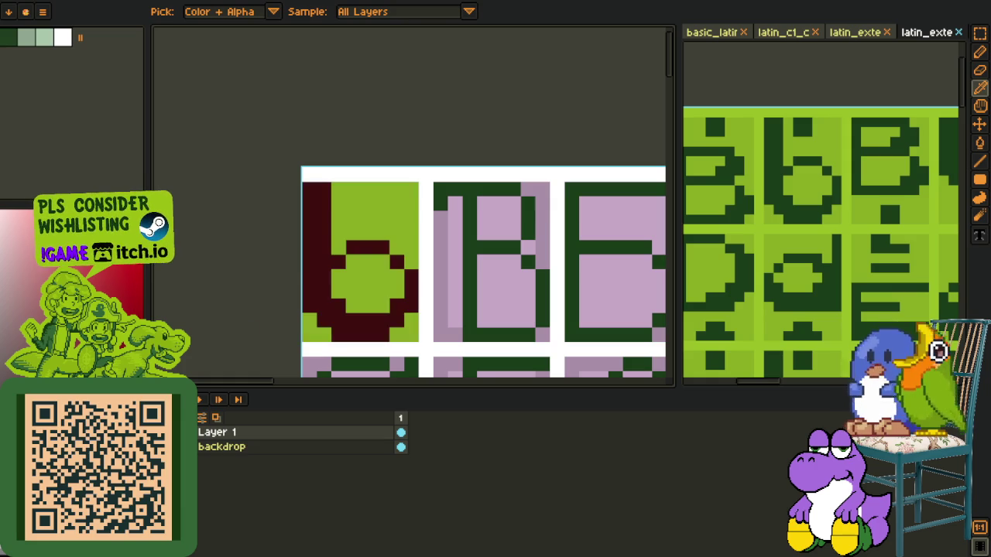
key(r)
scroll(313, 236, up, 1)
key(Tab)
Step: Shift the b's left column one pixel right and add maroon pixels beside its stem and spur
drag(297, 144, 370, 374)
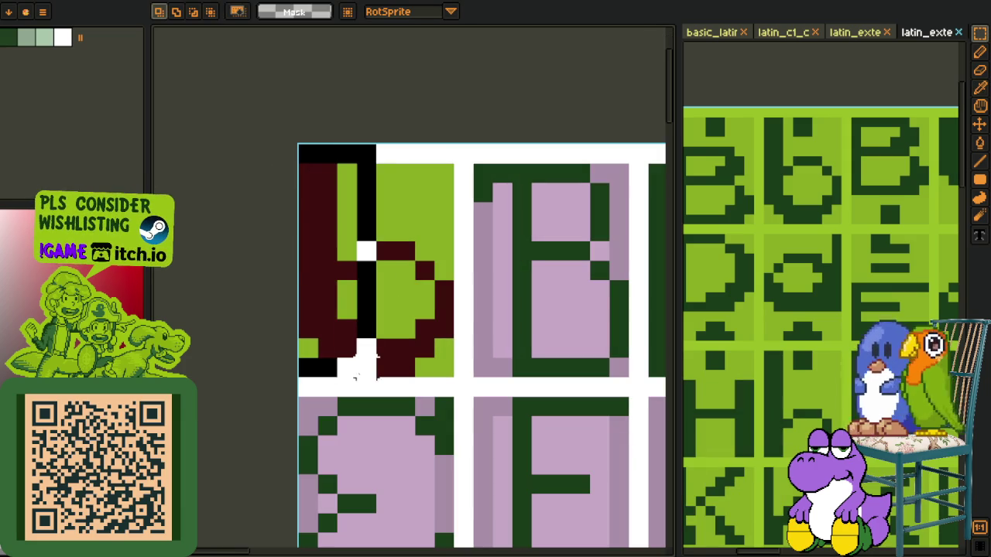
key(Right)
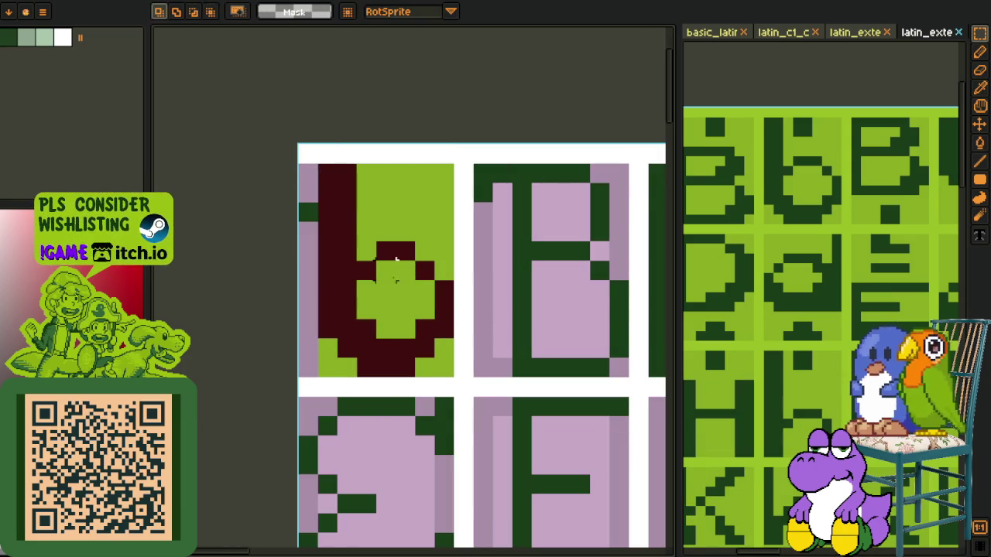
key(i)
key(b)
drag(310, 209, 365, 210)
click(308, 192)
key(o)
scroll(358, 155, down, 3)
scroll(325, 209, up, 3)
key(g)
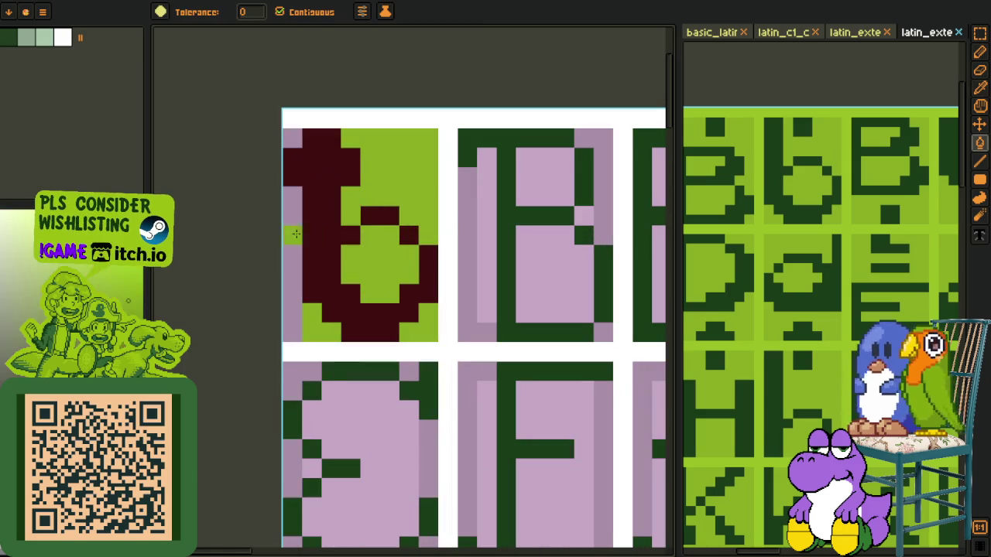
key(o)
scroll(410, 93, down, 2)
Step: Select the B glyph on the basic Latin reference sheet
key(r)
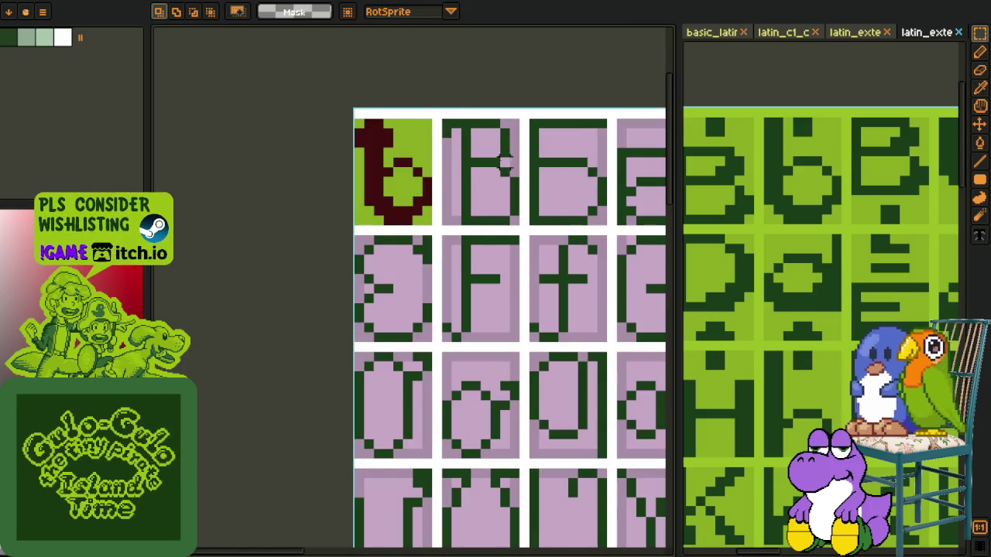
scroll(904, 127, down, 1)
scroll(903, 127, down, 2)
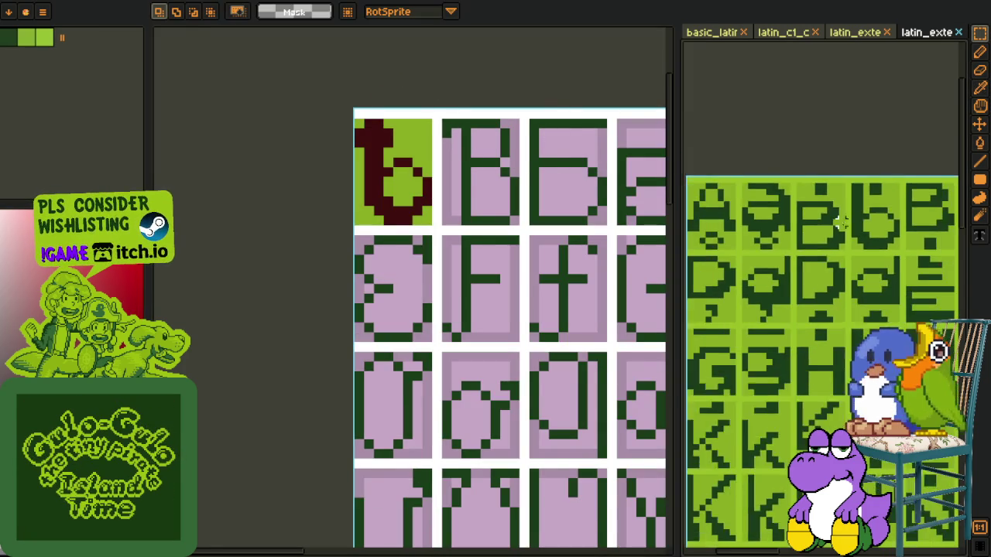
scroll(903, 127, down, 1)
click(712, 34)
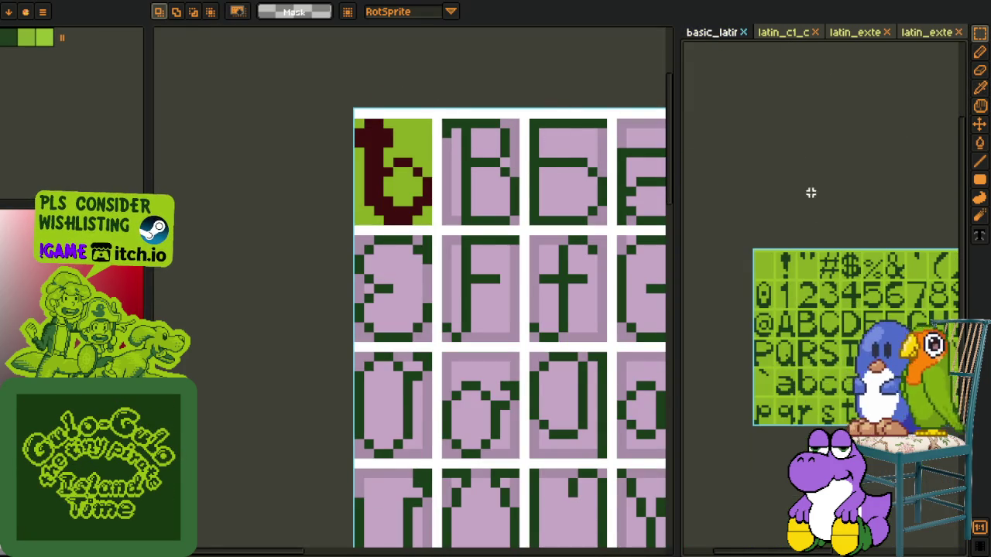
scroll(834, 327, up, 2)
scroll(834, 327, up, 1)
drag(769, 283, 822, 357)
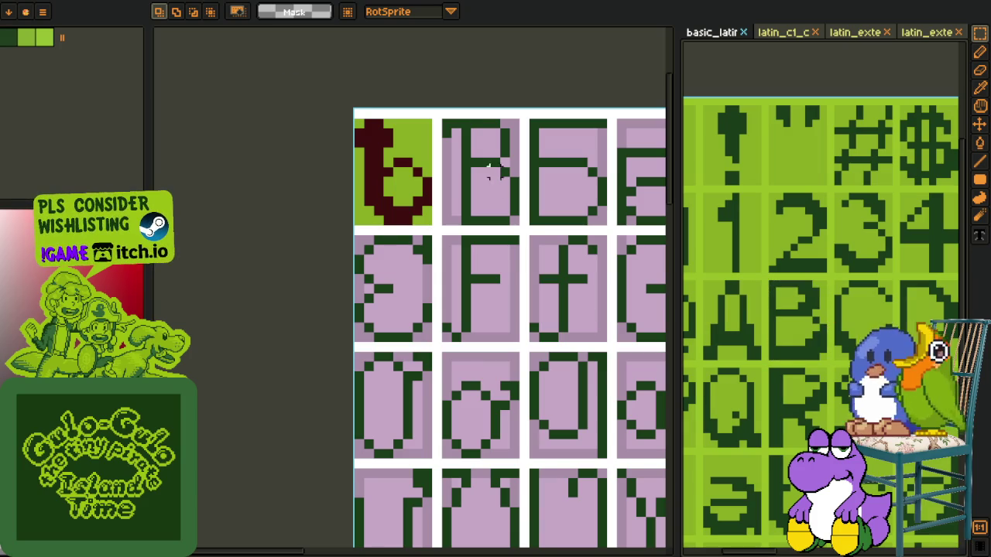
scroll(488, 165, up, 3)
scroll(397, 228, up, 1)
Step: Paste the B into the second cell and shift it one pixel right
key(ctrl+v)
scroll(420, 283, down, 1)
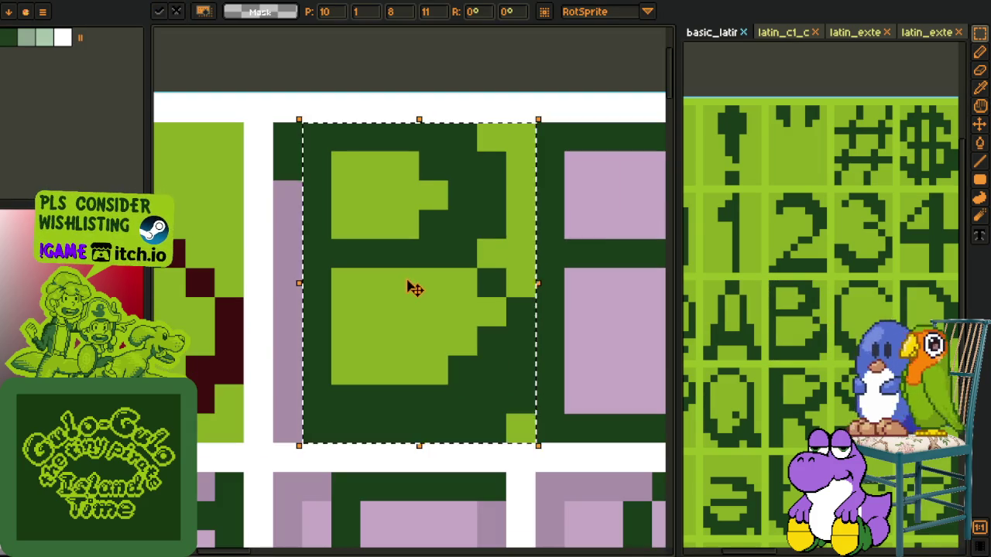
scroll(391, 288, down, 1)
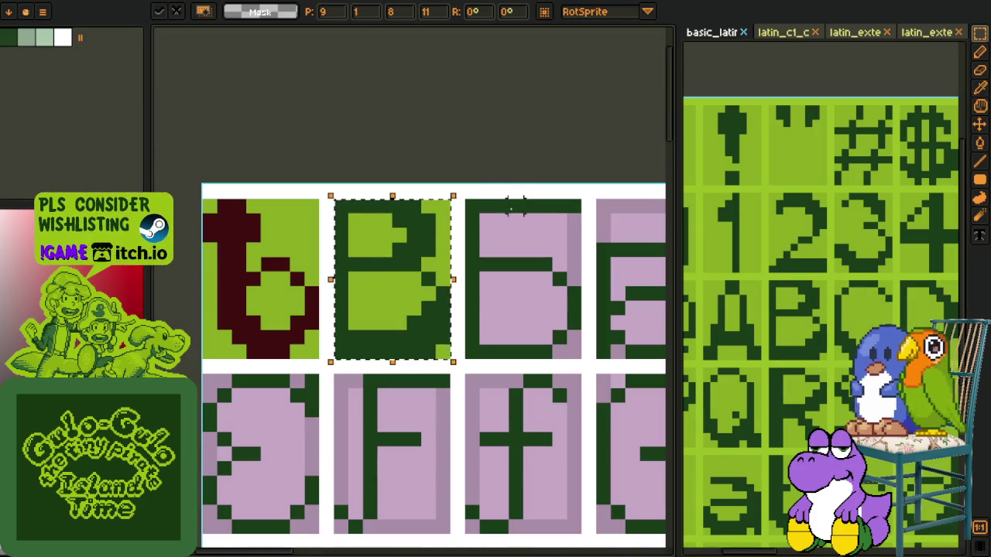
key(Return)
drag(345, 221, 441, 294)
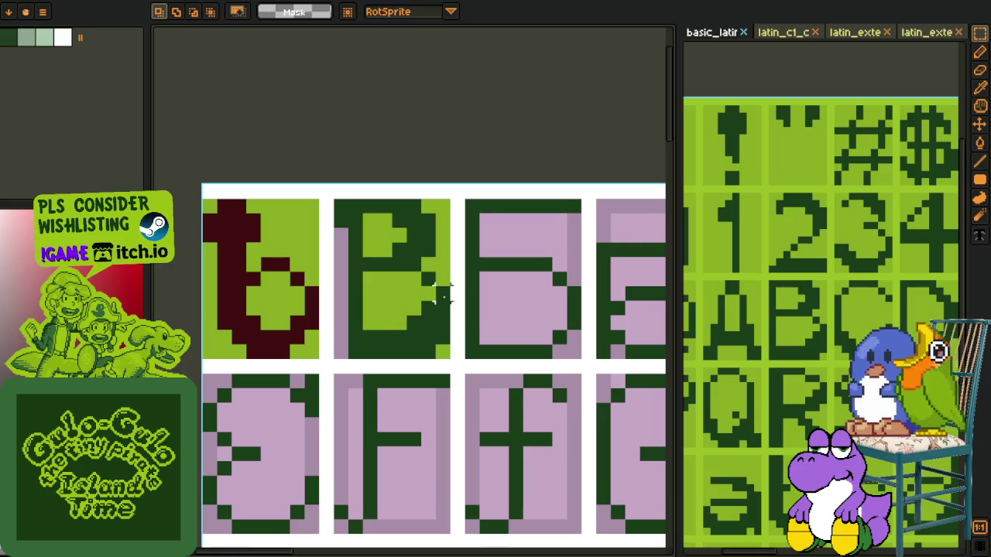
drag(345, 197, 425, 362)
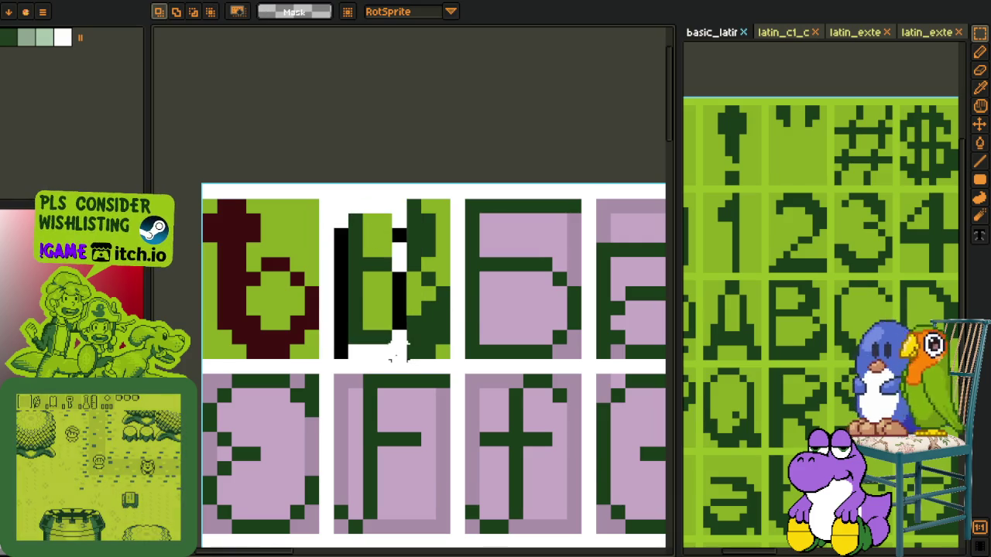
click(466, 323)
Step: Recolour the B dark red and fill the cell's pale left column green
key(o)
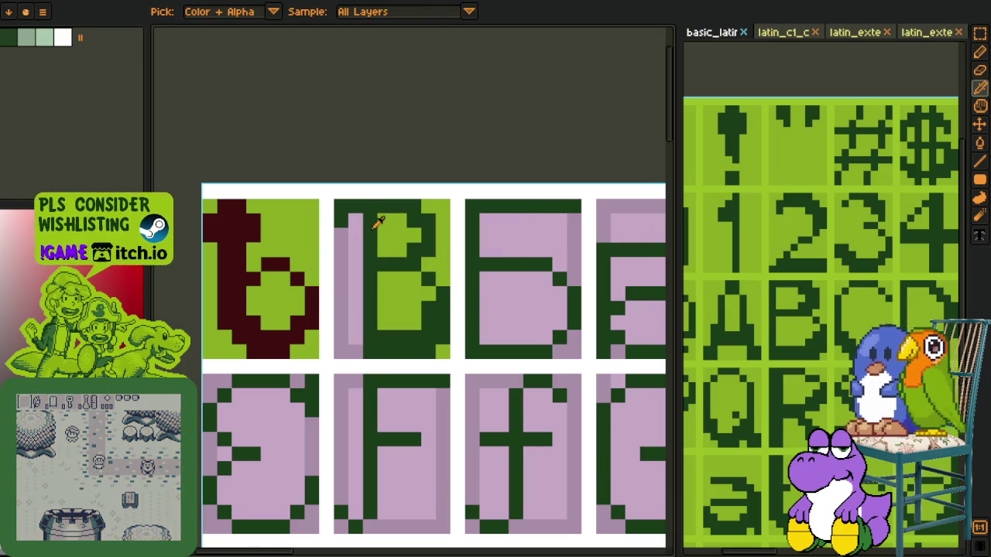
key(b)
click(364, 226)
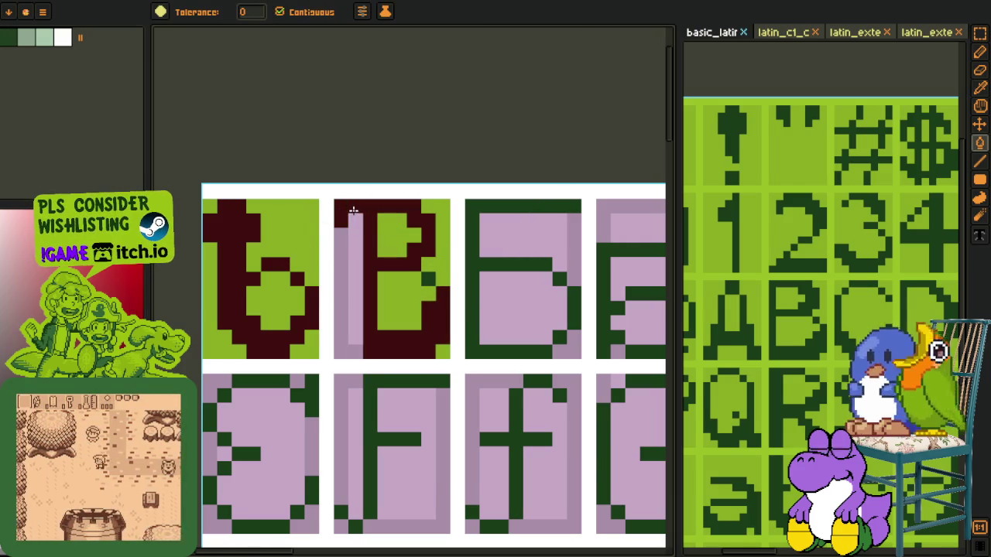
click(351, 295)
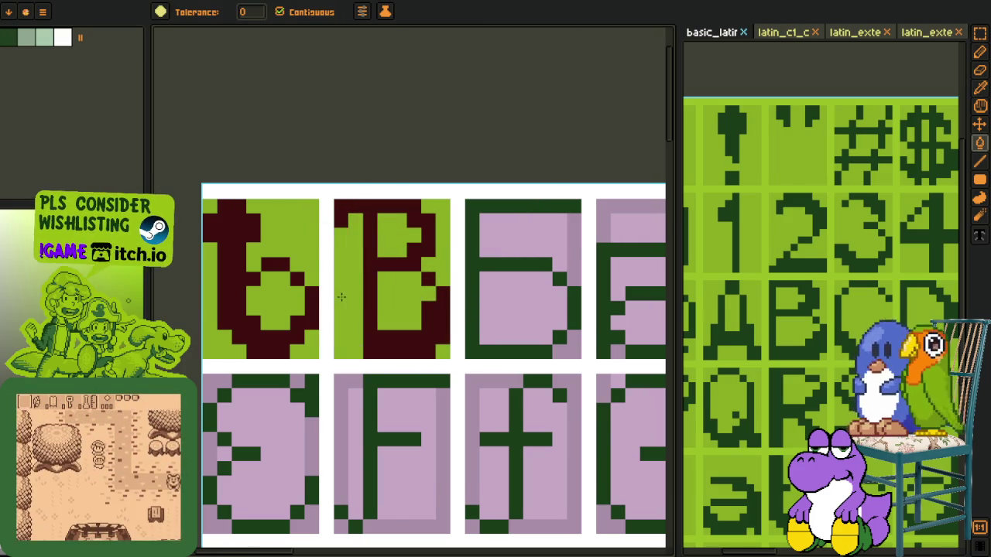
scroll(386, 210, down, 2)
key(o)
scroll(466, 208, down, 1)
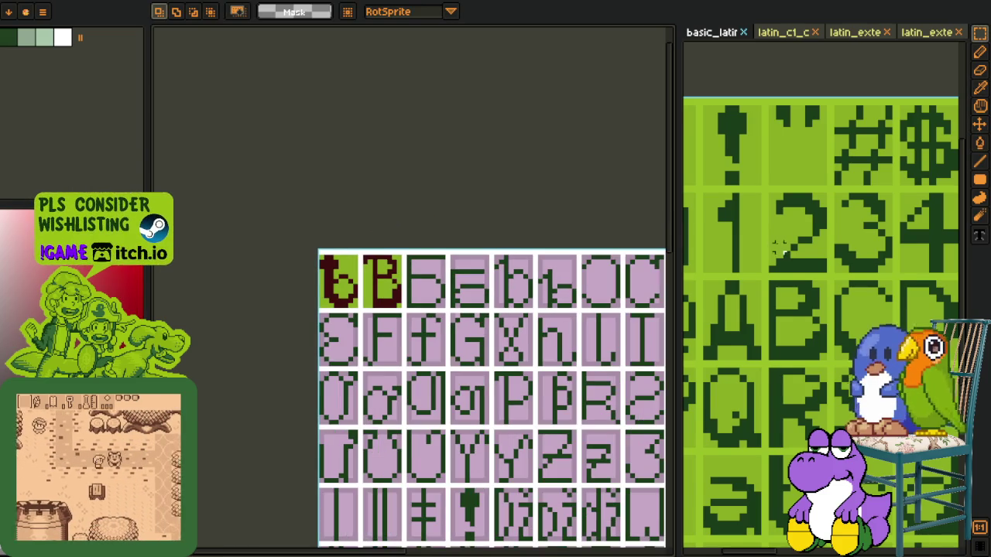
Step: Select the b glyph on the reference sheet, restoring it after the accidental Delete
scroll(778, 262, down, 1)
key(h)
scroll(778, 262, up, 1)
mouse_move(778, 261)
mouse_down()
mouse_move(814, 257)
mouse_move(763, 261)
mouse_move(805, 263)
mouse_up()
scroll(798, 288, up, 2)
key(r)
scroll(799, 287, up, 1)
mouse_move(744, 216)
mouse_down()
mouse_move(792, 377)
mouse_move(861, 376)
mouse_up()
key(Delete)
key(ctrl+z)
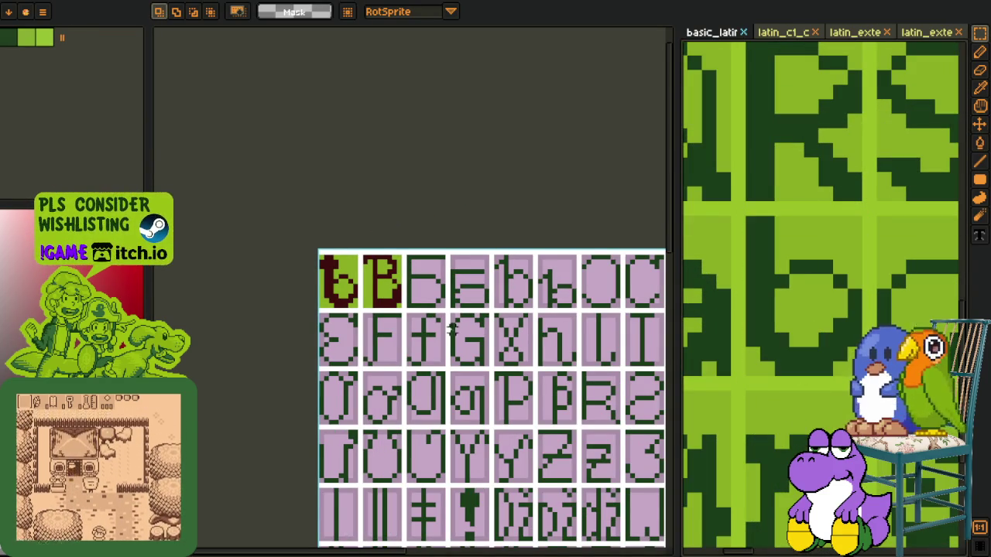
Step: Paste the b glyph over the third glyph cell
scroll(426, 267, up, 2)
scroll(422, 248, up, 2)
key(ctrl+v)
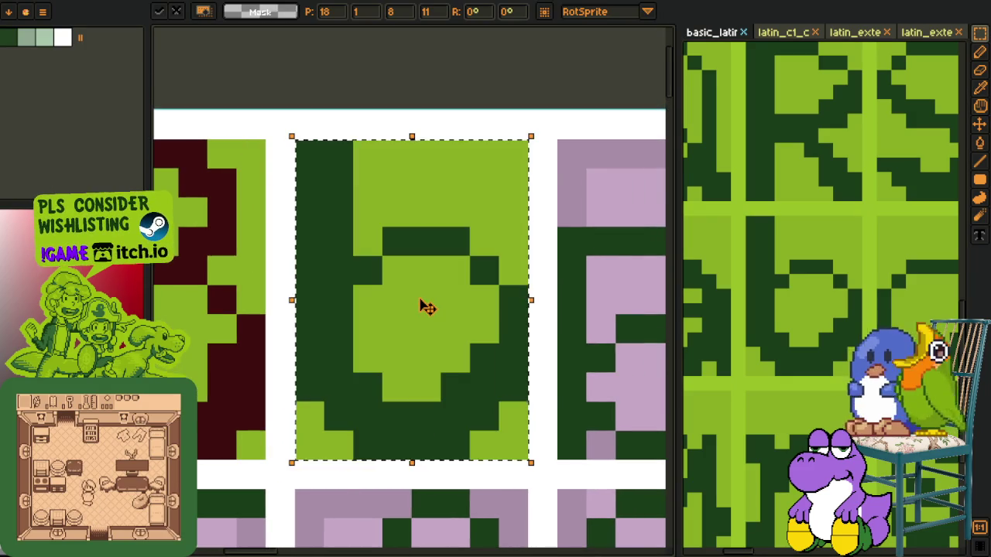
scroll(428, 294, down, 2)
scroll(436, 150, down, 1)
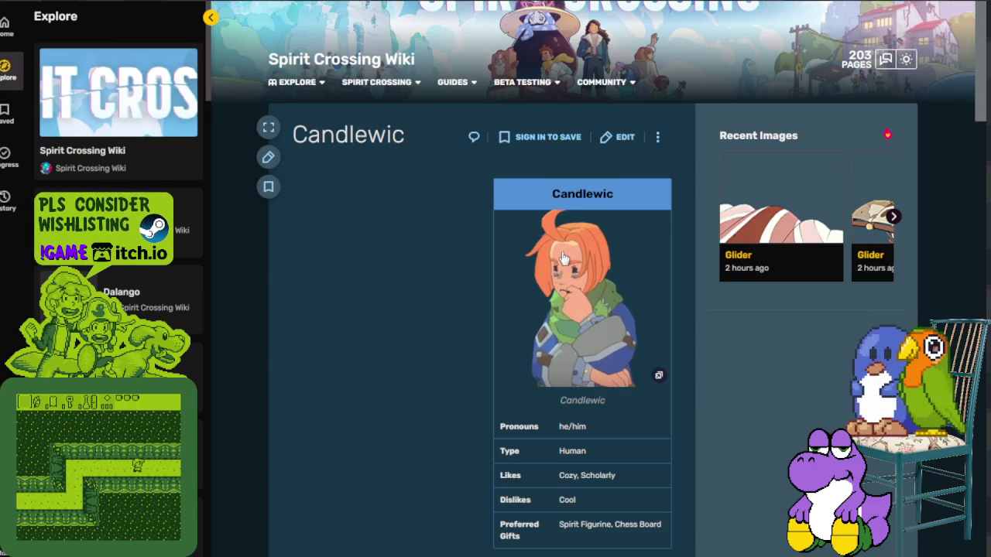
scroll(553, 258, down, 2)
scroll(555, 274, down, 3)
scroll(555, 273, down, 1)
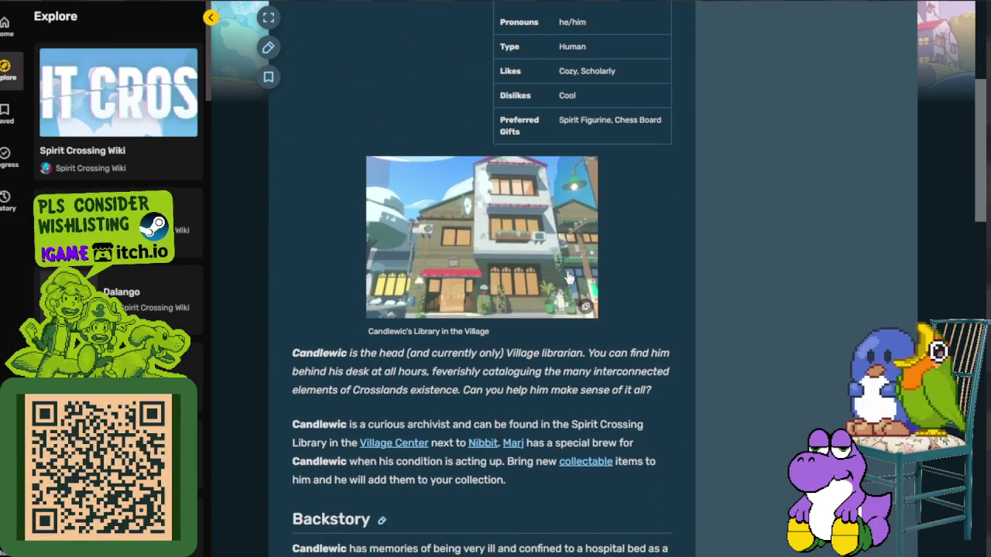
scroll(521, 258, down, 1)
scroll(521, 257, down, 1)
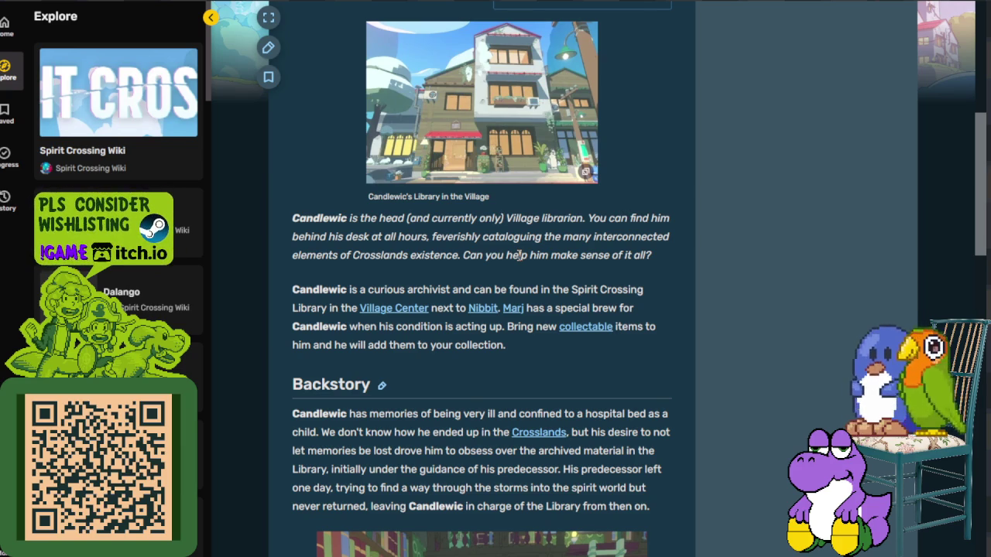
drag(540, 237, 627, 246)
click(601, 257)
drag(533, 250, 551, 259)
click(692, 250)
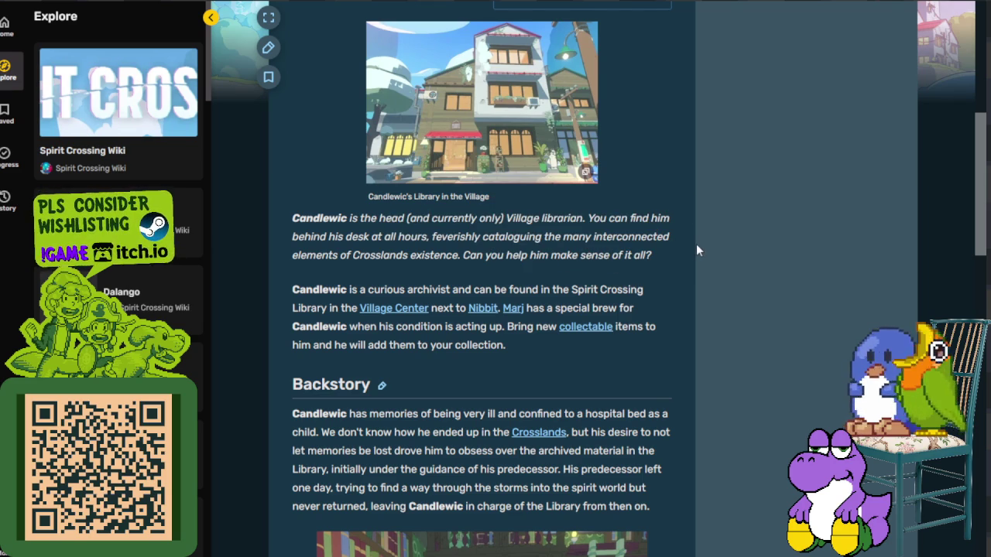
scroll(696, 244, down, 2)
scroll(690, 248, down, 2)
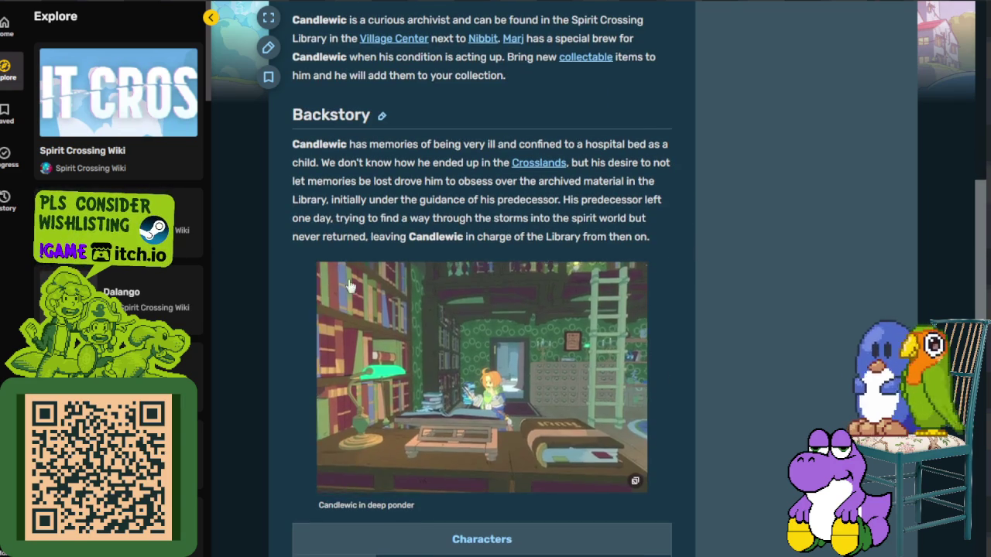
scroll(577, 379, up, 2)
scroll(572, 342, up, 2)
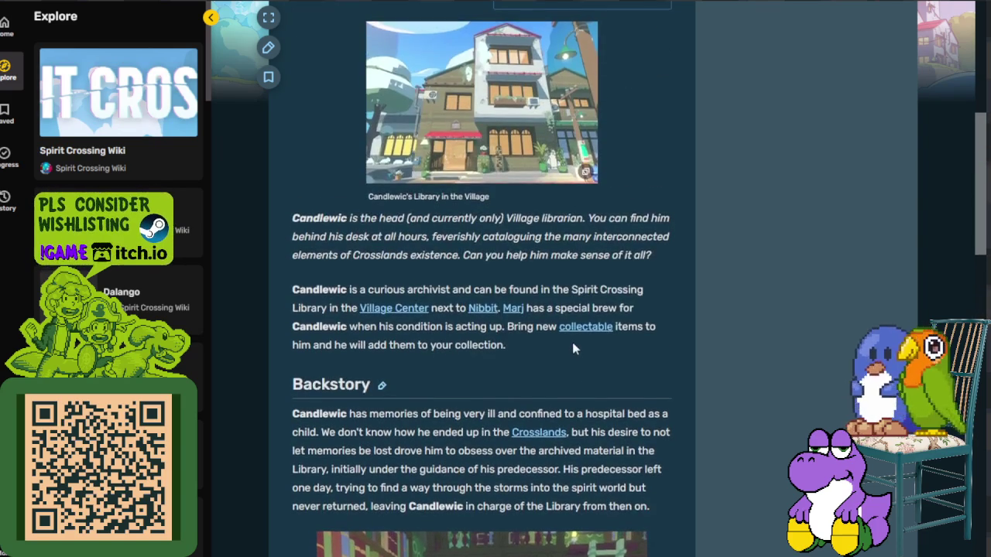
scroll(572, 342, up, 2)
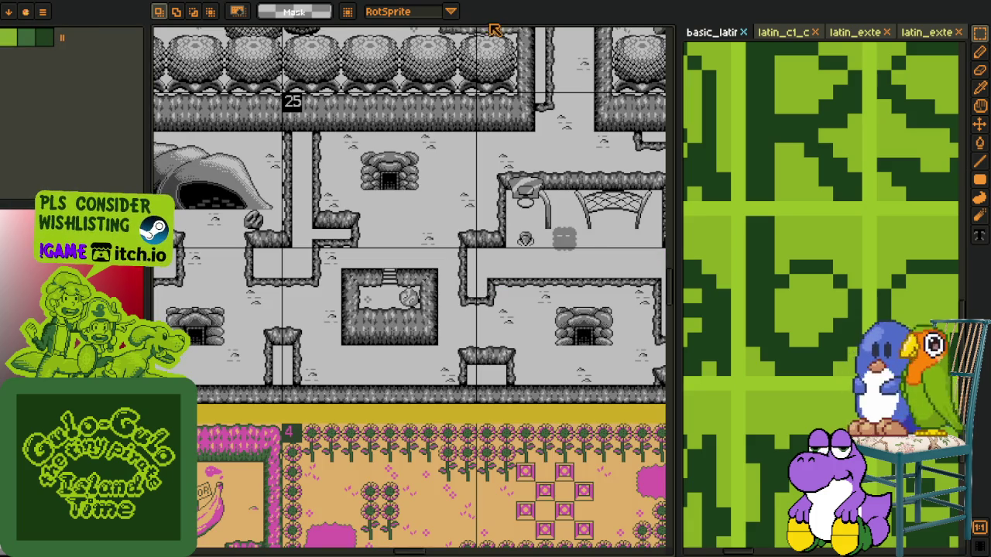
Step: Zoom out on the tileset and drag the panel divider right to widen the canvas
scroll(418, 221, down, 5)
mouse_move(418, 222)
mouse_down()
mouse_move(182, 258)
mouse_move(303, 380)
mouse_move(342, 380)
mouse_up()
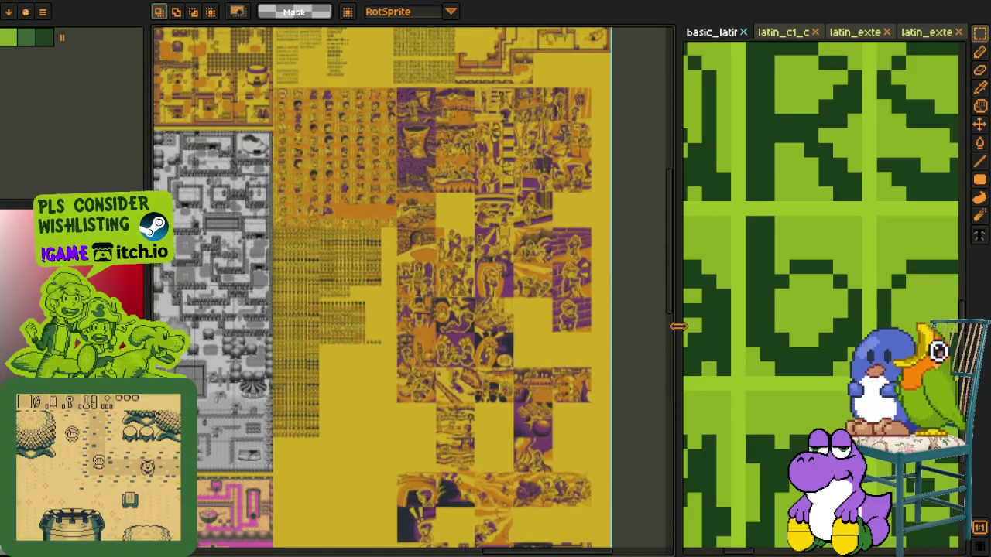
drag(743, 330, 823, 331)
drag(387, 310, 387, 465)
Step: Pan to the font sheets and zoom in on the Cyrillic glyphs
scroll(372, 328, up, 3)
mouse_move(232, 232)
mouse_down()
mouse_move(373, 328)
mouse_move(462, 181)
mouse_up()
scroll(372, 328, up, 3)
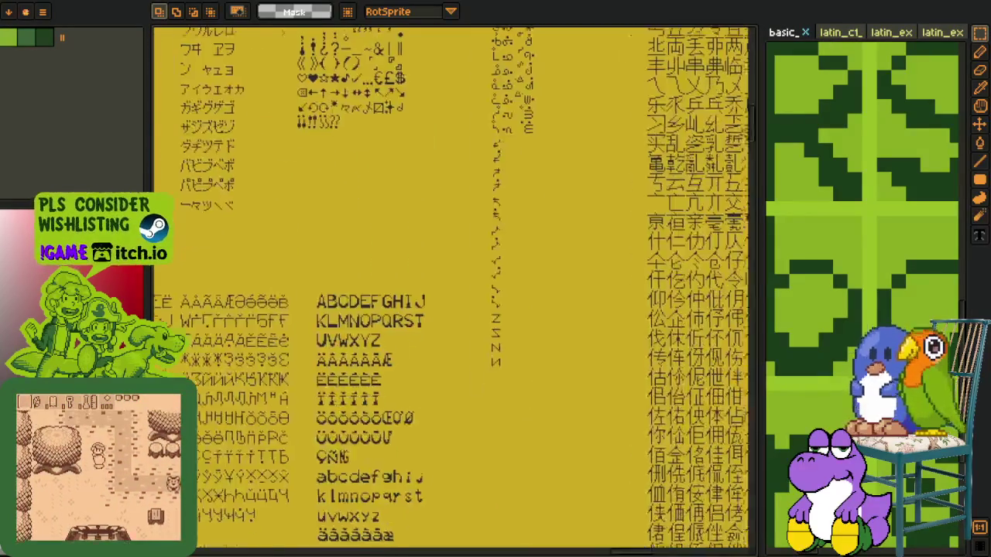
scroll(429, 219, down, 5)
scroll(434, 294, up, 1)
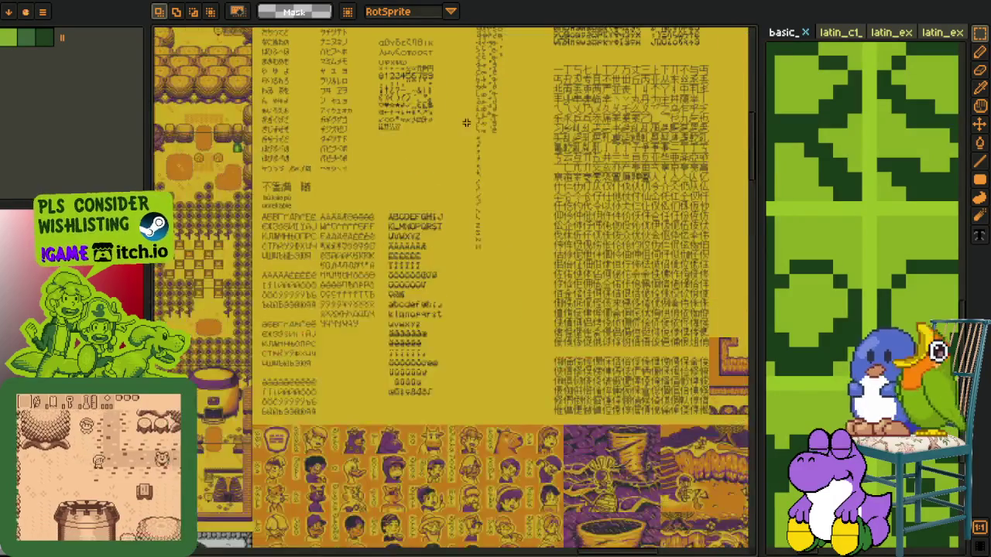
scroll(436, 332, up, 1)
scroll(437, 358, up, 1)
scroll(437, 358, up, 2)
Step: Pan to show more Cyrillic glyphs, including the upper rows
mouse_move(447, 341)
mouse_down()
mouse_move(424, 297)
mouse_move(408, 179)
mouse_move(333, 189)
mouse_move(376, 493)
mouse_up()
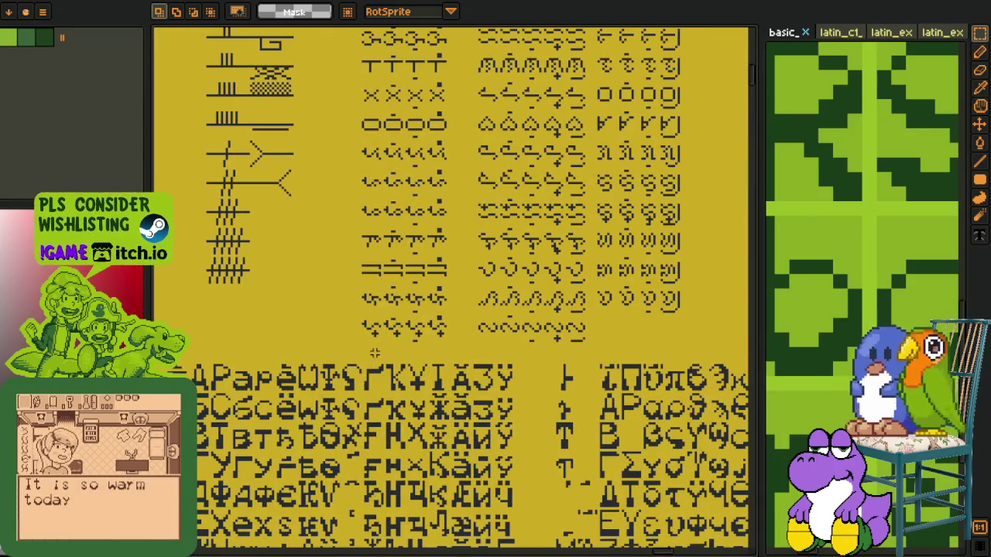
scroll(374, 353, down, 3)
scroll(356, 333, up, 1)
scroll(325, 317, up, 2)
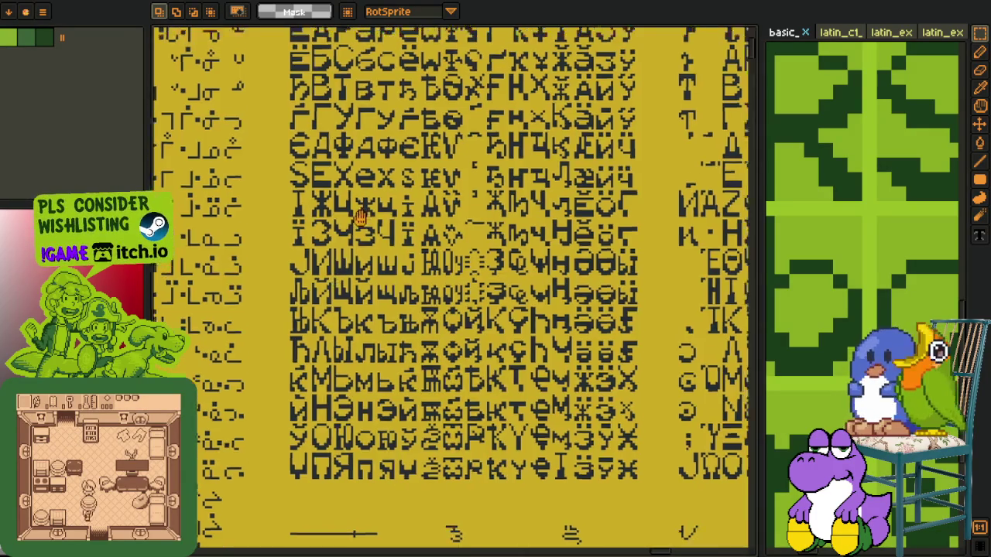
drag(311, 286, 311, 308)
scroll(291, 193, up, 2)
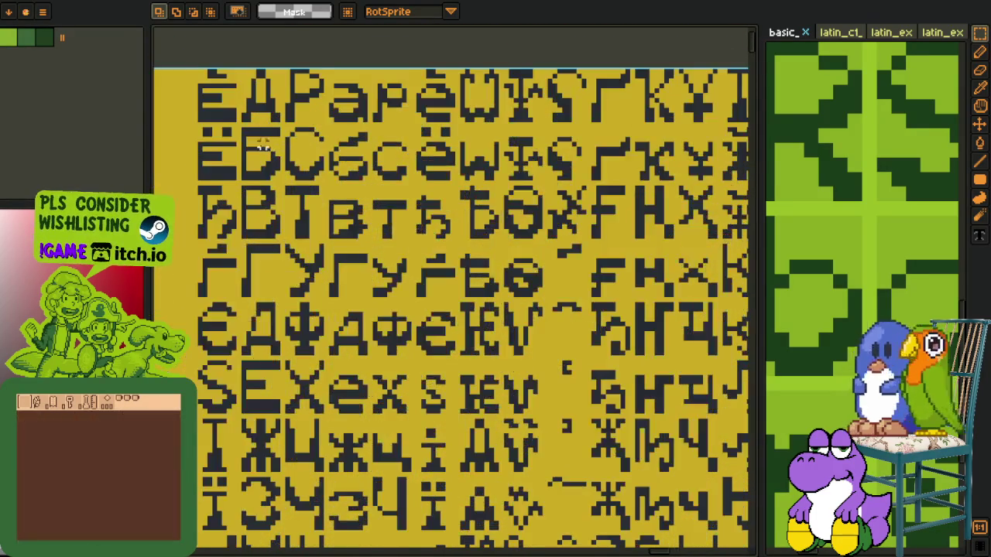
scroll(244, 133, up, 1)
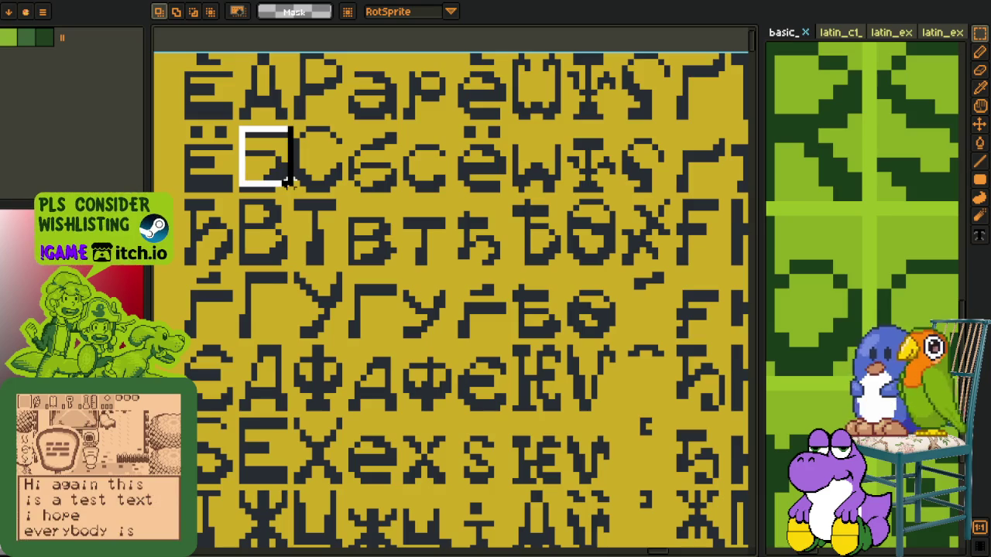
Step: Copy the Б glyph from the Cyrillic font sheet and return to the lilac glyph sheet
click(246, 135)
key(Tab)
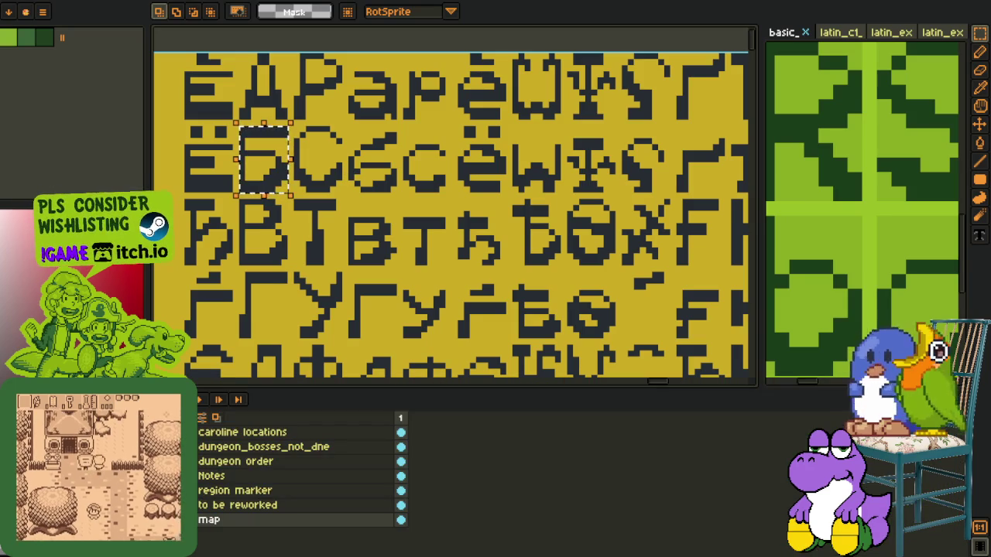
key(ctrl+x)
key(ctrl+z)
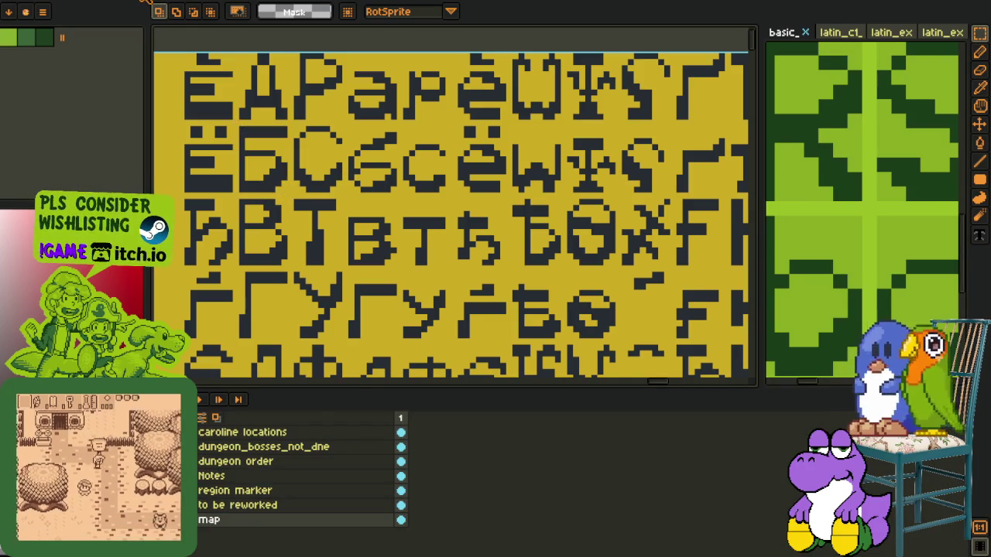
key(ctrl+Tab)
key(Tab)
key(Tab)
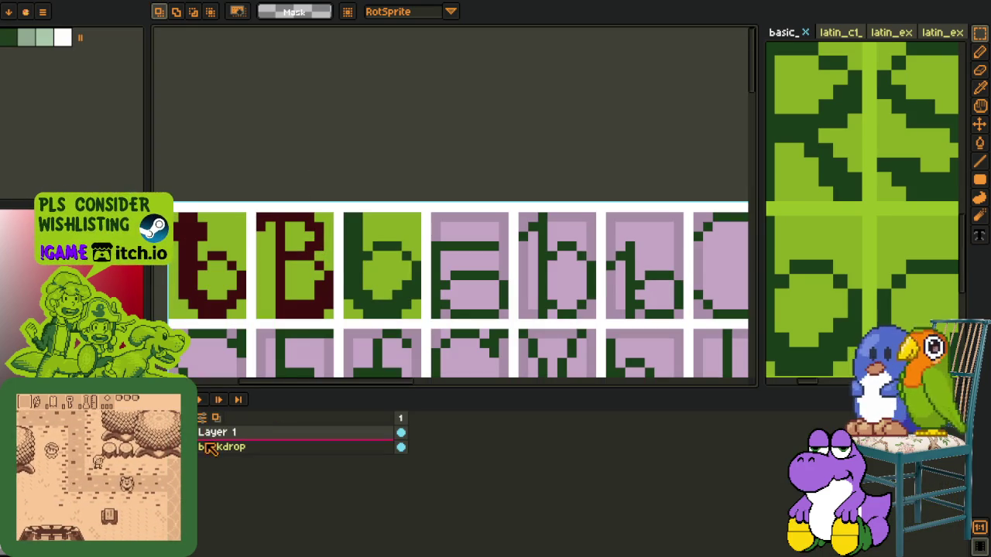
Step: Paste the Б into the third cell and replace its yellow background with green
key(ctrl+v)
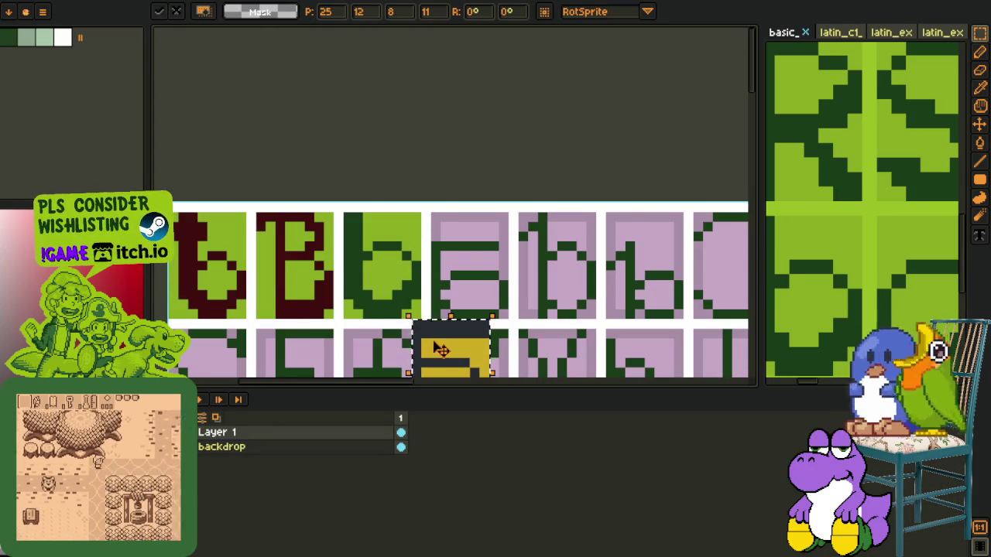
drag(449, 345, 385, 240)
key(i)
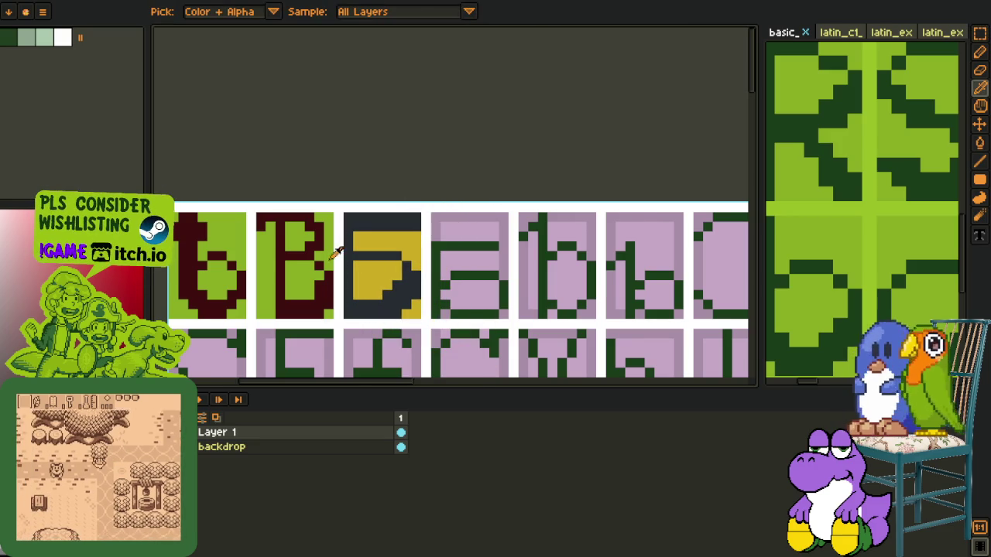
scroll(347, 250, up, 2)
click(387, 299)
key(shift+r)
click(394, 434)
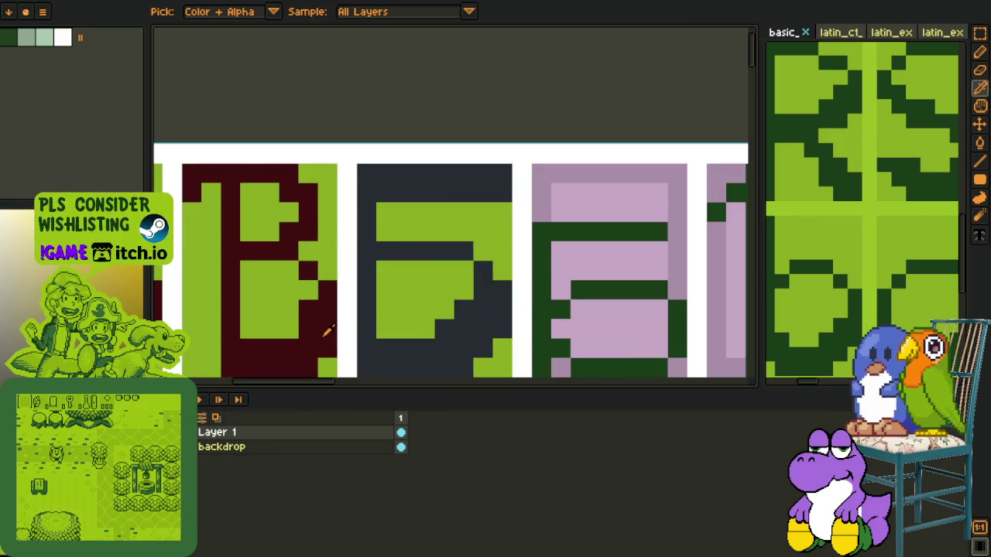
Step: Replace the Б's dark navy strokes with maroon using Replace Color
right_click(327, 331)
click(371, 349)
key(shift+r)
click(395, 435)
scroll(401, 175, down, 2)
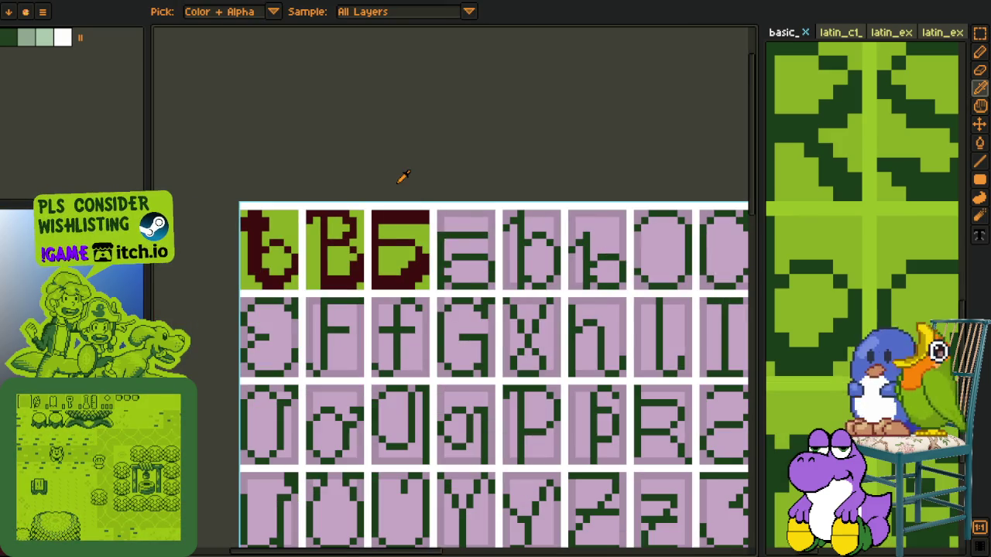
scroll(330, 88, down, 1)
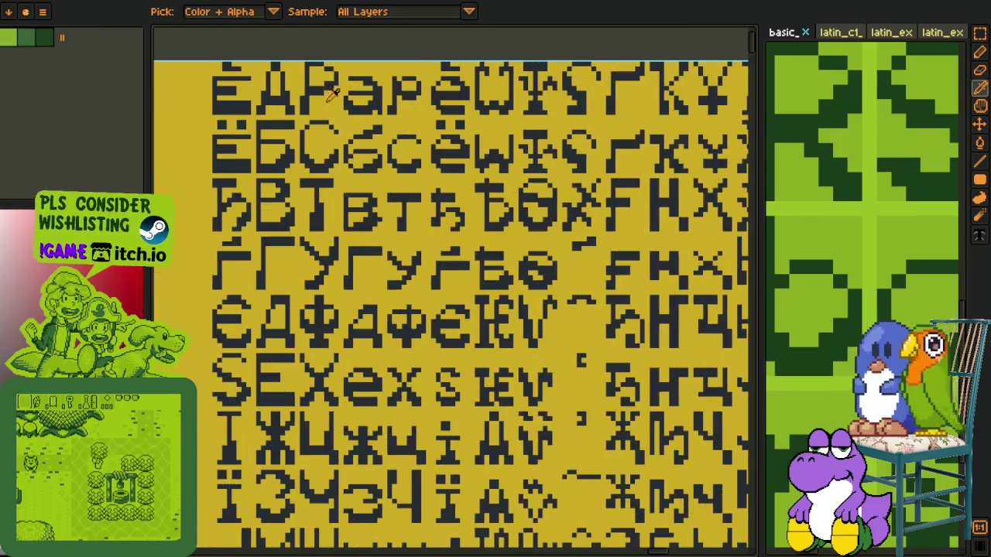
Step: Pan the Cyrillic sheet to the Б glyph and copy it to the clipboard
scroll(355, 144, down, 2)
key(p)
mouse_move(377, 151)
mouse_down()
mouse_move(348, 147)
mouse_move(337, 113)
mouse_up()
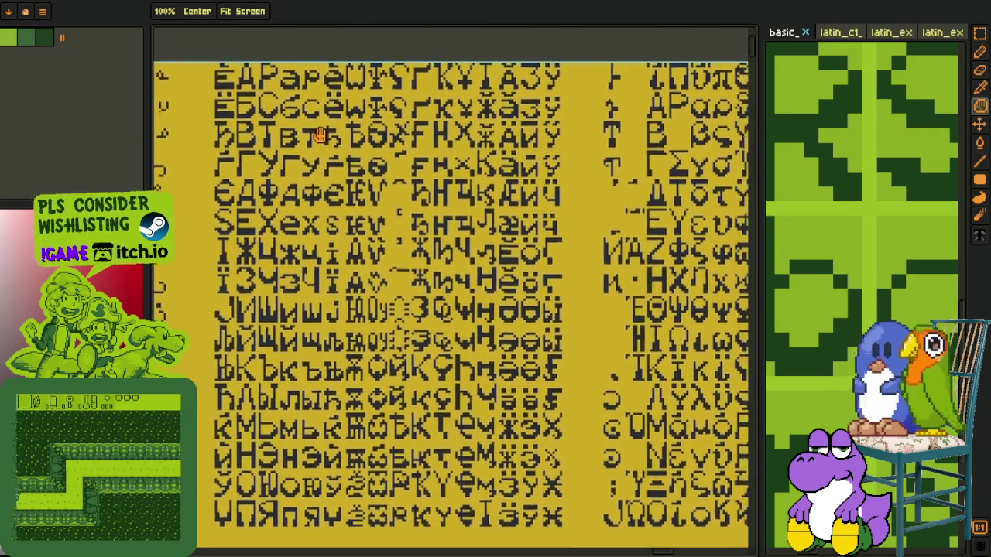
drag(337, 113, 323, 158)
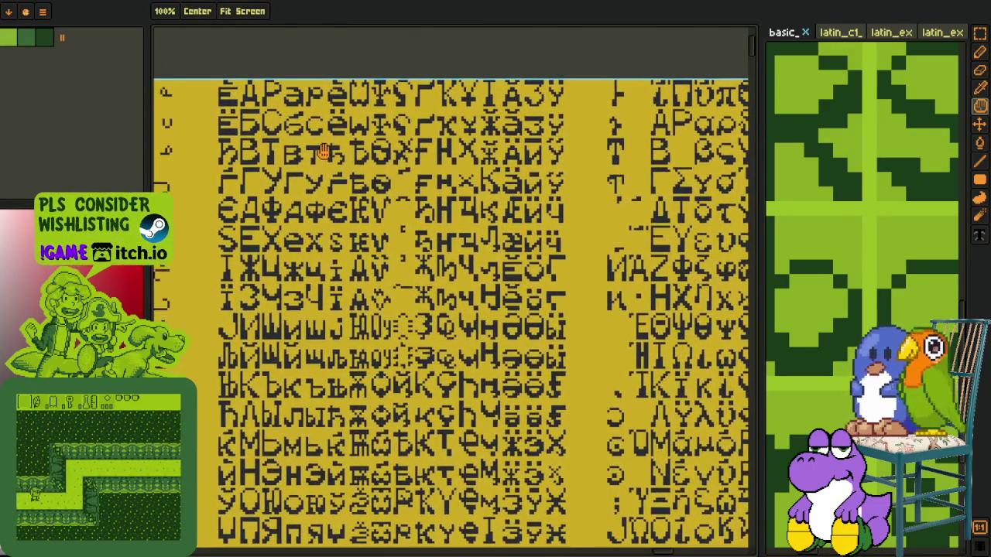
key(o)
scroll(375, 132, up, 1)
scroll(375, 132, up, 1)
key(m)
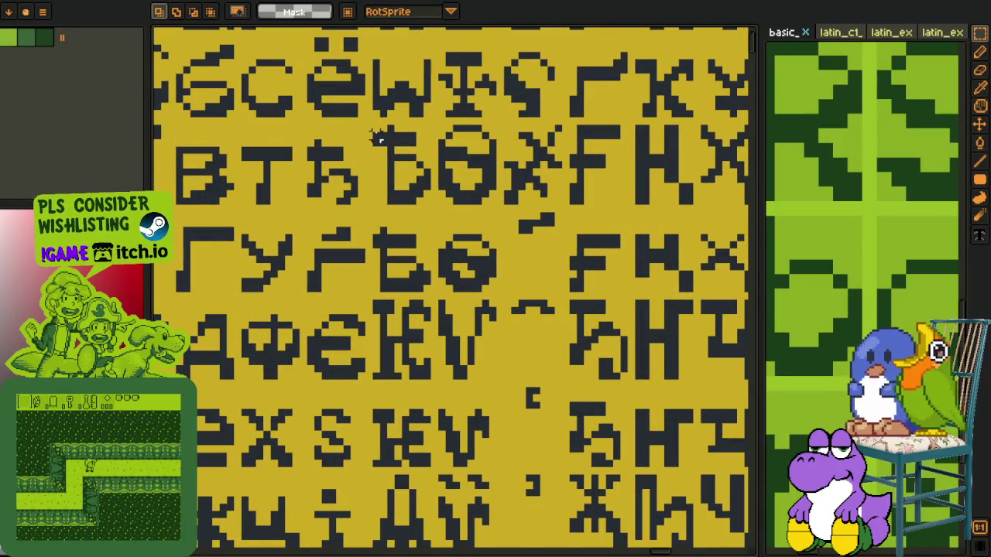
drag(375, 128, 429, 205)
key(Delete)
key(ctrl+z)
Step: Paste the Б onto the first tile of the lavender glyph sheet
key(ctrl+Tab)
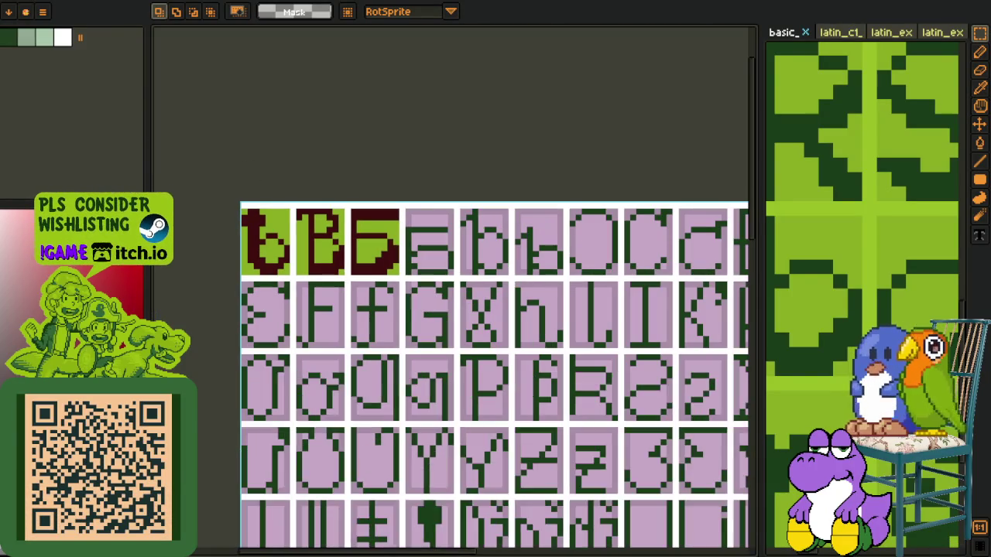
key(Tab)
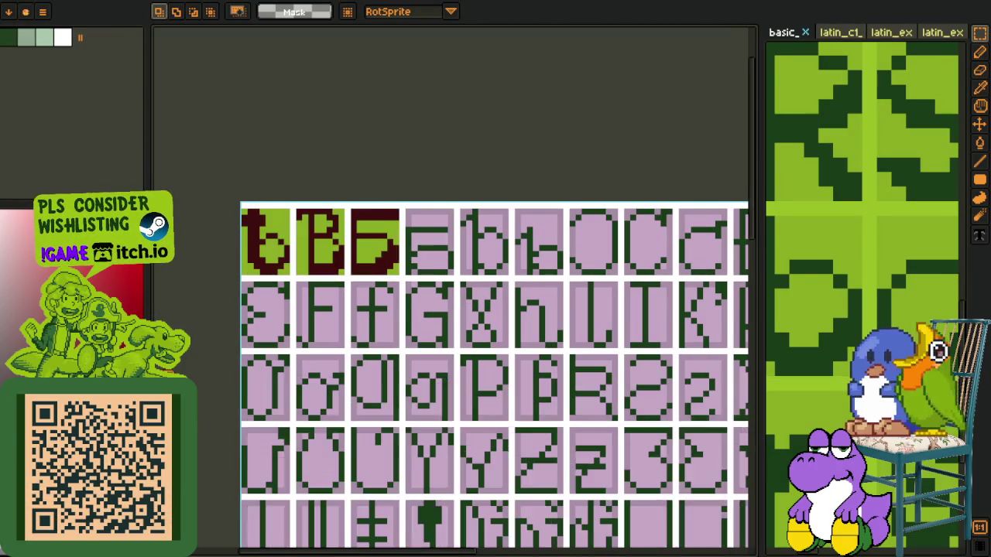
scroll(233, 216, up, 3)
key(ctrl+v)
drag(431, 287, 295, 264)
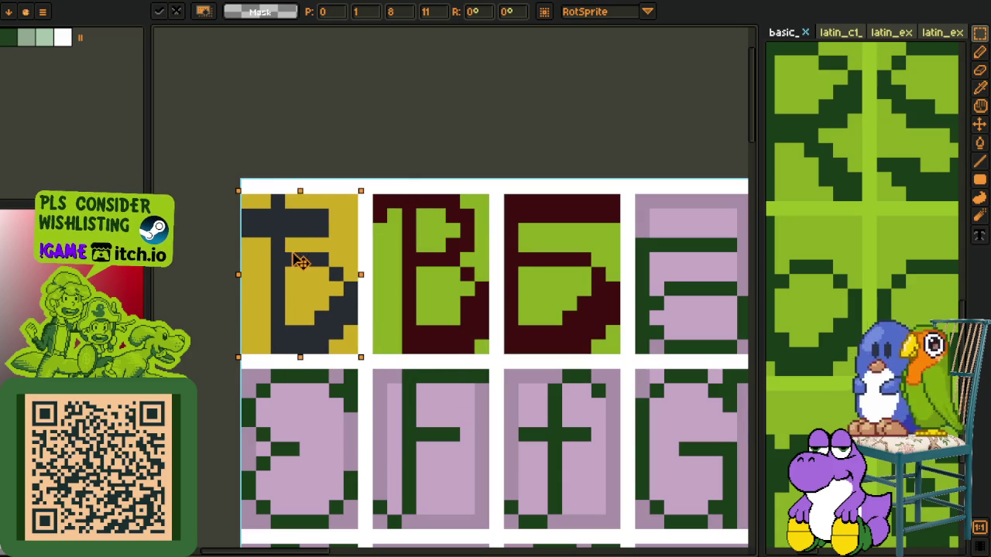
key(o)
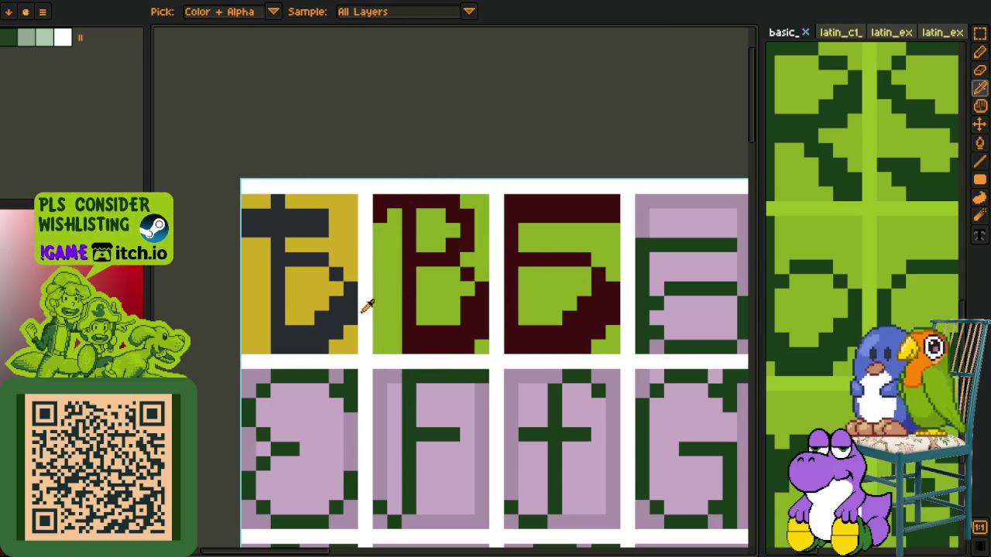
Step: Recolour the first tile's dark grey to dark red and its yellow to green
key(shift+r)
click(390, 433)
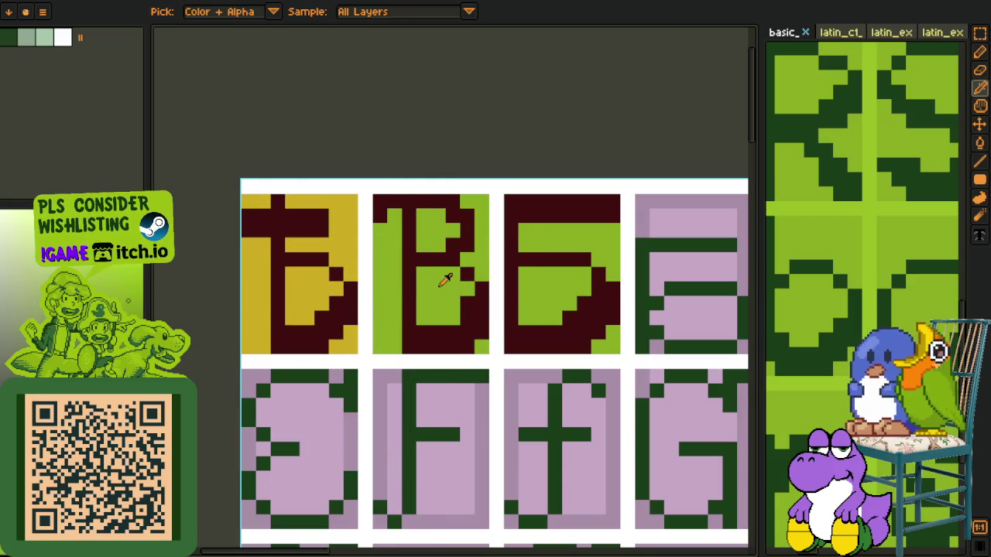
click(338, 242)
key(shift+r)
click(390, 433)
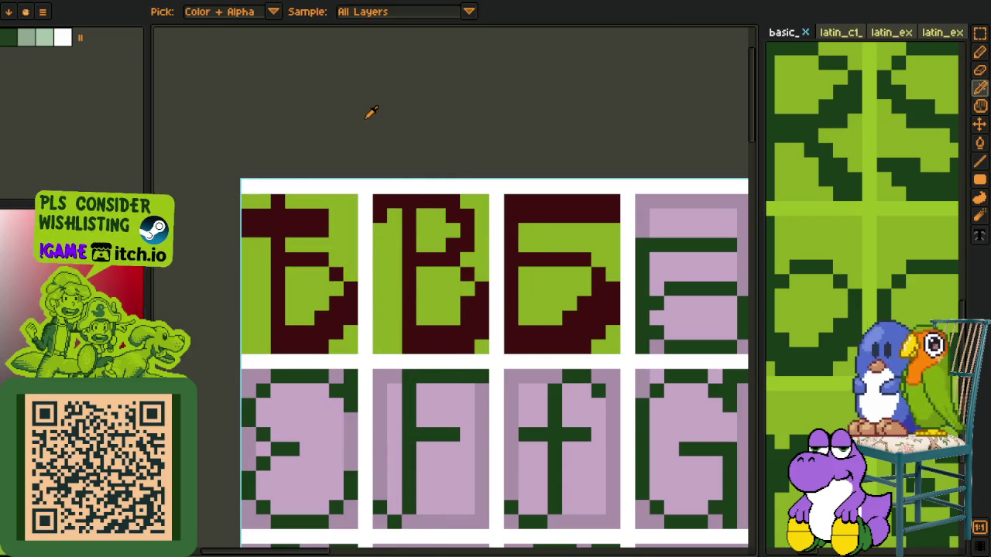
scroll(379, 140, down, 3)
scroll(379, 139, down, 2)
scroll(379, 143, up, 2)
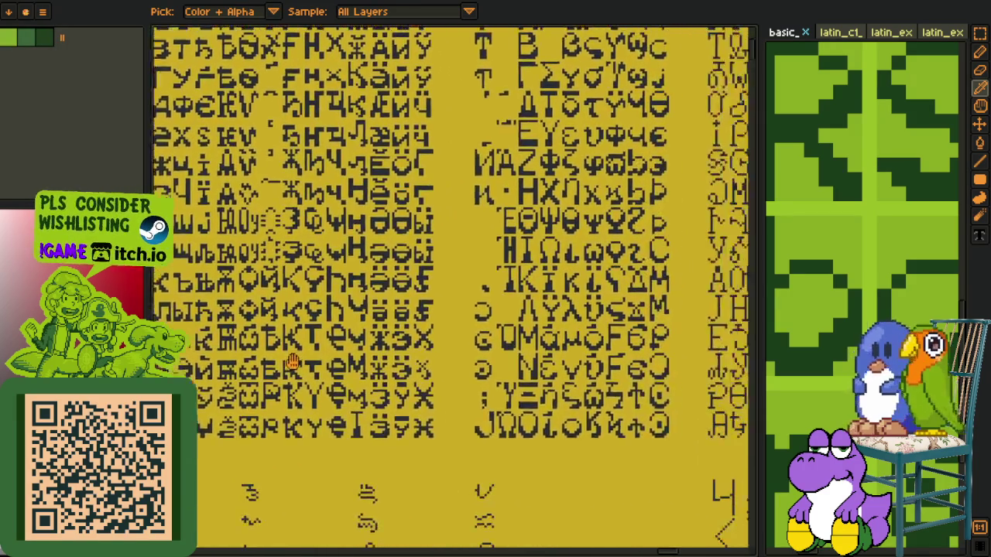
mouse_move(418, 390)
mouse_down()
mouse_move(317, 460)
mouse_move(361, 430)
mouse_up()
scroll(256, 415, up, 4)
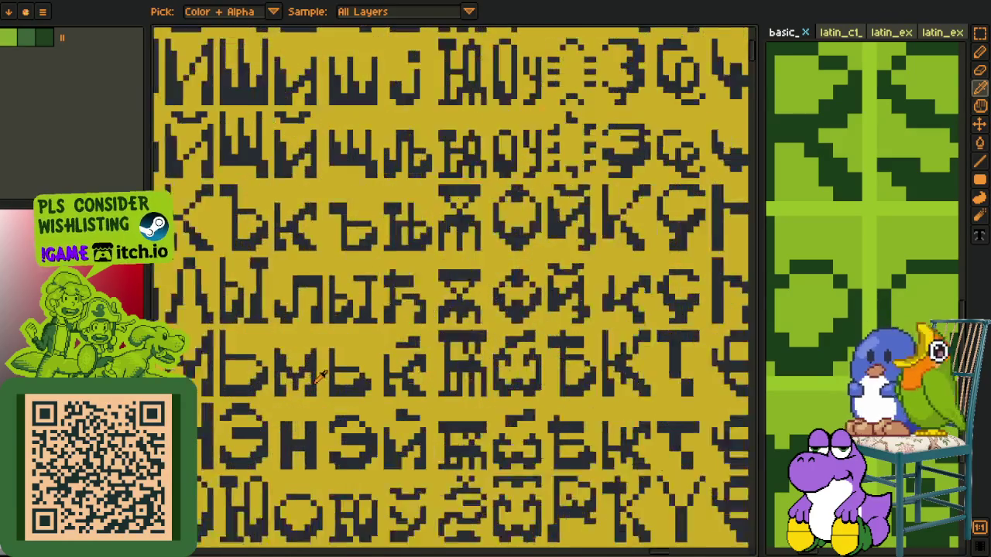
scroll(327, 393, up, 2)
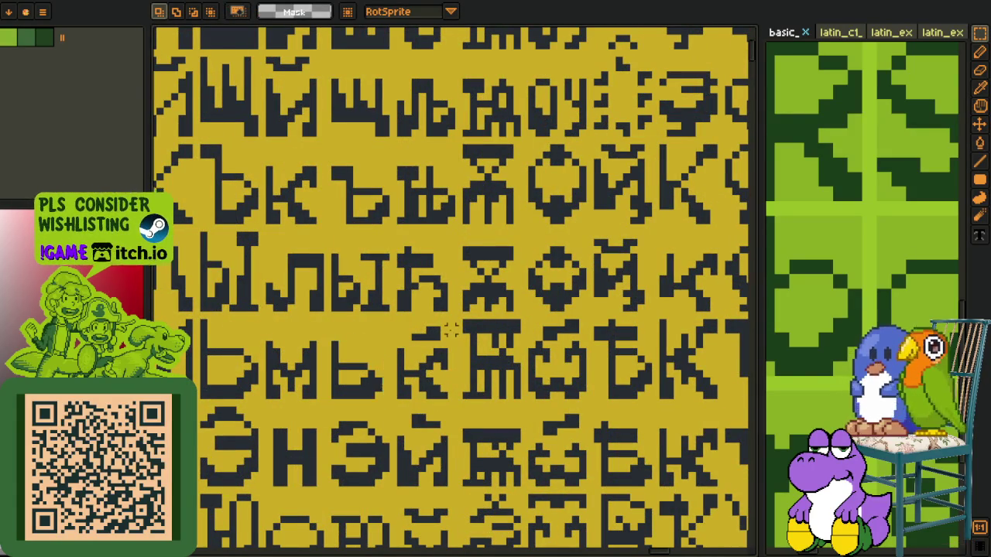
scroll(445, 328, down, 3)
mouse_move(418, 325)
mouse_down()
mouse_move(411, 442)
mouse_move(408, 261)
mouse_up()
scroll(410, 445, down, 2)
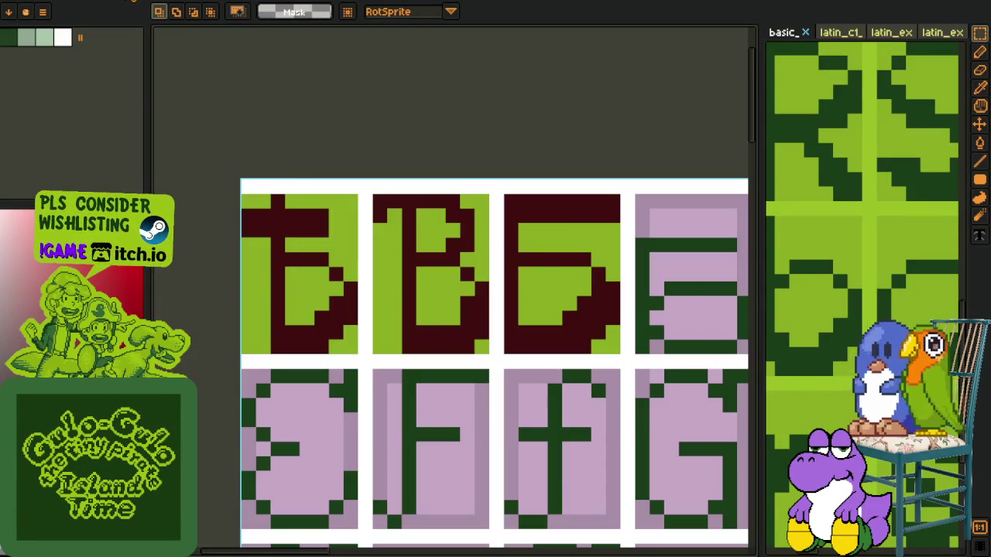
scroll(420, 115, down, 2)
drag(451, 126, 402, 200)
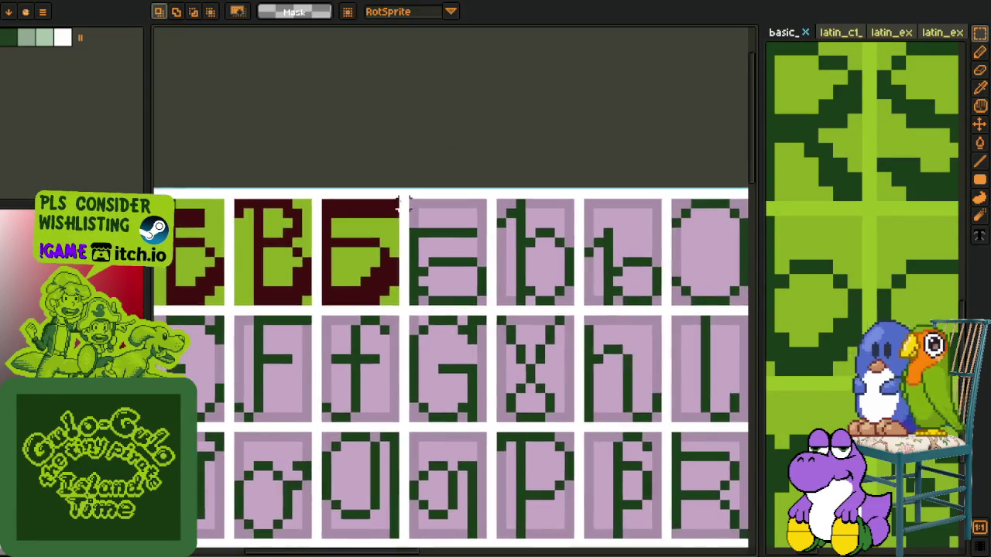
Step: Paste the copied Cyrillic glyph and drag it into the fourth cell
scroll(403, 199, up, 2)
key(ctrl+v)
mouse_move(458, 299)
mouse_down()
mouse_move(498, 361)
mouse_move(468, 344)
mouse_up()
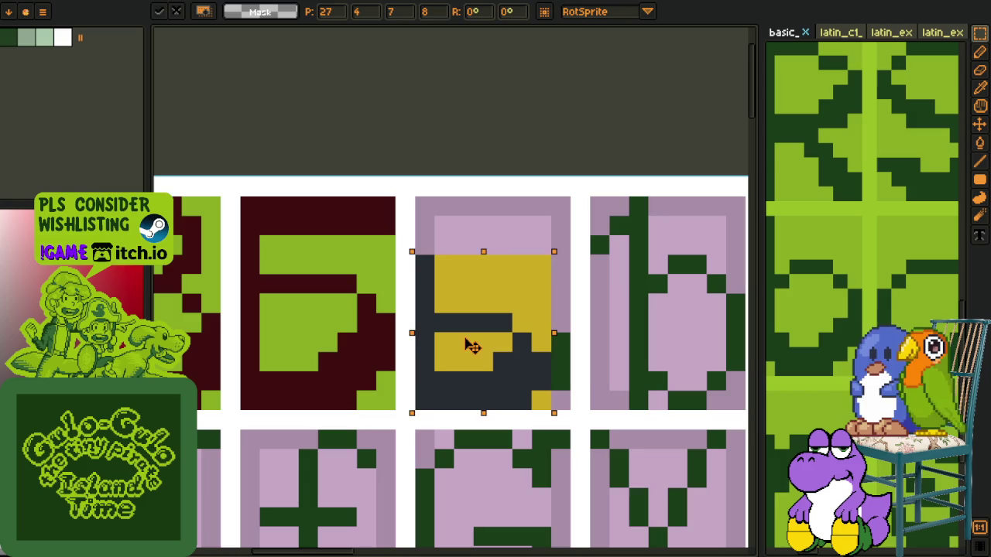
key(o)
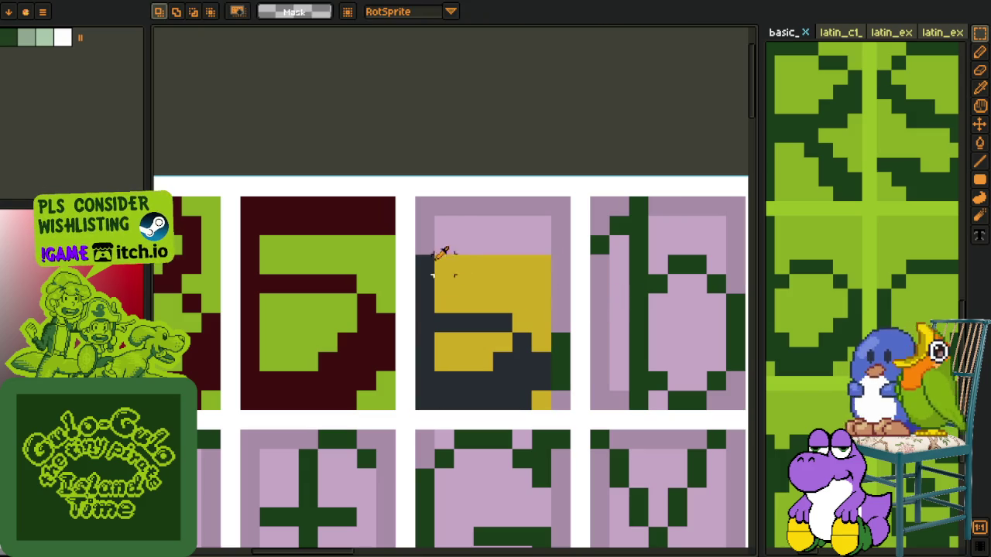
Step: Touch up the glyph with the Pencil using its dark navy colour
click(431, 267)
key(b)
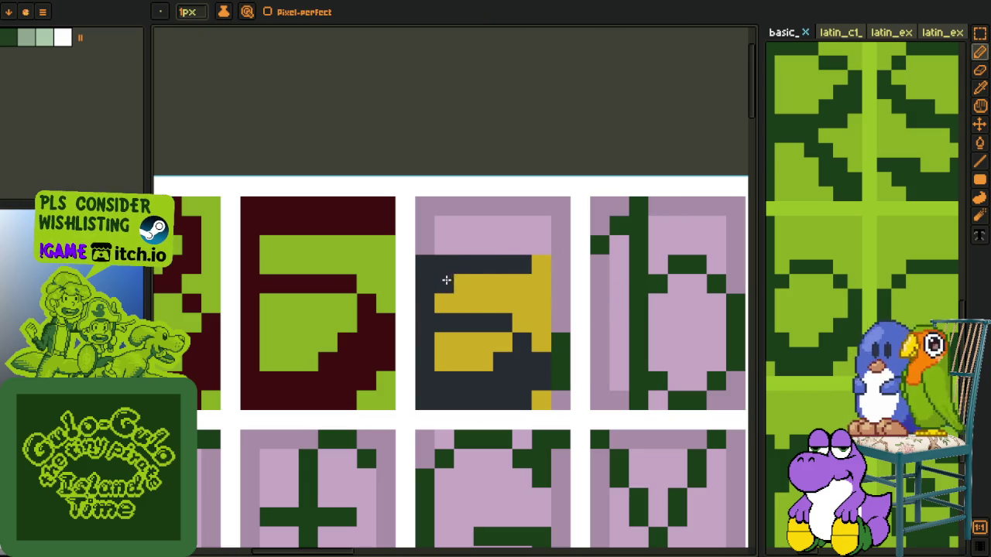
key(o)
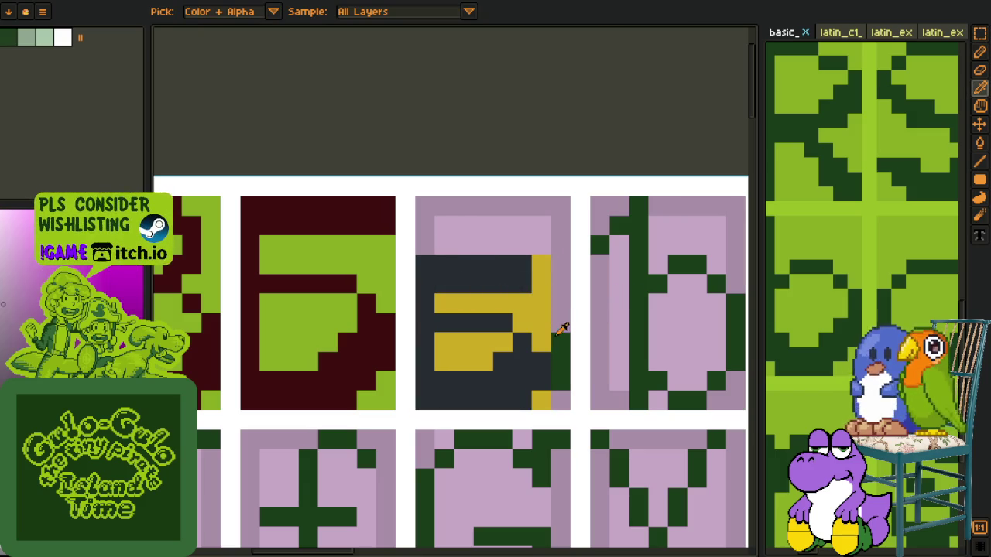
Step: Fill the fourth tile's background lime green and its glyph strokes maroon
key(g)
click(556, 356)
click(346, 325)
key(g)
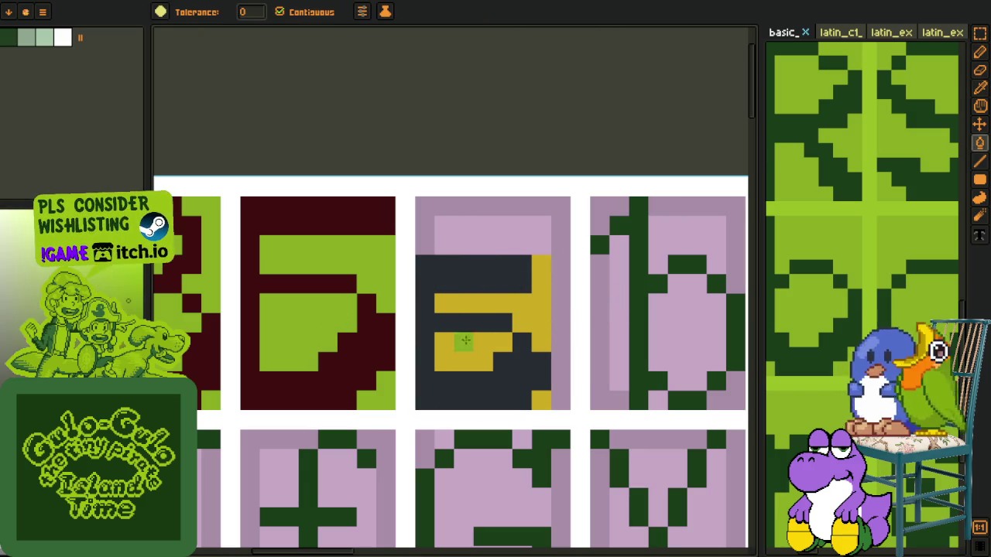
click(559, 301)
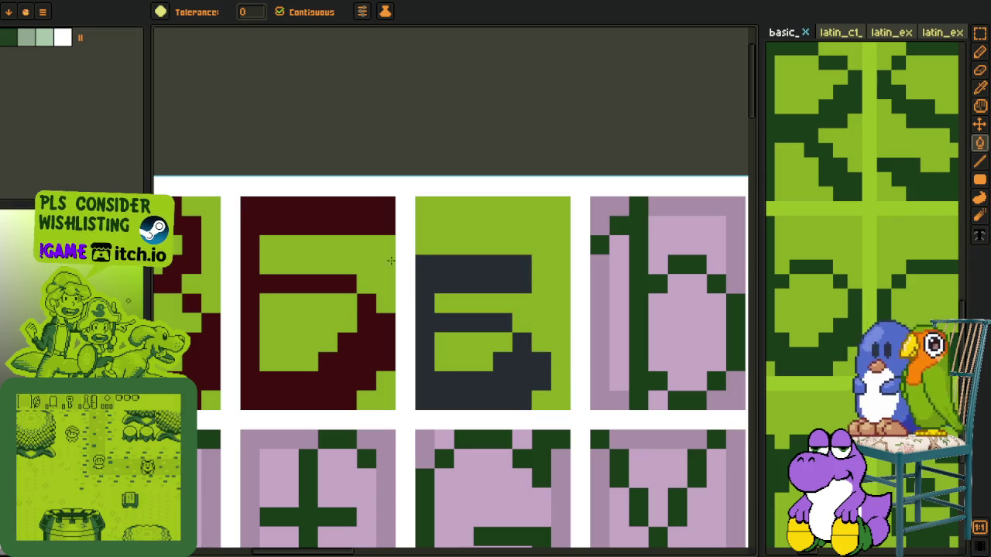
click(357, 217)
key(g)
click(431, 276)
scroll(495, 215, down, 3)
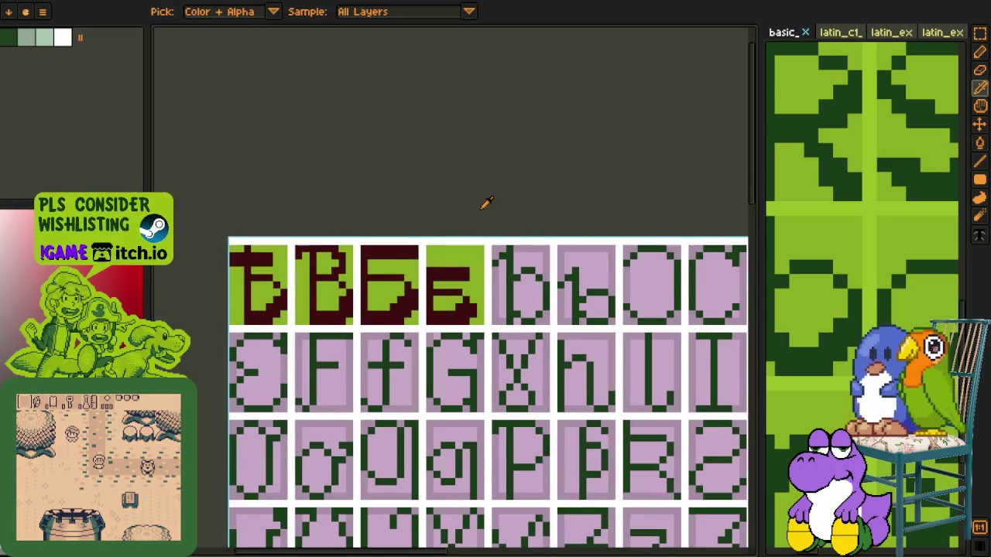
Step: Make a rectangular selection around a glyph in the reference sheet pane
scroll(485, 202, down, 3)
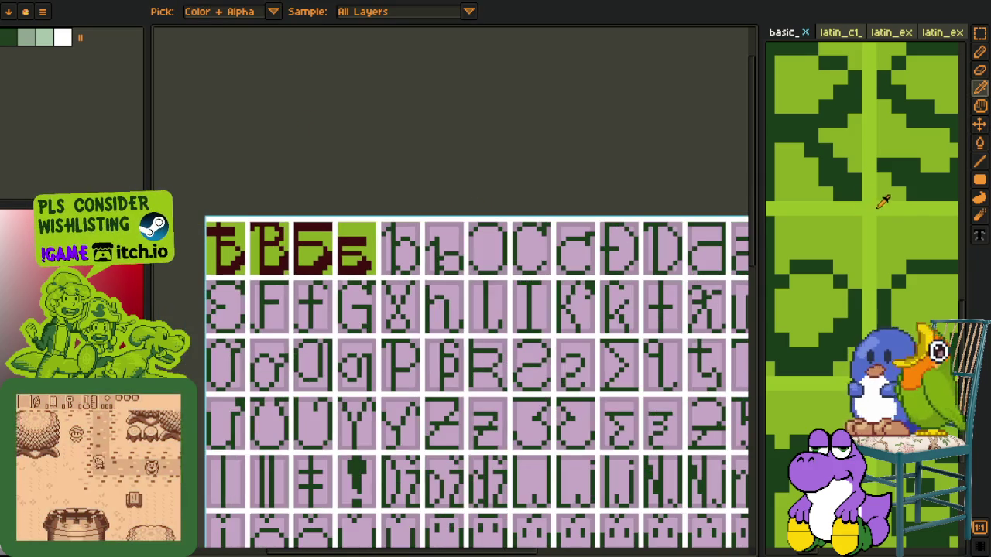
scroll(836, 233, down, 2)
scroll(836, 193, up, 3)
key(m)
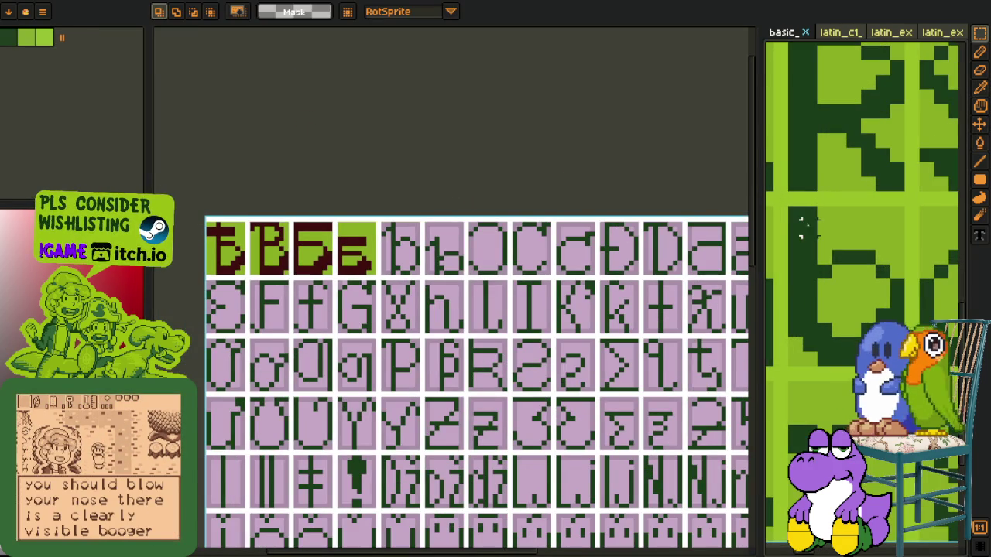
drag(785, 204, 907, 370)
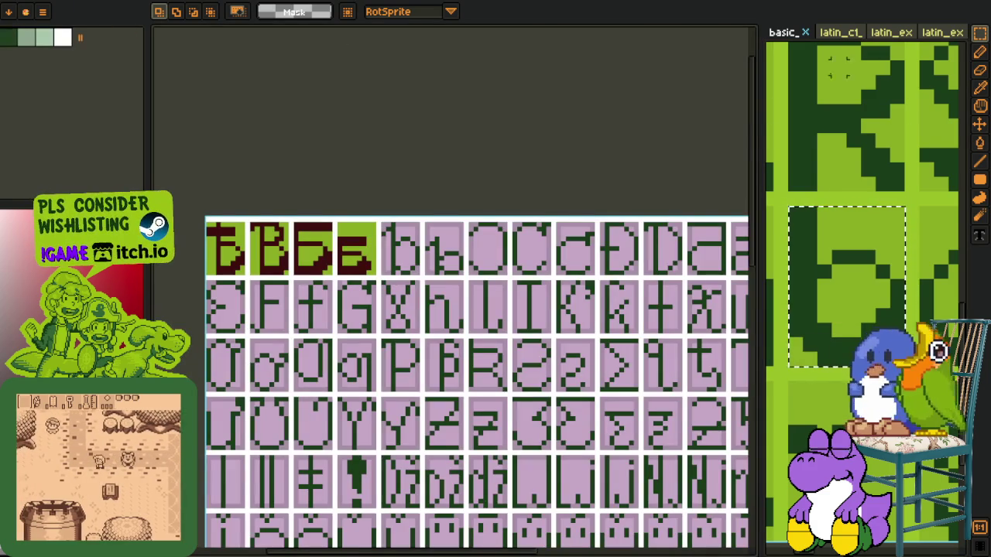
Step: Widen the reference pane and switch it to the latin_extended sheet
drag(763, 132, 584, 132)
scroll(679, 180, down, 1)
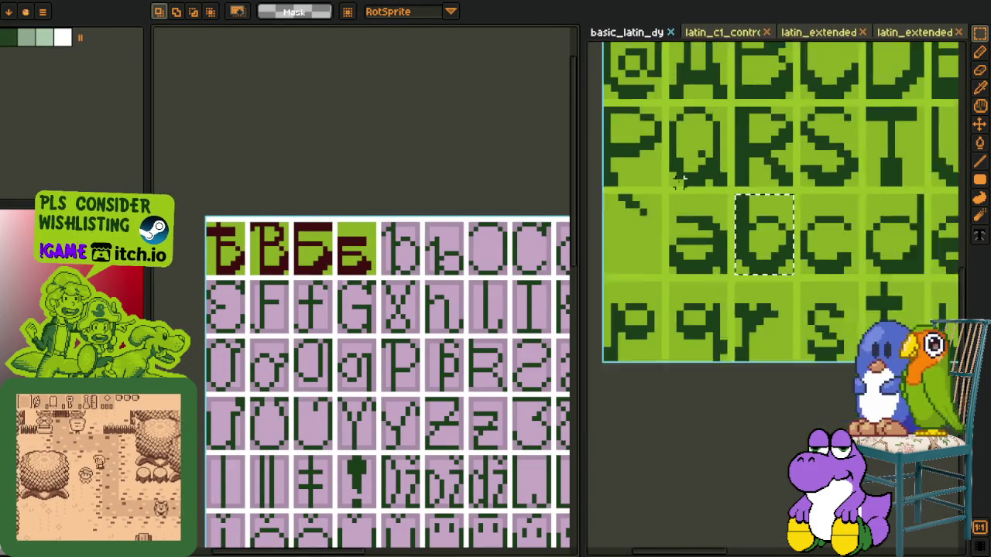
scroll(678, 180, down, 1)
click(708, 35)
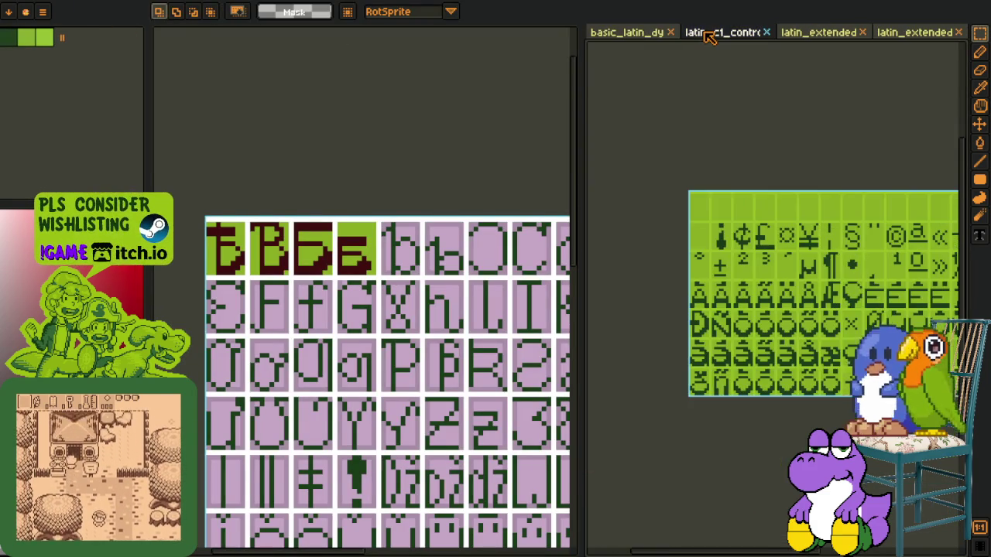
drag(818, 223, 724, 169)
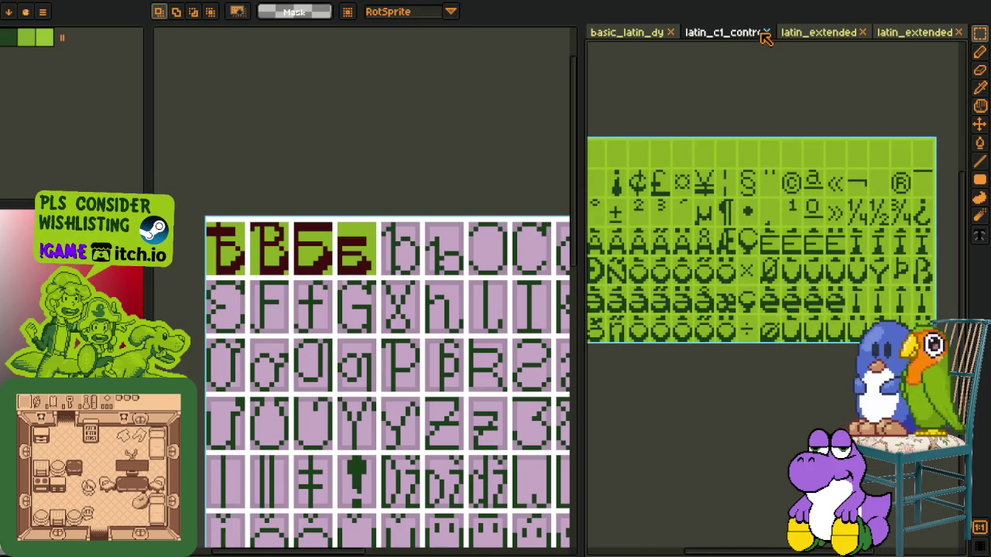
click(813, 35)
mouse_move(881, 177)
mouse_down()
mouse_move(766, 156)
mouse_move(840, 170)
mouse_move(743, 180)
mouse_up()
Step: Zoom in on the c and d reference glyphs and undo the accidental cut
scroll(742, 180, up, 2)
scroll(774, 162, up, 1)
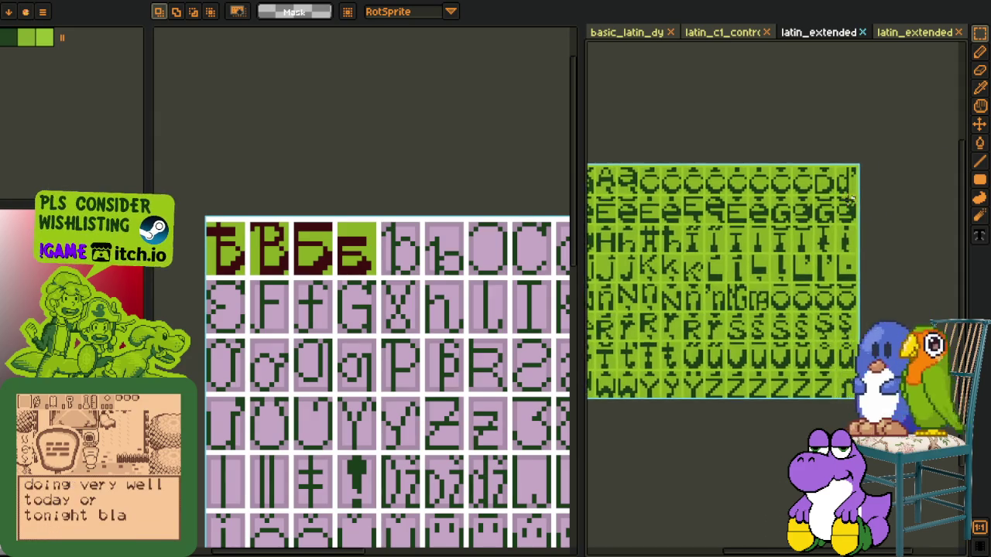
scroll(805, 147, up, 2)
scroll(820, 137, up, 1)
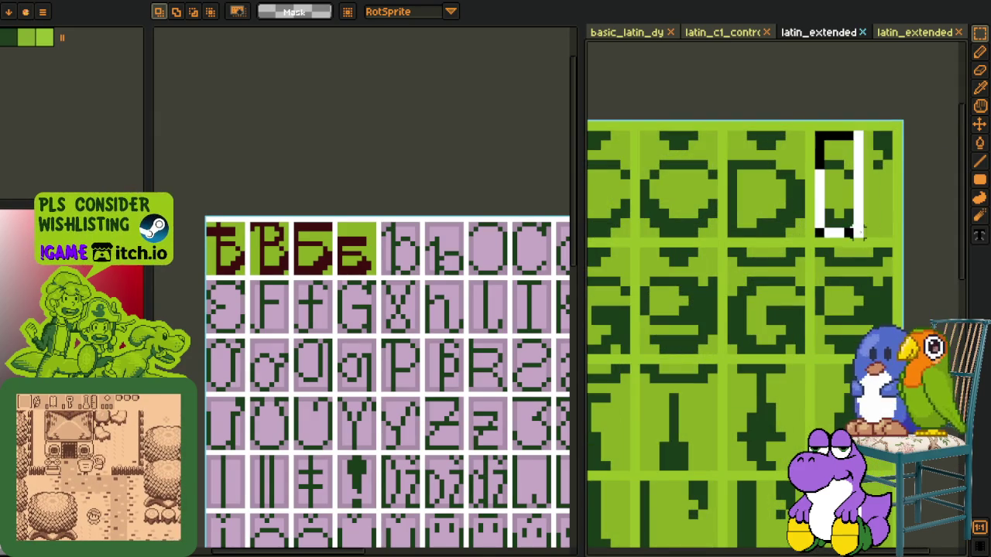
key(ctrl+z)
scroll(456, 201, right, 2)
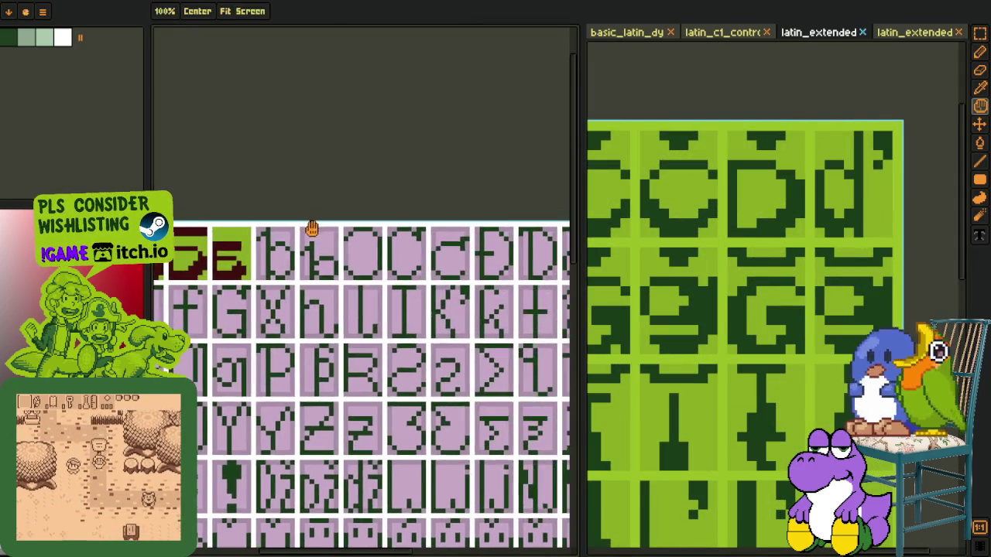
Step: Move the glyph pixels left into their cell and clear the leftover block inside the letter
scroll(347, 255, up, 3)
click(347, 287)
drag(347, 287, 230, 288)
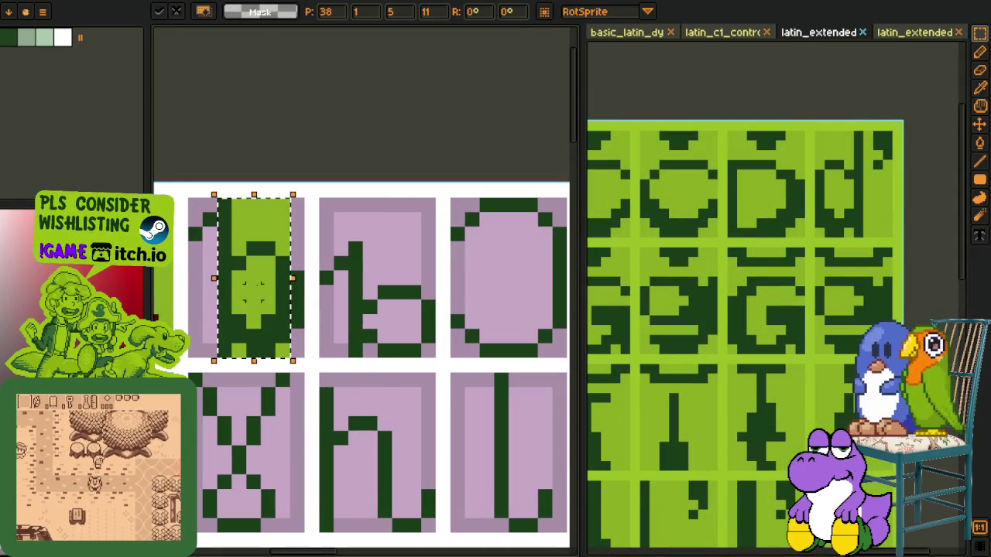
key(Return)
scroll(280, 275, up, 1)
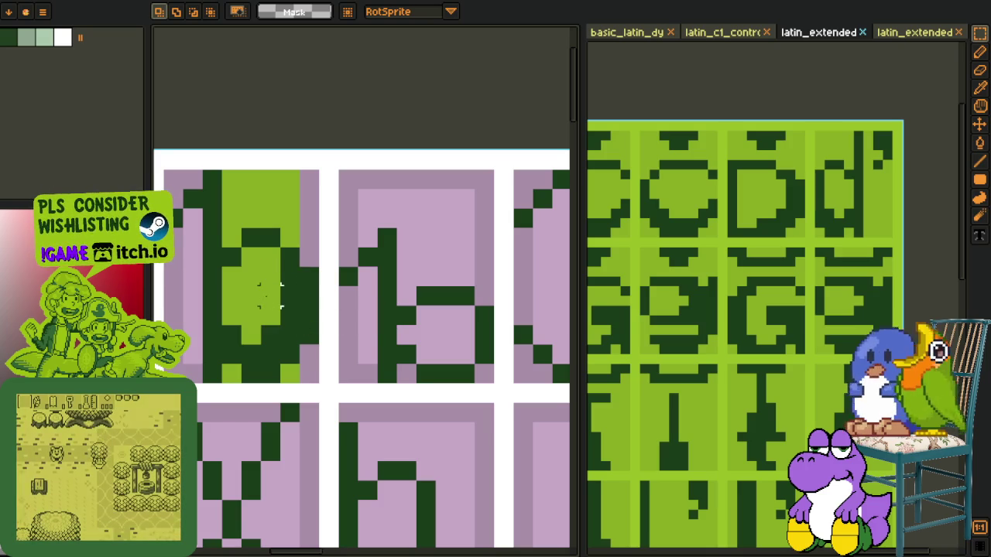
drag(289, 373, 291, 313)
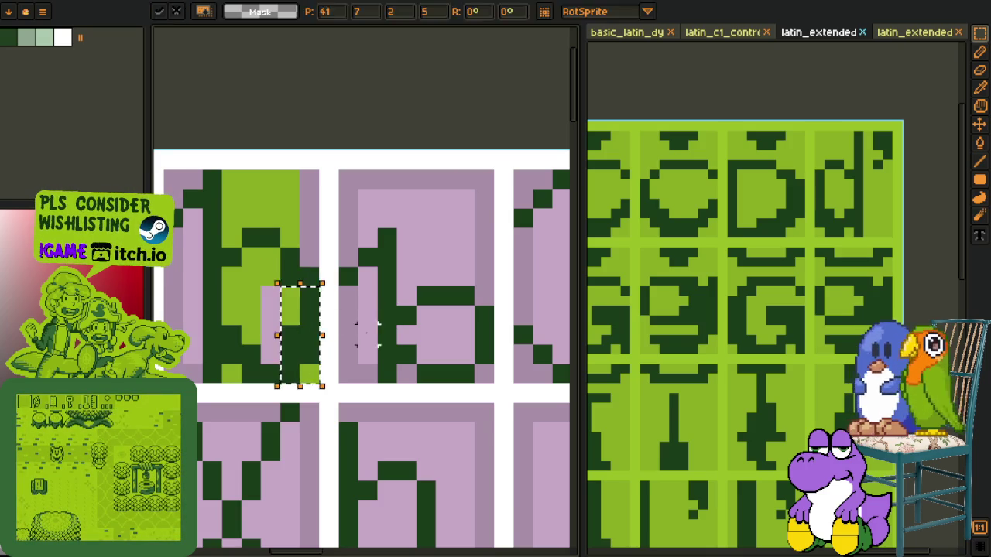
Step: Undo the accidental layer change and paint the glyph's gap column light green
key(Tab)
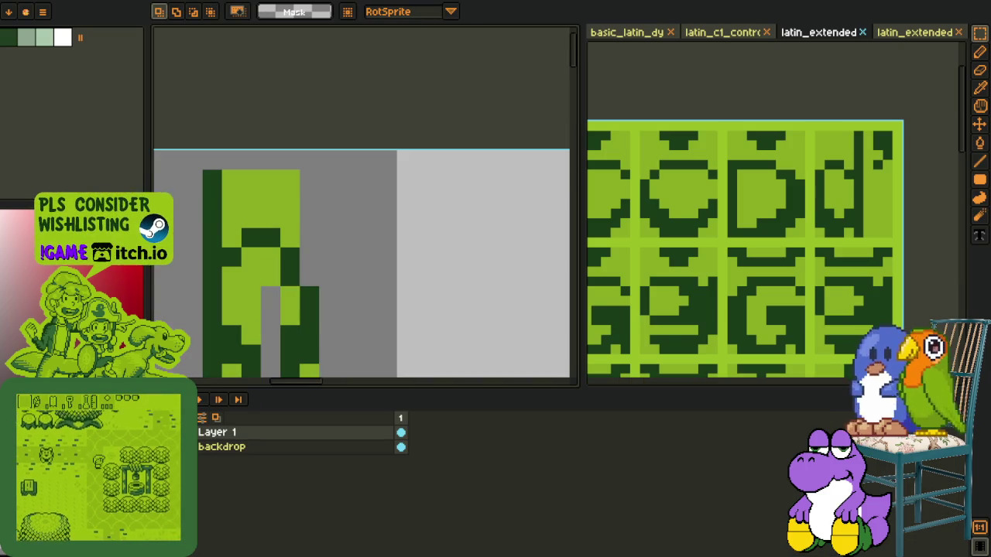
key(g)
key(Tab)
key(ctrl+z)
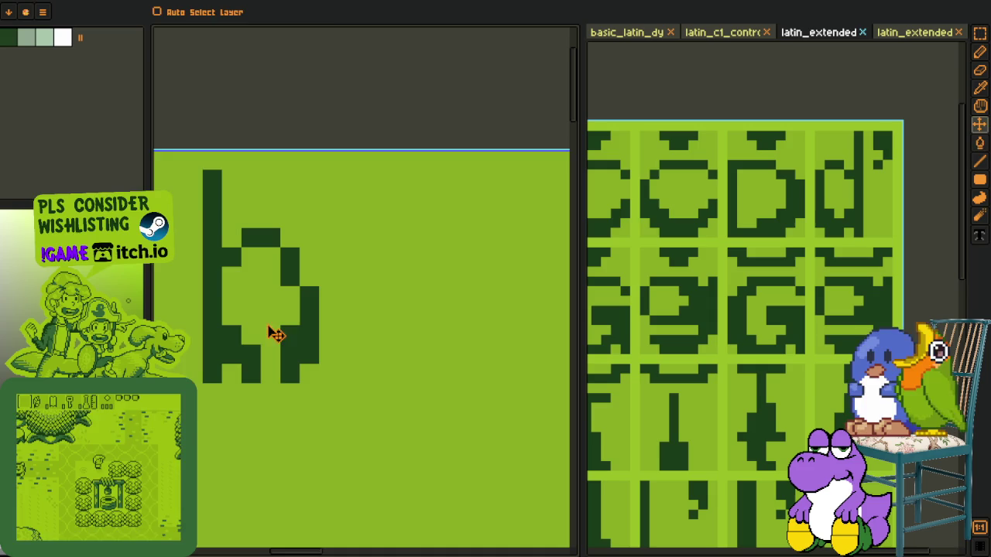
key(b)
drag(266, 377, 270, 291)
Step: Pick the glyph's light green and repaint its right edge column with it
key(i)
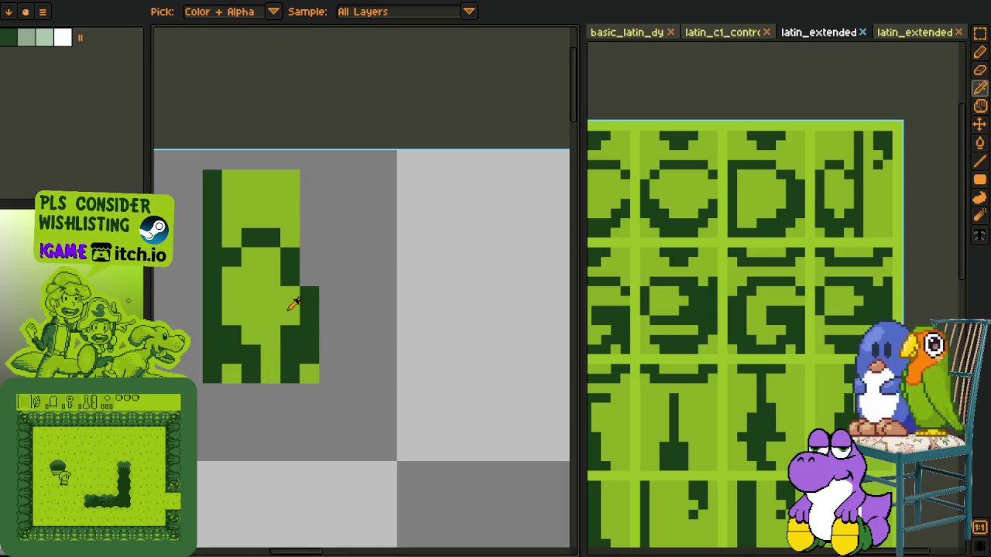
click(289, 277)
click(309, 276)
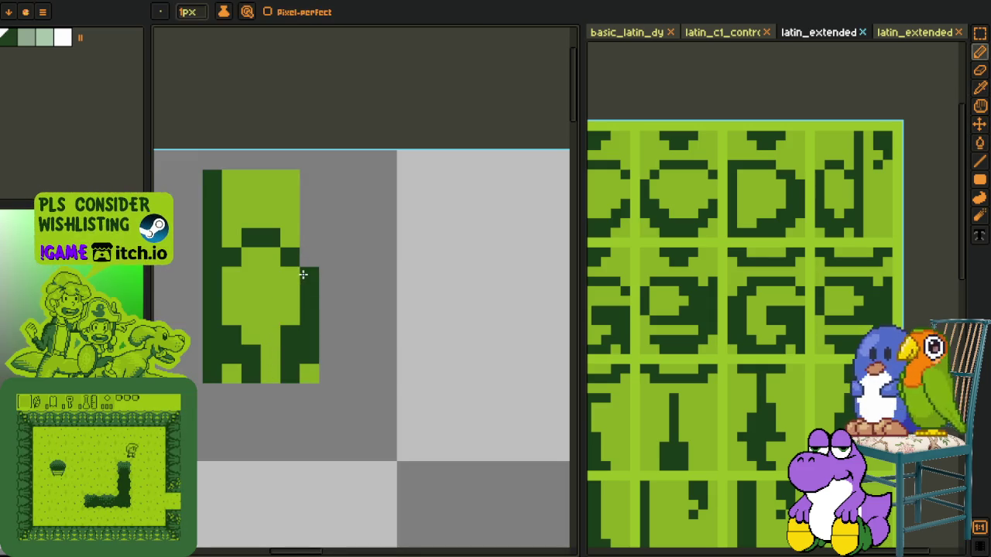
key(b)
key(i)
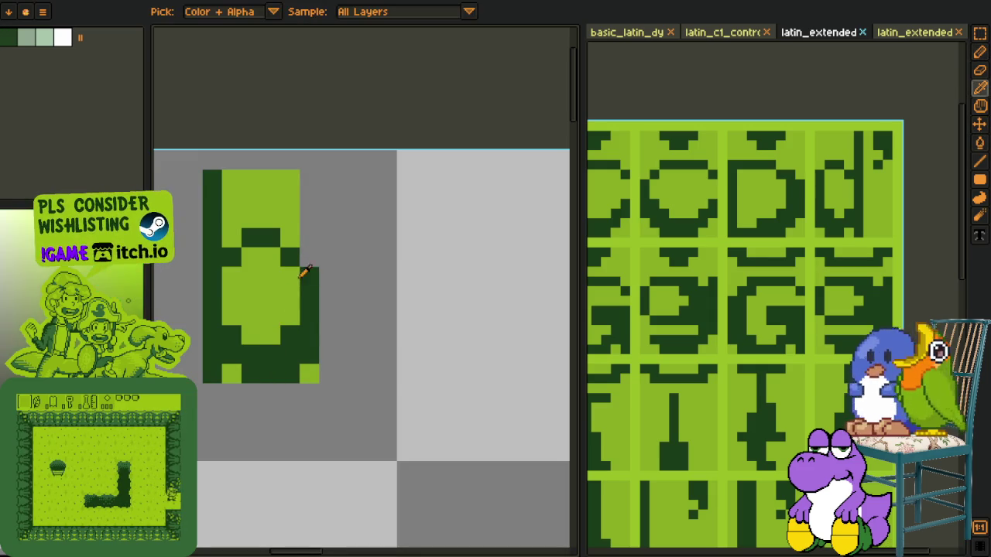
key(b)
drag(309, 267, 309, 174)
scroll(309, 178, down, 3)
key(i)
key(Tab)
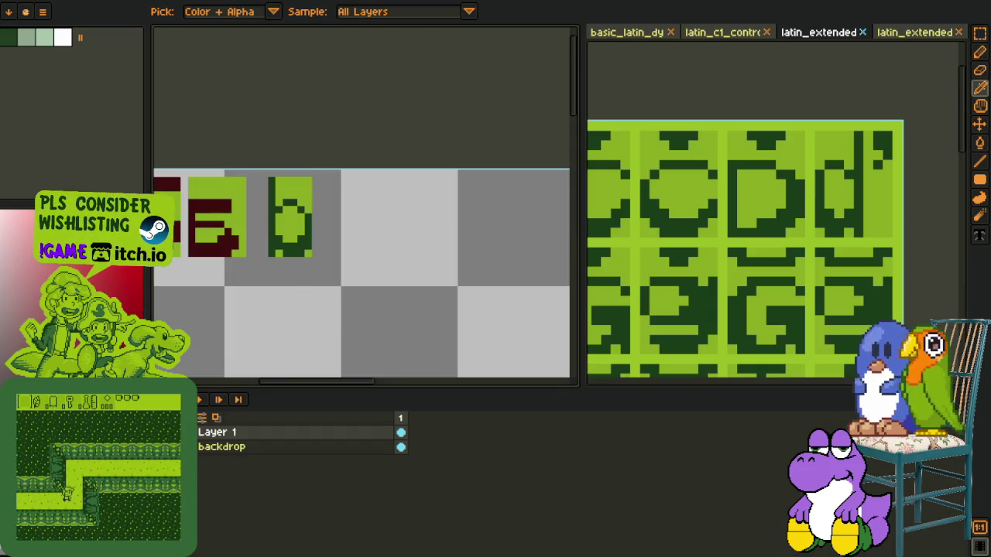
Step: Pick dark red from a finished glyph and fill the b glyph's strokes with it
scroll(296, 165, up, 1)
scroll(265, 199, up, 1)
key(b)
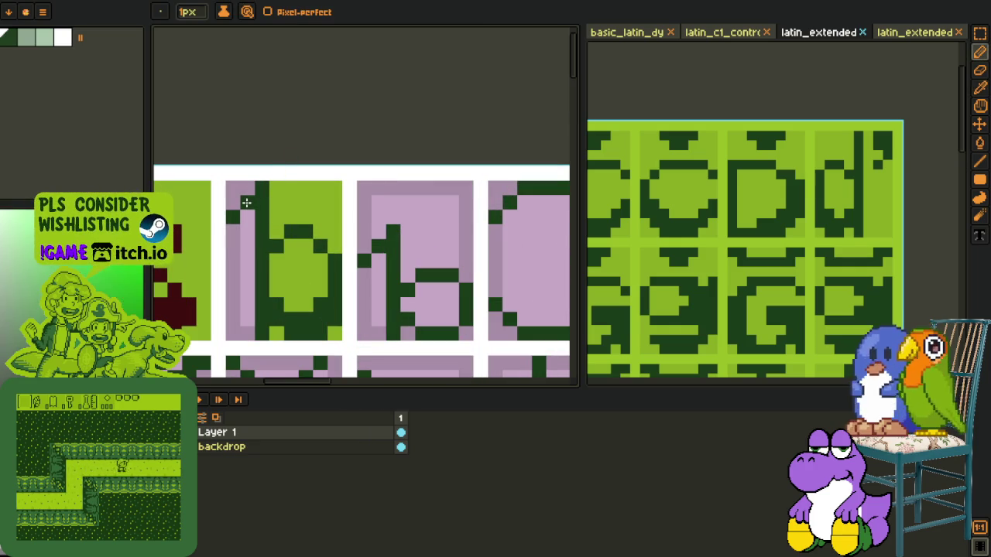
drag(236, 331, 336, 293)
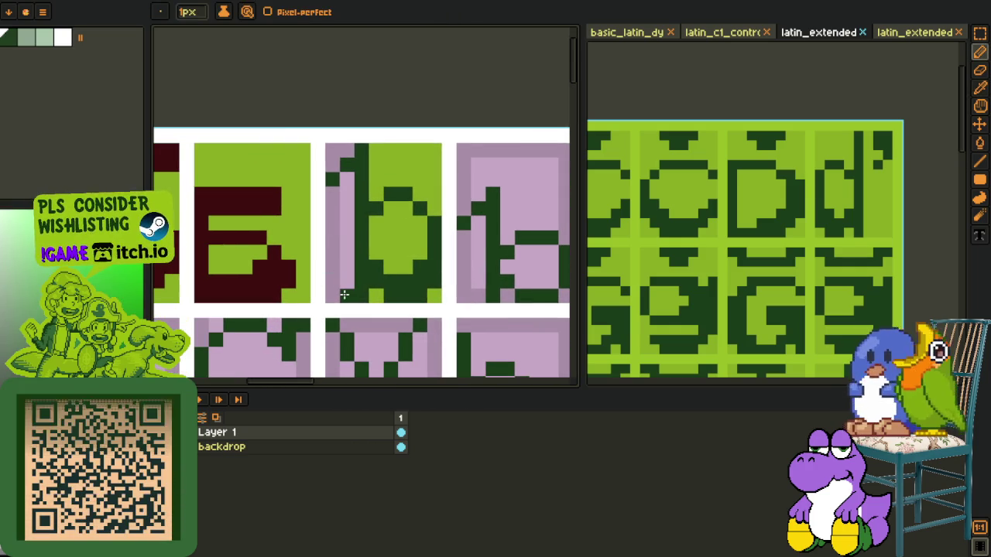
key(o)
click(256, 290)
key(g)
click(369, 269)
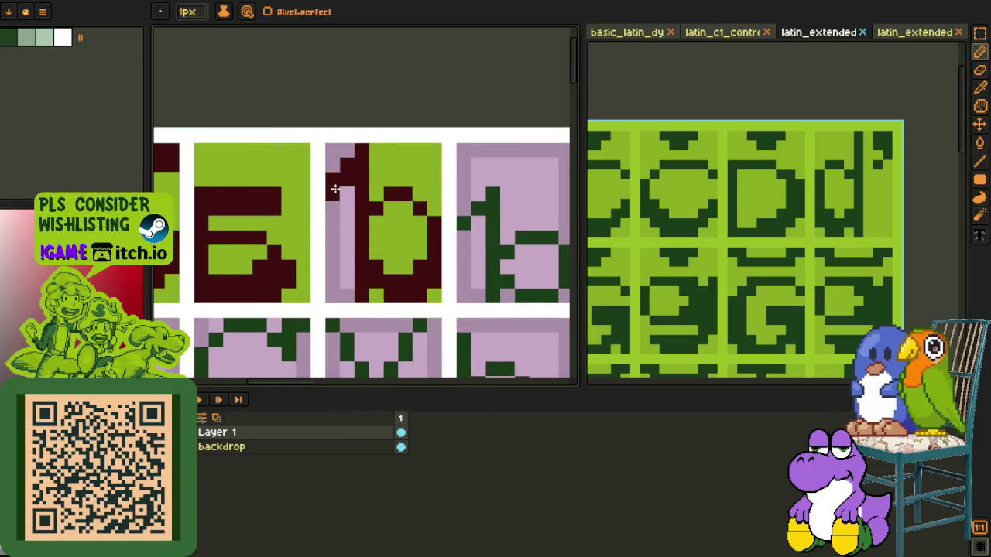
Step: Fill the b's remaining green strip dark red as well
scroll(341, 170, down, 2)
key(o)
scroll(349, 148, up, 1)
key(g)
click(329, 218)
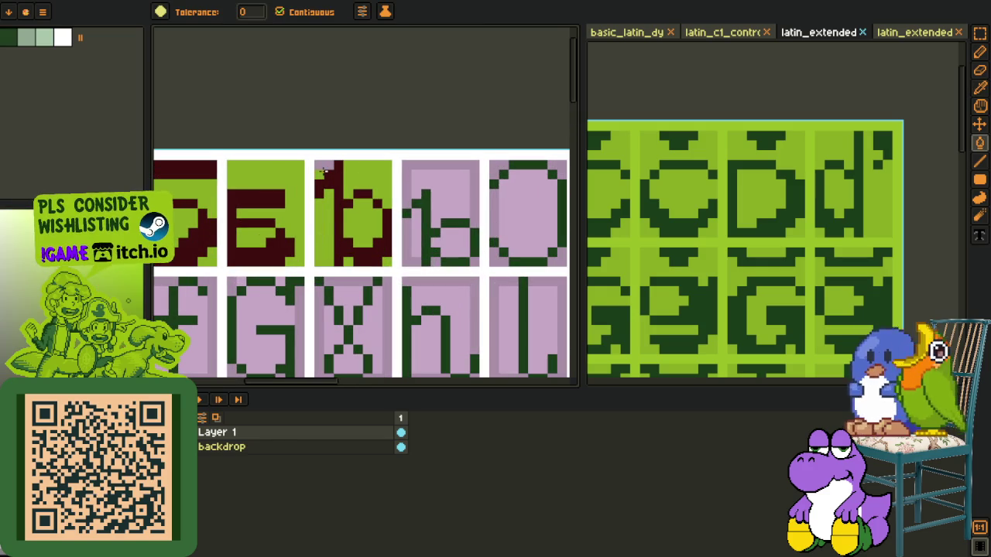
scroll(348, 121, down, 1)
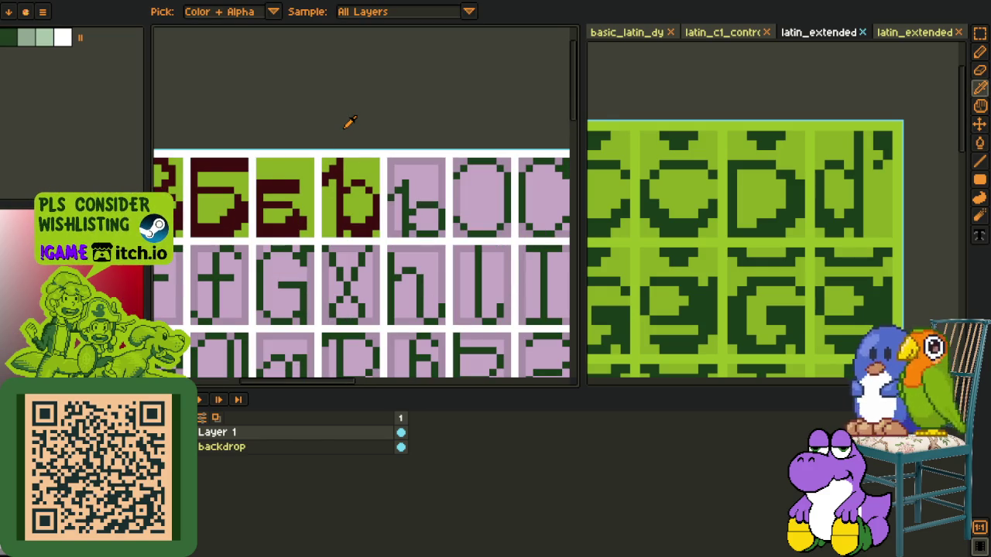
scroll(368, 103, down, 2)
scroll(353, 176, up, 3)
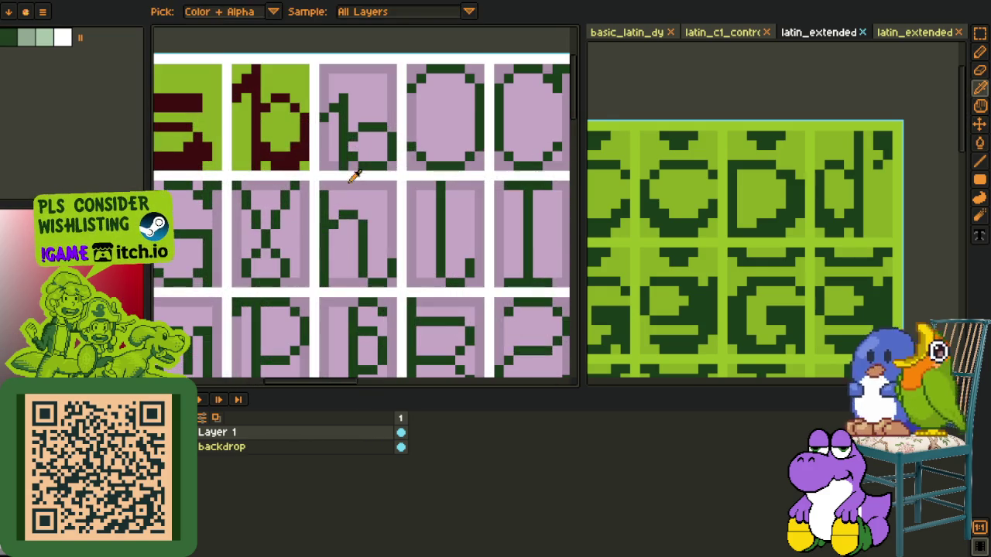
key(o)
scroll(298, 180, up, 1)
Step: Widen the canvas area and bring the next small b glyph into view
drag(287, 155, 316, 270)
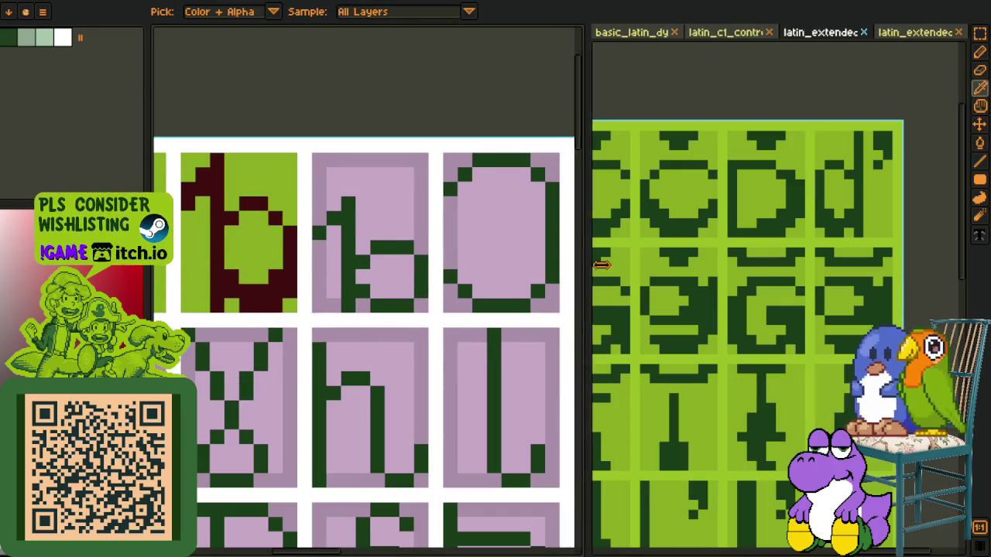
drag(584, 271, 667, 272)
scroll(774, 263, up, 1)
scroll(360, 289, down, 1)
scroll(362, 289, down, 2)
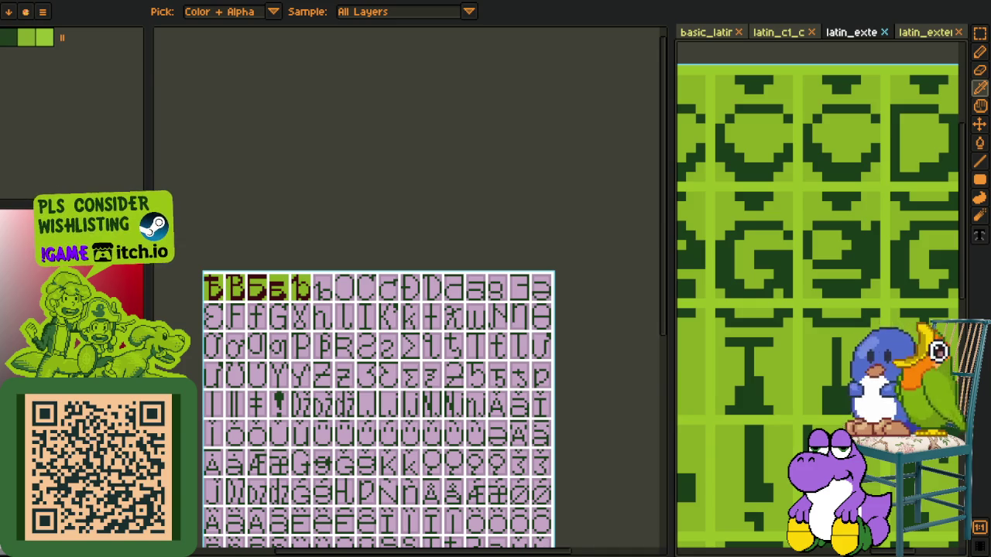
scroll(333, 329, up, 2)
scroll(332, 329, up, 3)
key(p)
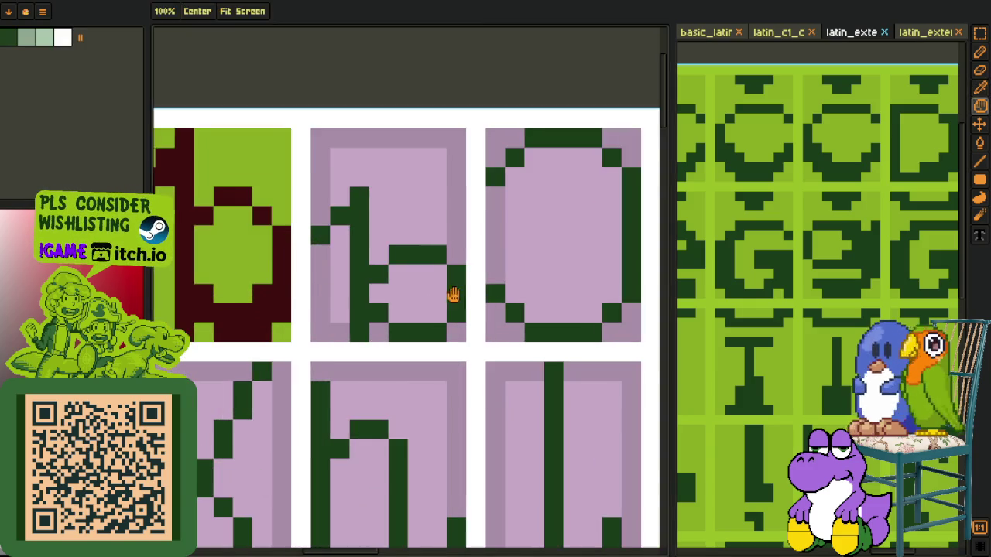
drag(454, 294, 399, 317)
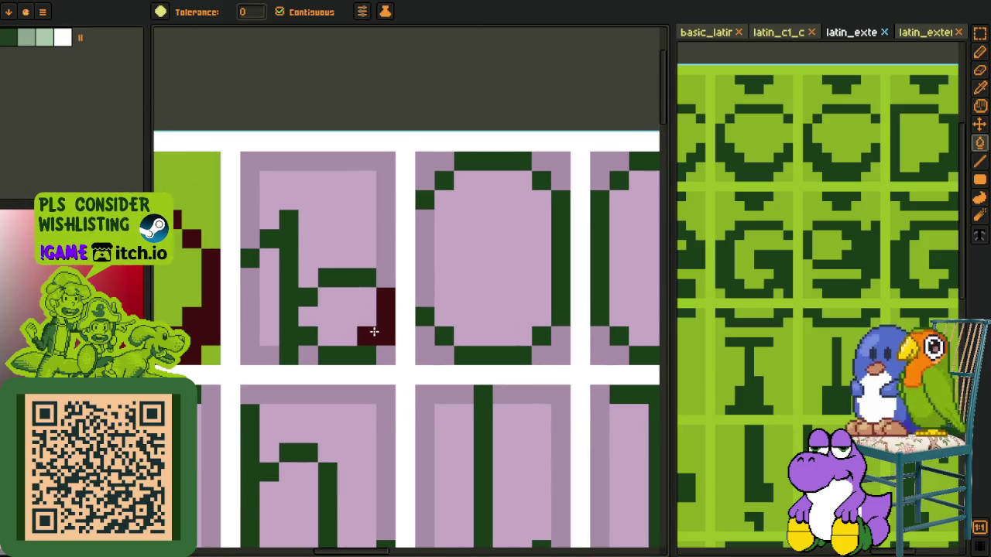
Step: Undo the oversized fill, then draw the b's bottom row and fill its stem dark red
key(ctrl+z)
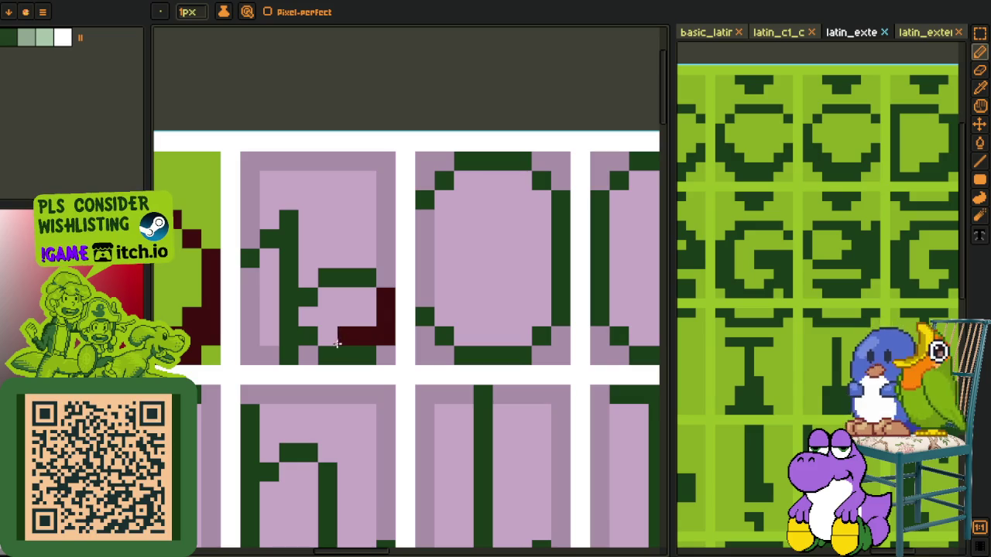
drag(359, 349, 328, 349)
key(g)
click(307, 335)
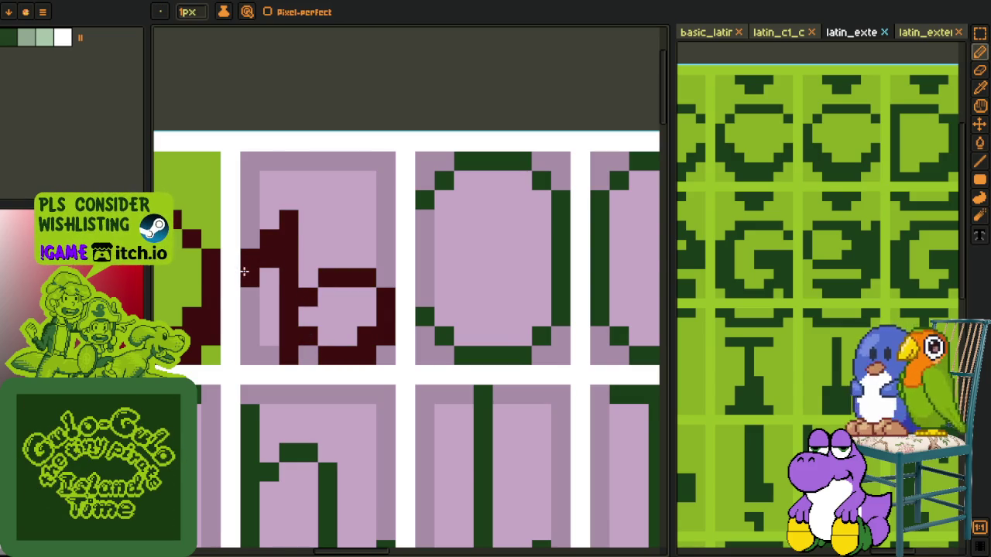
scroll(243, 270, down, 2)
scroll(283, 276, up, 2)
Step: Fill the glyph's pink interior with the light green background colour
key(o)
key(g)
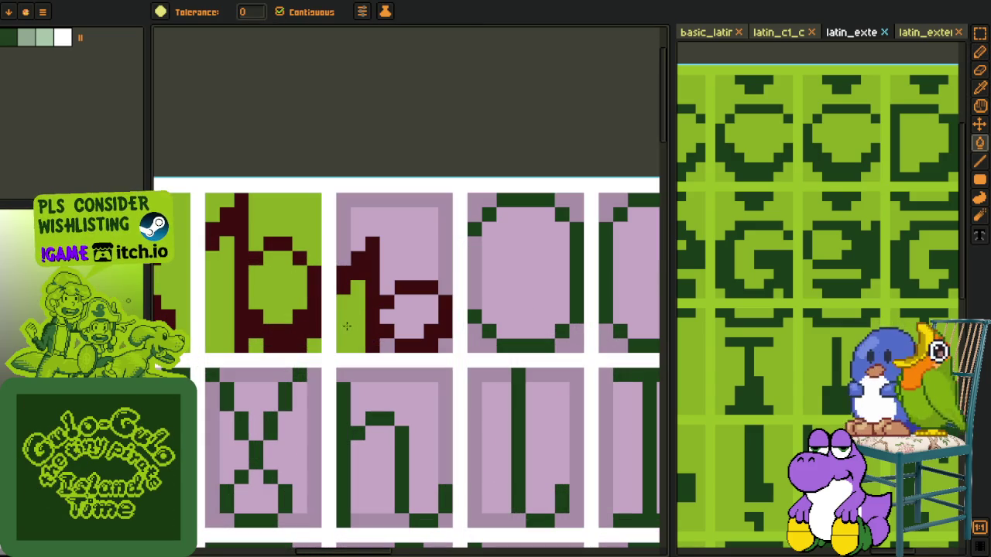
click(420, 268)
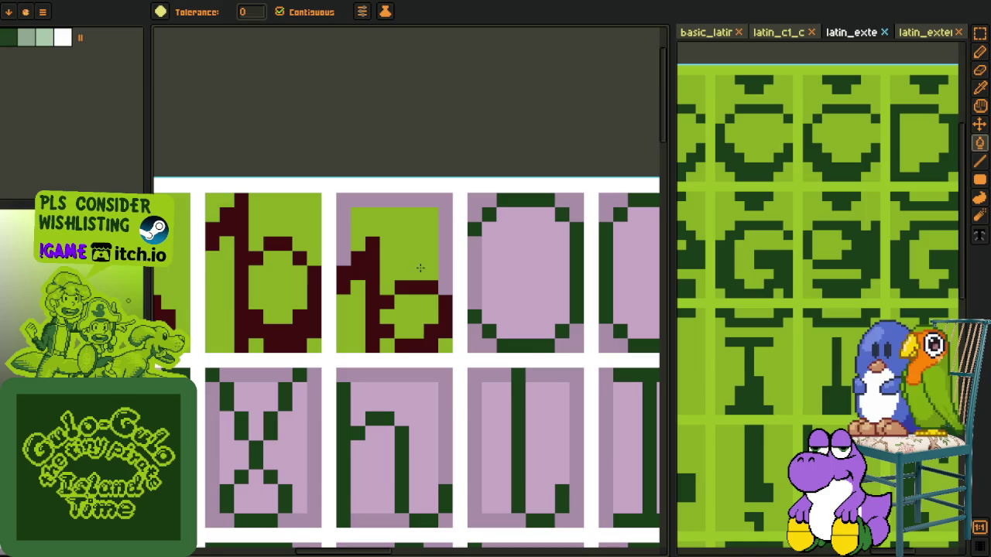
scroll(437, 232, down, 3)
key(o)
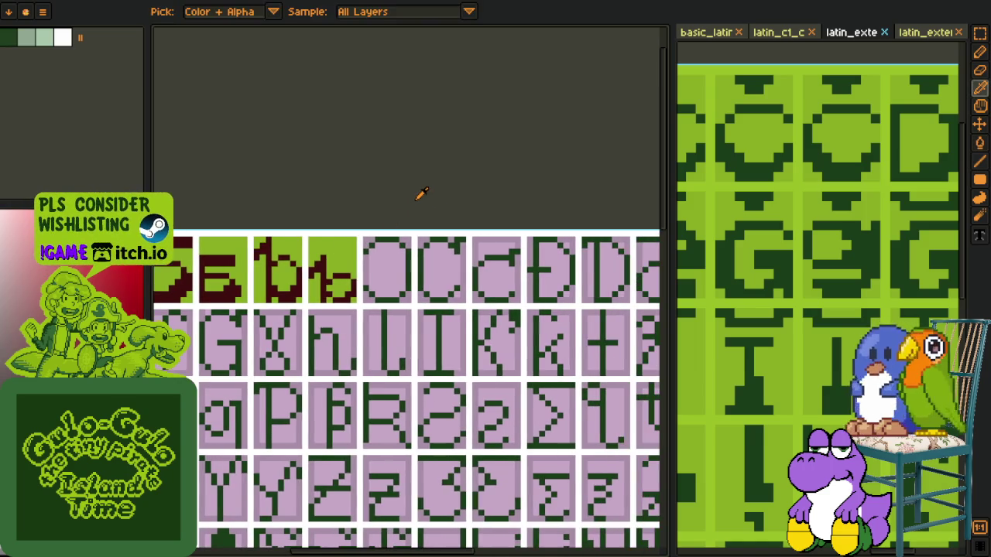
scroll(465, 202, down, 1)
scroll(499, 211, down, 3)
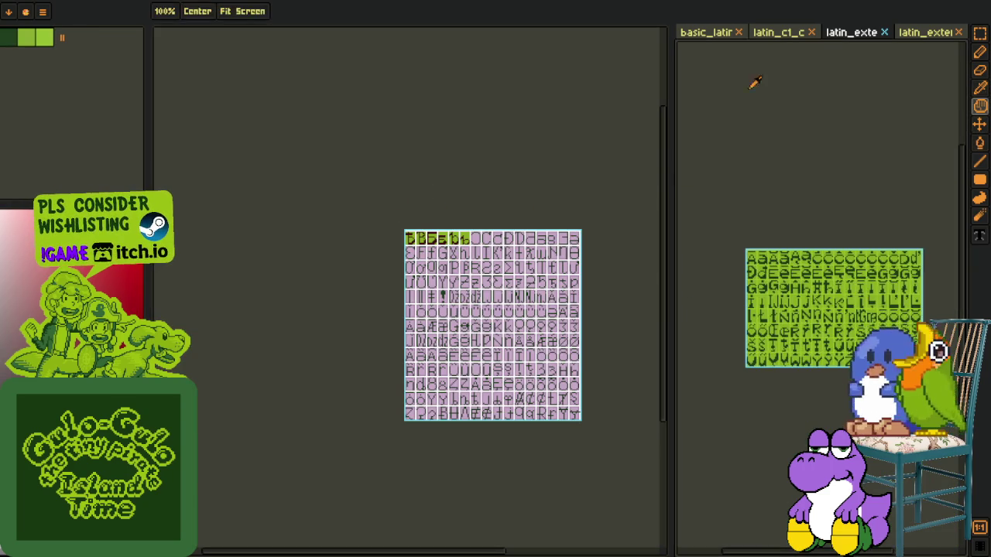
Step: Select the o glyph on the basic_latin reference sheet, leaving the reference intact
click(712, 34)
scroll(767, 211, up, 2)
key(m)
scroll(812, 217, up, 2)
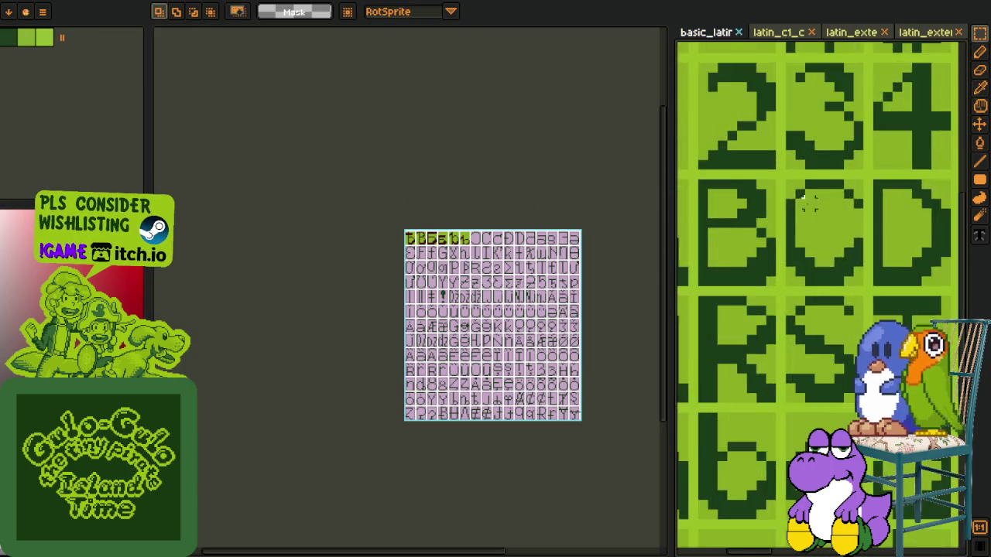
scroll(813, 217, up, 1)
drag(783, 170, 880, 303)
key(Delete)
key(ctrl+z)
Step: Paste the green o glyph into the o cell of the glyph sheet
key(h)
drag(481, 292, 379, 303)
scroll(380, 303, up, 3)
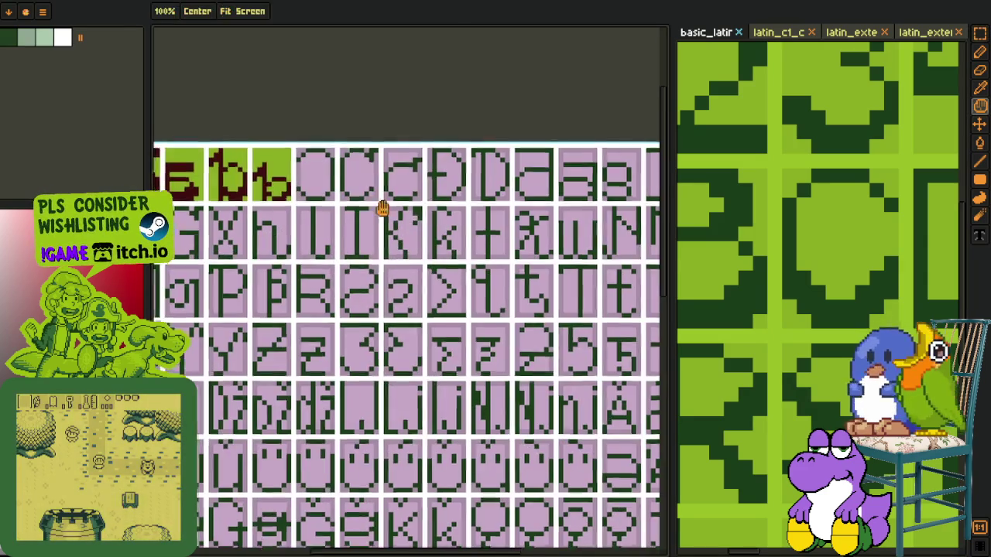
scroll(383, 206, up, 2)
key(ctrl+v)
drag(420, 513, 376, 274)
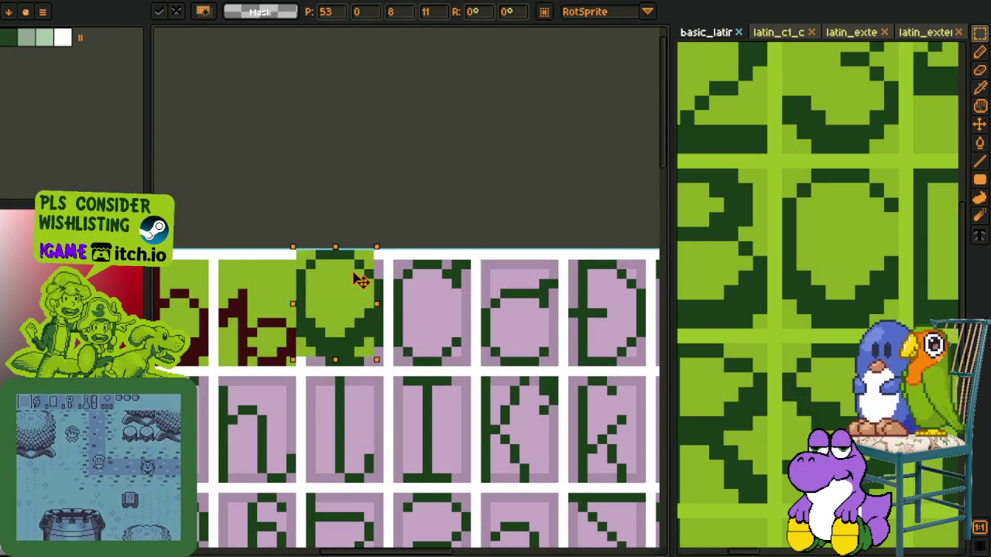
key(Return)
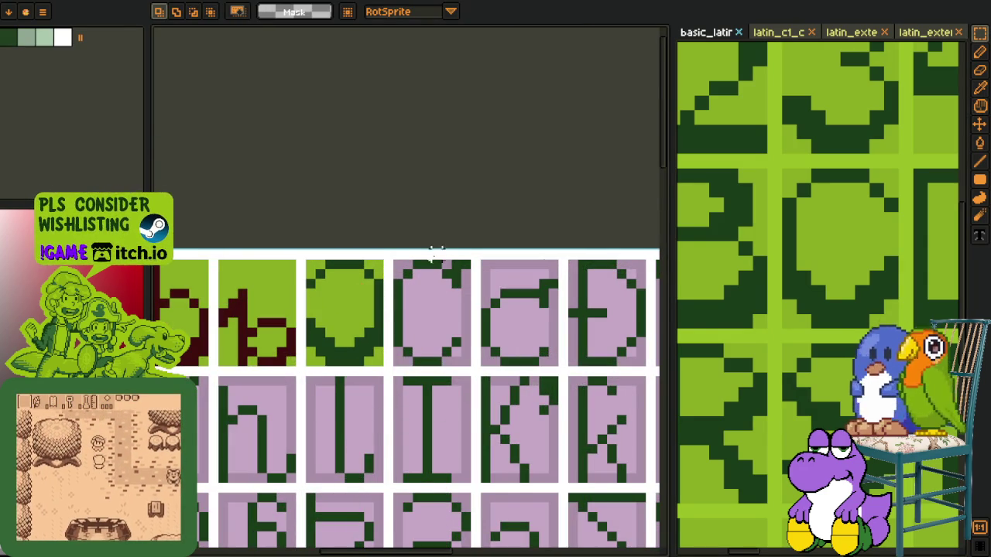
Step: Paste another green o into the third cell and shift it left within the cell
scroll(428, 307, up, 1)
key(ctrl+v)
drag(436, 321, 466, 347)
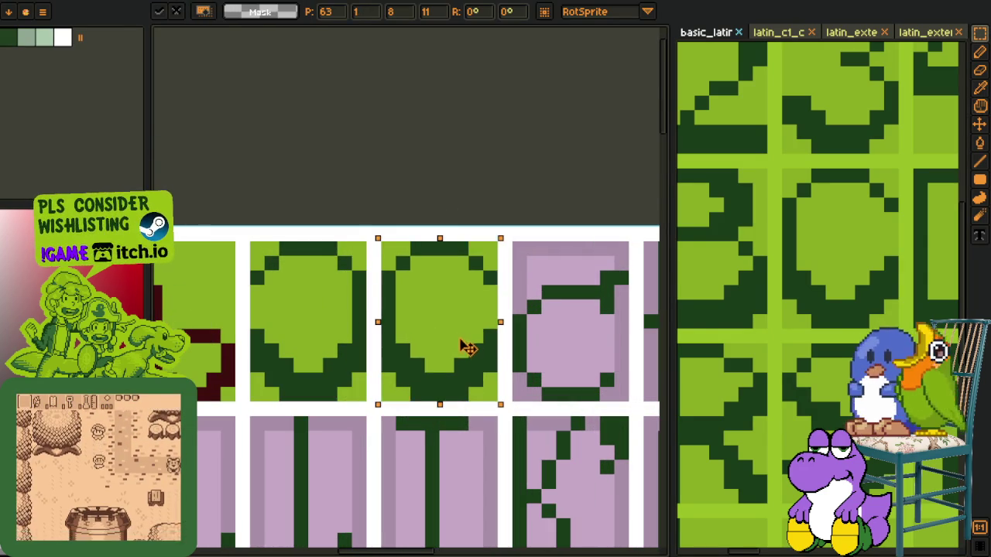
key(Return)
key(ctrl+v)
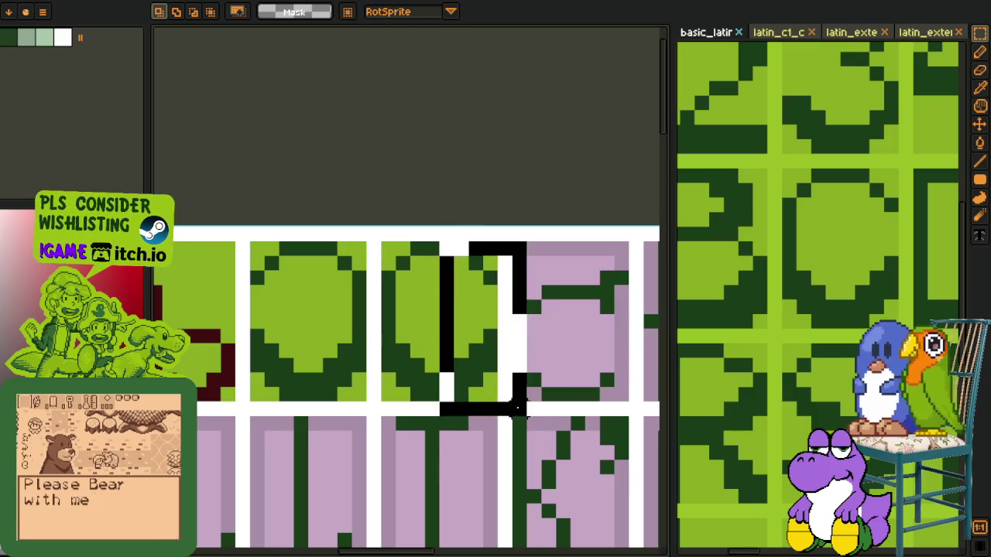
drag(454, 270, 439, 270)
key(Return)
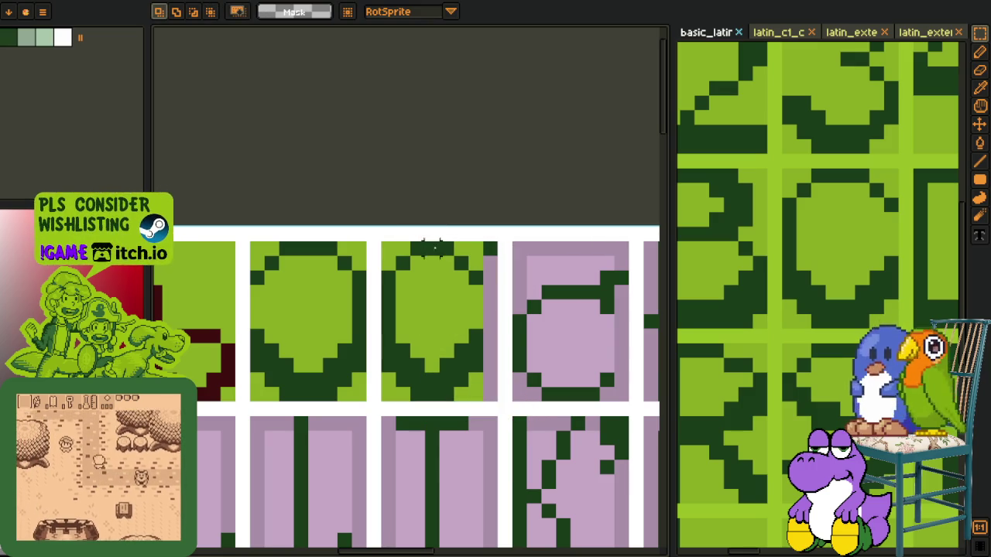
Step: Trim the third cell's right strip and add a dark green pixel at the glyph's top right
drag(446, 248, 531, 421)
click(562, 367)
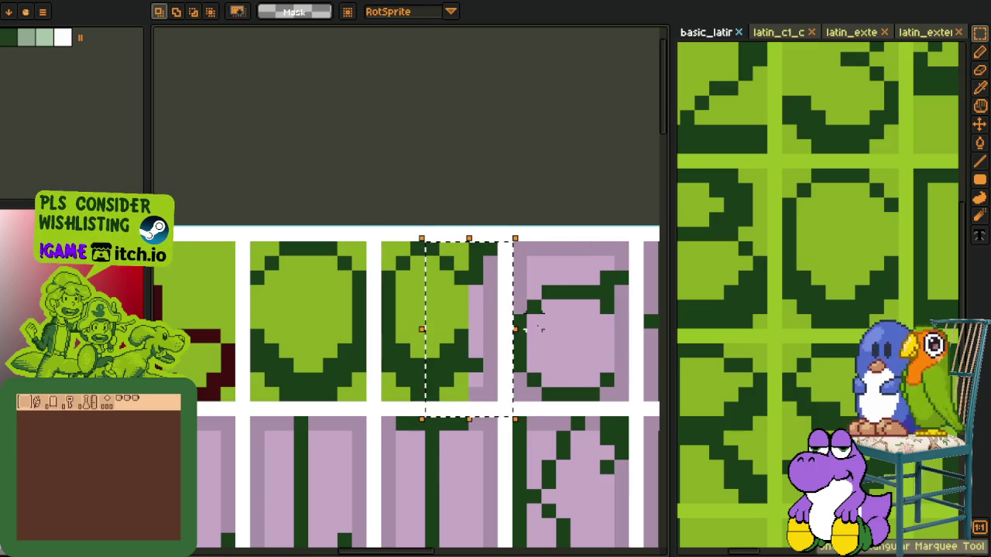
key(o)
scroll(509, 277, up, 2)
click(451, 267)
key(b)
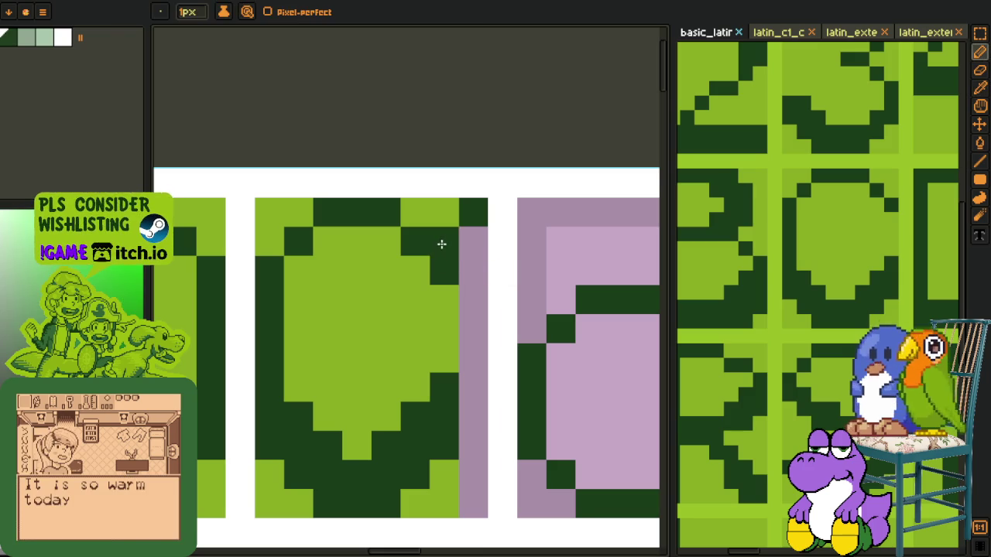
key(Tab)
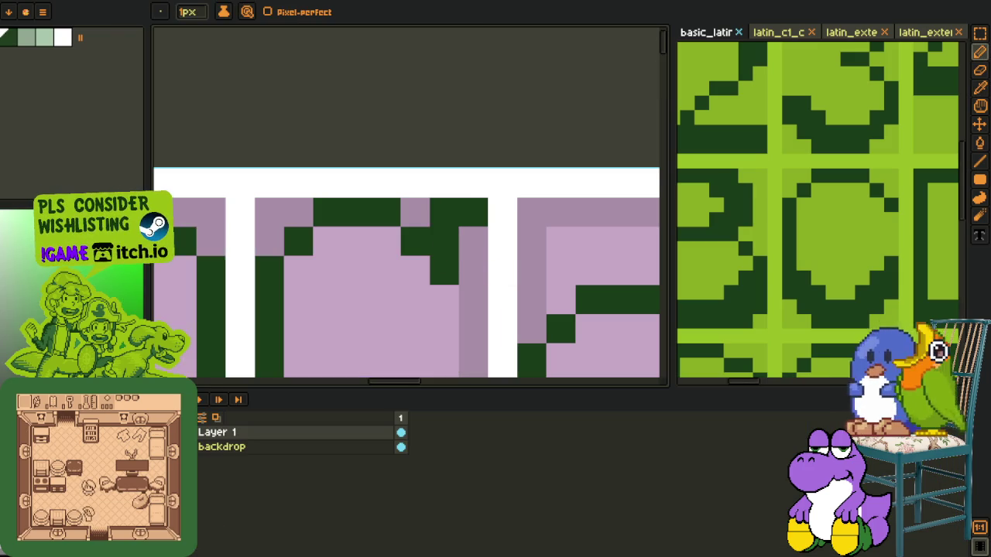
key(Tab)
click(449, 199)
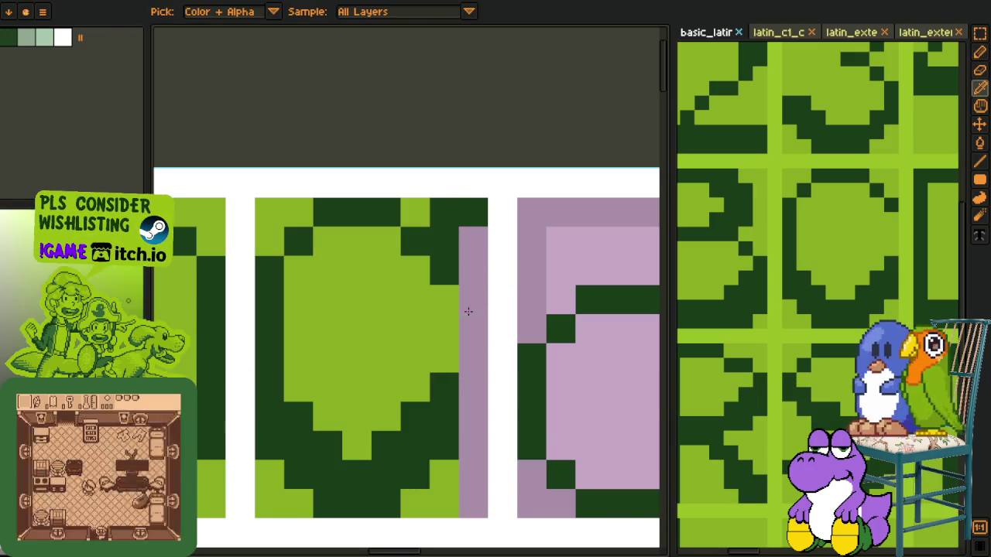
Step: Select and copy the c glyph from the basic_latin reference sheet
scroll(464, 310, down, 3)
drag(428, 280, 394, 263)
key(o)
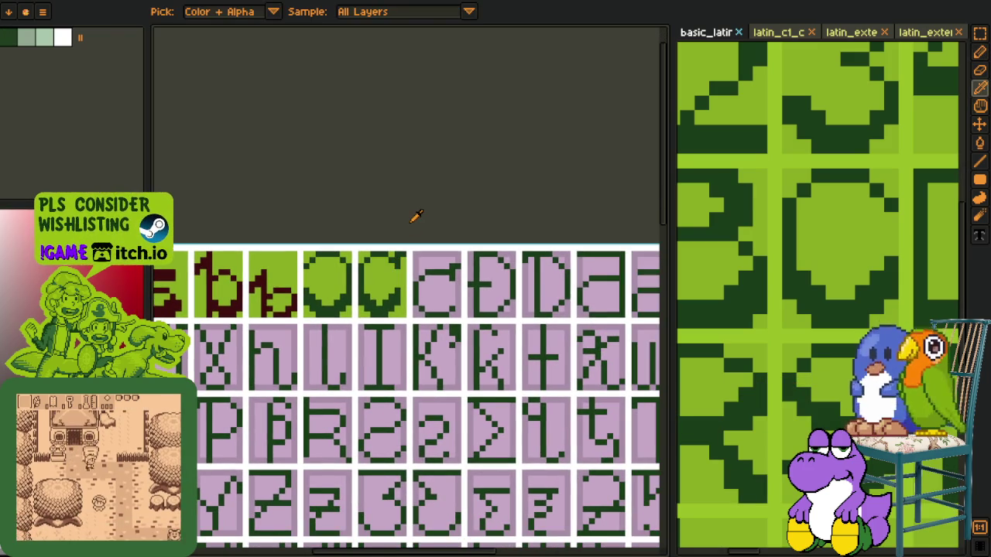
scroll(797, 281, down, 3)
scroll(805, 348, down, 2)
key(r)
scroll(781, 329, up, 2)
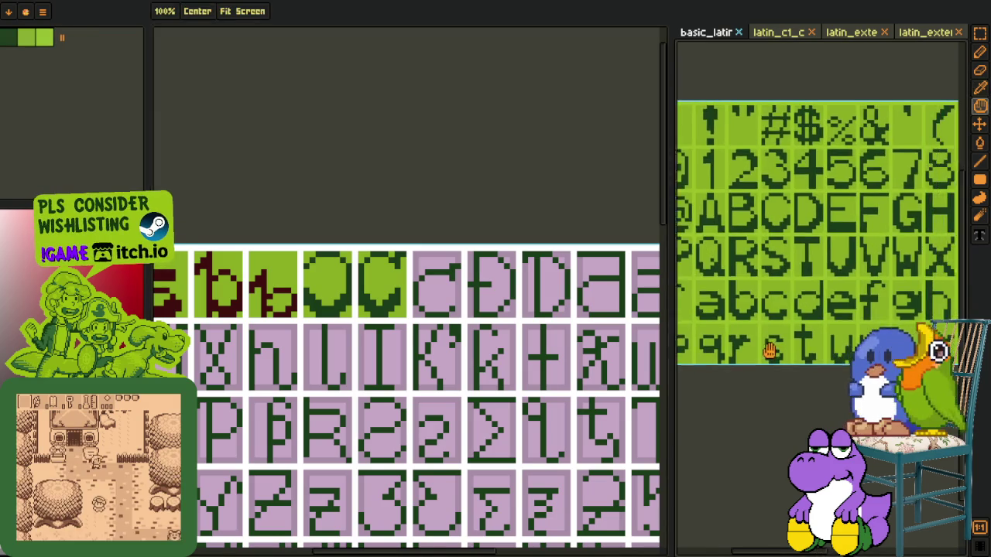
scroll(767, 316, up, 2)
drag(807, 331, 819, 339)
key(h)
Step: Paste the c glyph into the next empty cell and commit it
drag(476, 268, 311, 268)
scroll(311, 269, up, 2)
scroll(332, 272, up, 1)
key(r)
key(ctrl+v)
drag(397, 336, 356, 353)
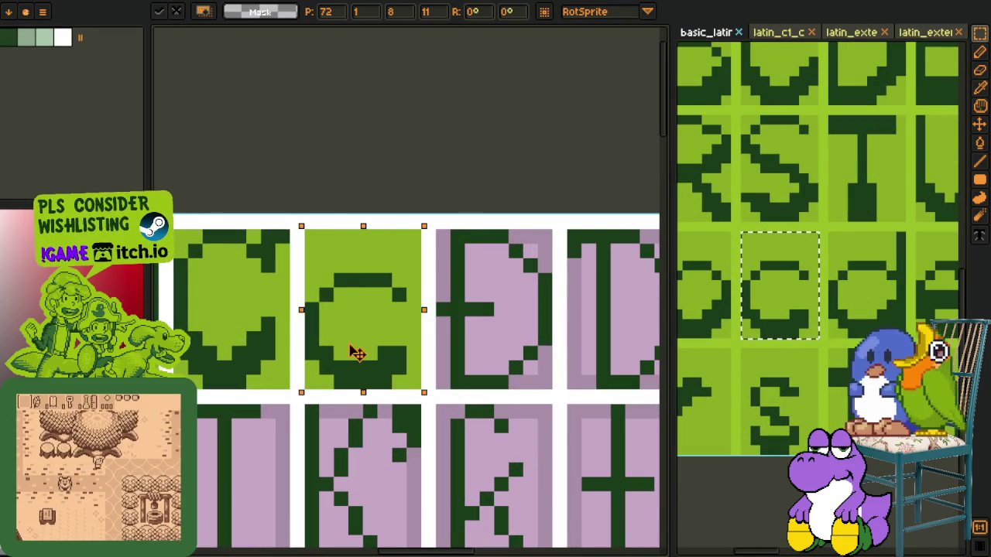
key(ctrl+d)
key(o)
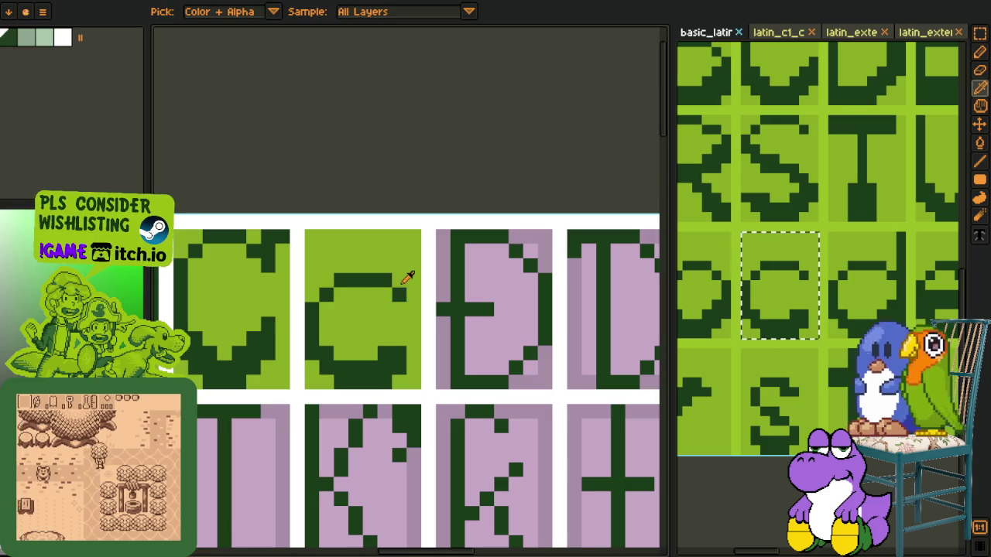
scroll(433, 233, down, 2)
key(r)
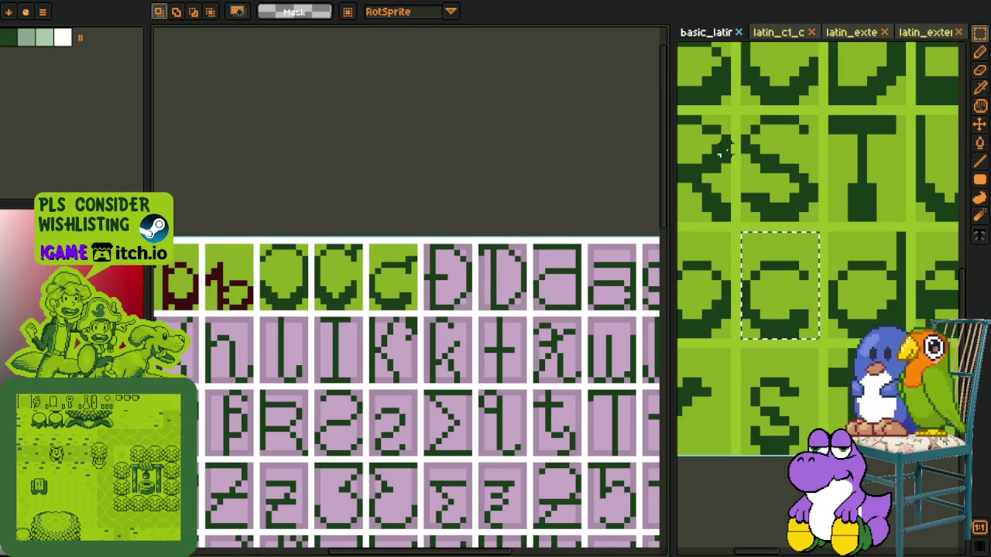
scroll(573, 192, down, 1)
scroll(788, 194, down, 2)
Step: Copy the Ð glyph from the latin_c1_c reference into the next empty cell
click(778, 31)
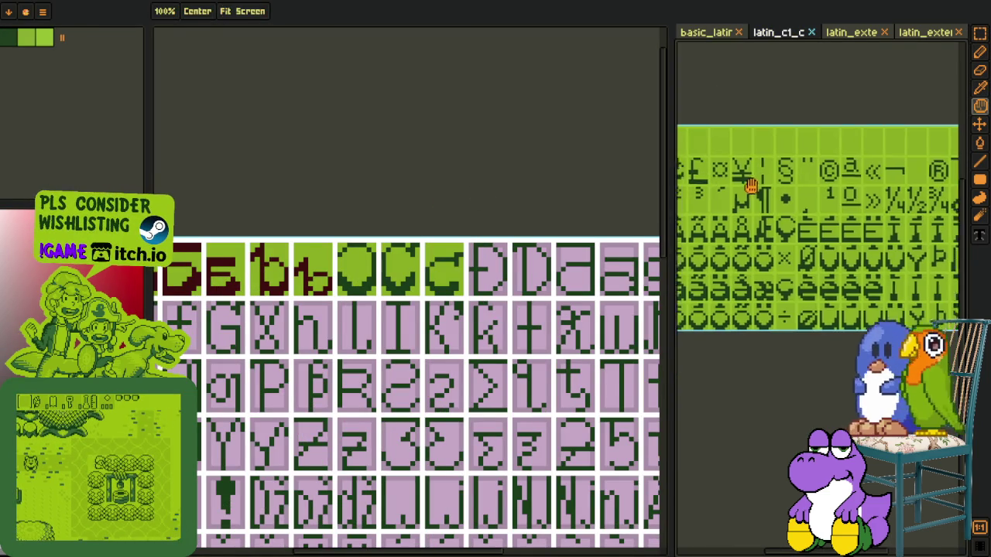
scroll(782, 217, up, 3)
drag(788, 211, 712, 318)
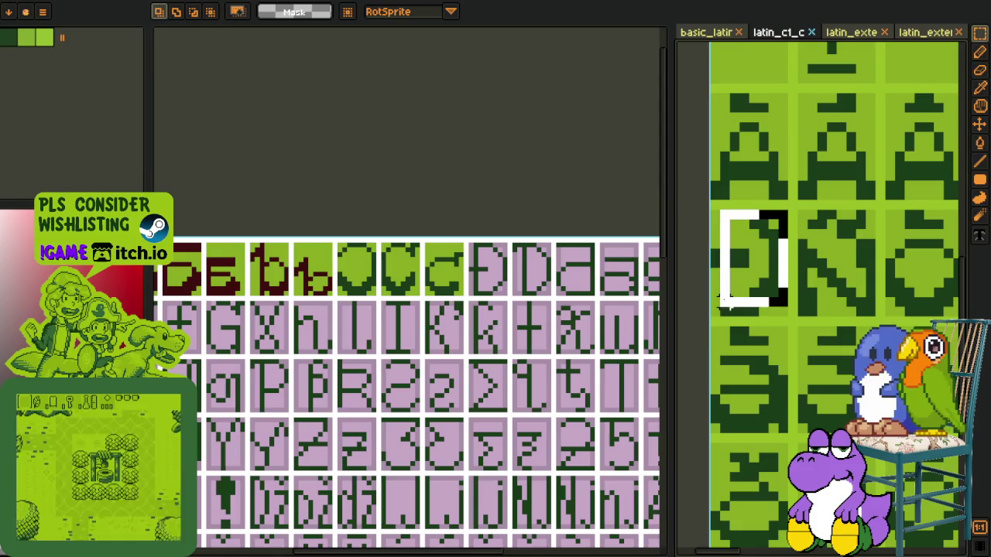
scroll(509, 244, up, 2)
mouse_move(508, 244)
mouse_down()
mouse_move(390, 258)
mouse_move(350, 292)
mouse_up()
key(ctrl+v)
key(Return)
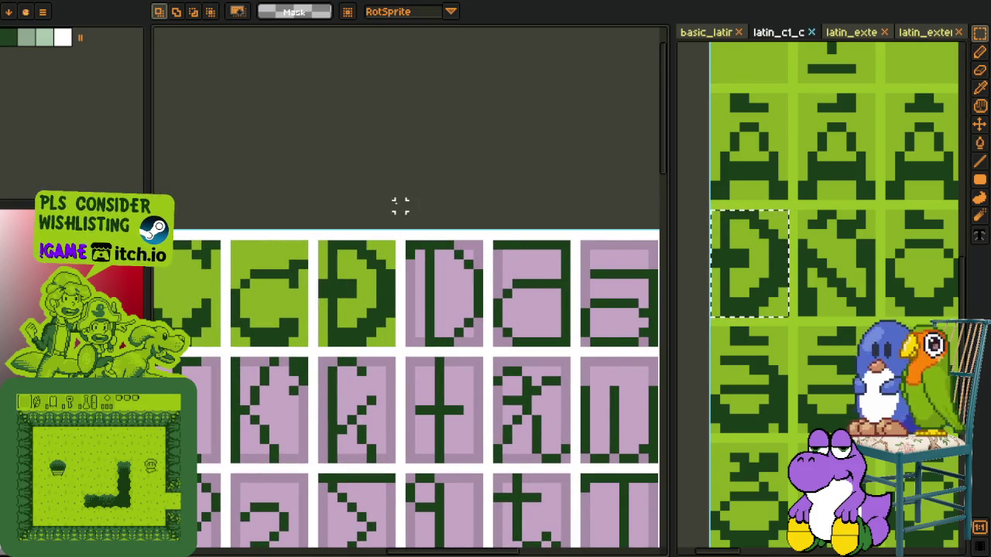
Step: Paste a second Ð into the following cell
scroll(401, 217, down, 2)
key(i)
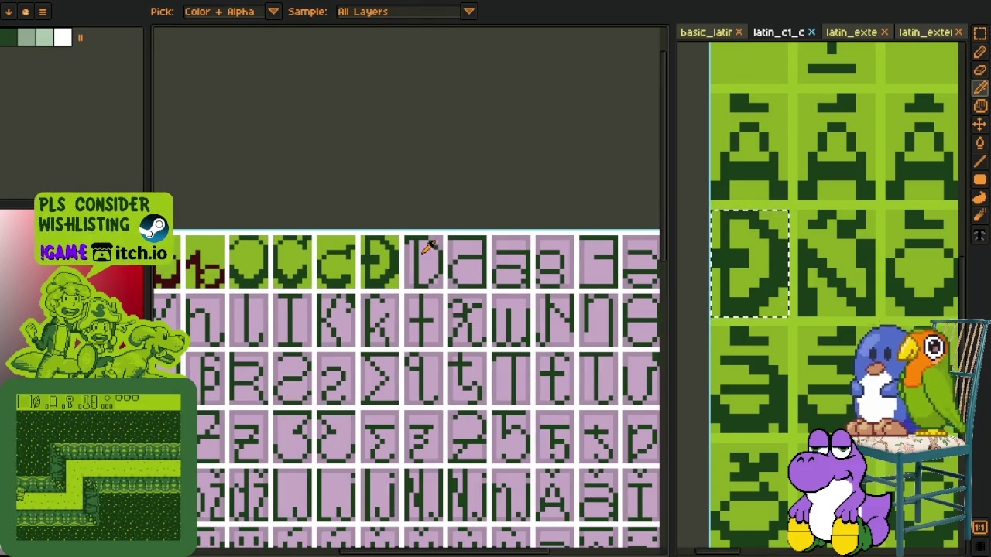
key(m)
scroll(402, 263, up, 2)
scroll(409, 281, up, 1)
key(ctrl+v)
mouse_move(409, 281)
mouse_down()
mouse_move(472, 292)
mouse_move(437, 271)
mouse_up()
key(Return)
Step: Erase the second Ð's crossbar with the light green background colour to make a plain D
key(i)
click(454, 232)
key(b)
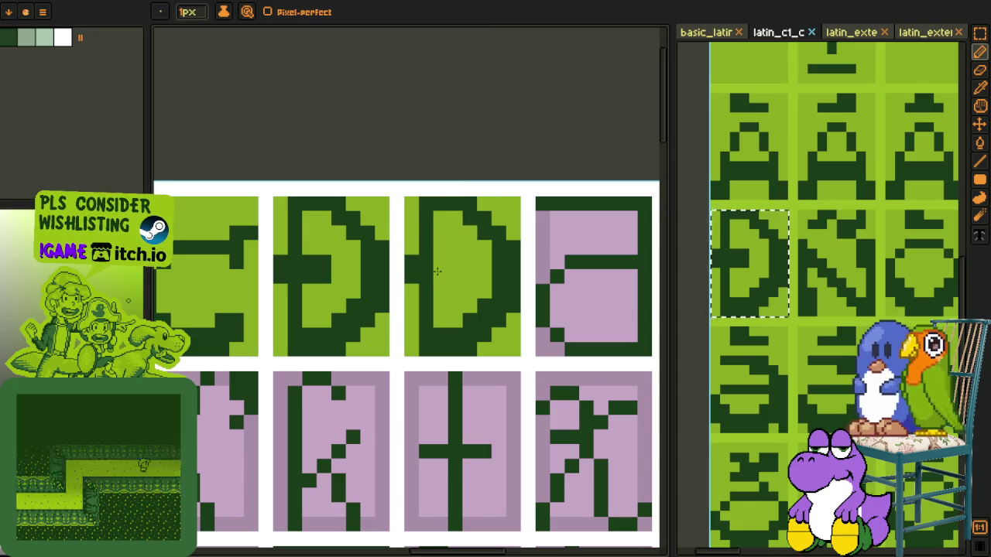
key(i)
key(b)
key(i)
scroll(418, 194, down, 1)
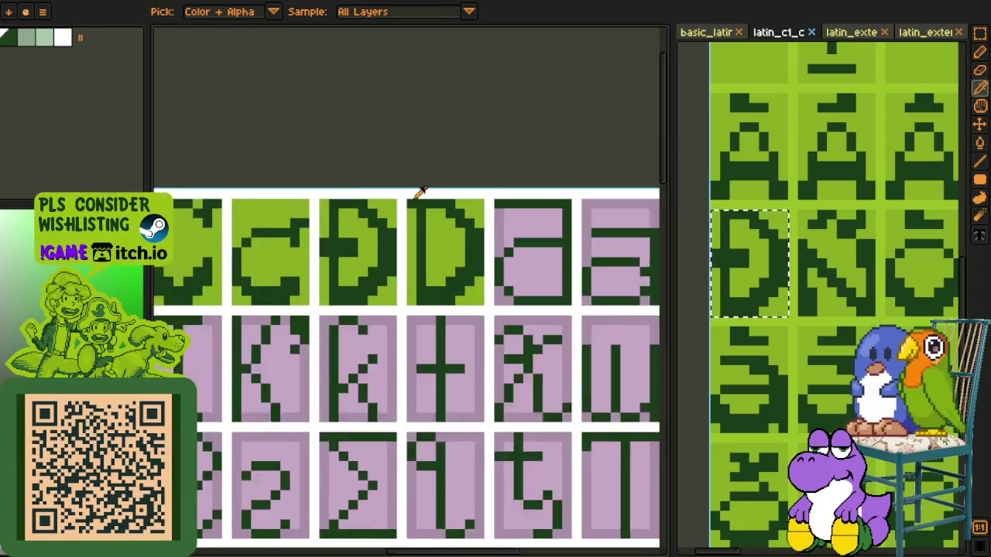
scroll(414, 200, up, 1)
Step: Shift the plain D one pixel right and start replacing #0F380F with #3F0606
key(r)
drag(409, 207, 424, 207)
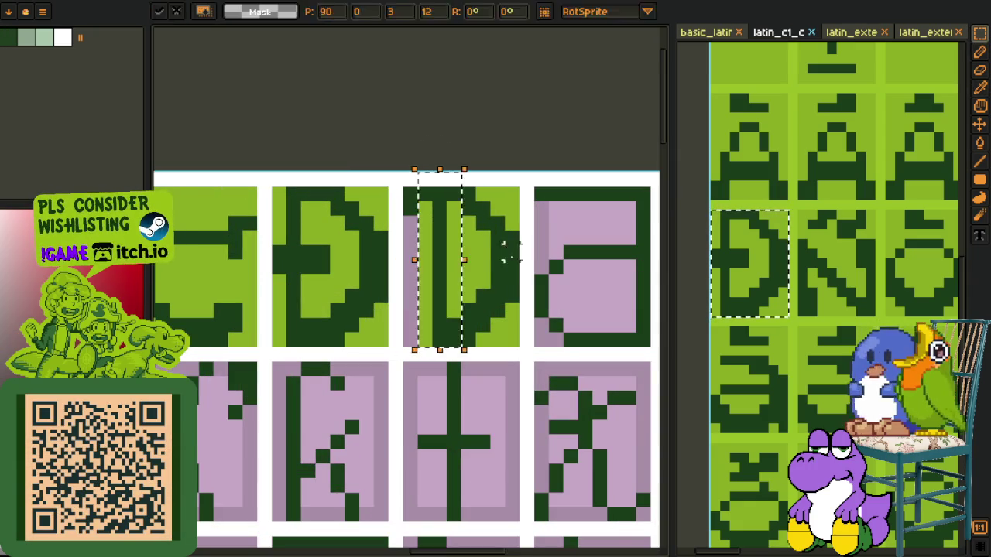
key(i)
scroll(268, 271, down, 2)
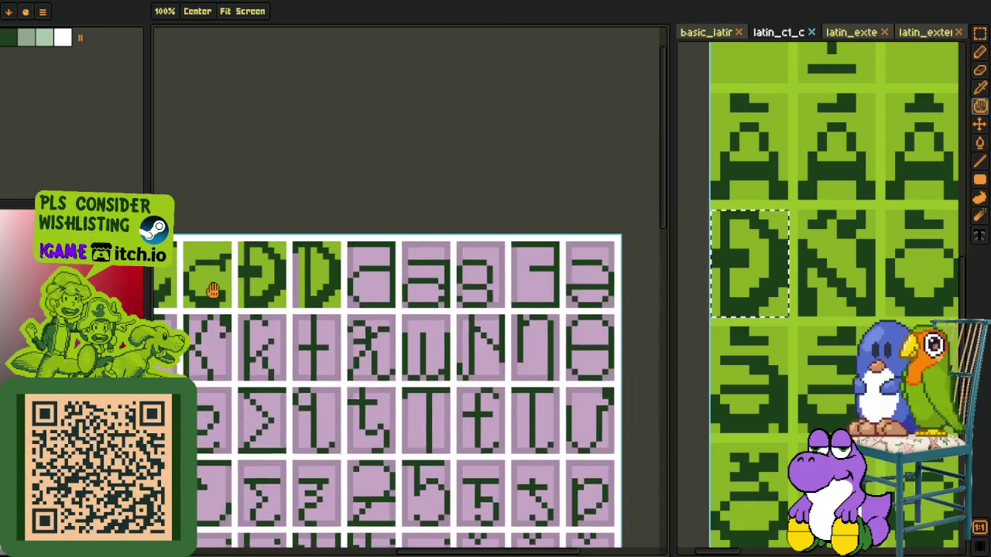
key(shift+r)
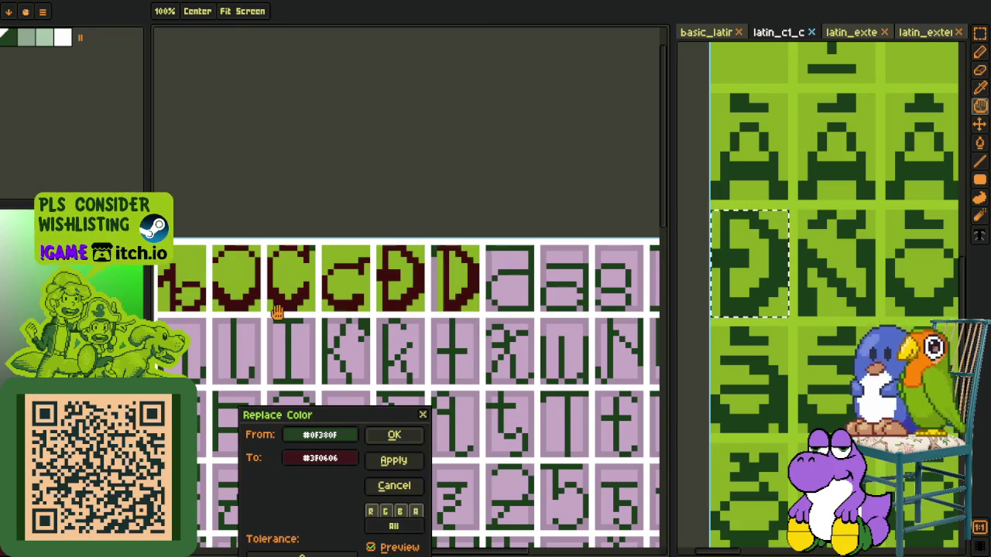
Step: Recolour the dark green glyph pixels #0F380F to dark red #3F0606
click(395, 438)
scroll(450, 262, up, 2)
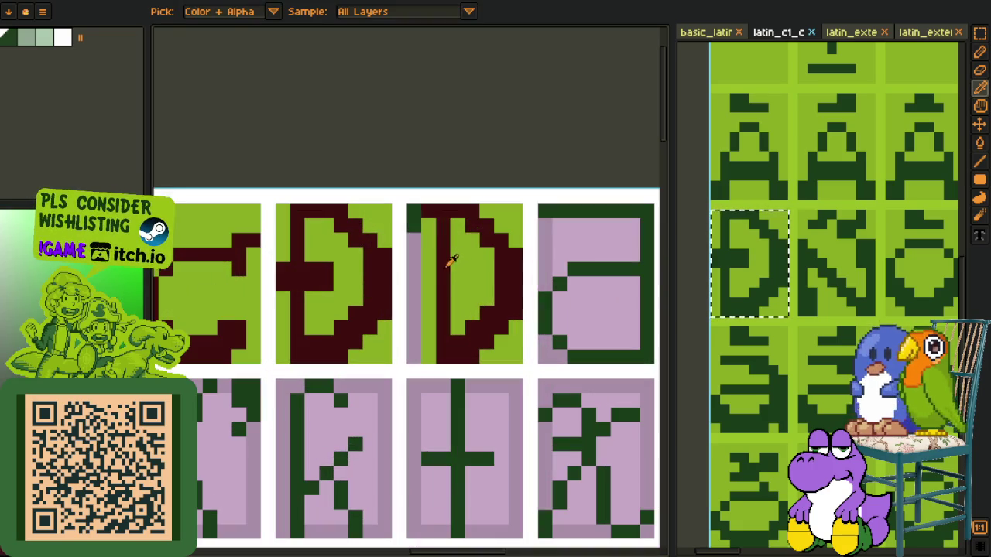
click(439, 225)
scroll(445, 166, down, 2)
key(m)
scroll(575, 144, down, 2)
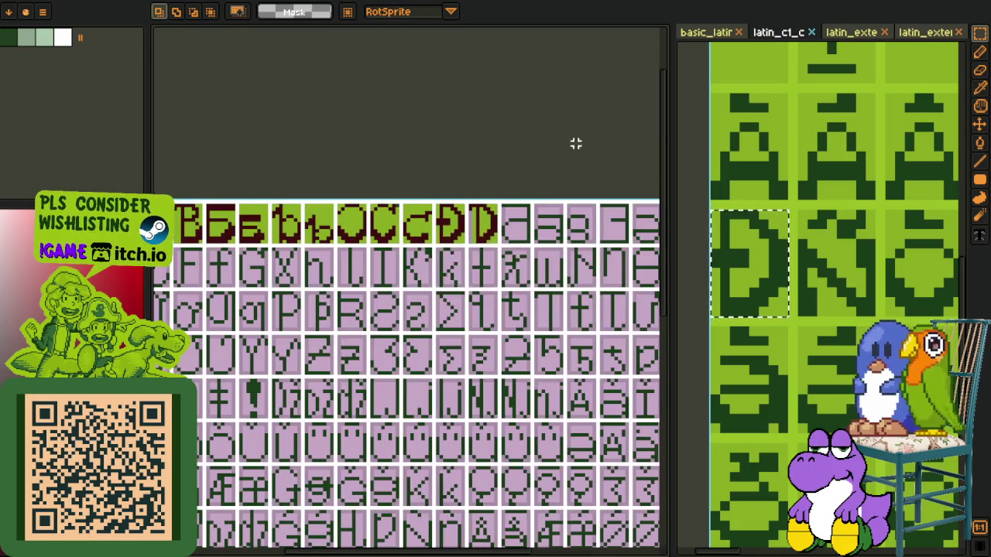
scroll(205, 221, up, 1)
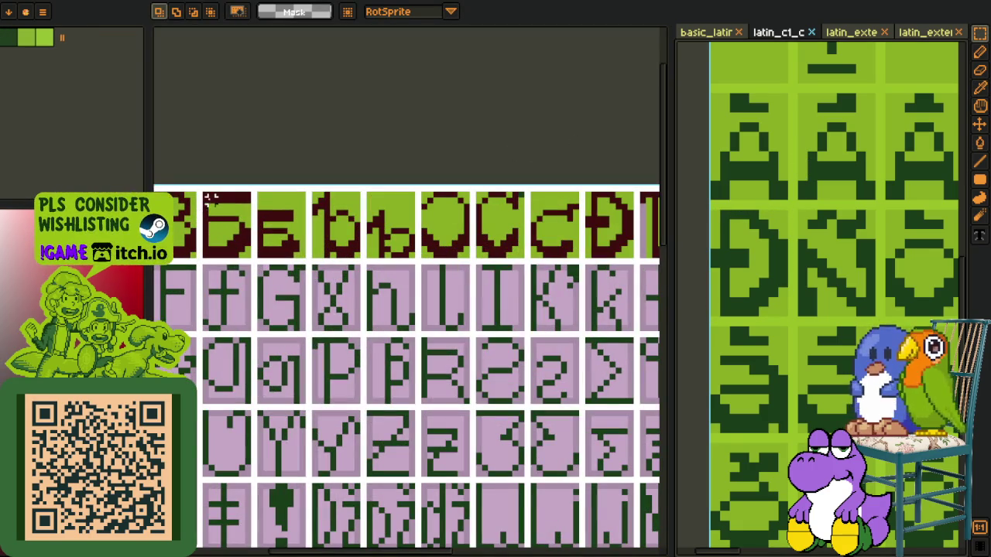
Step: Copy a dark-red glyph into the cell after the Ð pair and commit it
drag(205, 198, 226, 226)
scroll(244, 253, down, 1)
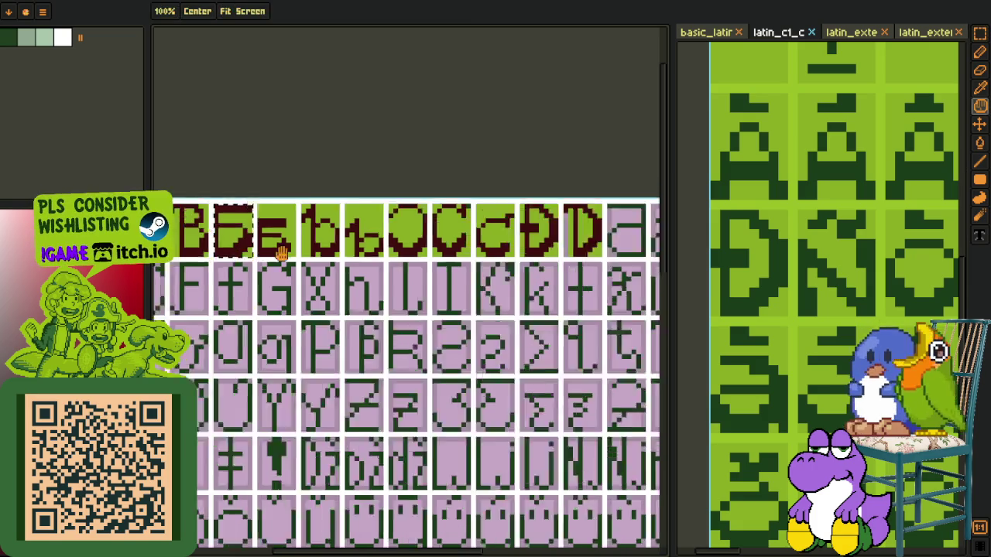
scroll(400, 206, down, 1)
key(ctrl+v)
drag(437, 290, 410, 305)
click(480, 177)
scroll(453, 254, down, 2)
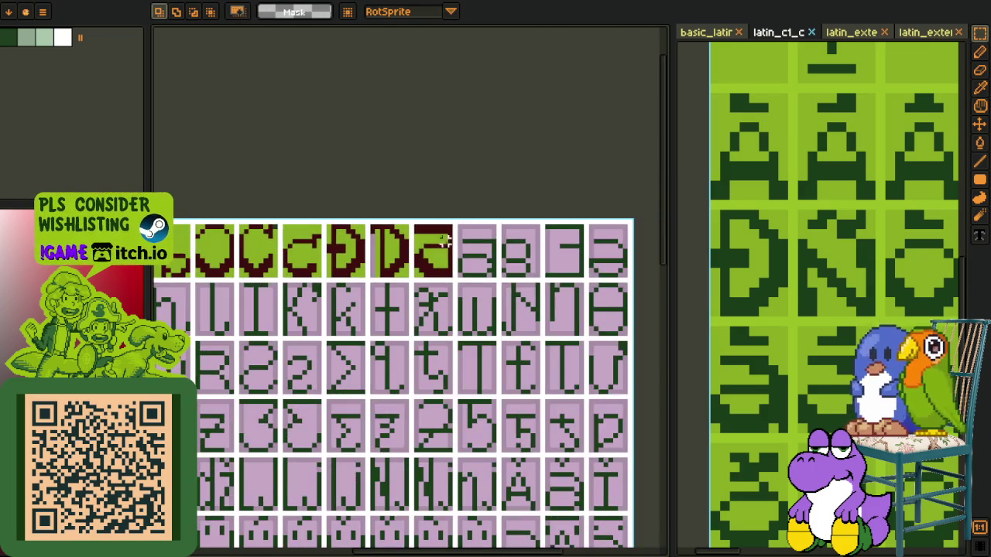
scroll(453, 254, down, 2)
key(o)
scroll(446, 258, up, 1)
scroll(458, 236, down, 1)
key(m)
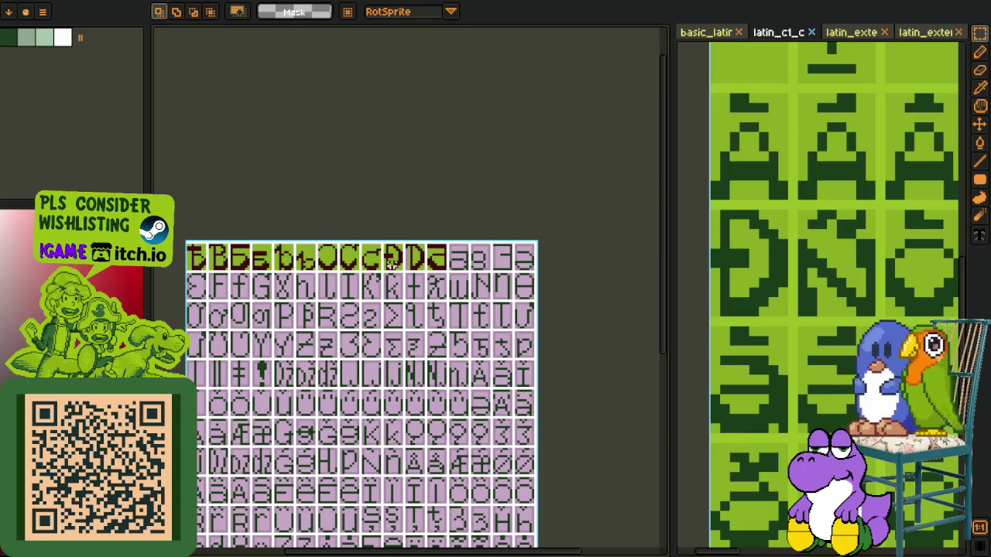
scroll(259, 255, up, 2)
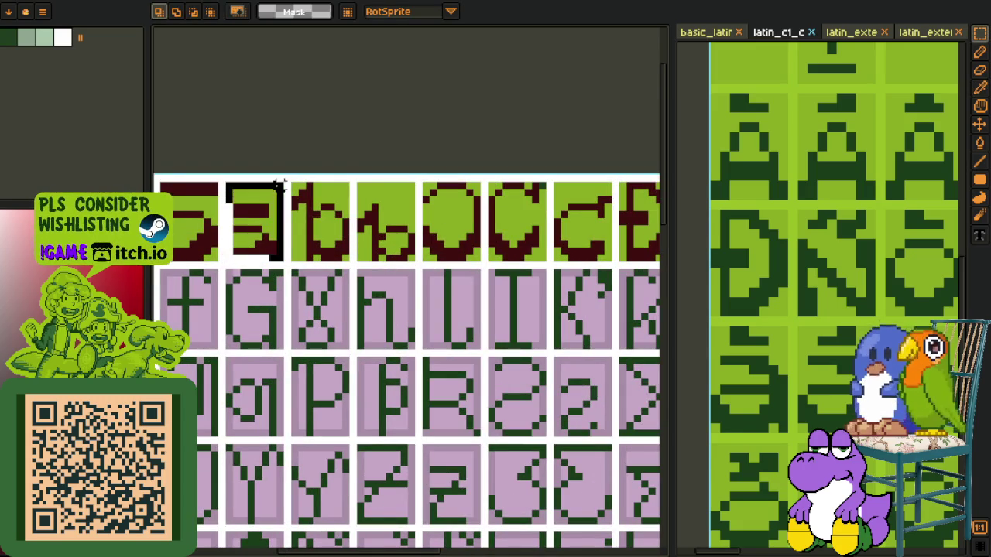
scroll(366, 140, down, 1)
scroll(367, 140, right, 3)
scroll(444, 228, right, 1)
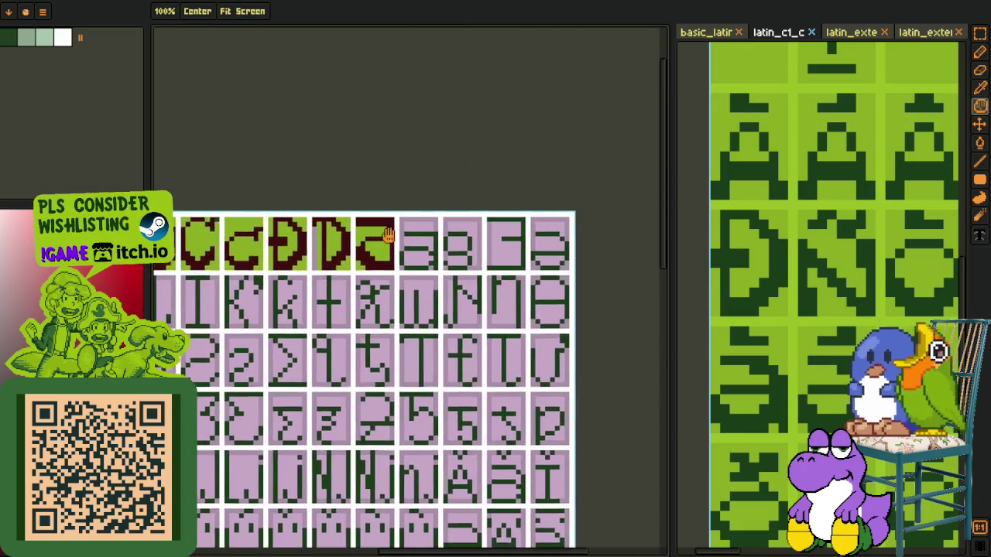
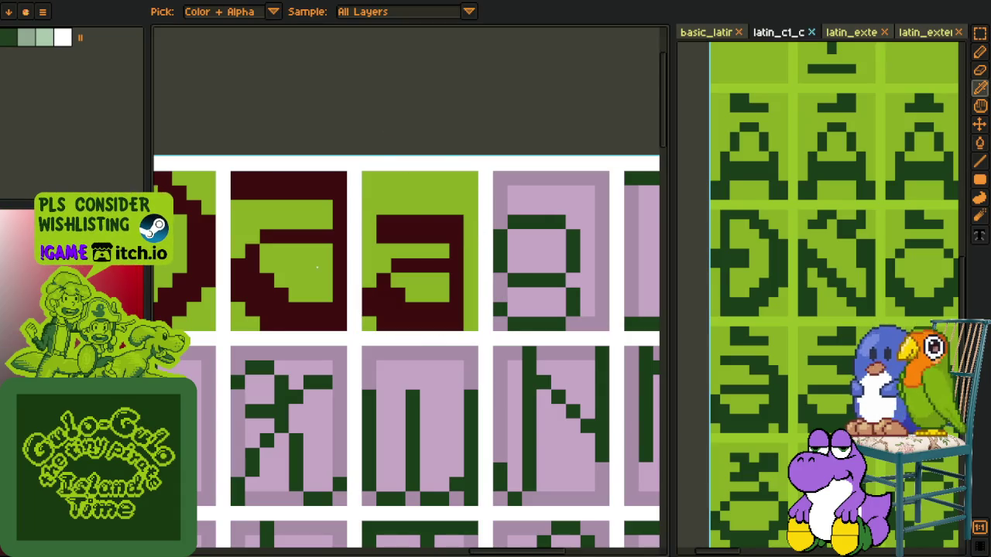
Step: Draw a row of dark maroon pixels along the bottom edge of the 'a' glyph
key(b)
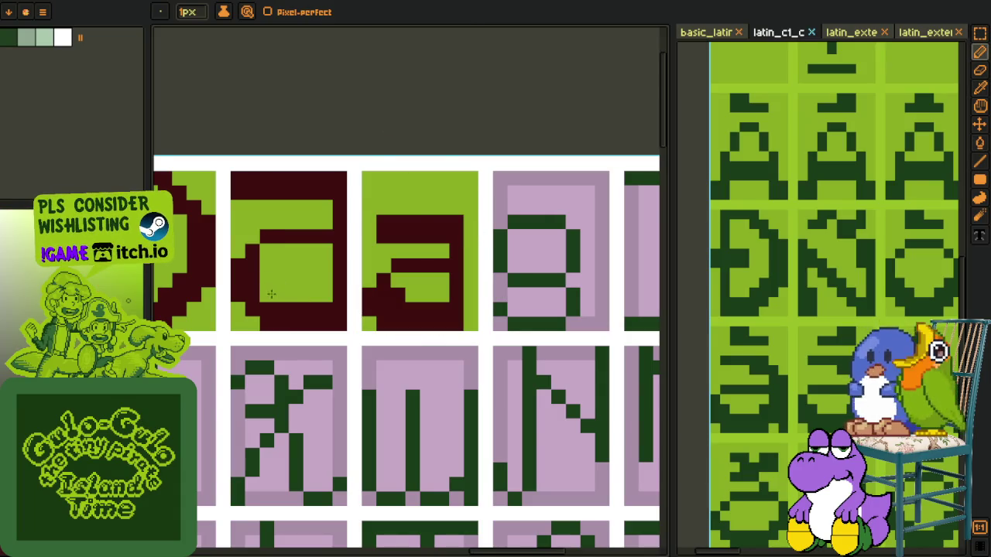
alt+click(252, 295)
drag(263, 297, 323, 299)
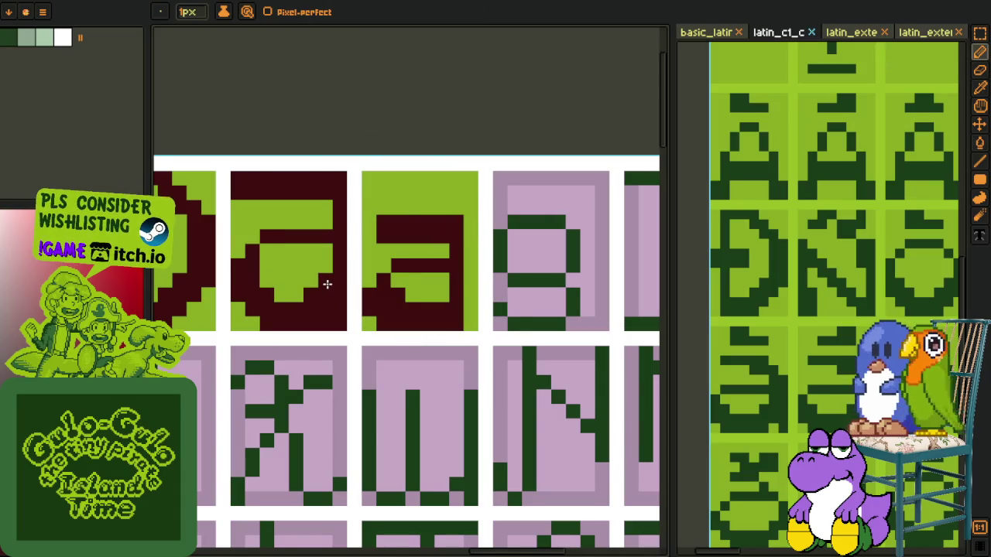
Step: Zoom and pan the canvas to bring the whole glyph sheet into view
key(o)
scroll(326, 284, down, 3)
scroll(317, 283, up, 2)
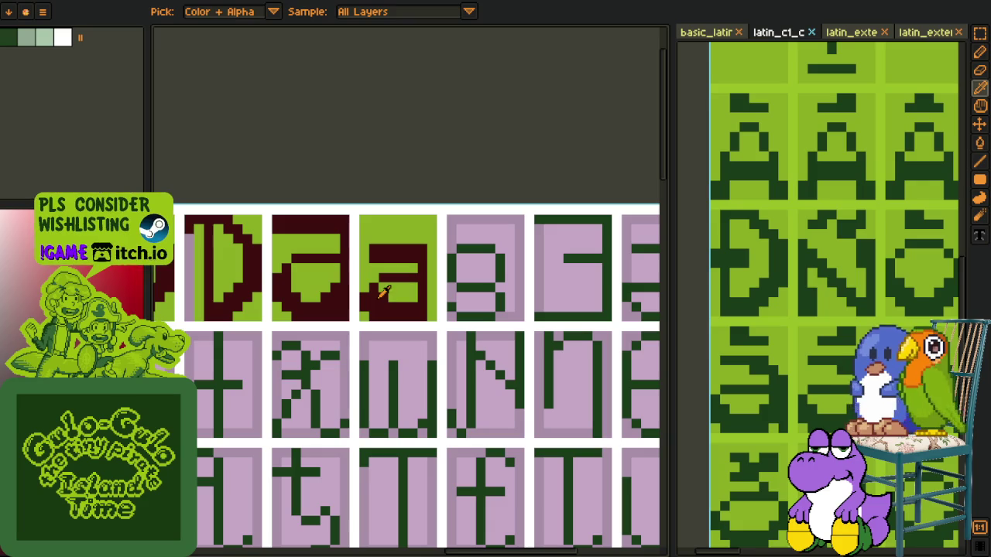
scroll(423, 249, down, 2)
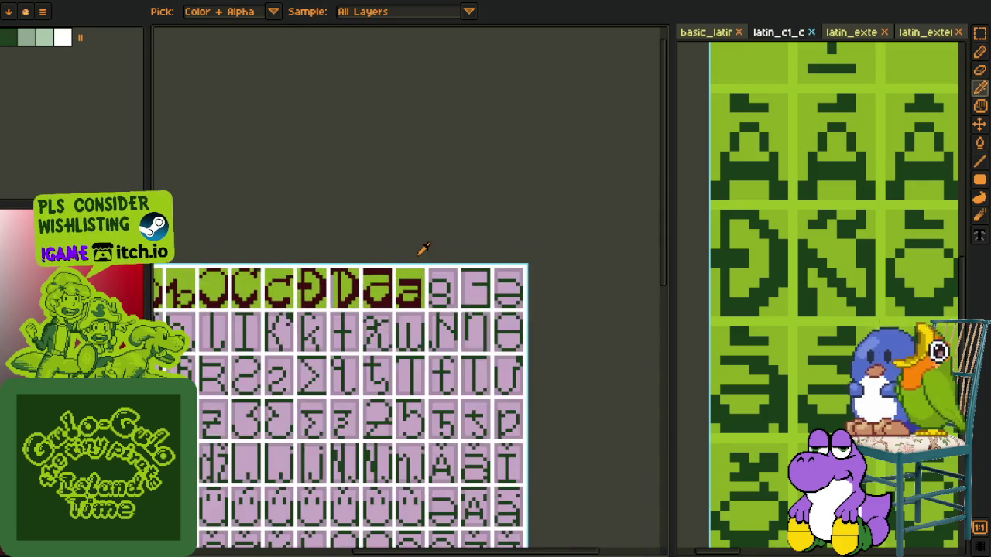
scroll(423, 249, down, 1)
scroll(423, 246, down, 1)
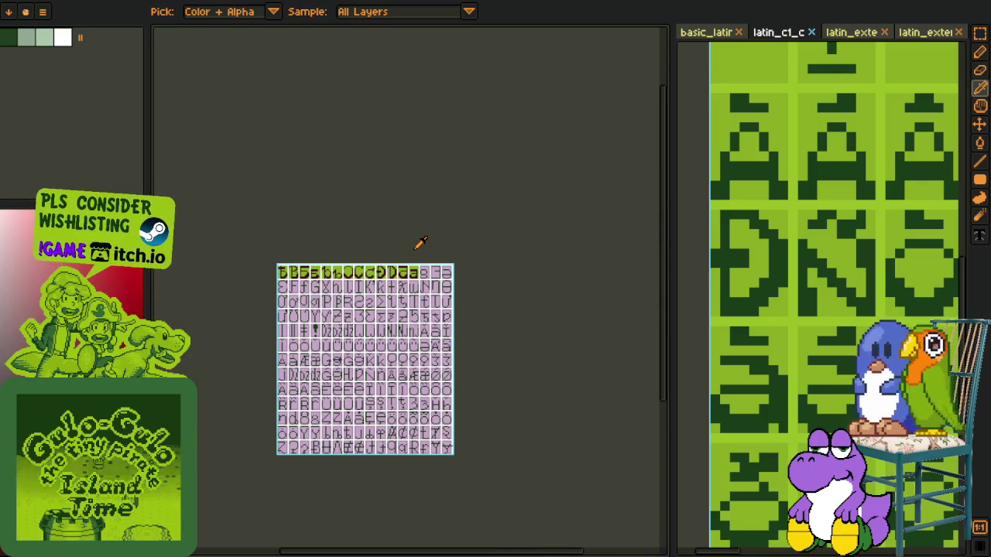
scroll(416, 246, up, 2)
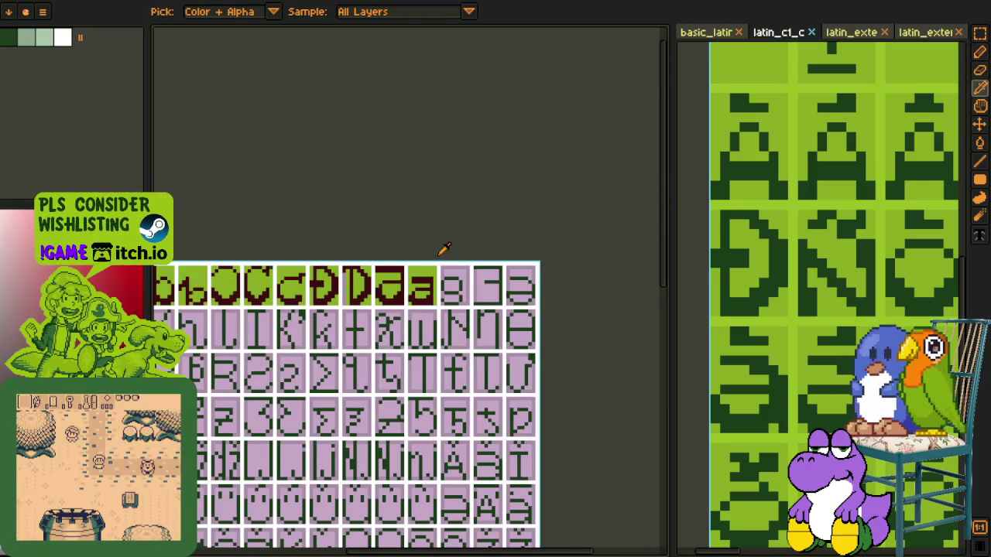
key(p)
scroll(434, 256, down, 2)
scroll(418, 248, up, 3)
scroll(408, 240, up, 1)
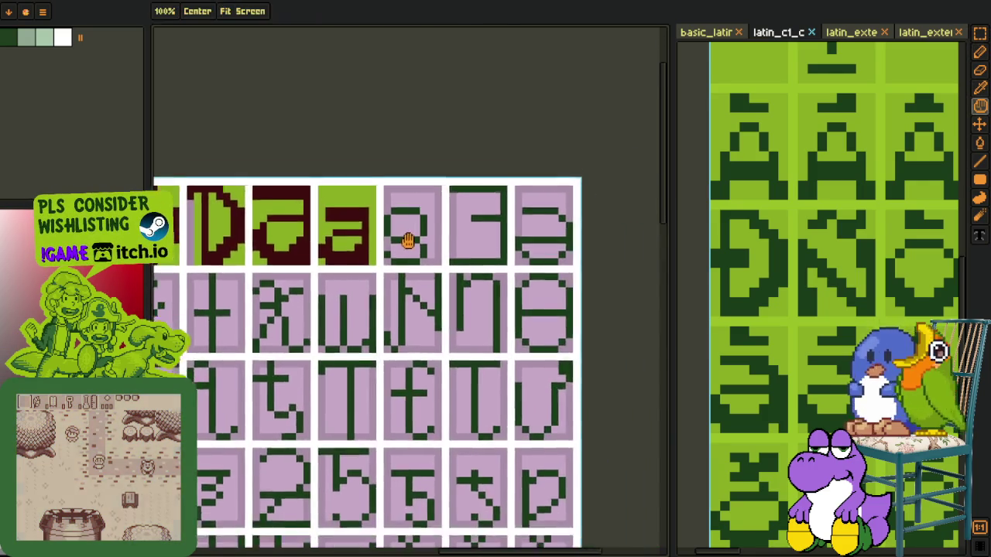
scroll(408, 240, down, 2)
scroll(442, 190, up, 1)
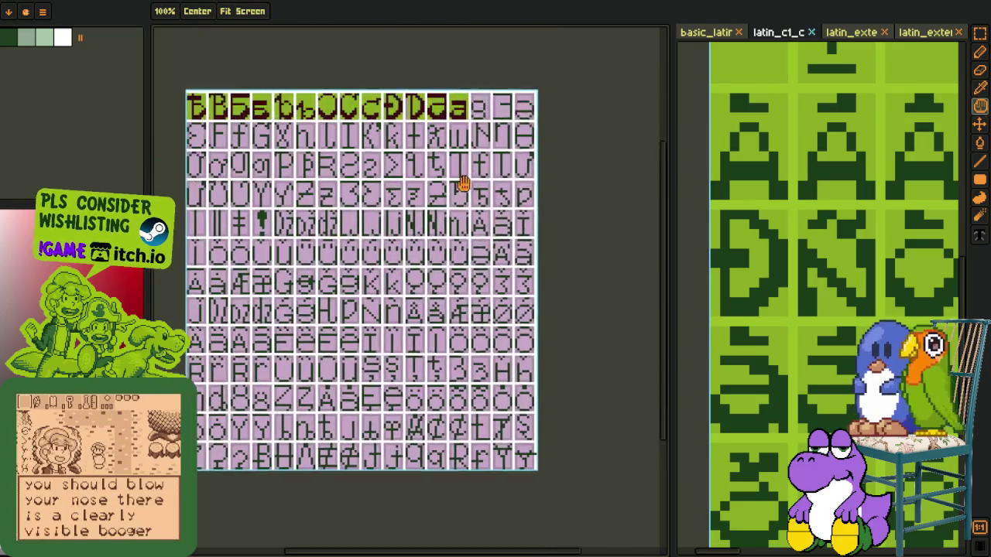
drag(462, 183, 436, 261)
key(r)
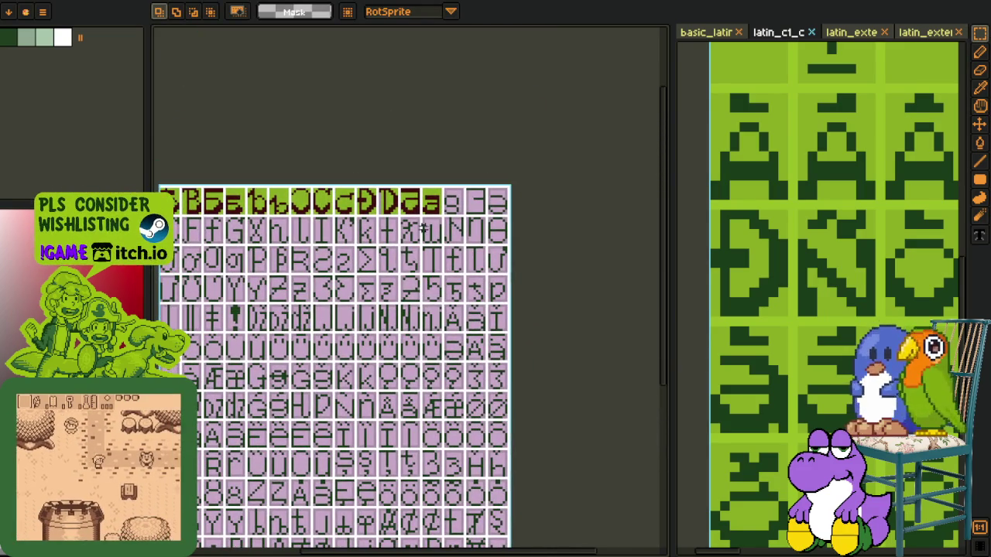
scroll(448, 206, up, 2)
key(o)
scroll(447, 206, up, 2)
Step: Repaint the 9's upper loop and bottom stroke in dark red
key(g)
mouse_move(461, 215)
mouse_down()
mouse_move(482, 206)
mouse_move(442, 159)
mouse_move(420, 181)
mouse_move(473, 205)
mouse_up()
key(b)
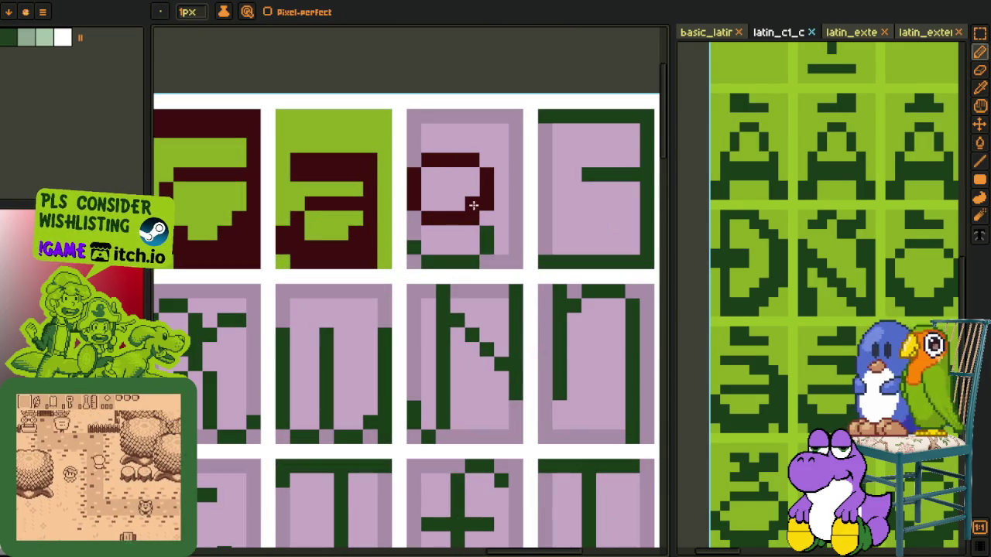
key(g)
click(415, 260)
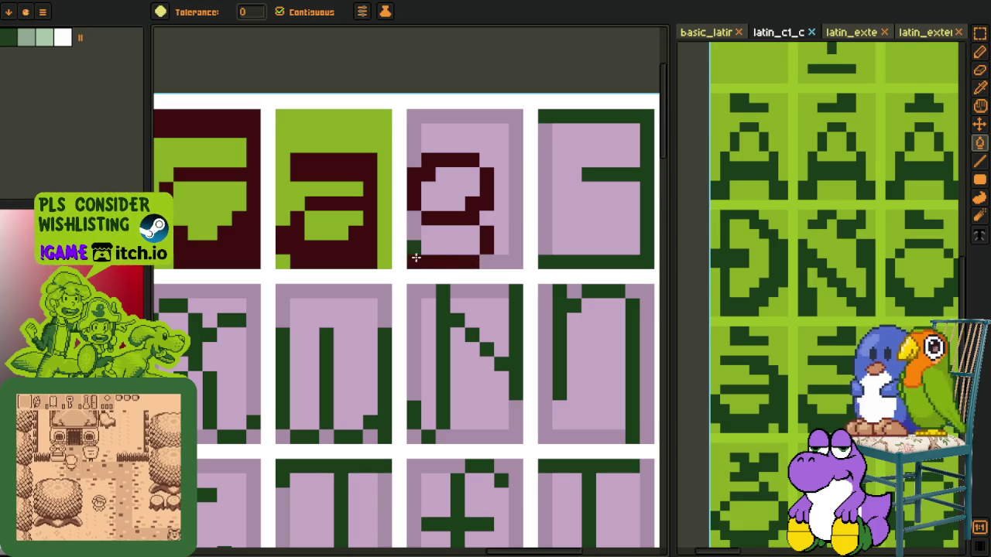
key(b)
drag(422, 248, 475, 250)
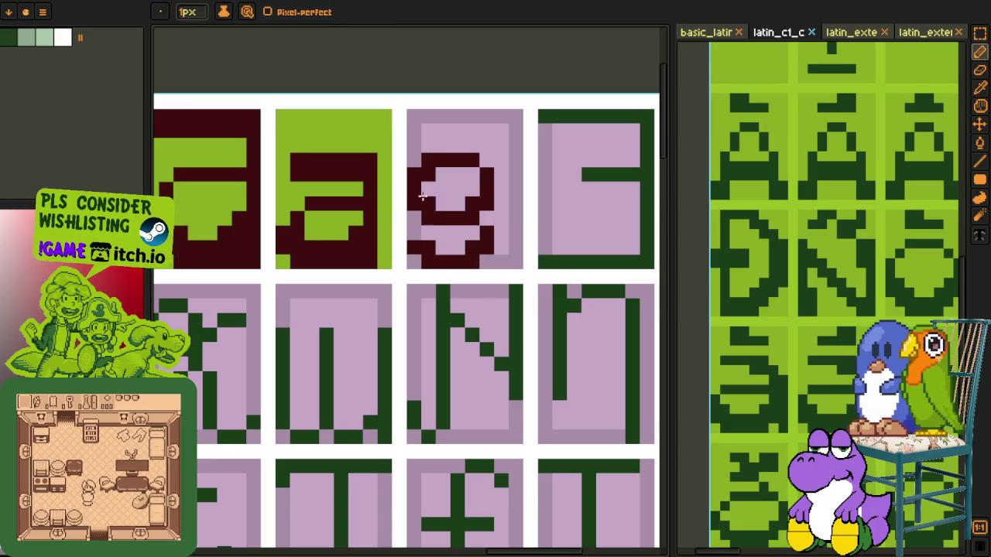
Step: Shift the 9 glyph one pixel to the right
key(r)
drag(407, 149, 511, 273)
key(Right)
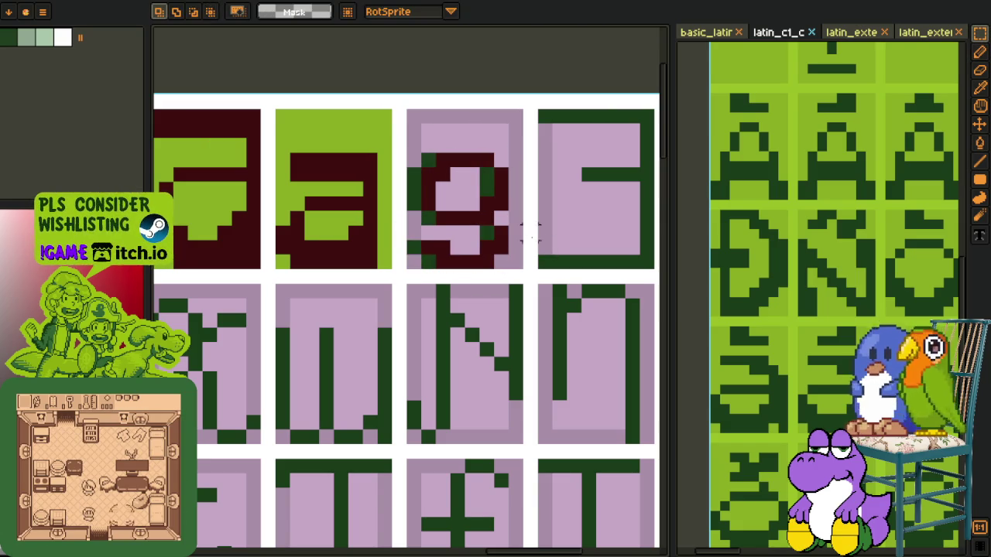
Step: Fill the 9 cell's pink background light green, undoing the fill that erased the tail
key(i)
key(g)
mouse_move(414, 213)
mouse_down()
mouse_move(452, 230)
mouse_move(485, 182)
mouse_up()
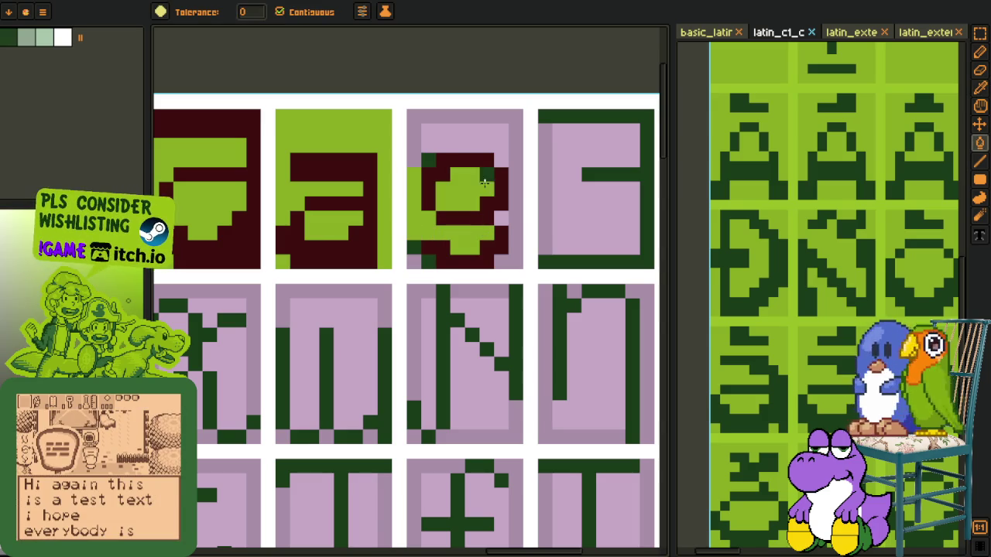
drag(430, 160, 435, 144)
click(502, 203)
click(426, 256)
key(ctrl+z)
key(ctrl+z)
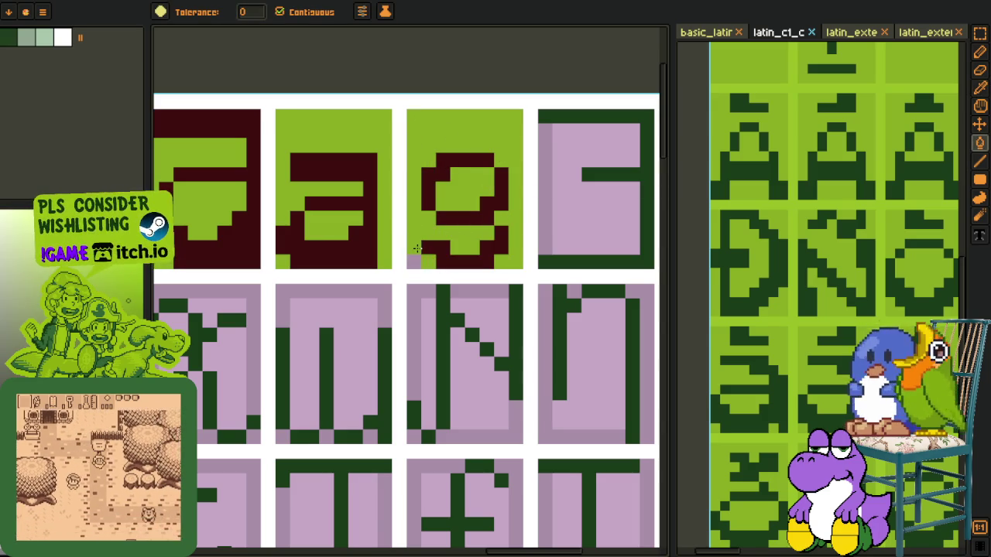
Step: Save the glyph sheet
scroll(417, 250, down, 4)
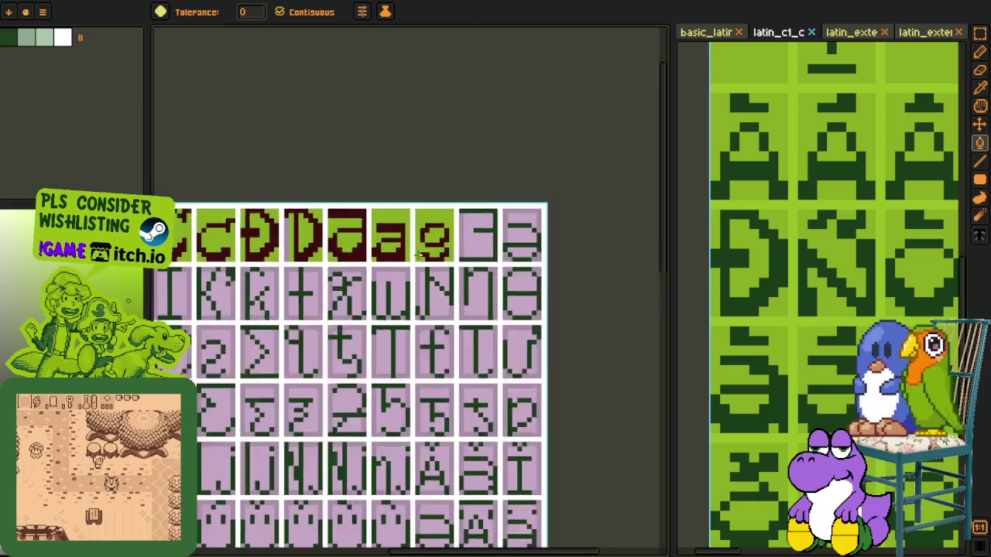
key(o)
key(ctrl+s)
scroll(586, 236, down, 4)
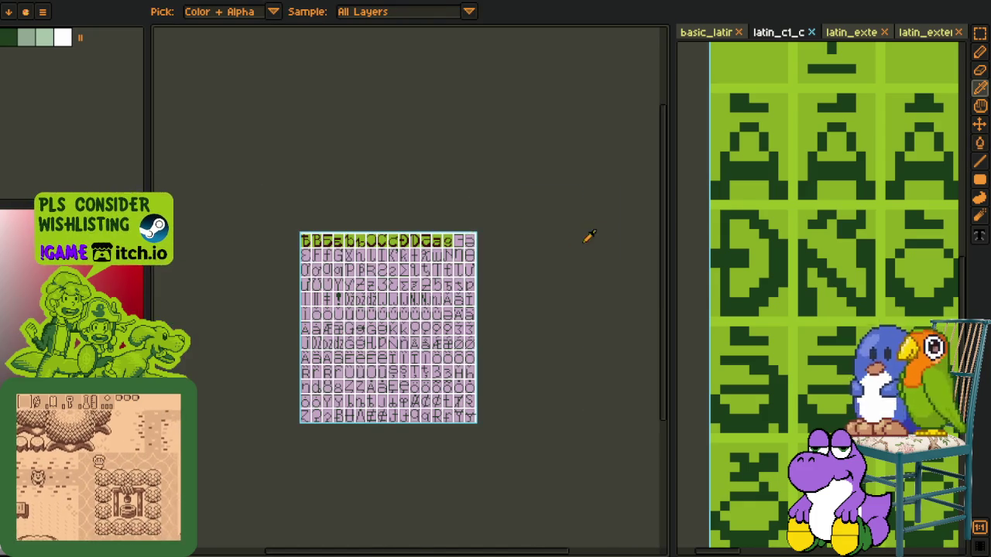
Step: Copy the E glyph from basic_latin and paste it into the cell after the 9
key(r)
scroll(805, 203, down, 1)
scroll(805, 203, down, 1)
click(706, 32)
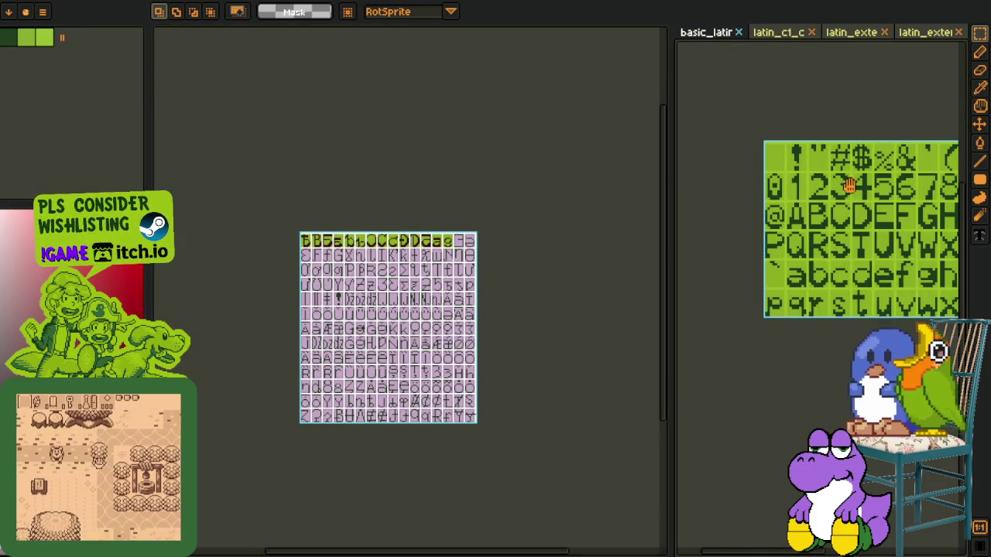
drag(805, 203, 762, 202)
scroll(763, 203, up, 3)
scroll(751, 202, up, 1)
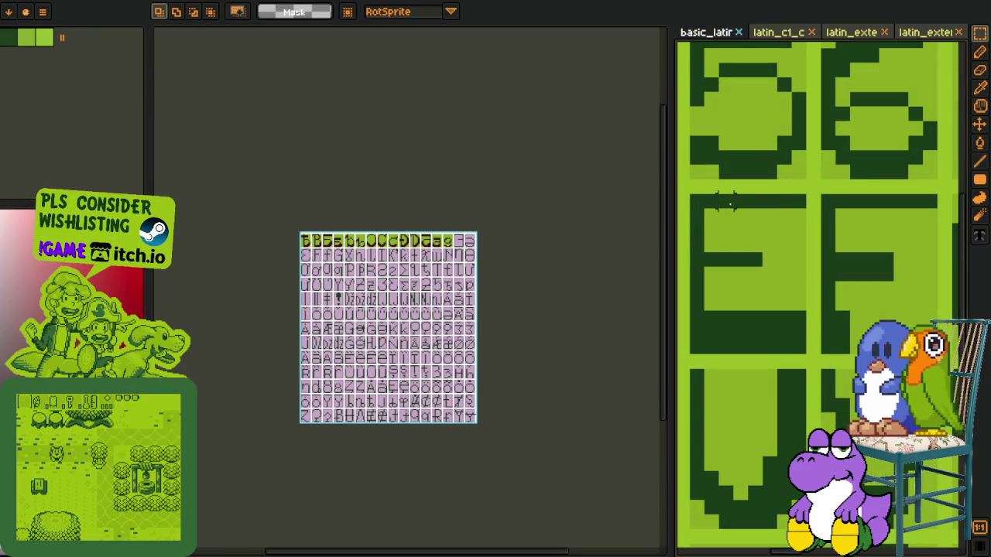
drag(697, 200, 809, 357)
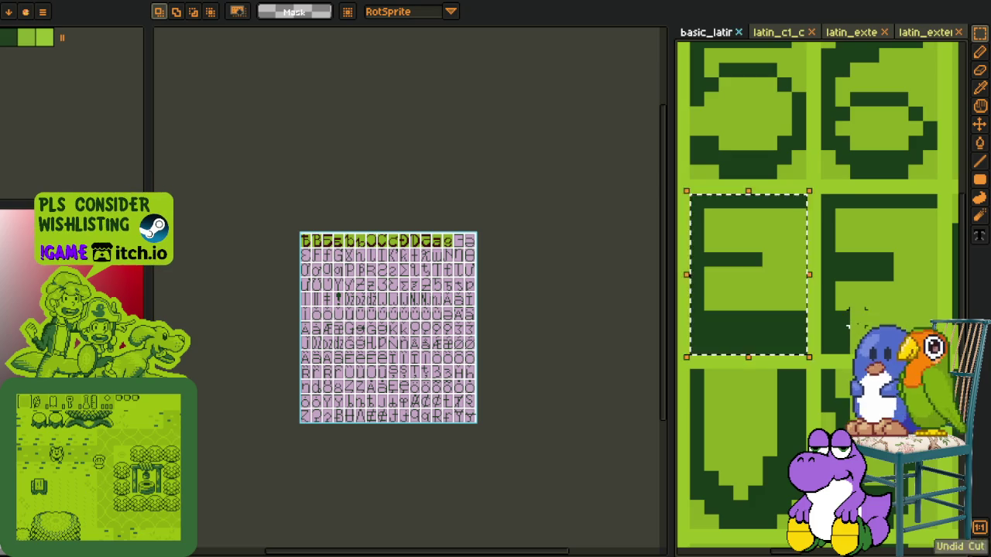
scroll(425, 276, up, 3)
key(ctrl+v)
scroll(445, 263, up, 1)
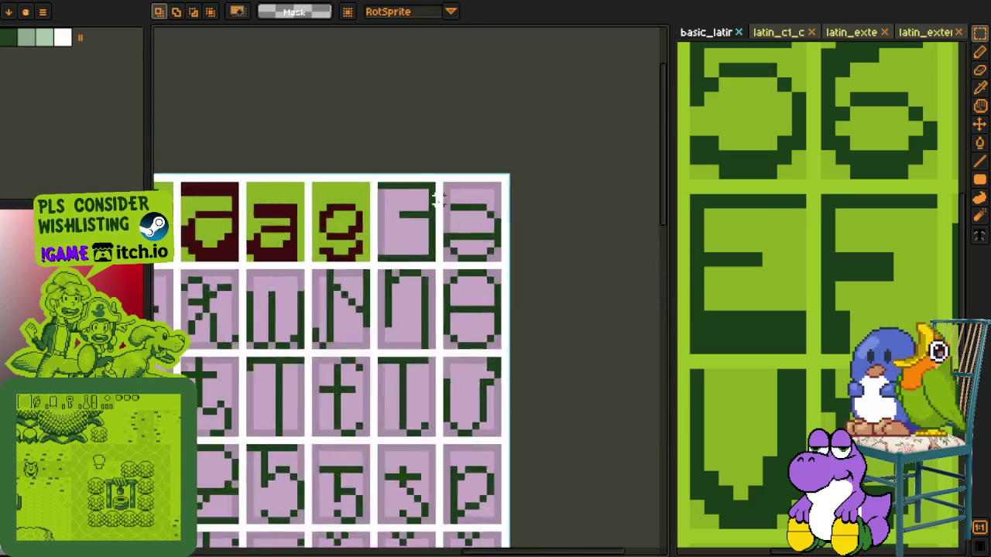
scroll(445, 263, up, 2)
drag(445, 264, 393, 239)
key(Return)
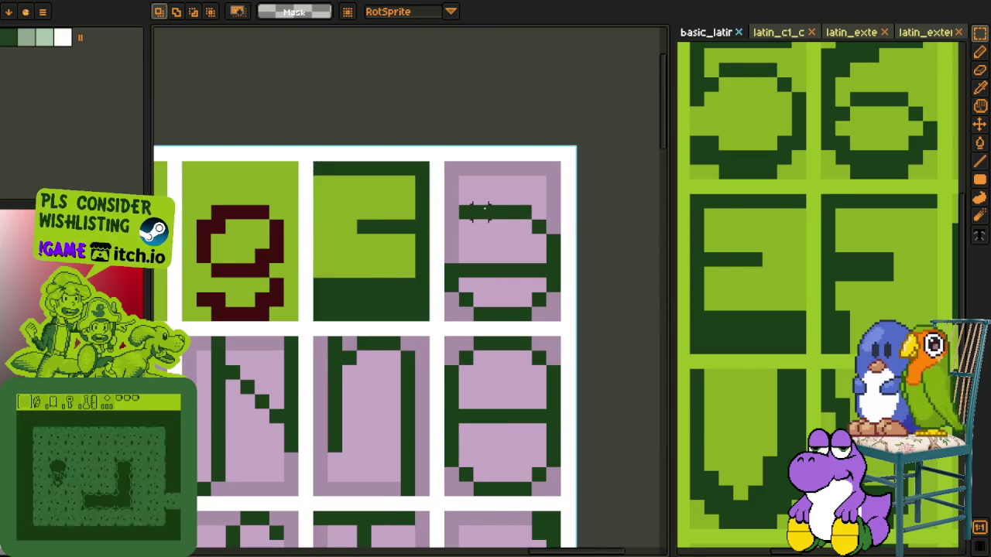
Step: Copy the e glyph from basic_latin and paste it into the next pink cell
scroll(491, 209, down, 2)
scroll(811, 227, down, 2)
scroll(811, 226, down, 3)
scroll(826, 278, up, 2)
scroll(789, 276, up, 1)
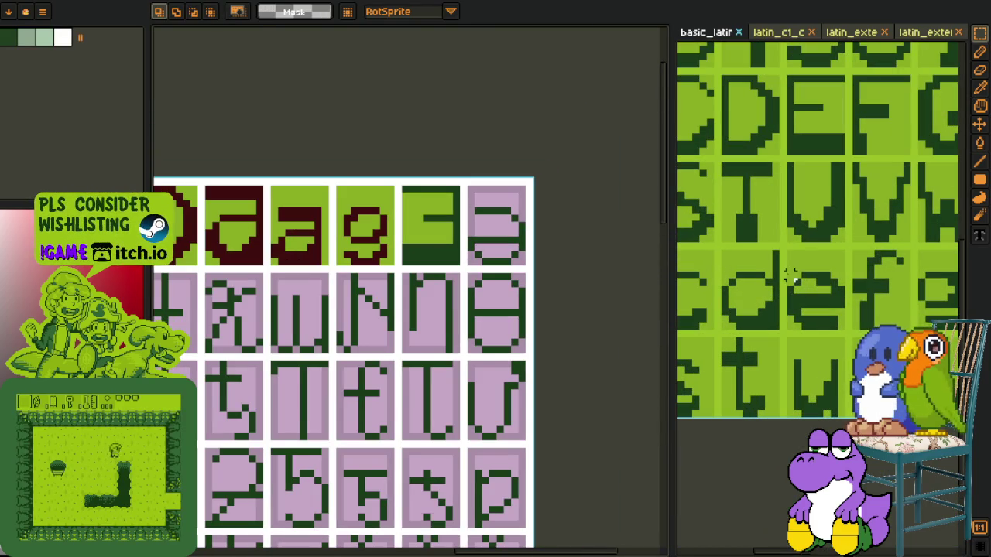
drag(789, 254, 847, 328)
scroll(369, 221, up, 2)
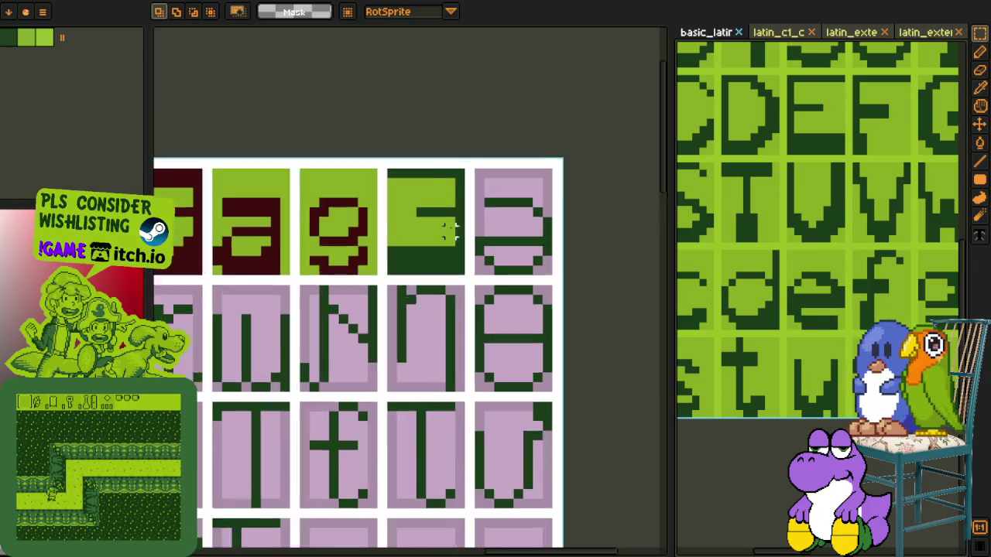
scroll(369, 221, up, 2)
key(ctrl+v)
drag(398, 301, 357, 269)
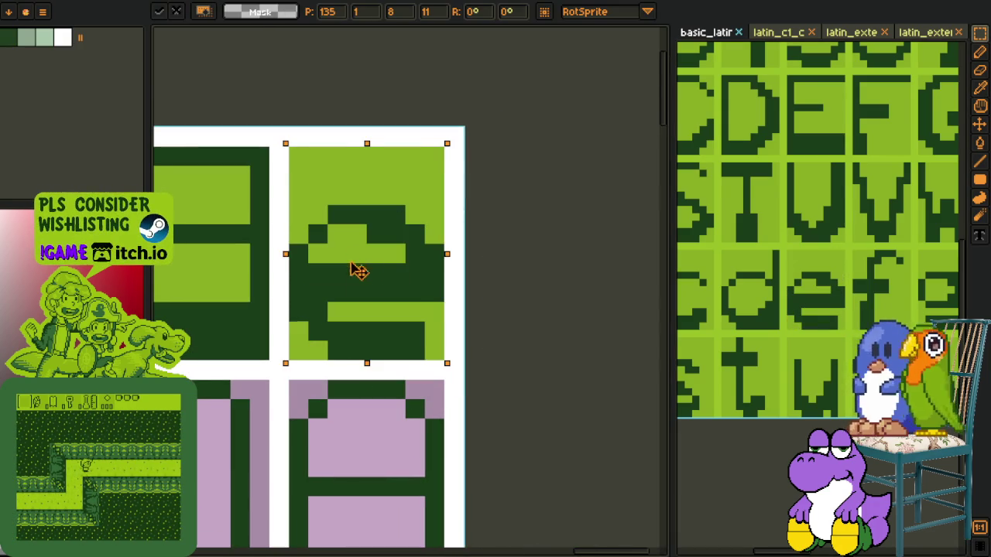
click(570, 254)
Step: Nudge the pasted e glyph lower within its cell
drag(289, 205, 418, 339)
key(Up)
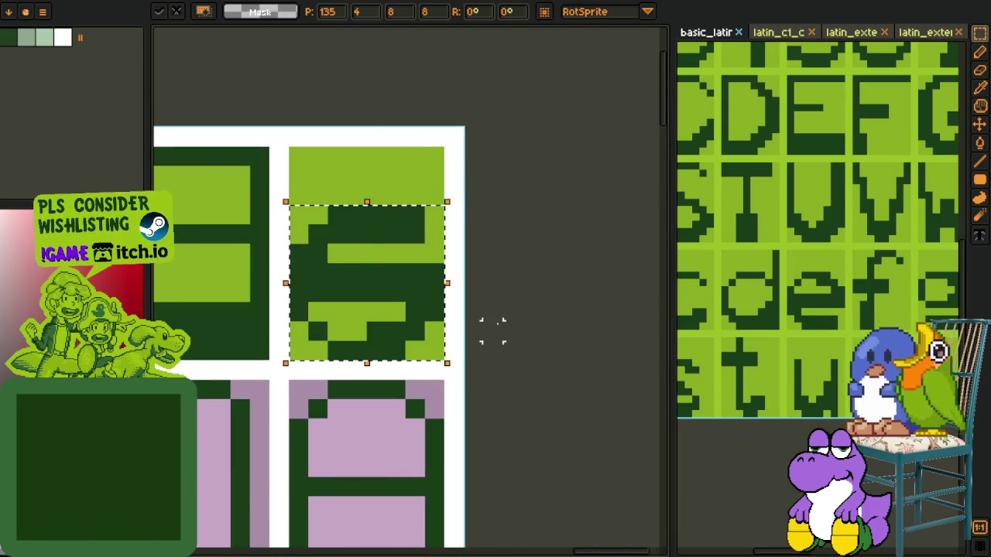
key(Down)
scroll(502, 287, down, 3)
scroll(417, 328, down, 1)
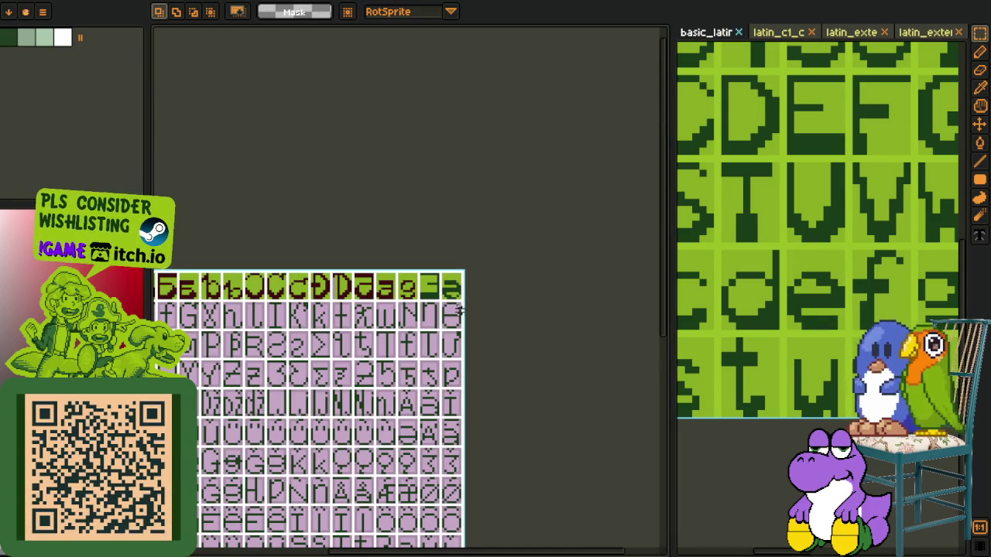
scroll(459, 309, up, 1)
scroll(441, 302, up, 1)
scroll(418, 294, up, 2)
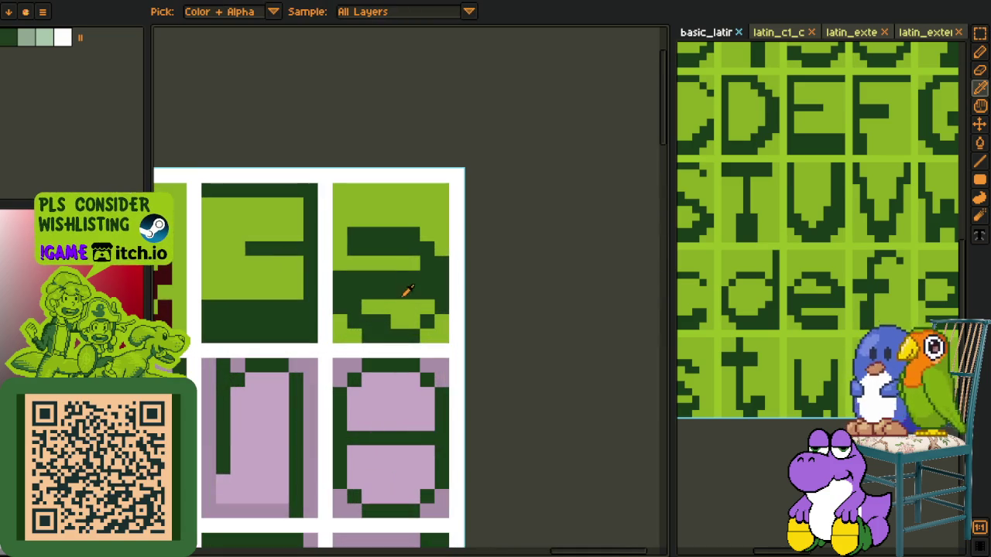
Step: Repaint pixels of the copied e in light and dark green to turn it into a schwa
click(403, 295)
click(422, 291)
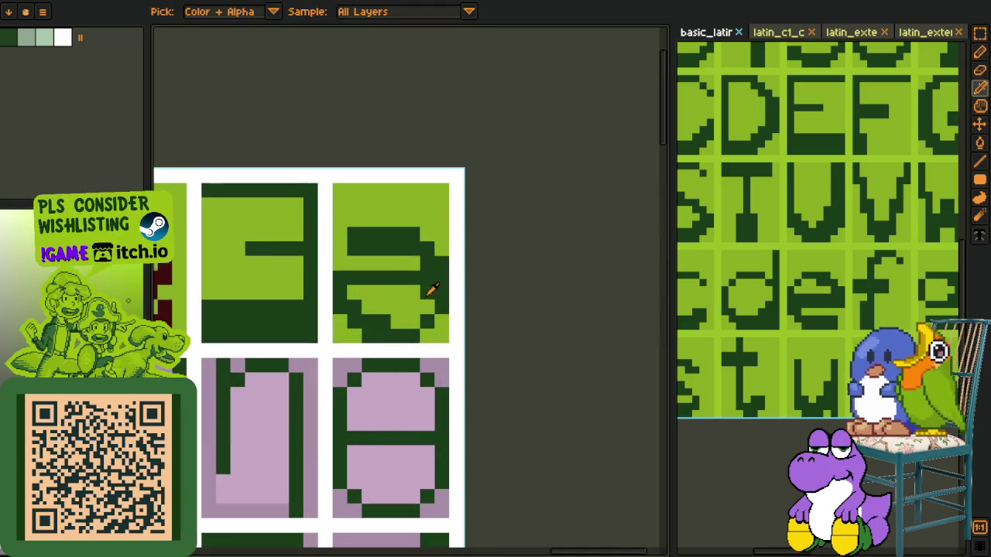
alt+click(418, 301)
click(413, 309)
key(o)
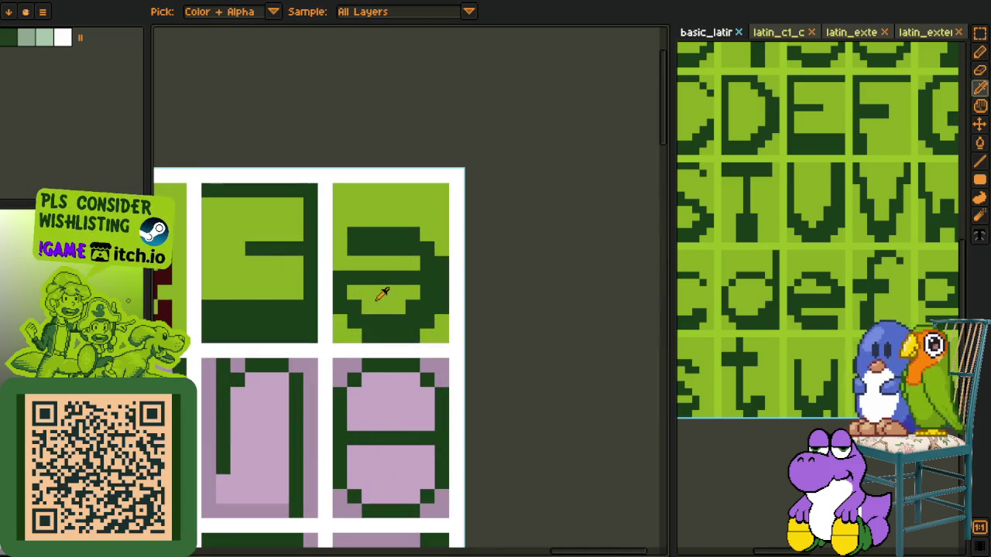
Step: Save the font sheet and switch to the yellow multi-script reference sheet
scroll(383, 252, down, 2)
scroll(394, 251, down, 1)
scroll(410, 253, down, 1)
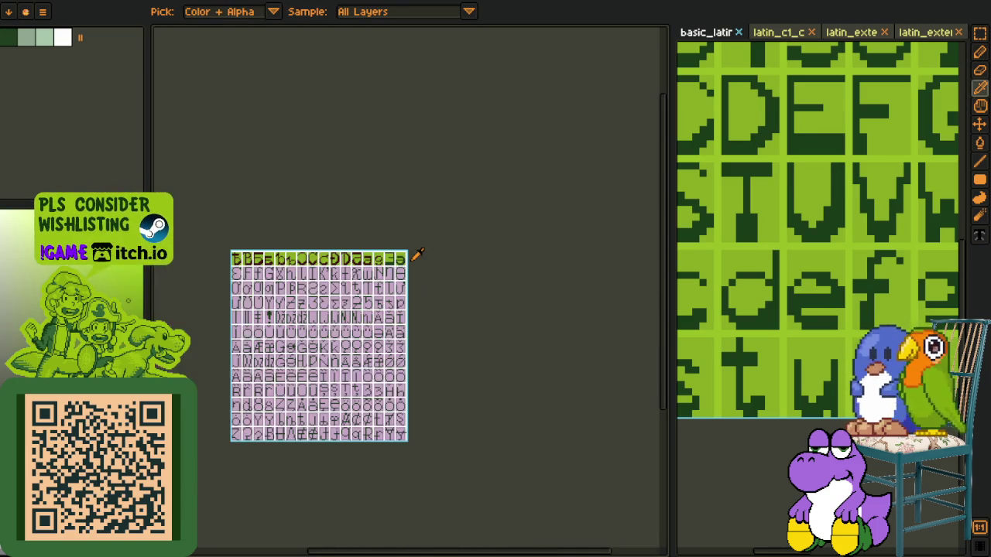
scroll(410, 253, up, 3)
scroll(404, 251, up, 2)
key(b)
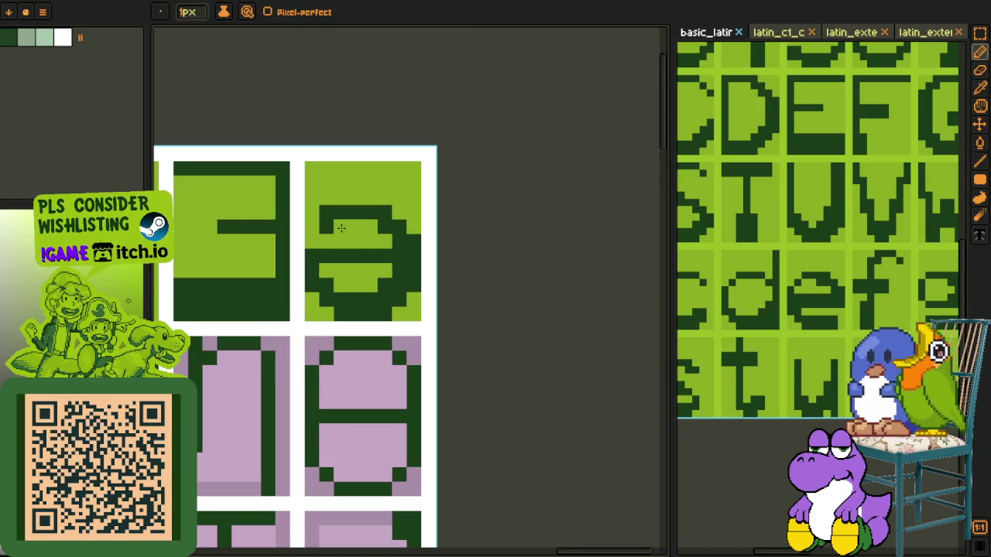
scroll(381, 250, down, 1)
key(o)
scroll(464, 259, down, 2)
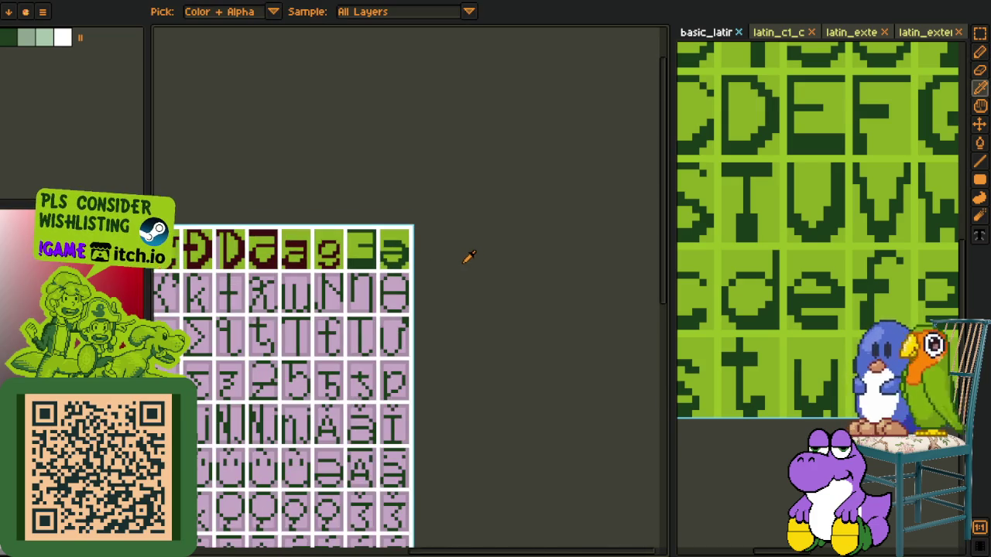
scroll(464, 259, down, 2)
key(m)
key(ctrl+s)
key(o)
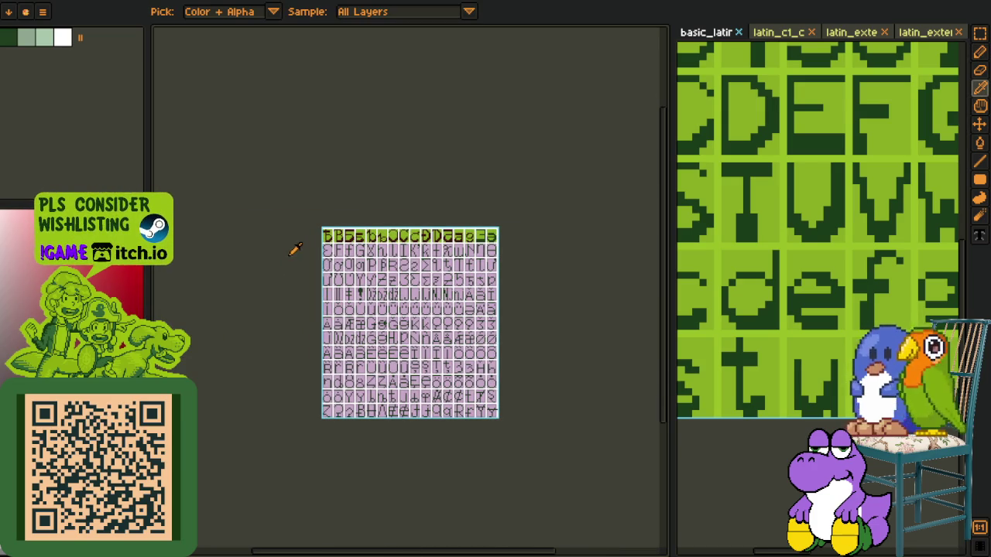
key(ctrl+Tab)
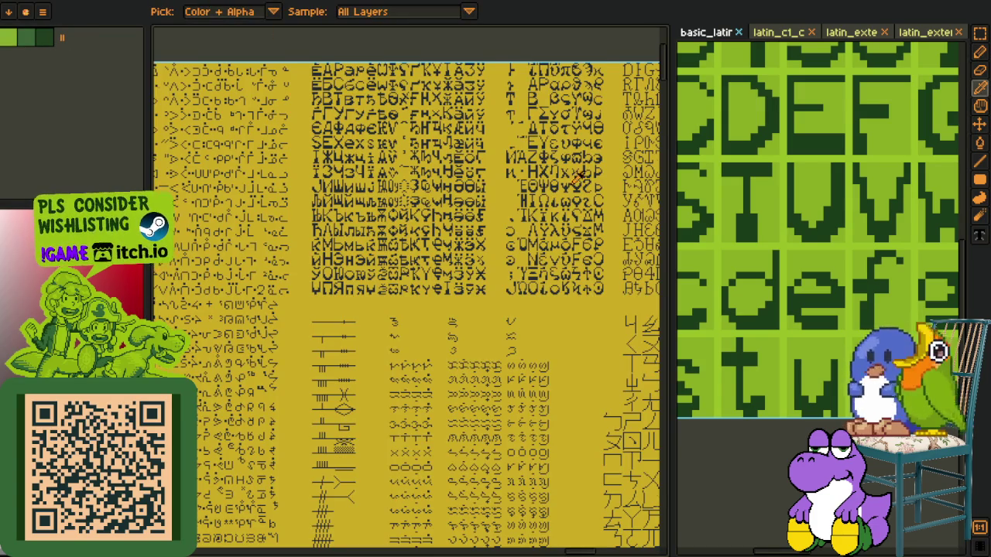
Step: Navigate to the Greek and Cyrillic rows and box-select the Ѳ glyph
drag(578, 177, 397, 207)
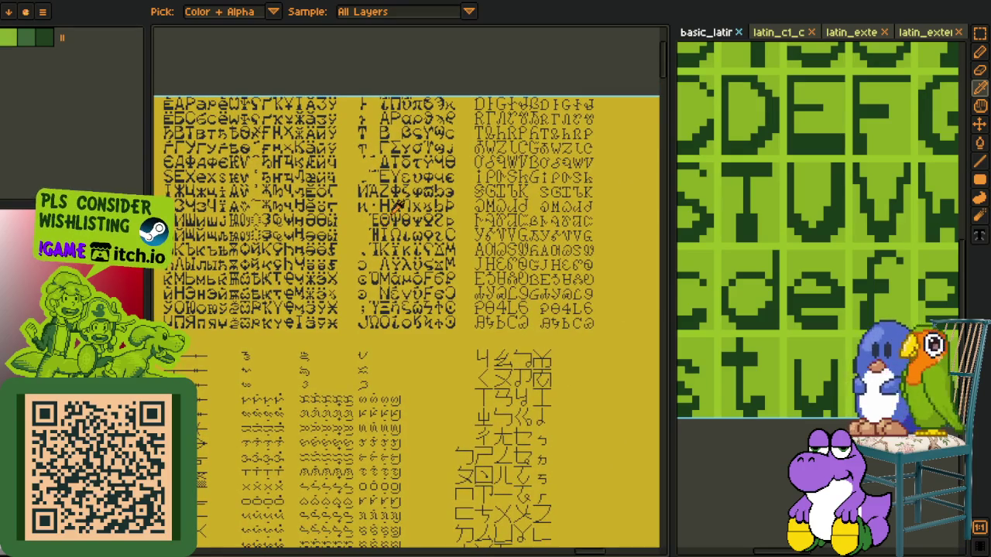
scroll(416, 170, up, 2)
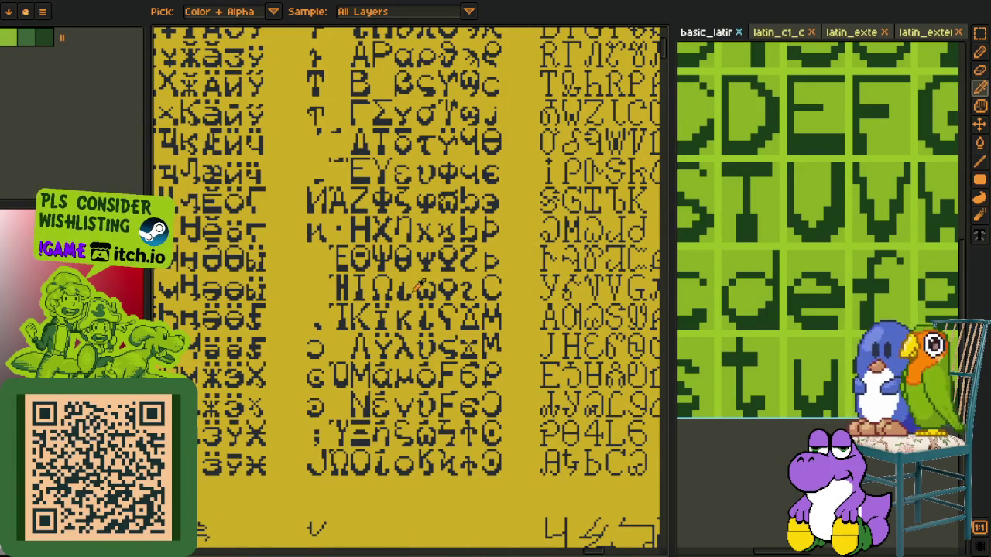
scroll(427, 219, up, 3)
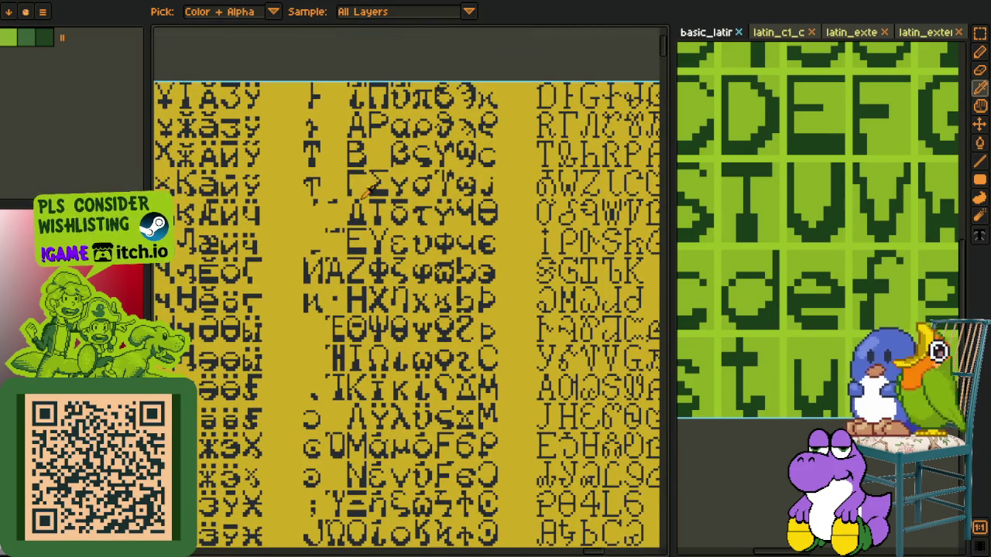
scroll(447, 137, down, 3)
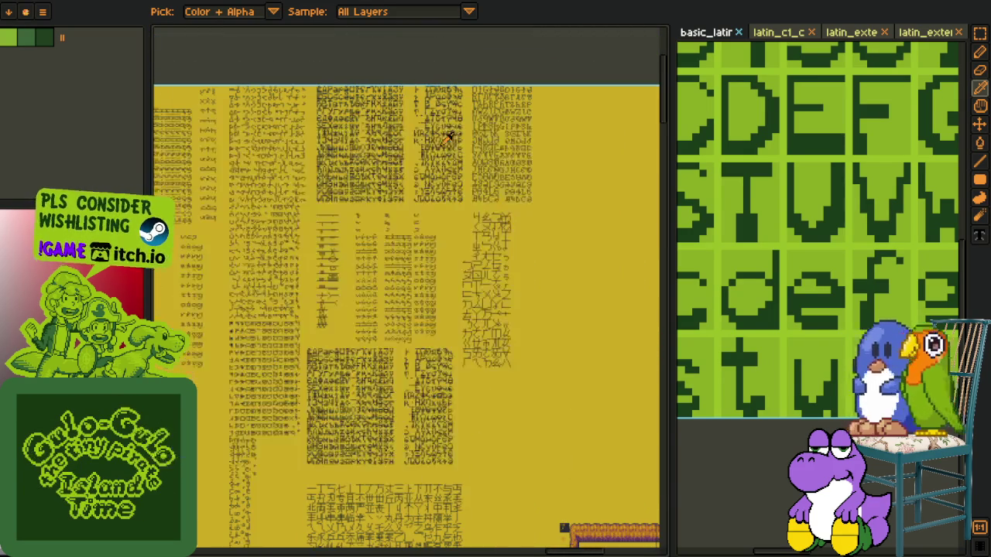
scroll(380, 227, up, 1)
drag(352, 201, 380, 89)
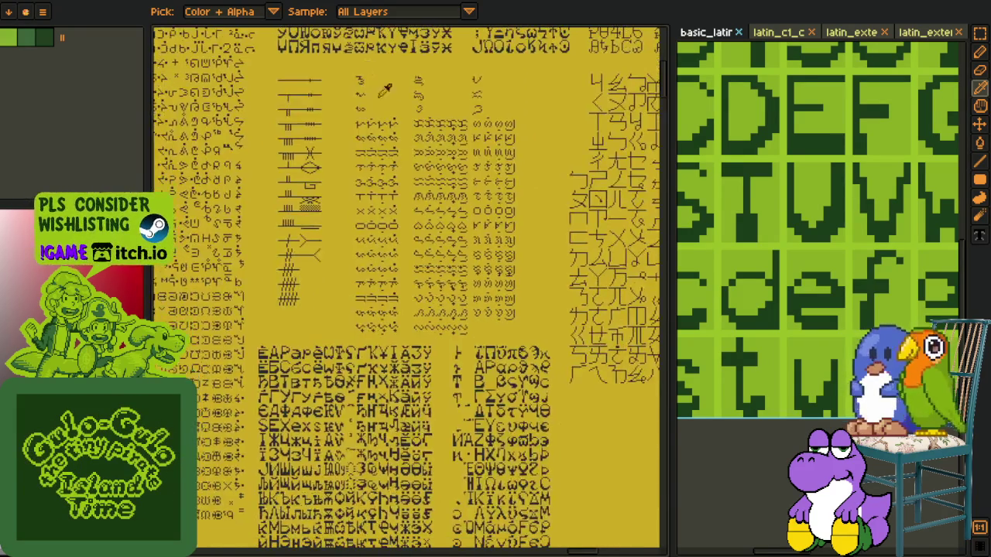
drag(451, 342, 432, 189)
scroll(495, 378, up, 1)
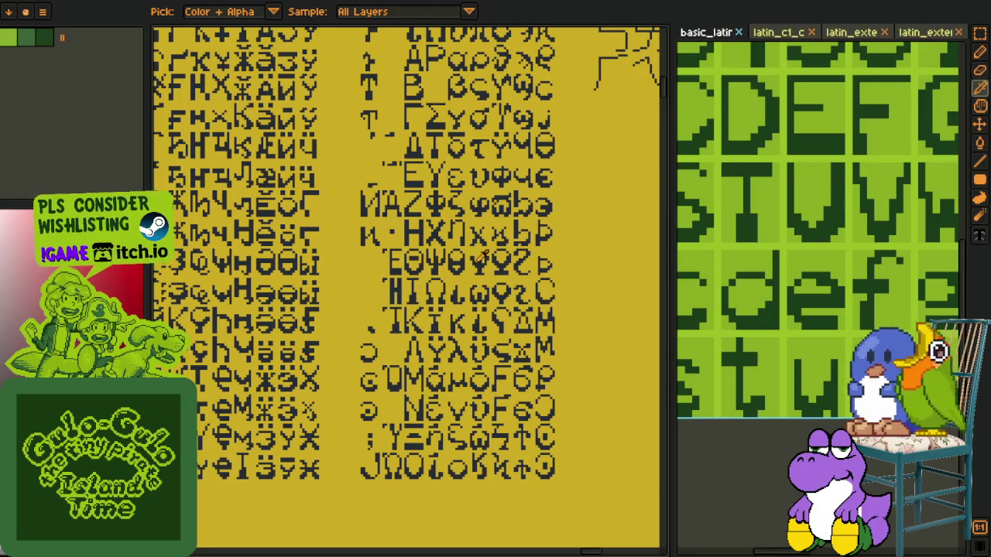
drag(534, 194, 479, 311)
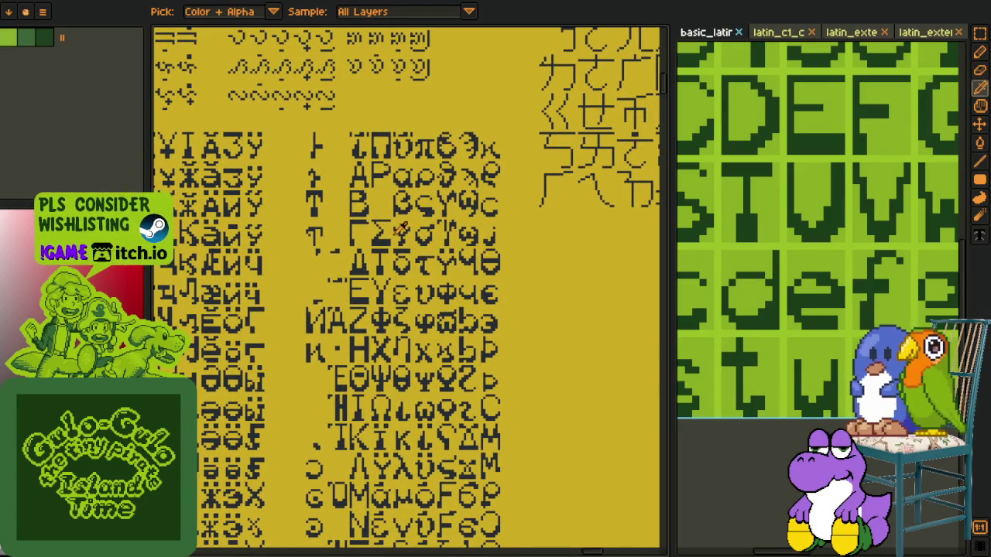
scroll(476, 240, up, 2)
key(m)
drag(478, 245, 520, 293)
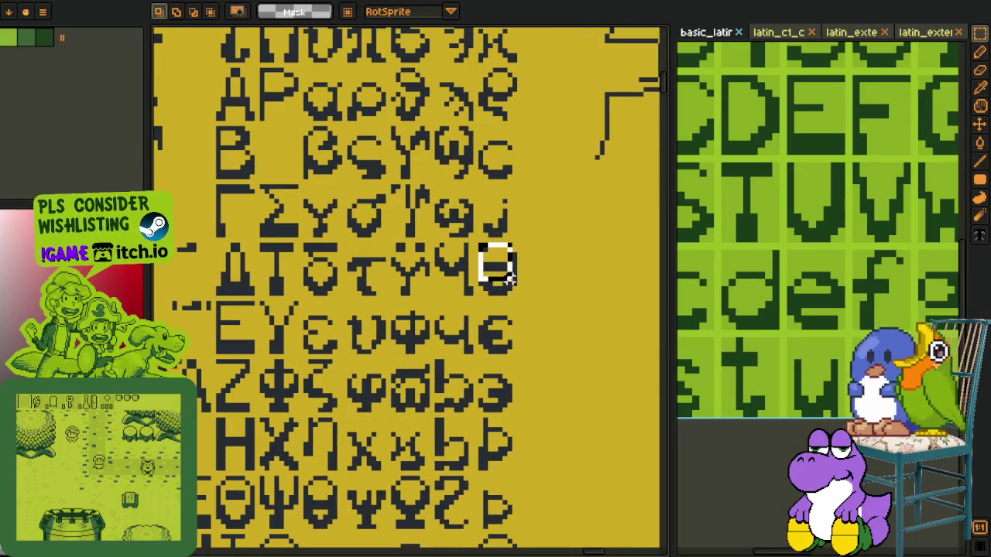
Step: Copy the Ѳ glyph and paste it into the last cell of the font sheet's second row
key(ctrl+x)
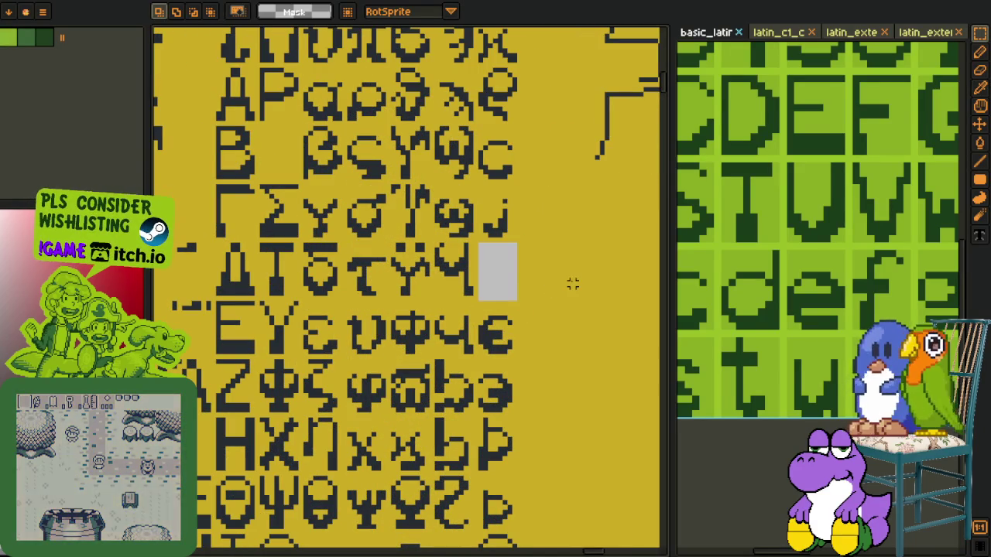
key(ctrl+z)
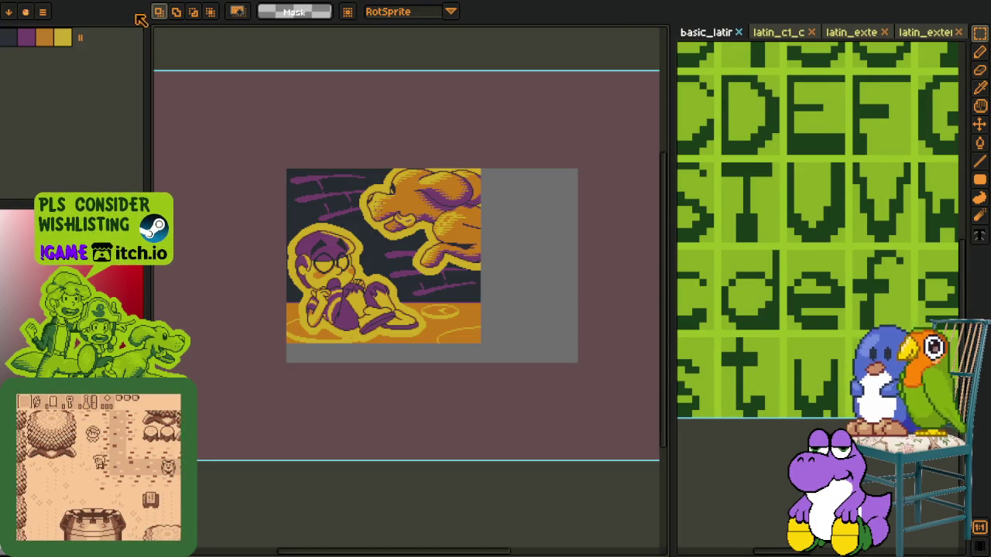
key(ctrl+v)
scroll(464, 255, up, 2)
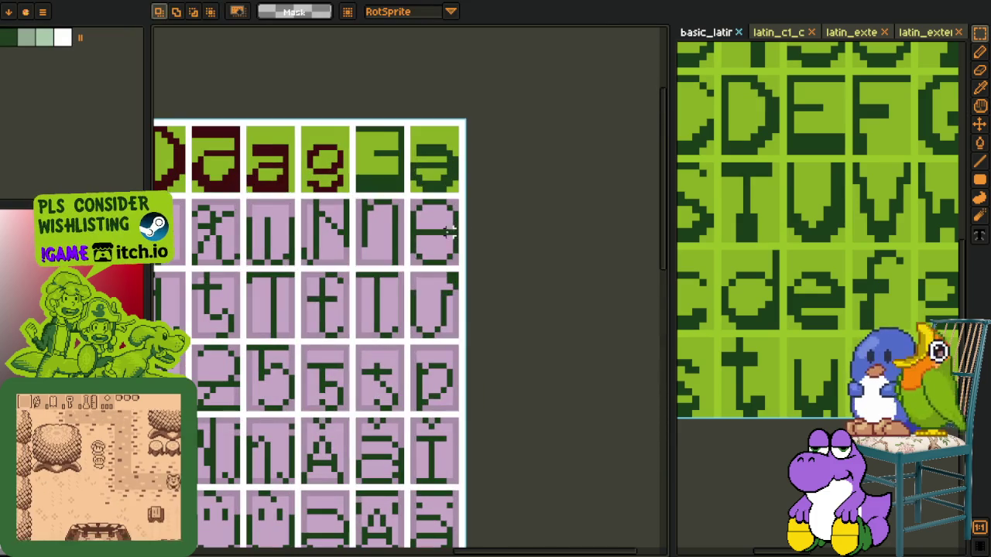
drag(429, 285, 461, 232)
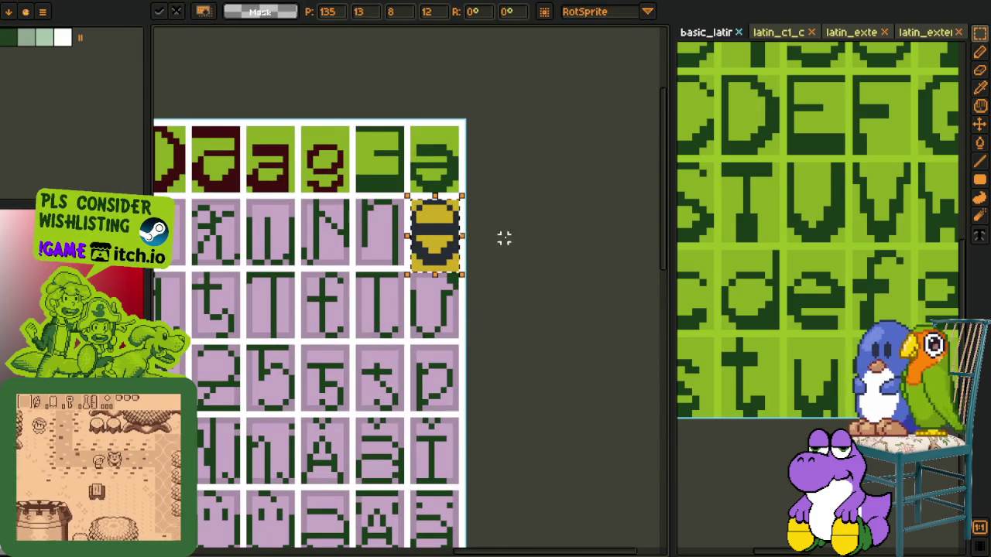
key(Return)
scroll(443, 259, up, 1)
scroll(443, 260, up, 1)
Step: Save the font sheet and return to the yellow reference sheet
key(w)
key(e)
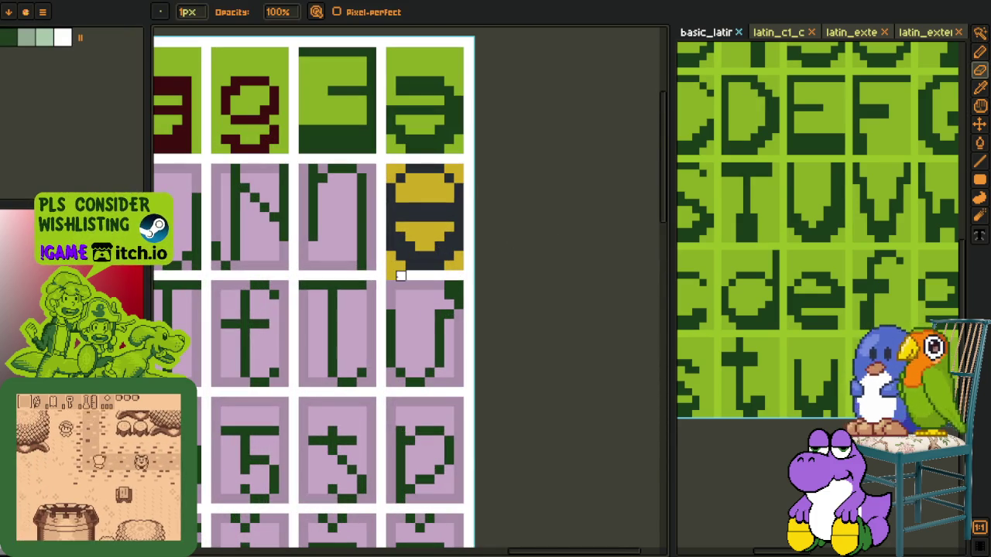
scroll(380, 276, down, 2)
key(i)
key(ctrl+s)
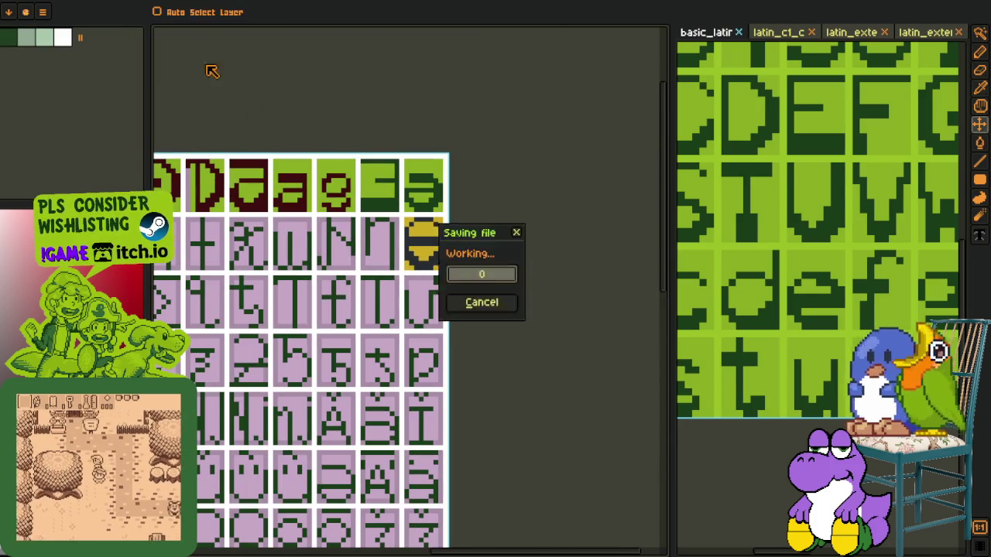
click(193, 2)
scroll(424, 182, down, 2)
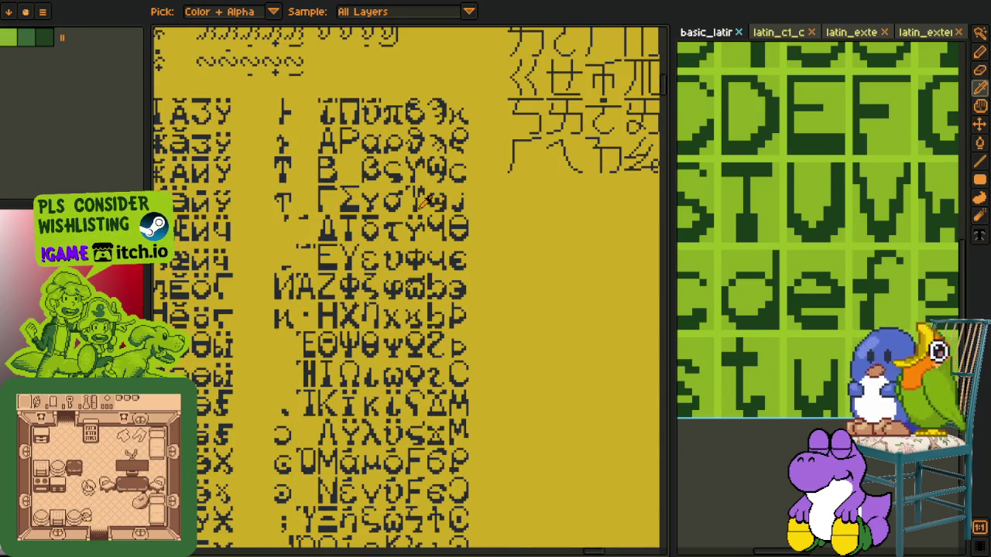
Step: Return to the font glyph sheet and recentre the whole sheet in view
click(138, 4)
scroll(284, 108, down, 2)
key(h)
drag(380, 206, 456, 179)
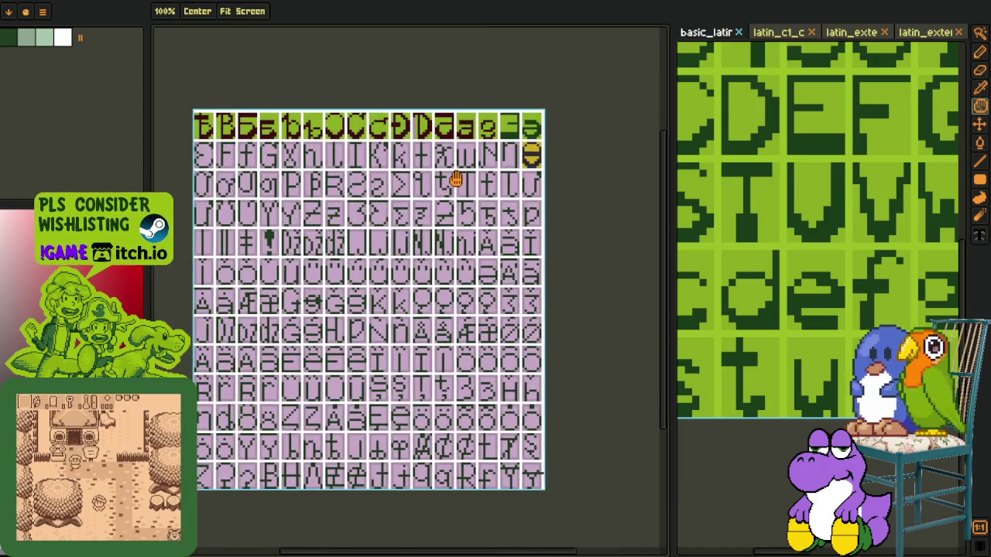
key(o)
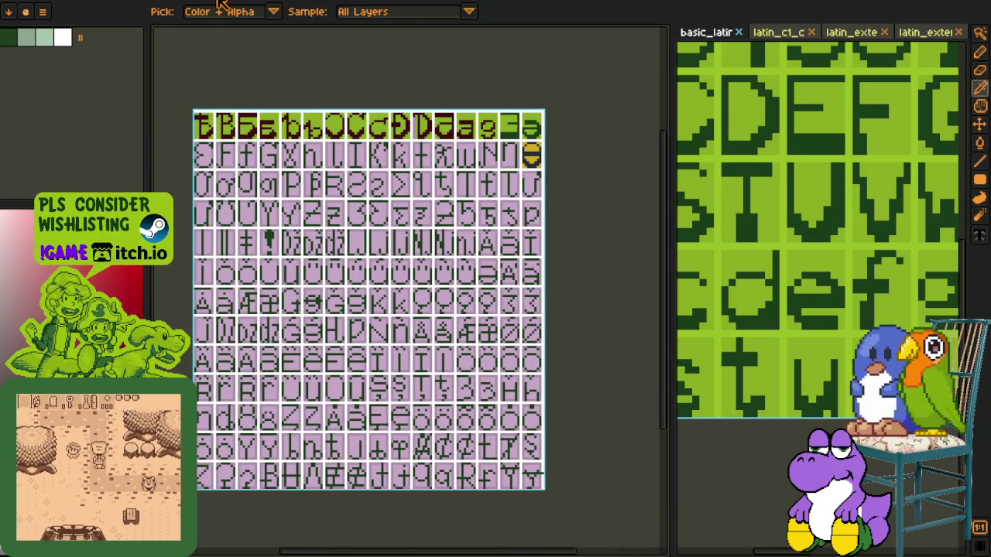
Step: Bring the Greek and Cyrillic rows of the yellow reference sheet into view
key(ctrl+Tab)
key(h)
drag(348, 233, 390, 293)
key(o)
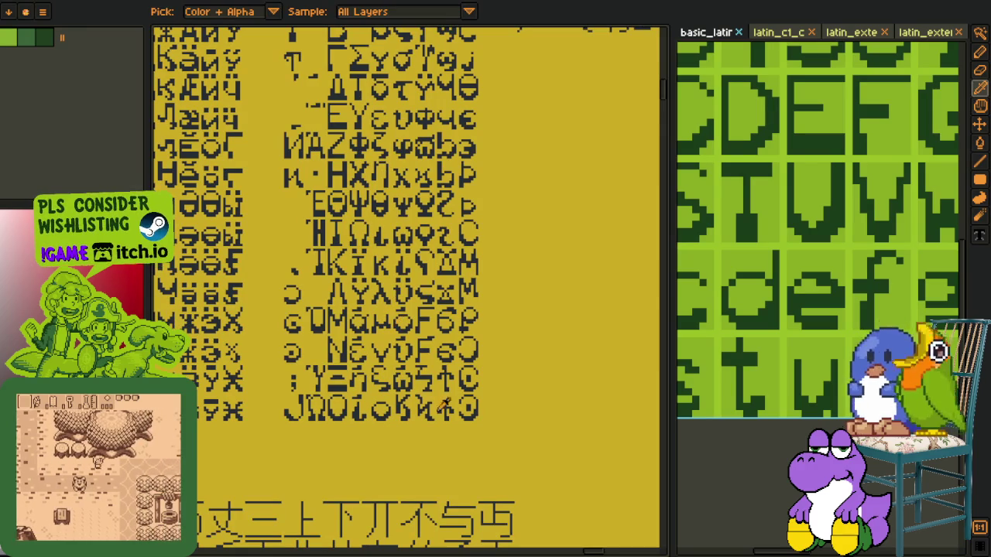
drag(387, 355, 393, 363)
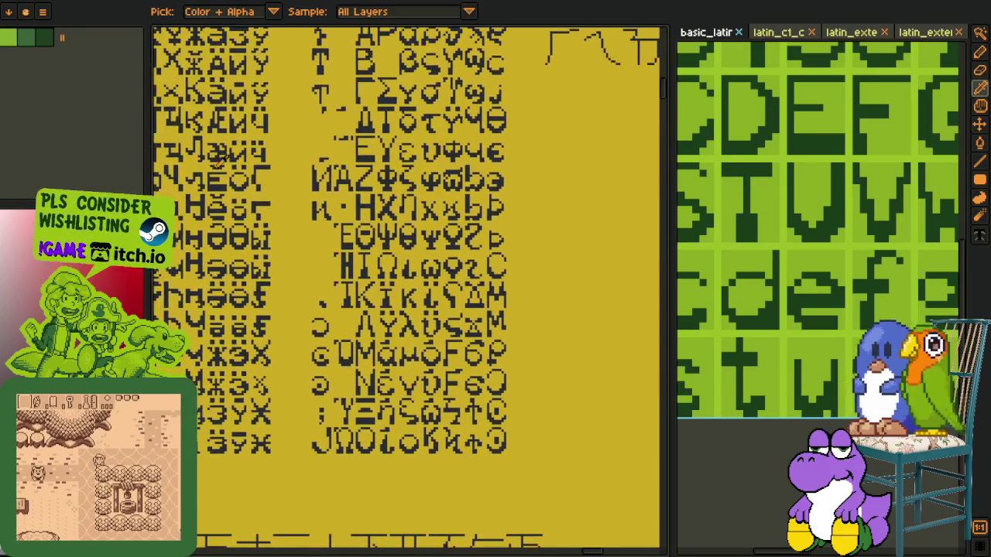
Step: Cycle past the character and dragon illustration back to the font glyph sheet and pan it
key(ctrl+Tab)
key(ctrl+Tab)
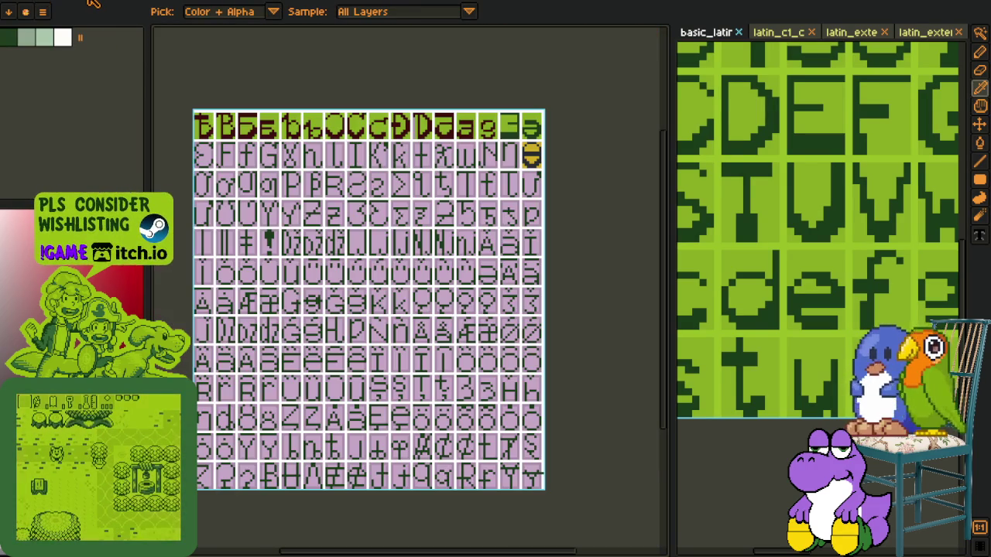
key(ctrl+Tab)
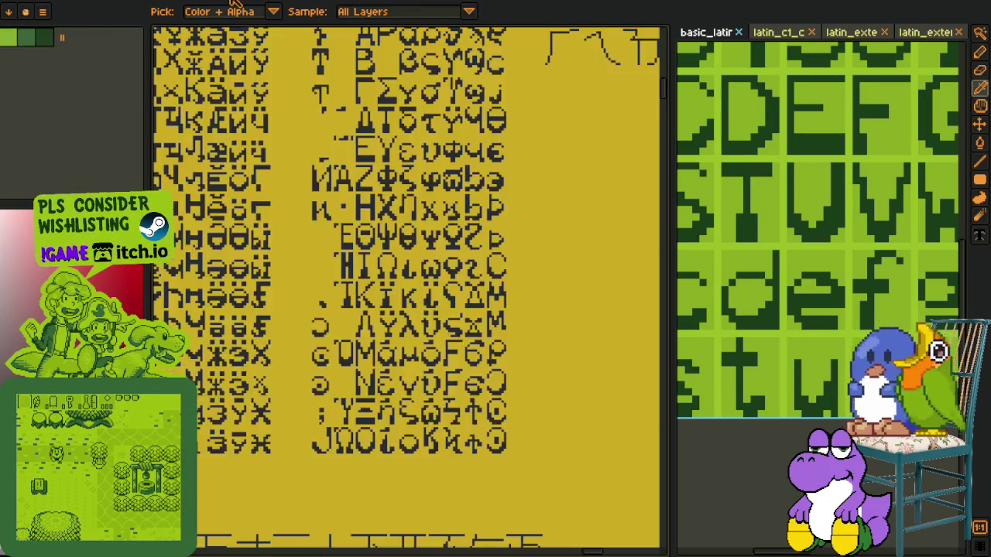
scroll(395, 290, down, 3)
key(h)
drag(388, 272, 400, 360)
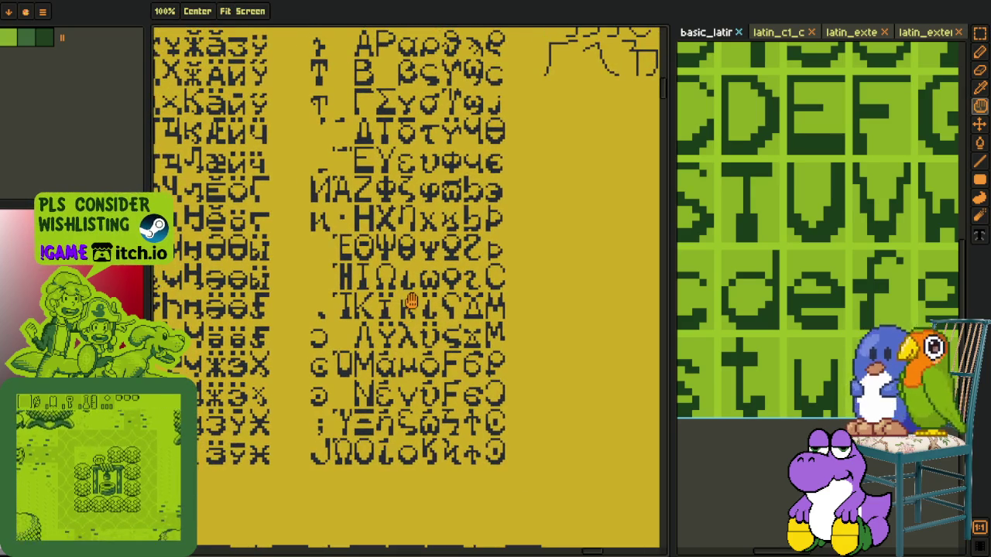
Step: Zoom and pan until the yellow sheet's top edge is in view
scroll(406, 372, up, 3)
scroll(391, 310, up, 1)
scroll(387, 306, up, 1)
scroll(385, 302, up, 1)
scroll(387, 302, up, 1)
scroll(388, 306, up, 3)
scroll(391, 313, up, 2)
scroll(393, 371, up, 4)
scroll(395, 430, up, 3)
scroll(418, 387, up, 5)
scroll(406, 410, up, 5)
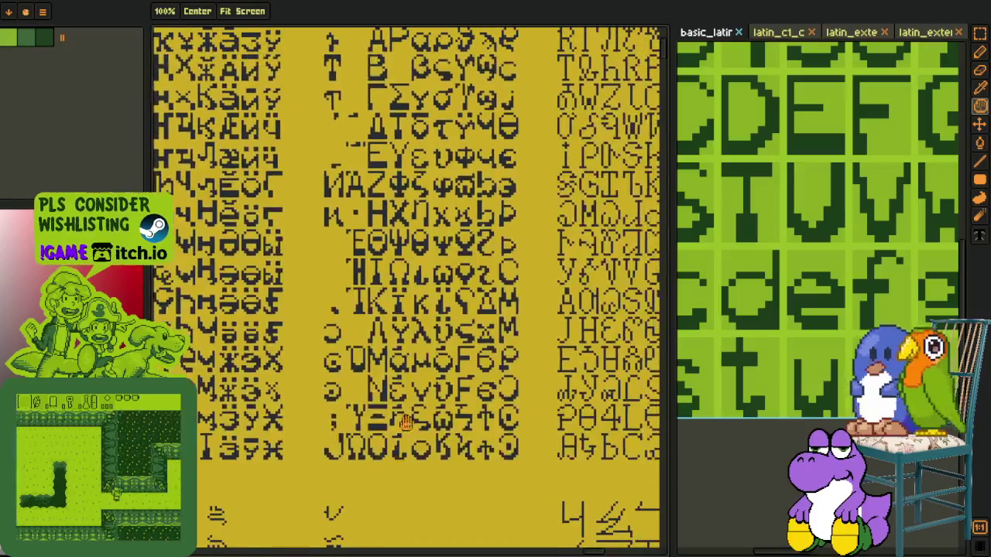
scroll(394, 433, up, 4)
drag(395, 437, 387, 455)
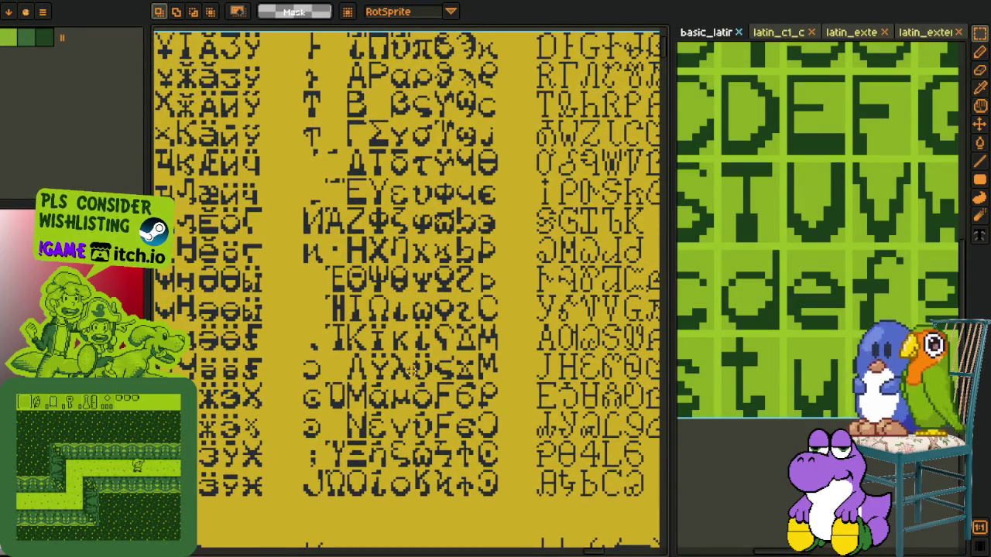
drag(397, 242, 369, 352)
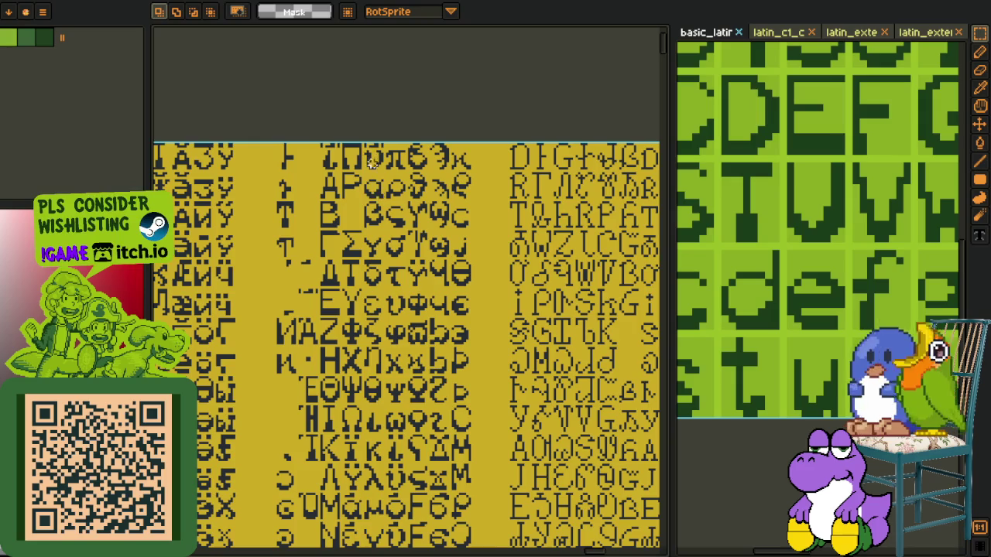
Step: Select the ε glyph cell on the yellow sheet
drag(408, 325, 385, 214)
scroll(384, 213, up, 1)
drag(358, 161, 399, 207)
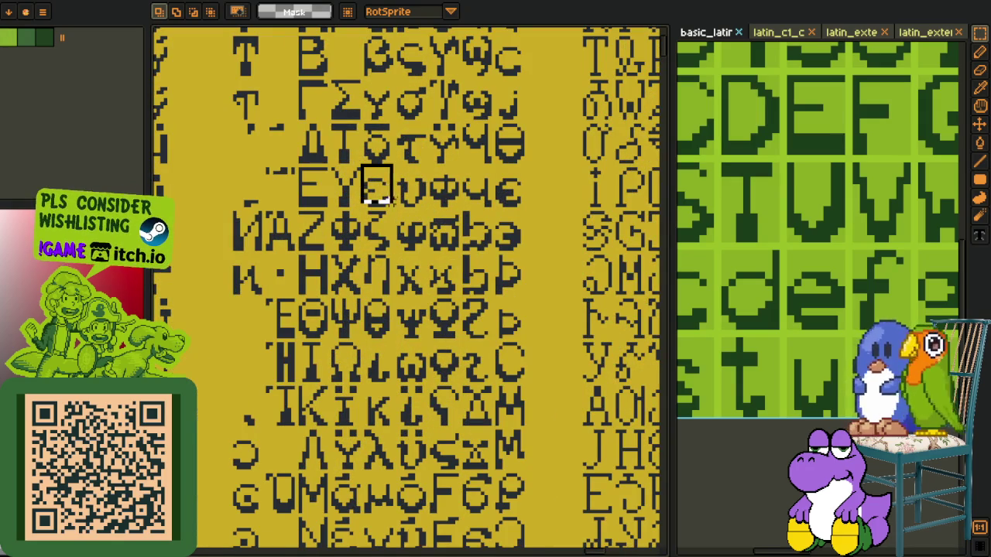
scroll(411, 224, down, 3)
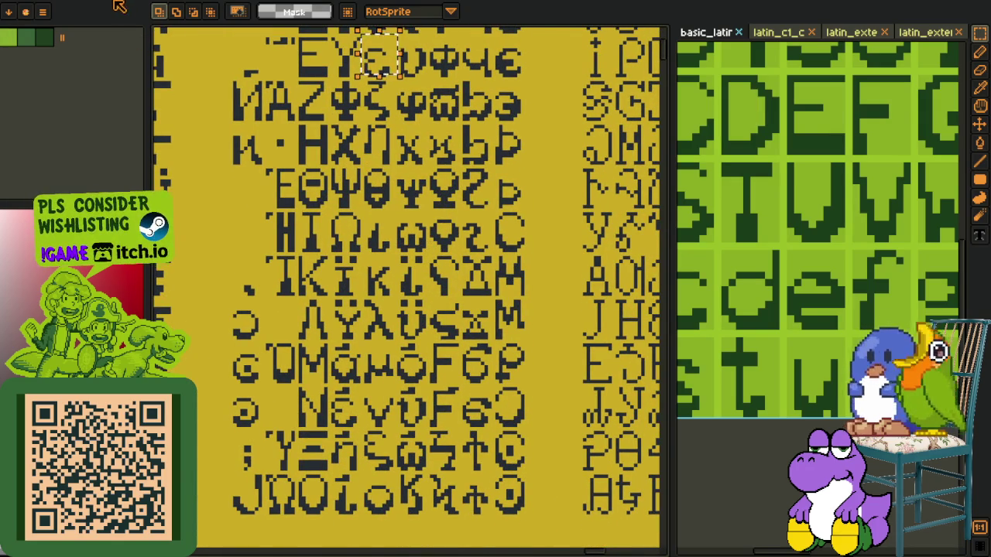
Step: Show the pink placeholder glyph sheet, centred on the canvas
key(ctrl+Tab)
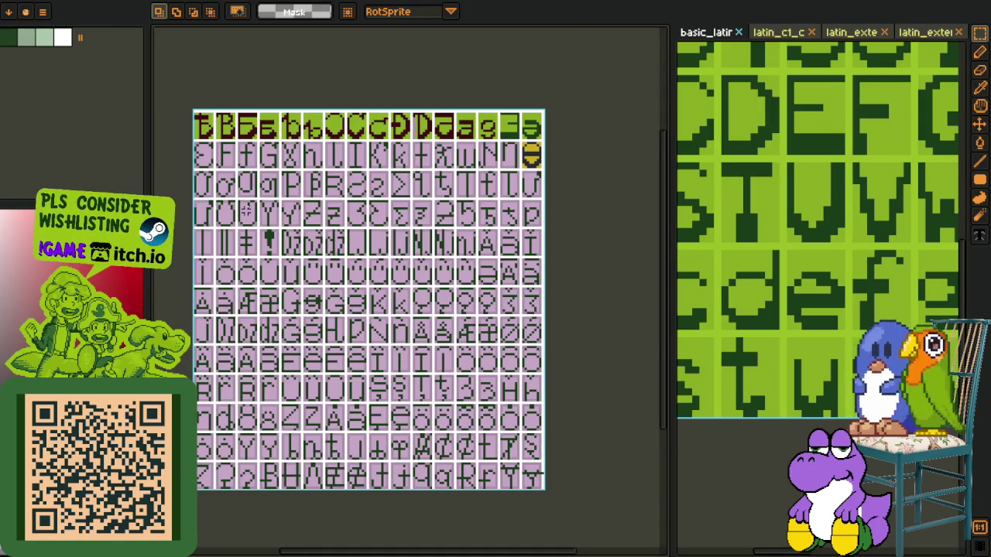
key(space)
mouse_move(247, 215)
mouse_down()
mouse_move(262, 215)
mouse_move(252, 232)
mouse_up()
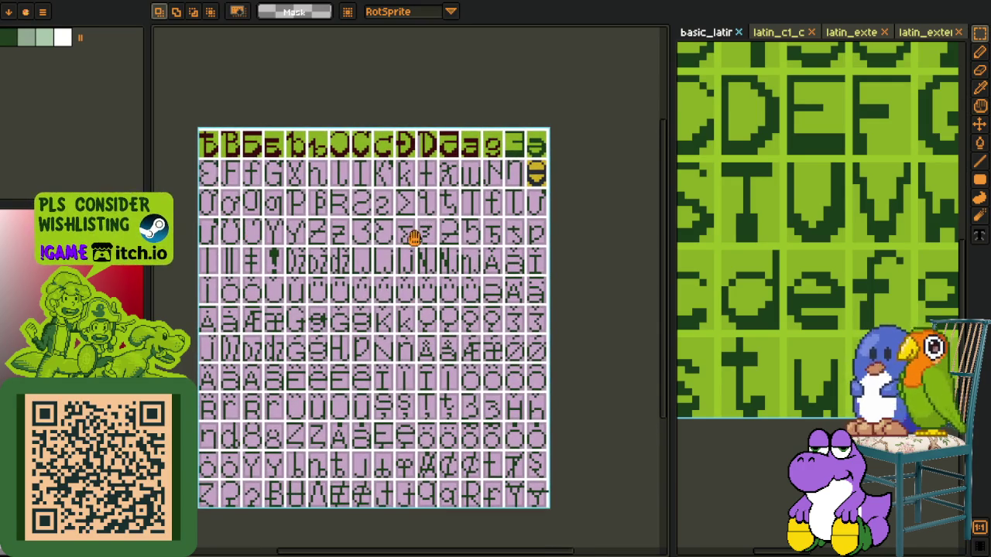
drag(414, 239, 367, 247)
drag(426, 232, 476, 238)
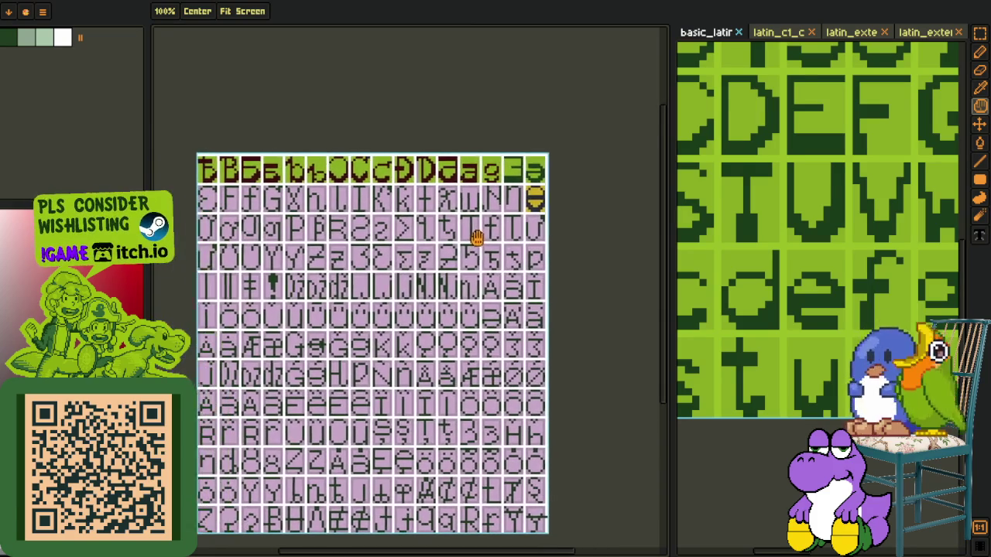
key(o)
scroll(280, 216, up, 3)
Step: Flood-fill the S glyph's outline, left, bottom and right sides dark red
scroll(310, 151, up, 4)
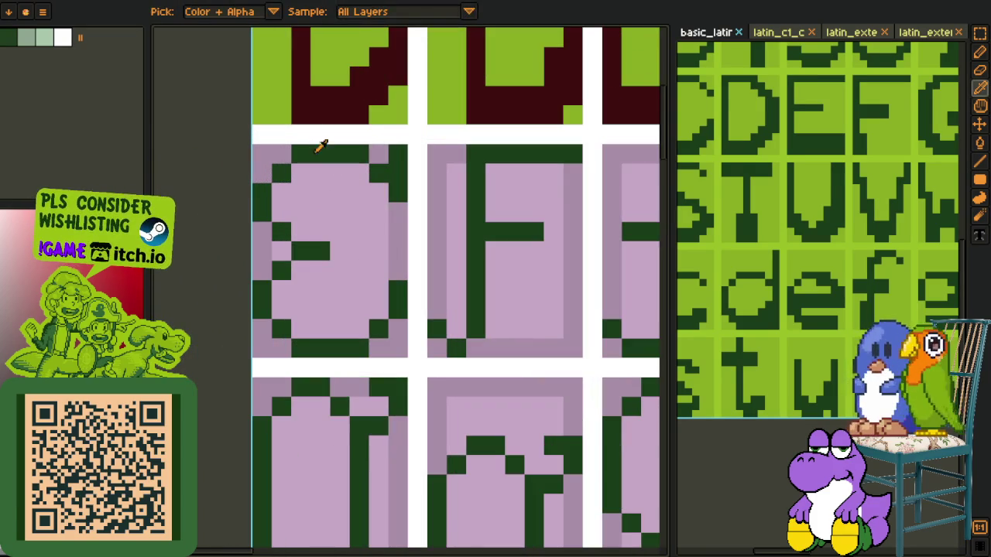
key(f)
click(394, 173)
click(344, 154)
drag(263, 201, 276, 318)
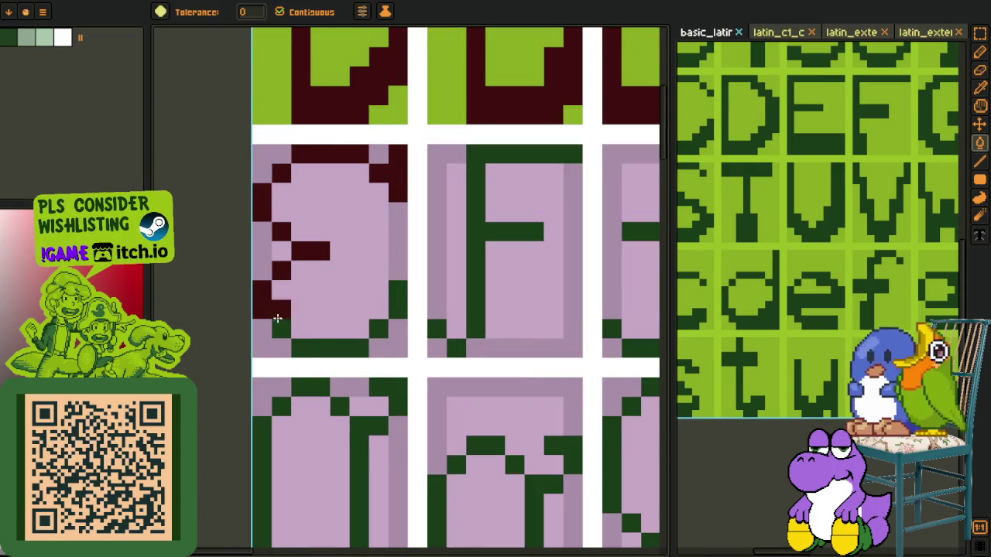
drag(276, 318, 393, 295)
Step: Pencil the S glyph's bottom row and middle stroke in dark red
key(p)
drag(359, 329, 280, 307)
click(355, 275)
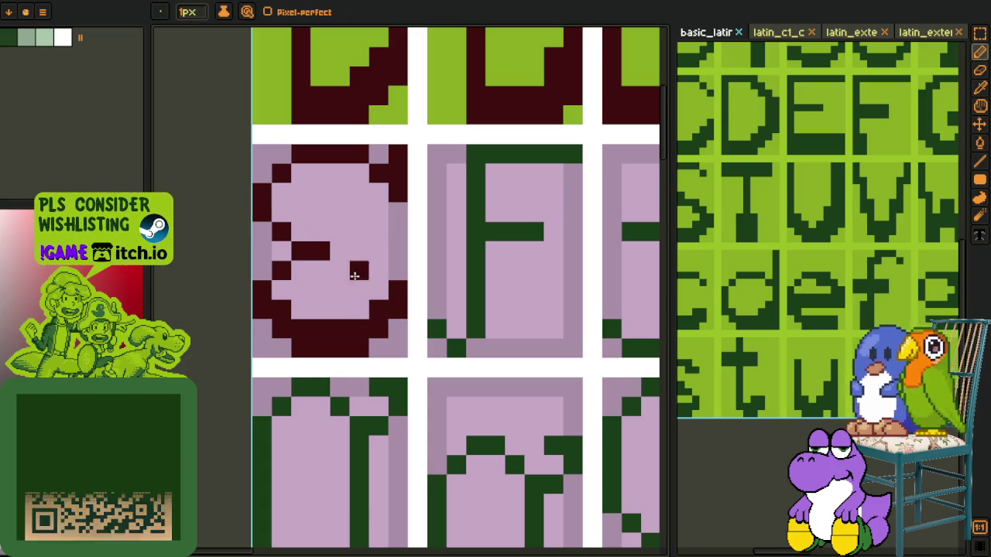
click(281, 213)
scroll(328, 251, down, 3)
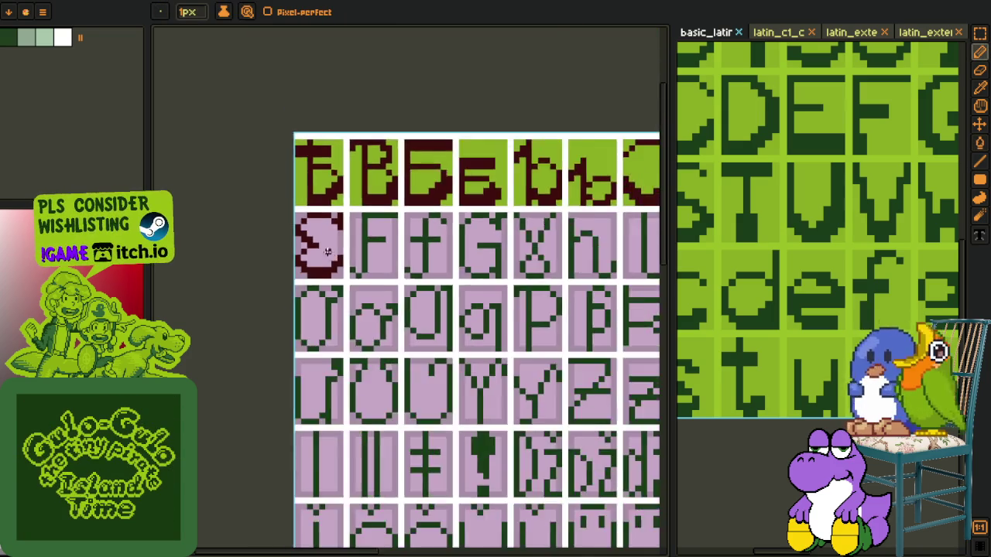
scroll(327, 252, up, 3)
click(307, 230)
key(ctrl+z)
click(295, 225)
drag(295, 225, 322, 246)
key(ctrl+z)
click(341, 263)
Step: Touch up the dark red pixel at the top of the S glyph
scroll(334, 263, down, 2)
scroll(334, 264, down, 1)
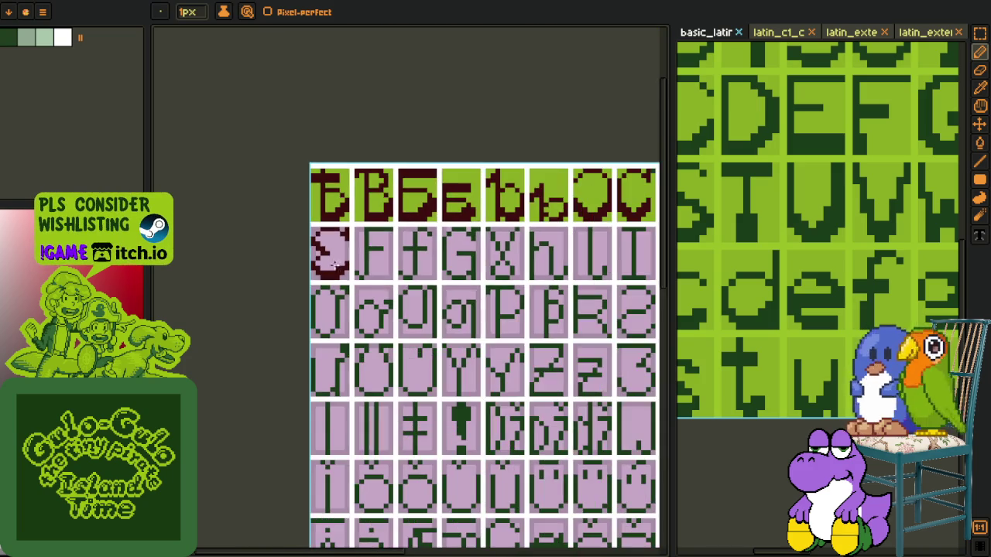
scroll(333, 264, up, 2)
scroll(333, 265, up, 1)
scroll(333, 264, down, 3)
scroll(309, 271, up, 1)
key(o)
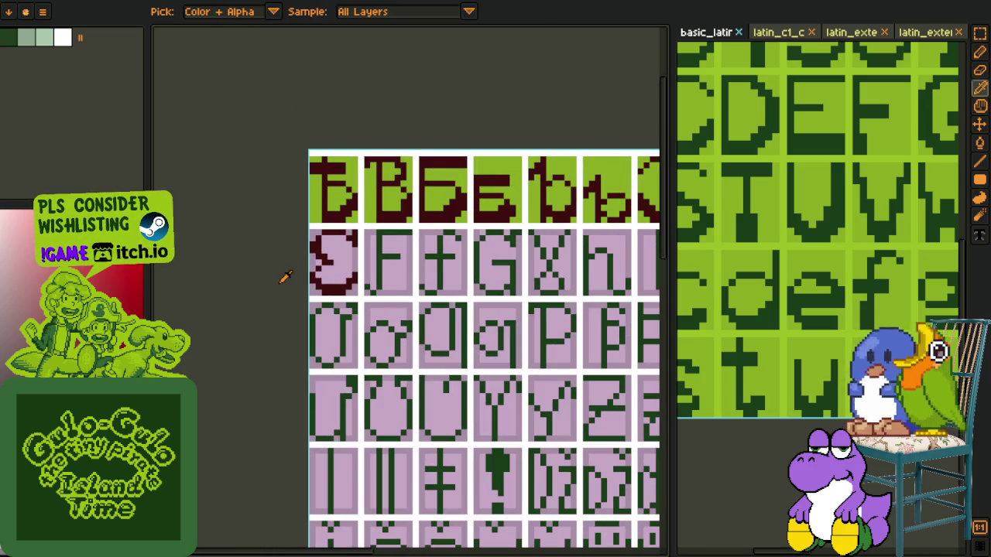
scroll(317, 248, up, 2)
scroll(322, 232, up, 1)
key(b)
scroll(344, 253, down, 3)
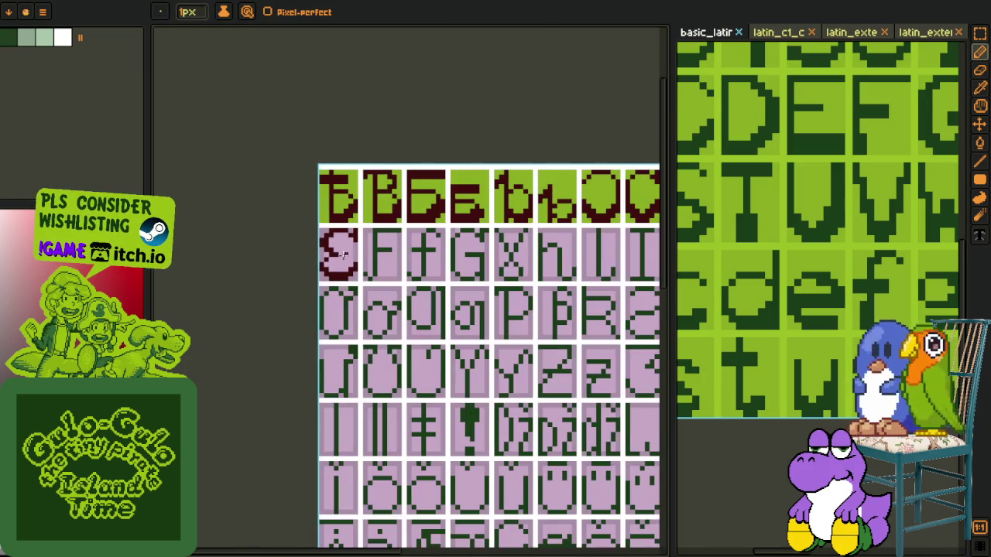
scroll(349, 236, up, 2)
scroll(335, 223, up, 1)
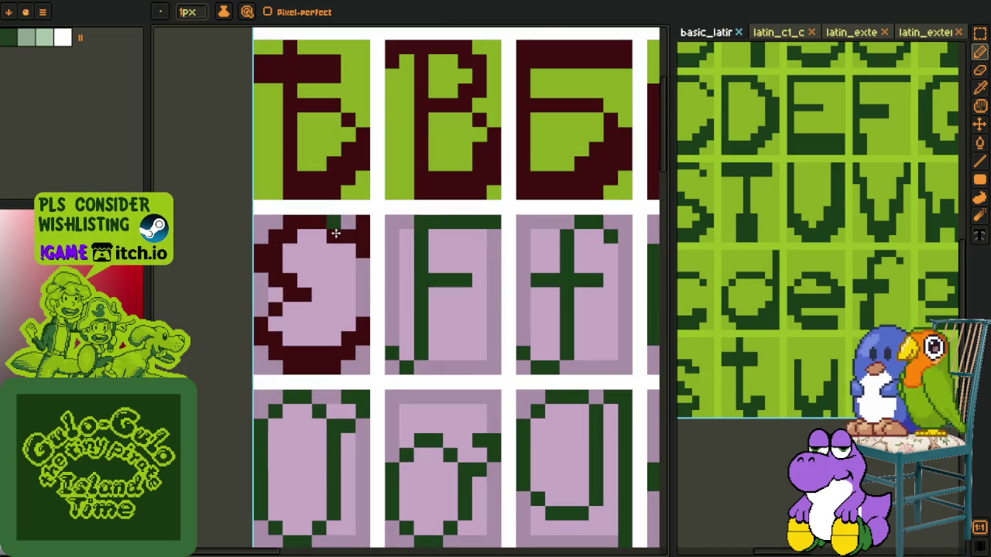
drag(360, 249, 330, 224)
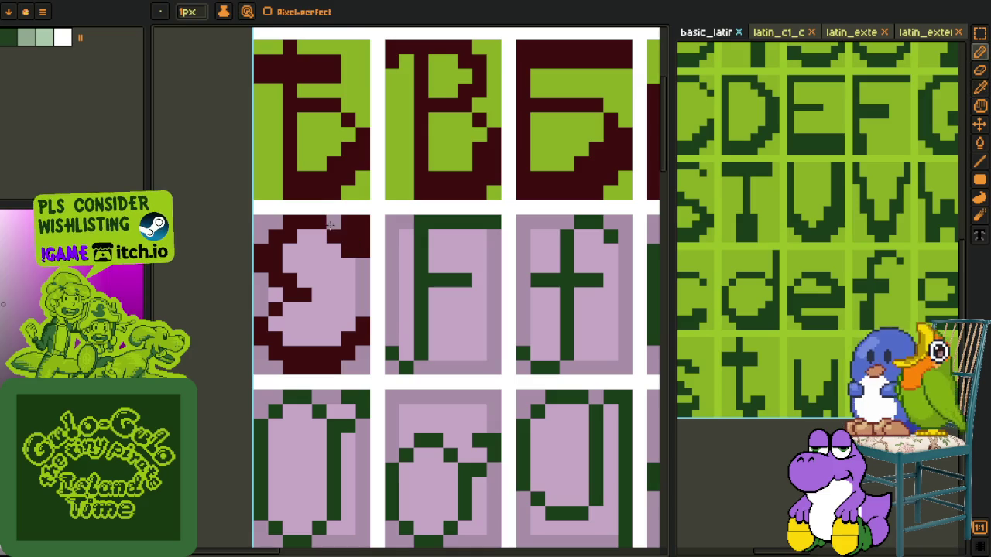
Step: Fill the S cell's pink interior green and its three leftover pink pockets dark red
scroll(352, 251, down, 3)
key(o)
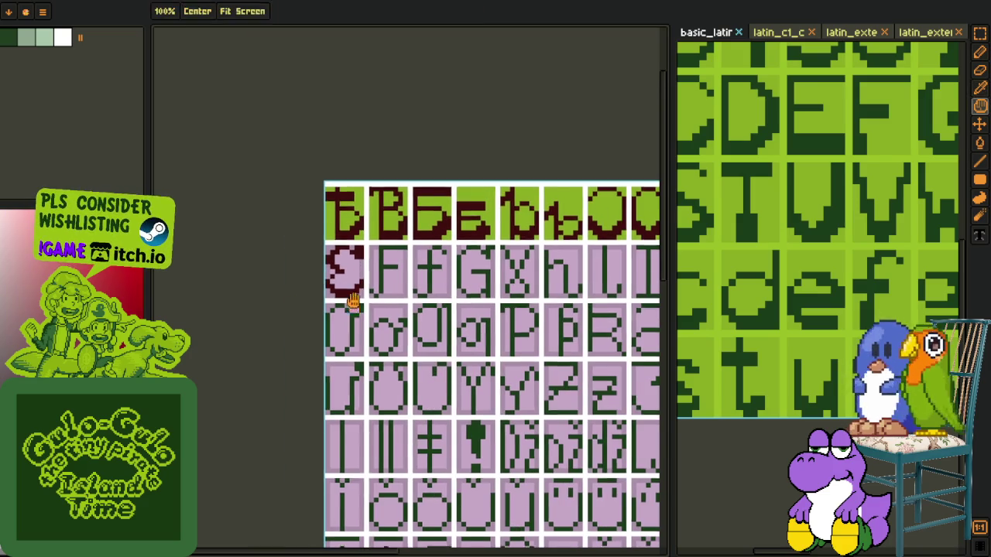
scroll(348, 233, up, 2)
click(350, 202)
key(f)
click(369, 246)
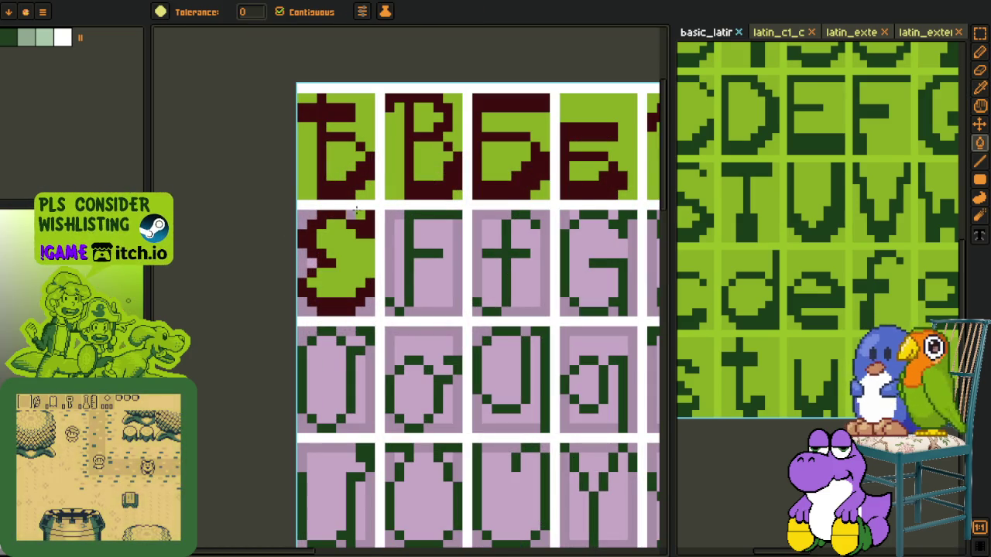
right_click(306, 264)
right_click(304, 292)
right_click(342, 313)
Step: Pan to the basic_latin reference sheet and rectangle-select a glyph piece on it
key(o)
scroll(357, 310, down, 2)
scroll(465, 233, down, 2)
scroll(542, 193, down, 2)
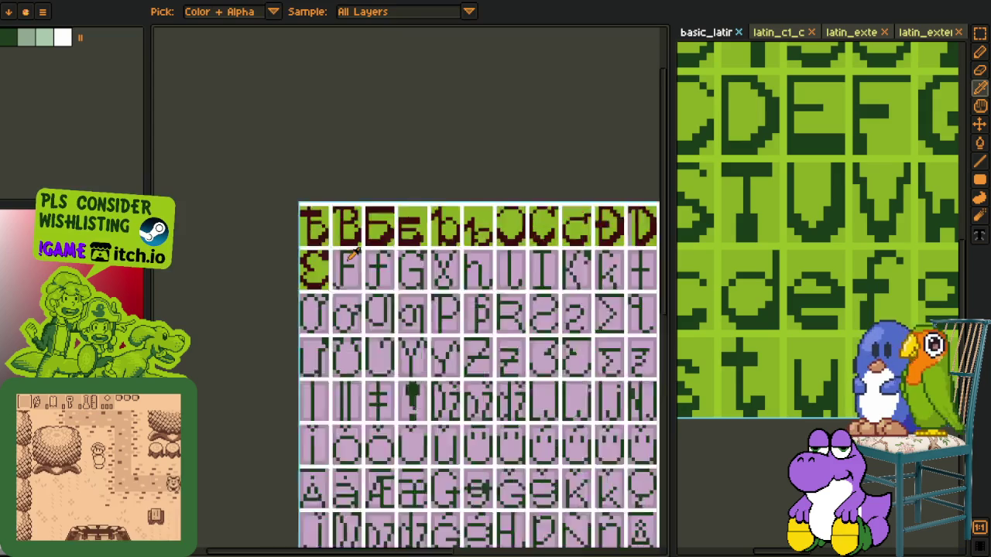
scroll(743, 221, down, 3)
key(h)
scroll(763, 266, down, 2)
drag(763, 265, 778, 283)
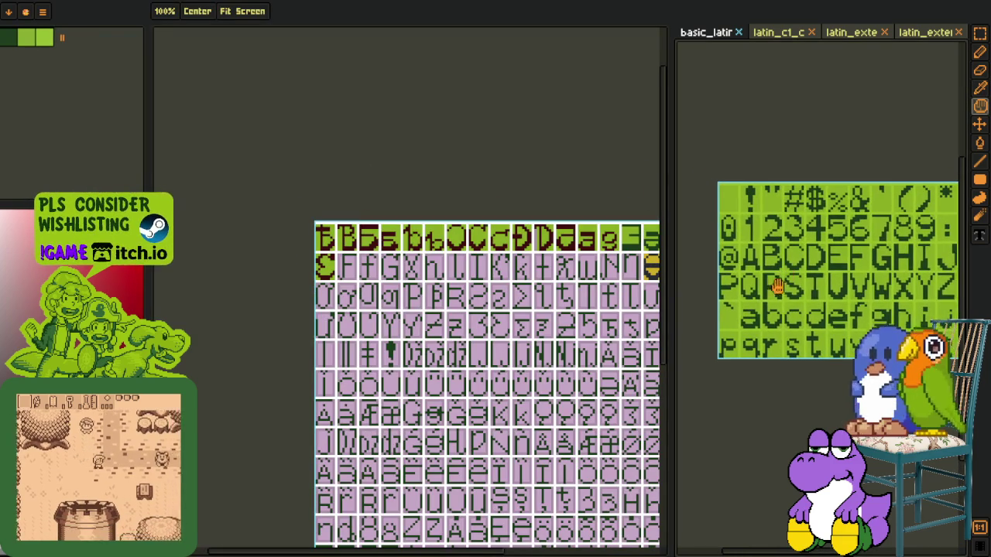
key(o)
key(r)
scroll(883, 317, up, 5)
scroll(859, 314, up, 2)
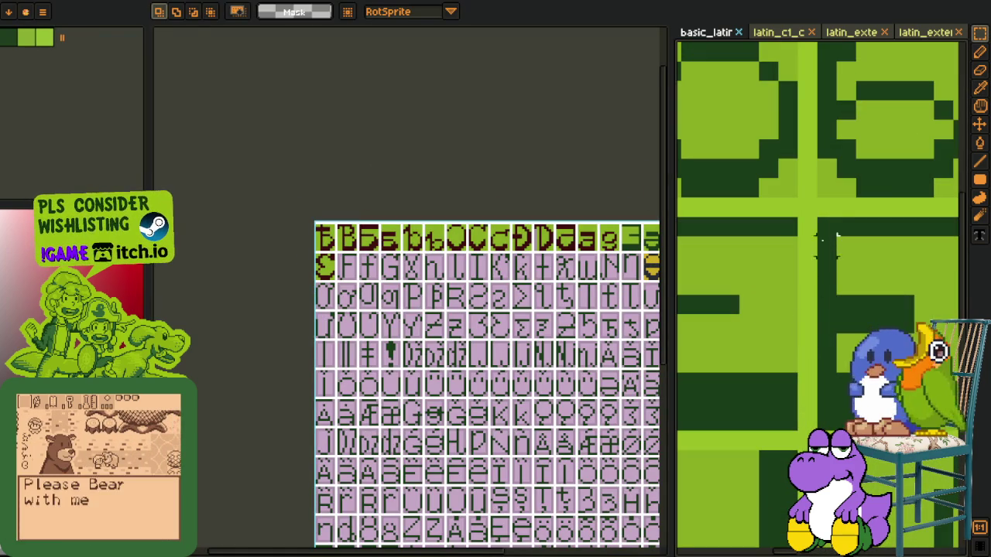
drag(814, 214, 937, 375)
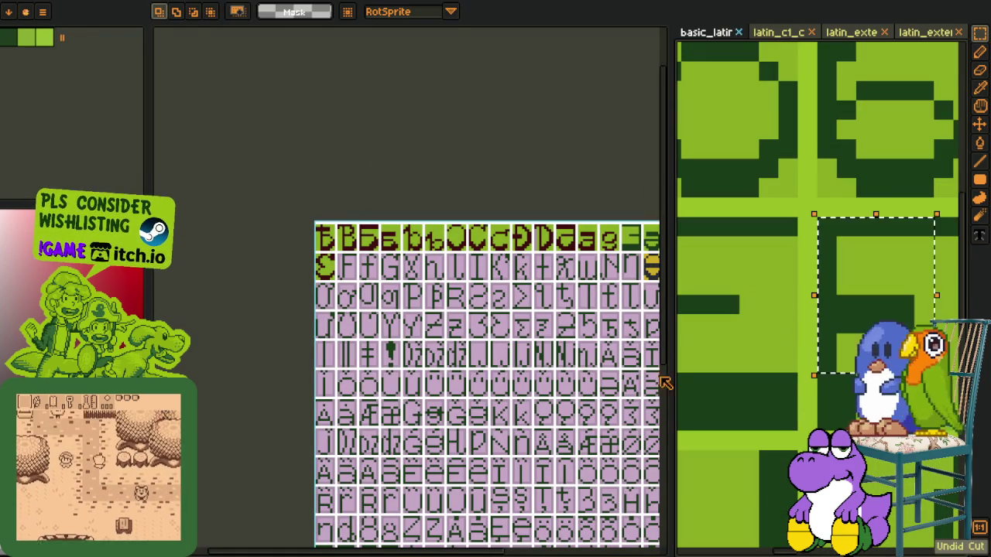
Step: Paste the copied green glyph block into the F cell and commit it
scroll(332, 280, up, 1)
scroll(332, 279, up, 3)
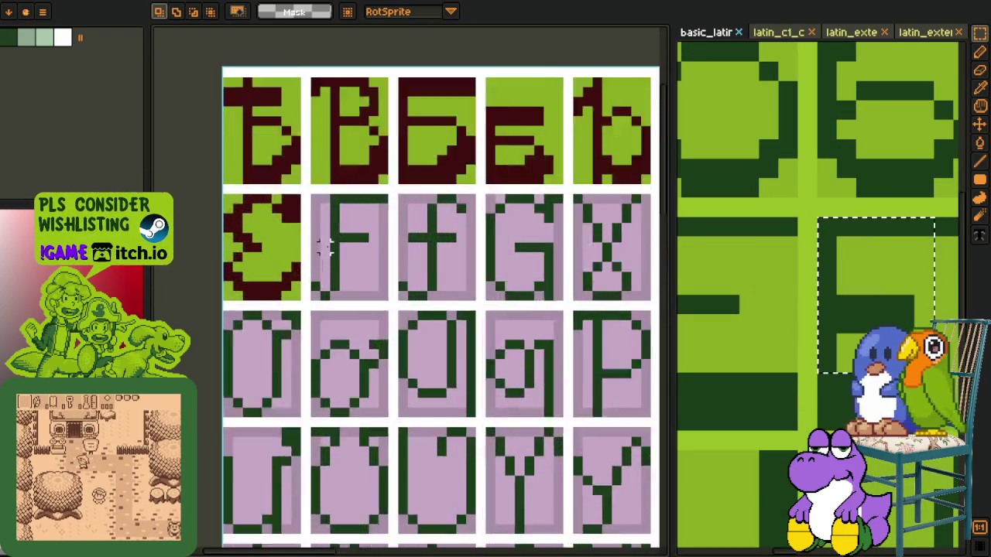
key(h)
scroll(332, 280, up, 2)
key(ctrl+v)
drag(391, 408, 366, 236)
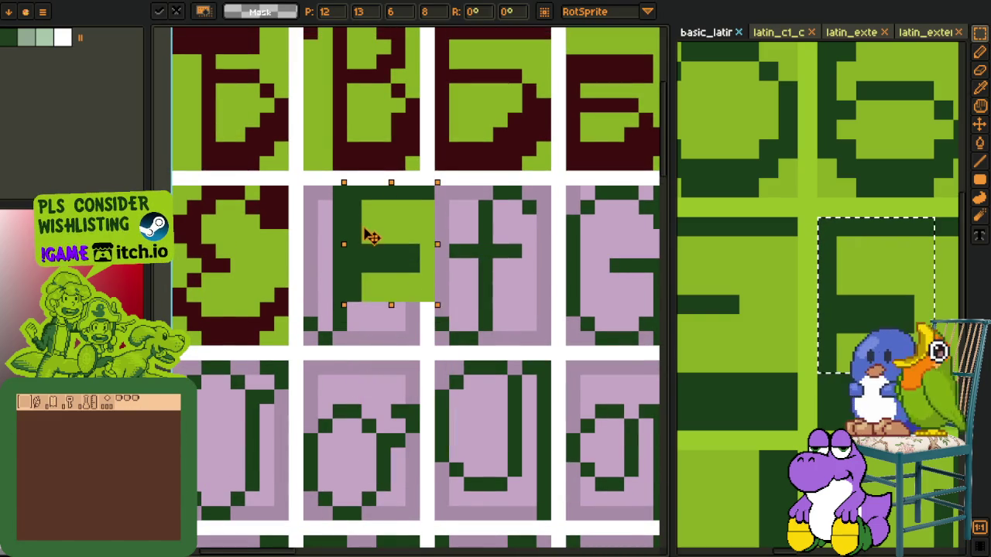
key(Return)
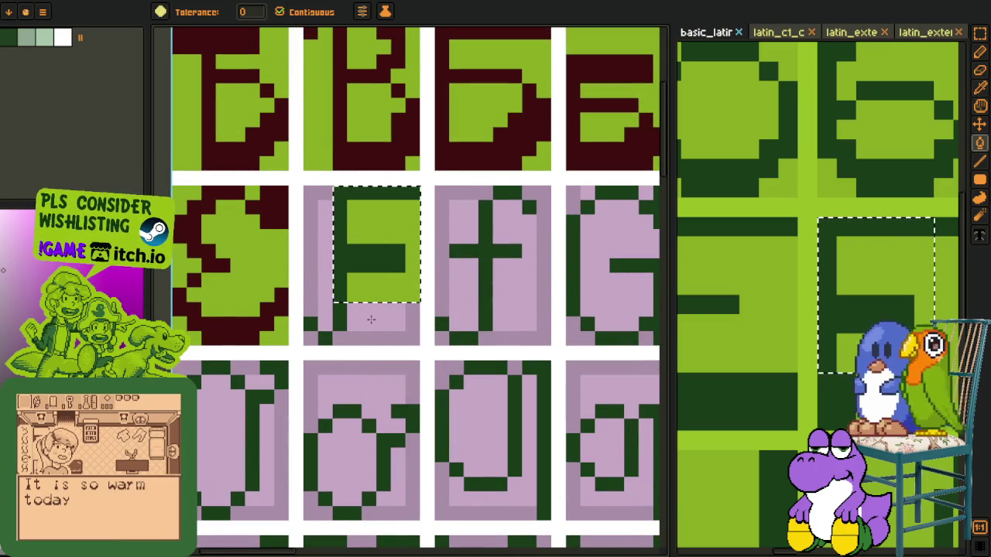
Step: Fill the pink strip left of the F green
key(o)
key(b)
click(388, 303)
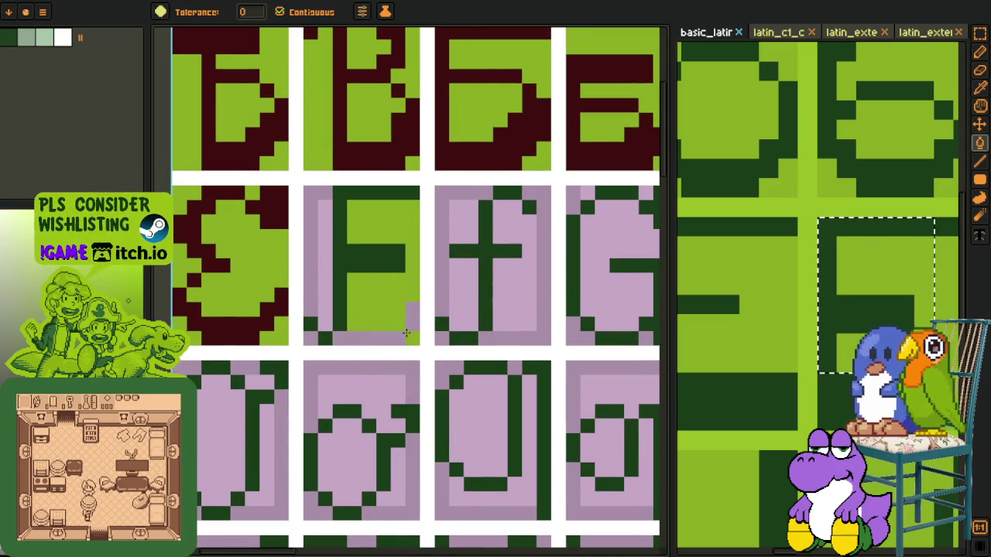
key(ctrl+z)
click(321, 308)
Step: Switch among Pencil, Eyedropper, Rectangular Marquee and Paint Bucket while inspecting the F cell
key(o)
key(p)
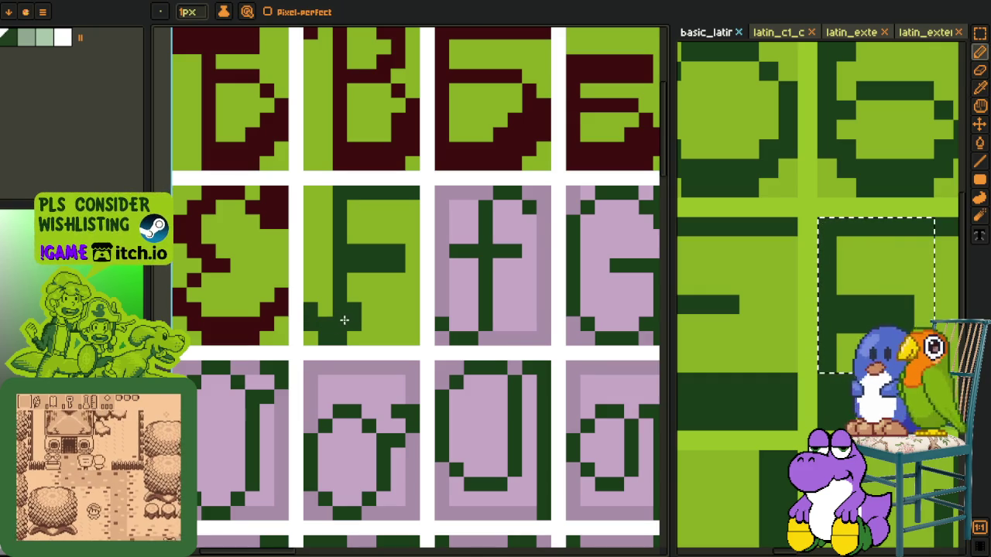
key(i)
scroll(344, 320, down, 5)
scroll(364, 310, up, 1)
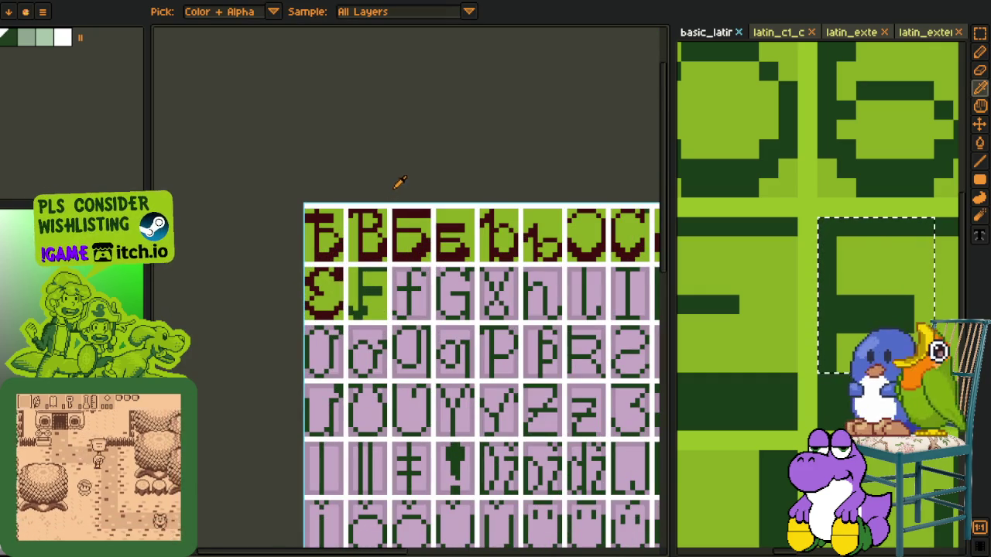
key(r)
scroll(418, 294, down, 1)
scroll(418, 294, up, 1)
scroll(418, 294, up, 2)
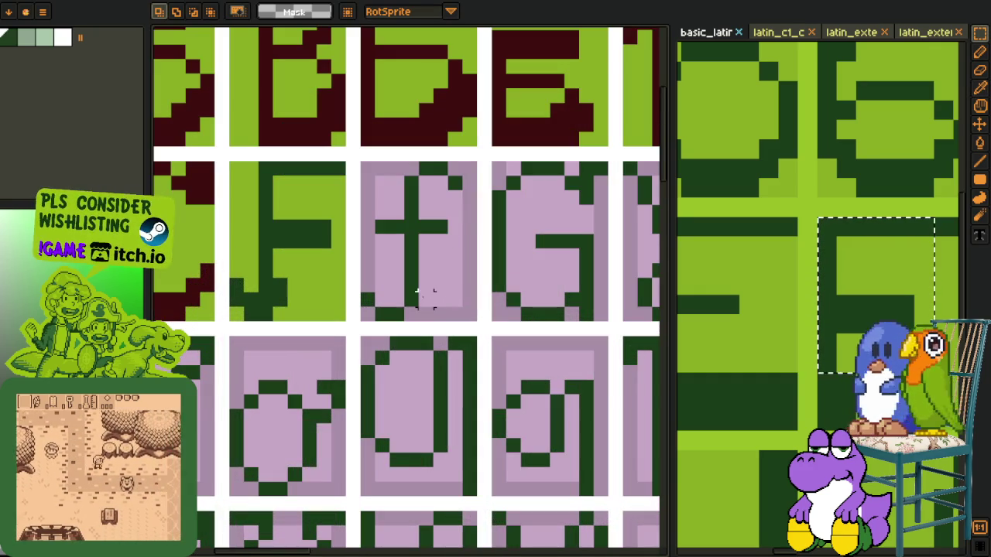
key(o)
key(b)
key(p)
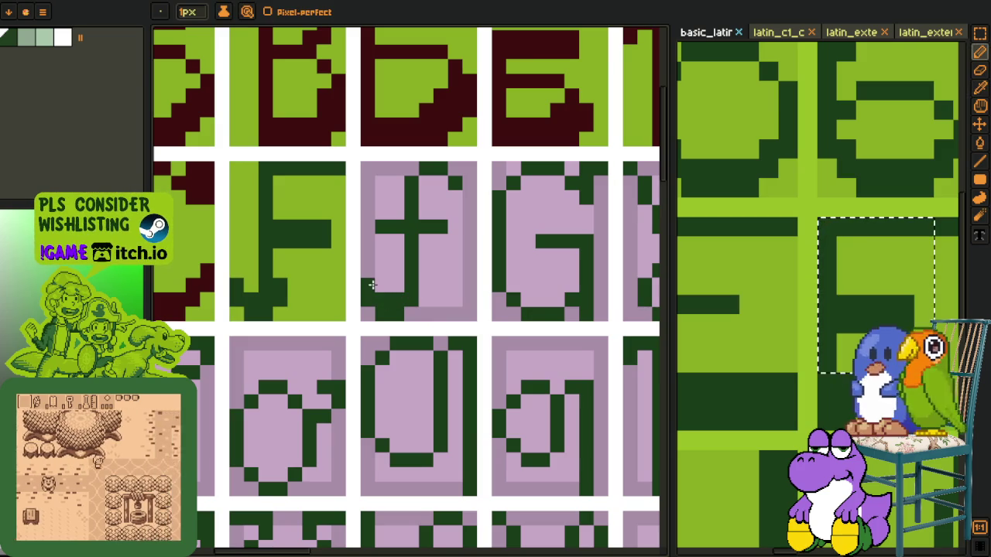
key(i)
key(p)
key(i)
key(p)
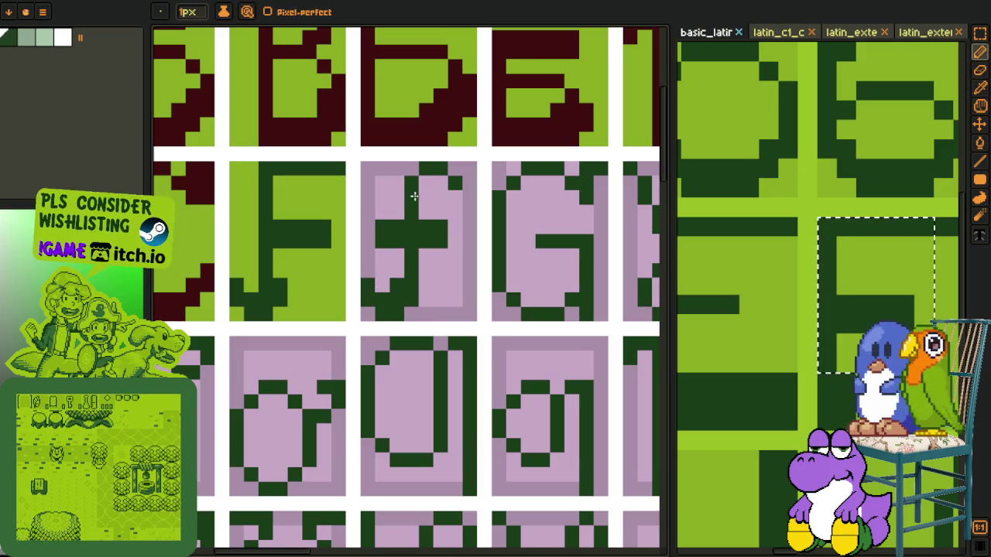
Step: Bucket-fill the f cell's pink background light green
key(i)
scroll(457, 195, down, 3)
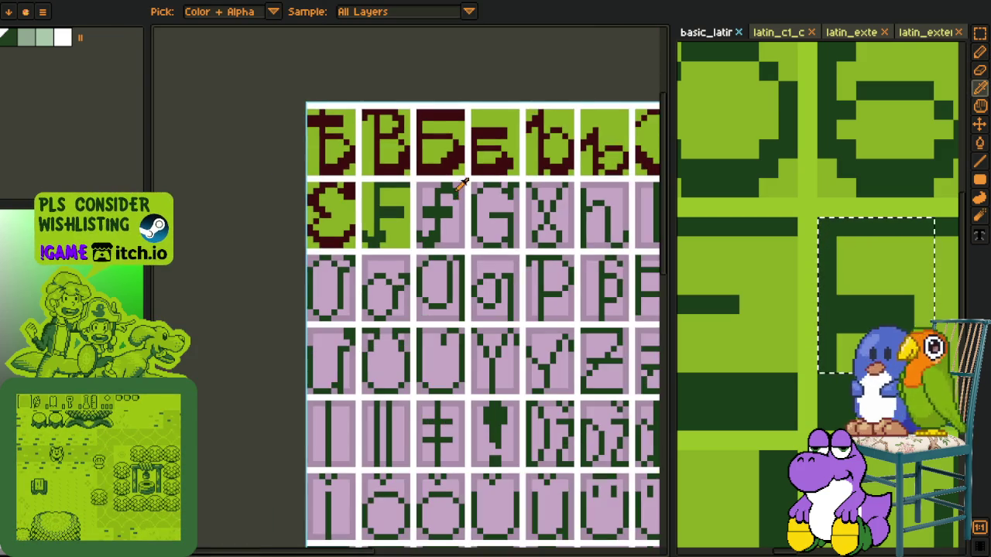
scroll(433, 193, up, 1)
scroll(394, 194, up, 1)
key(g)
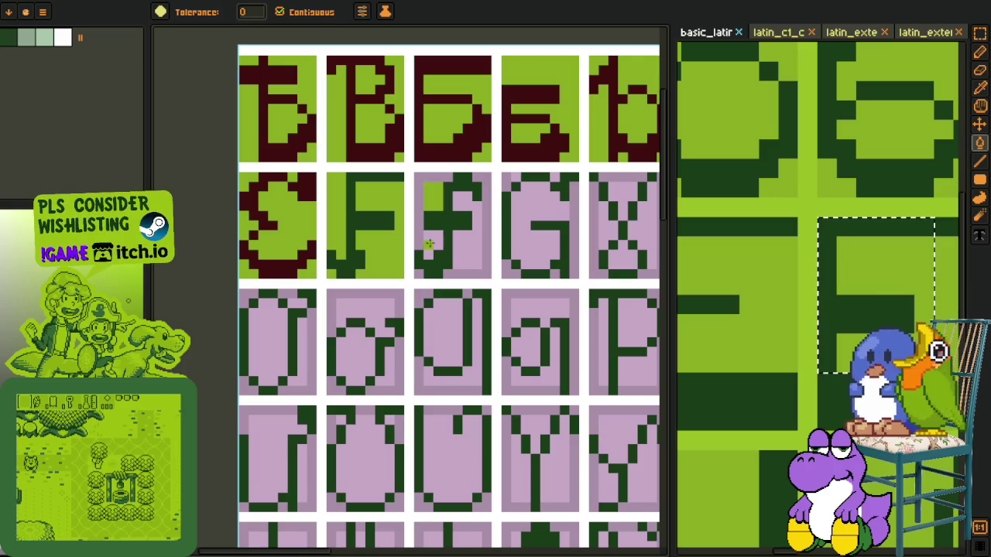
click(428, 245)
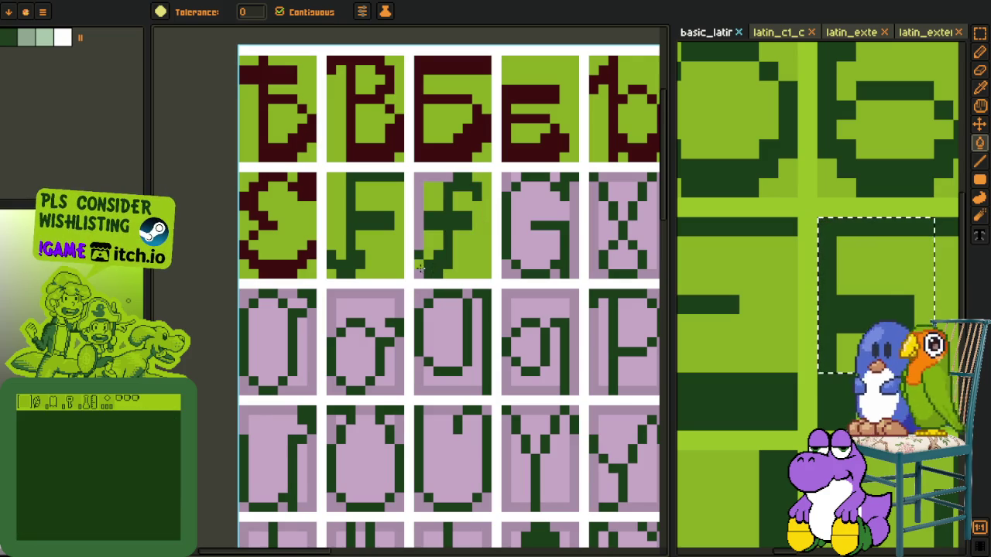
scroll(418, 269, down, 2)
drag(445, 227, 432, 246)
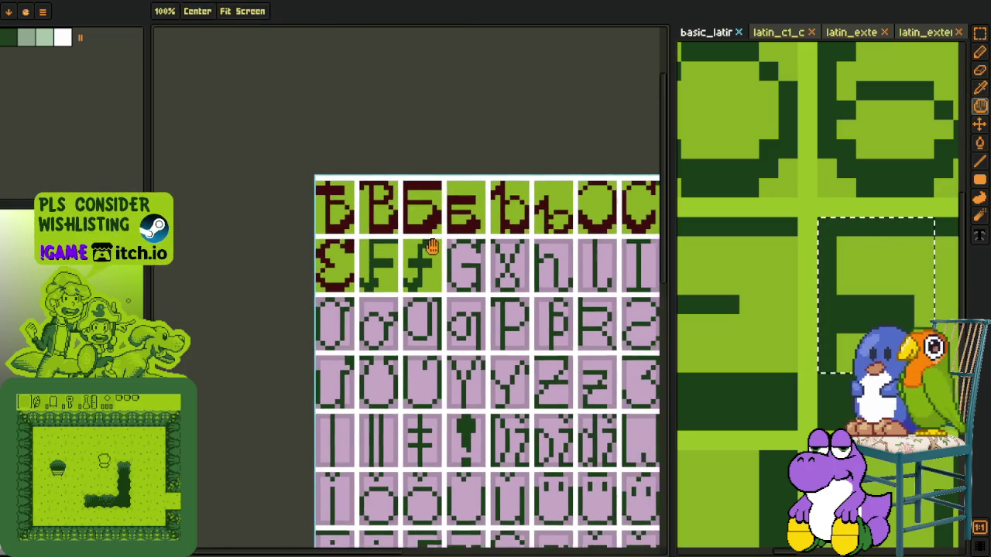
Step: Eyedrop the dark red and bucket-fill the G glyph's strokes dark red
scroll(685, 205, down, 2)
key(r)
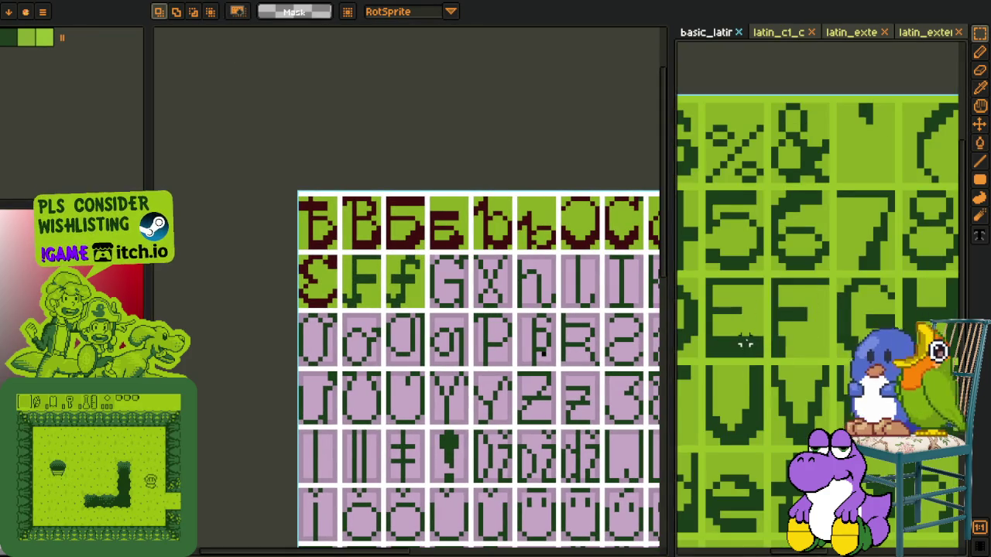
scroll(789, 338, right, 2)
scroll(491, 290, up, 2)
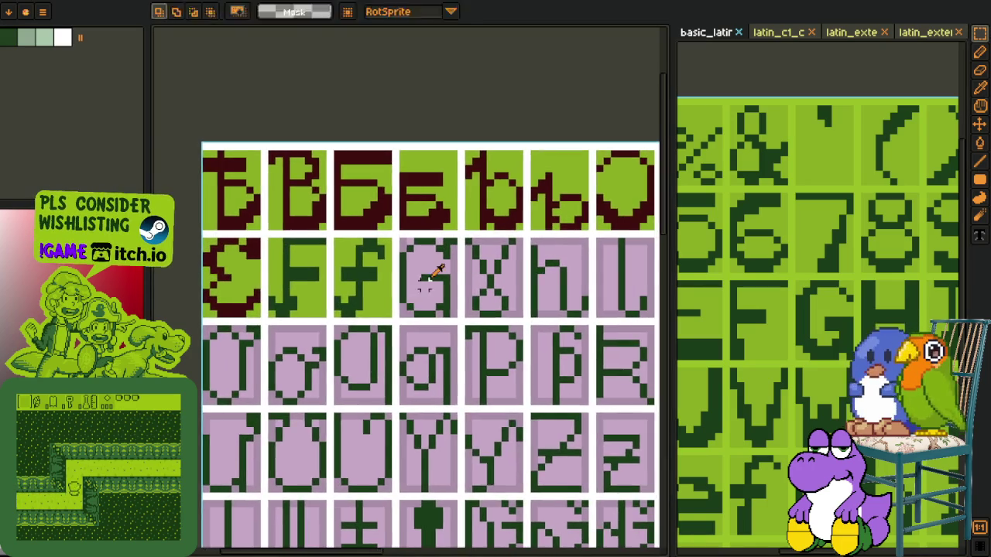
key(i)
scroll(424, 275, up, 2)
scroll(449, 260, down, 3)
scroll(486, 279, down, 1)
scroll(498, 256, up, 4)
scroll(497, 256, down, 5)
key(space)
mouse_move(533, 265)
mouse_down()
mouse_move(219, 292)
mouse_move(232, 297)
mouse_up()
scroll(426, 181, up, 2)
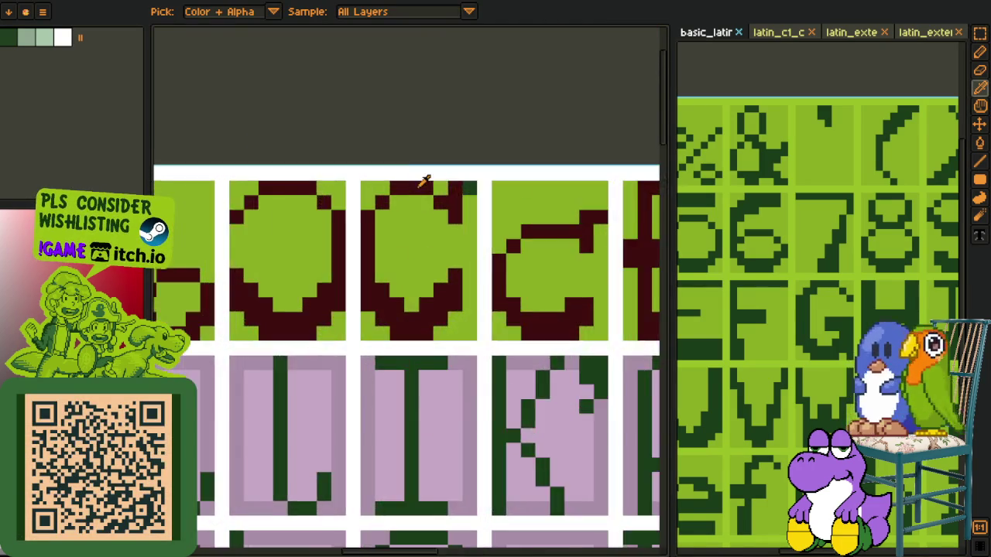
scroll(456, 181, up, 1)
key(b)
scroll(461, 188, down, 2)
scroll(465, 188, up, 1)
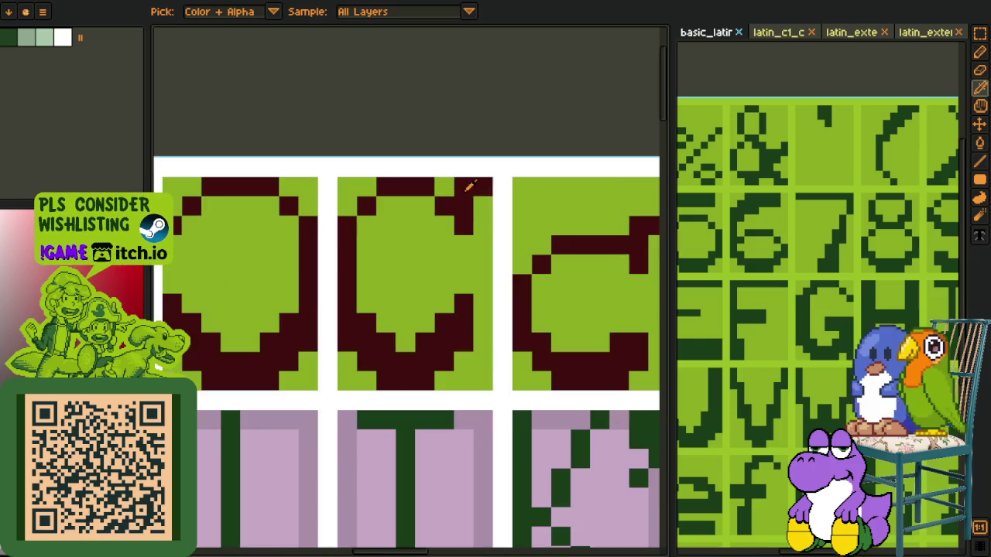
scroll(475, 201, down, 3)
scroll(481, 207, down, 1)
key(o)
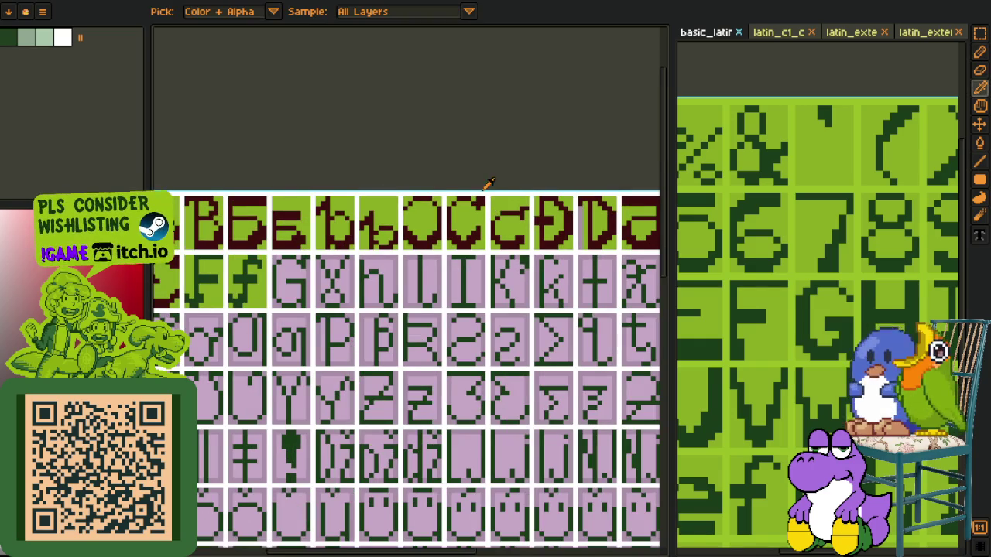
scroll(392, 255, up, 2)
scroll(392, 256, up, 2)
key(b)
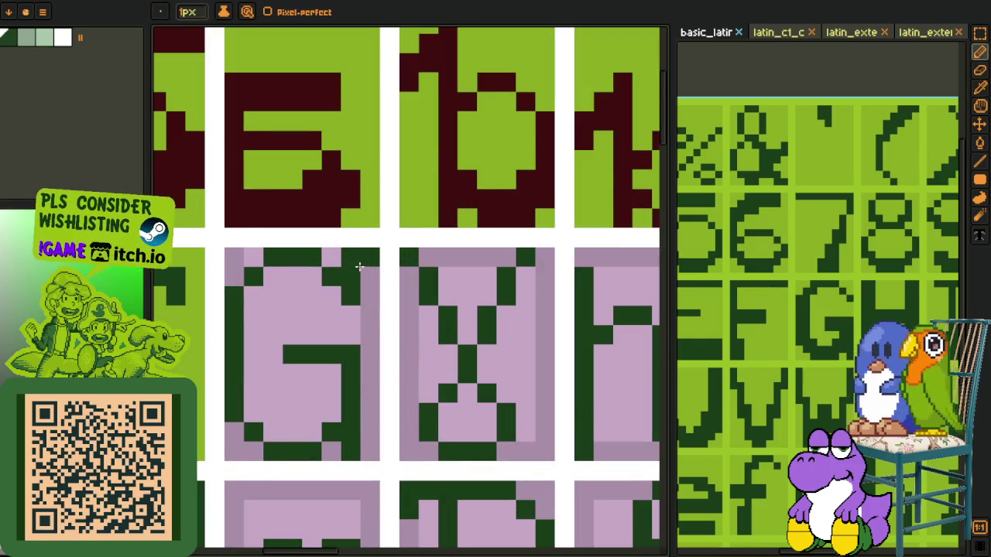
scroll(397, 236, down, 1)
key(o)
click(442, 215)
key(g)
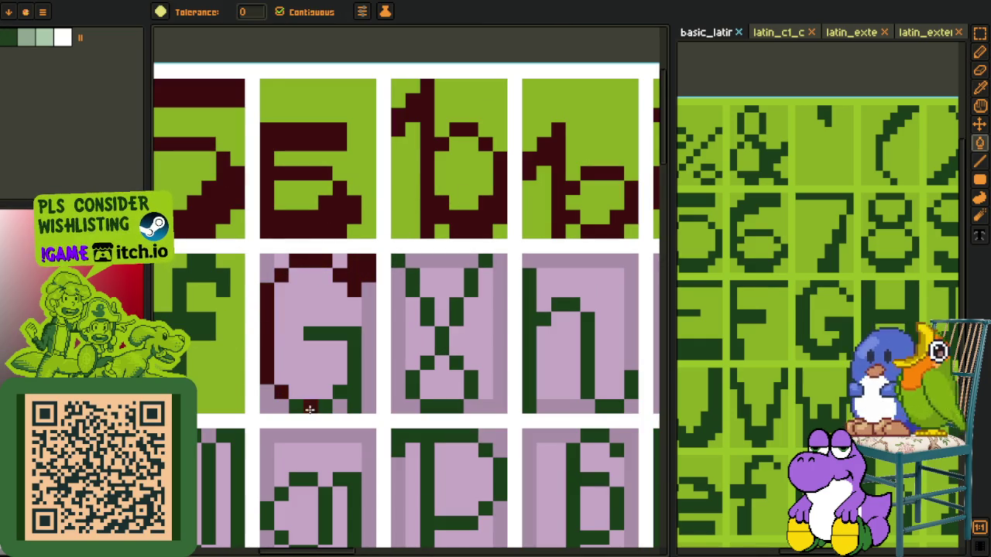
click(346, 383)
key(ctrl+z)
click(347, 388)
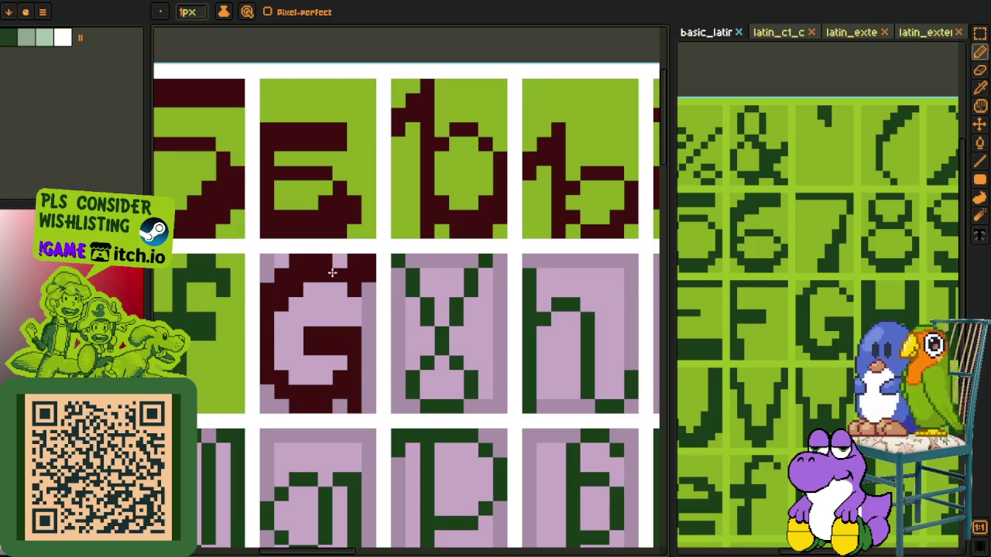
Step: Pick the light green and fill the G cell's pink background with it
scroll(355, 298, down, 2)
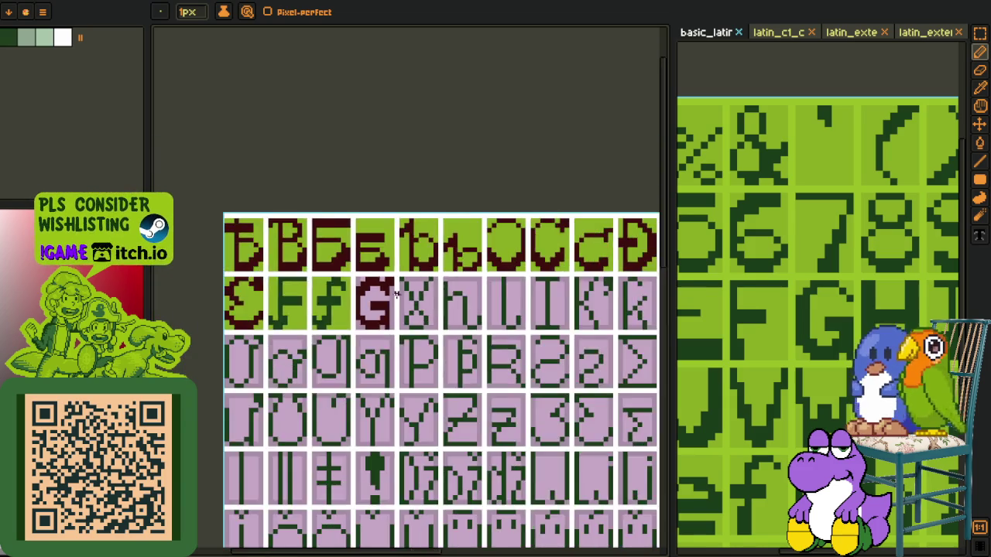
scroll(355, 298, down, 2)
key(i)
scroll(340, 286, up, 3)
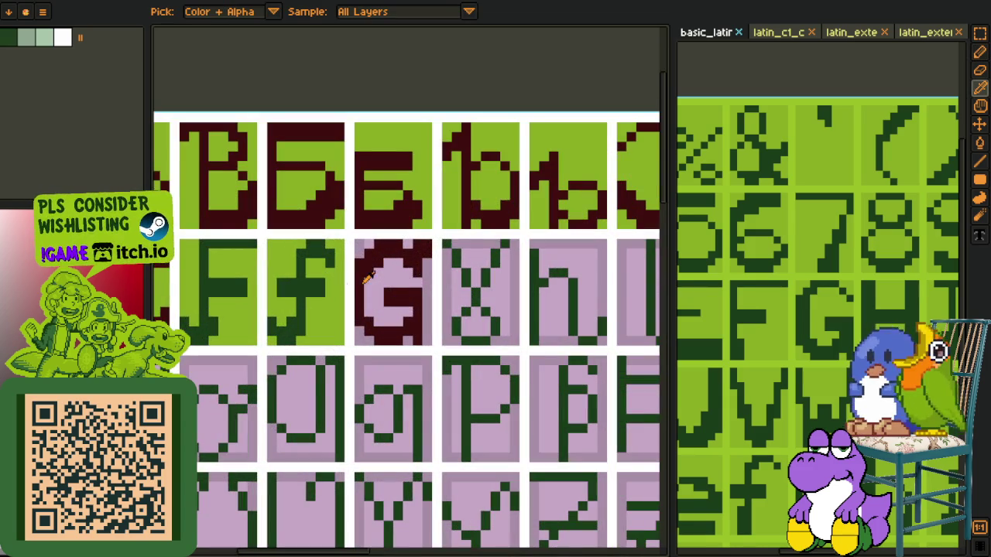
scroll(371, 279, up, 2)
scroll(421, 263, up, 2)
click(418, 278)
key(g)
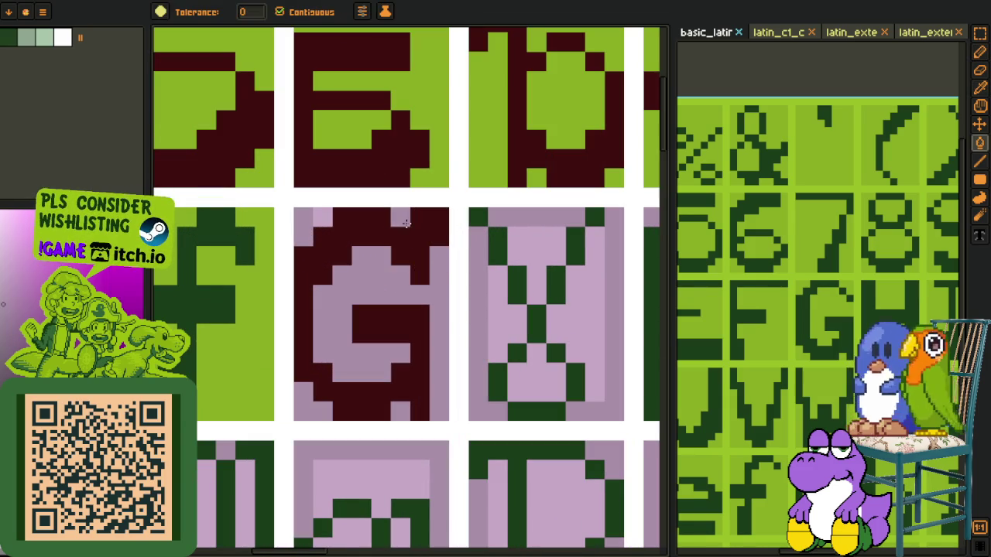
key(i)
click(267, 230)
key(g)
click(315, 239)
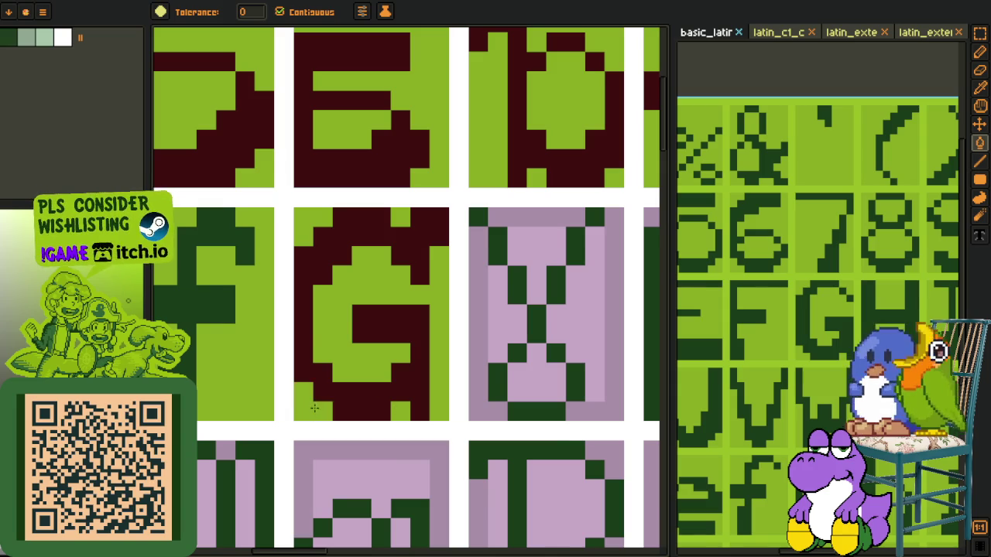
key(i)
scroll(315, 408, down, 4)
Step: Save the glyph sheet with Ctrl+S
key(ctrl+s)
key(z)
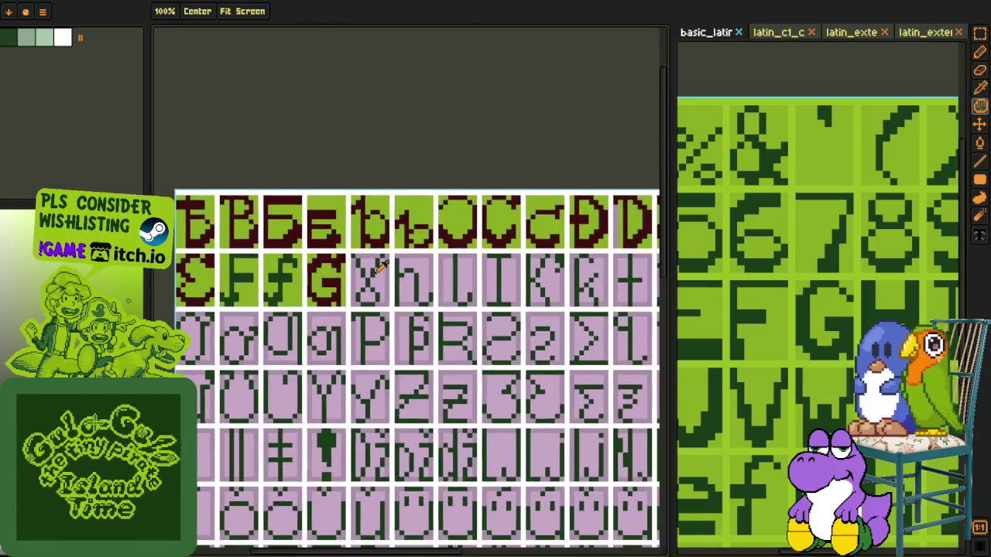
scroll(381, 266, up, 3)
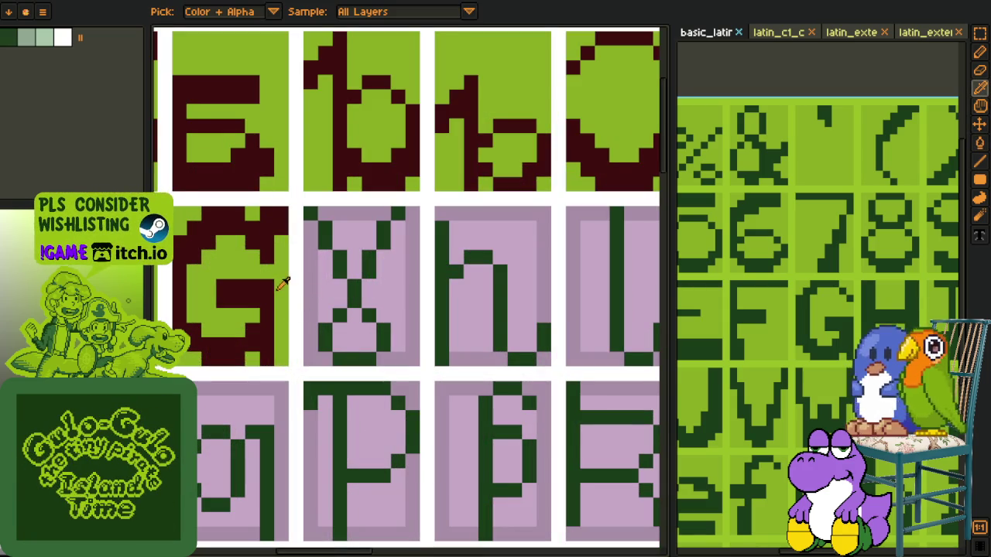
Step: Fill both sides of the x cell green and recolour the x stroke dark red
key(g)
click(343, 308)
click(377, 297)
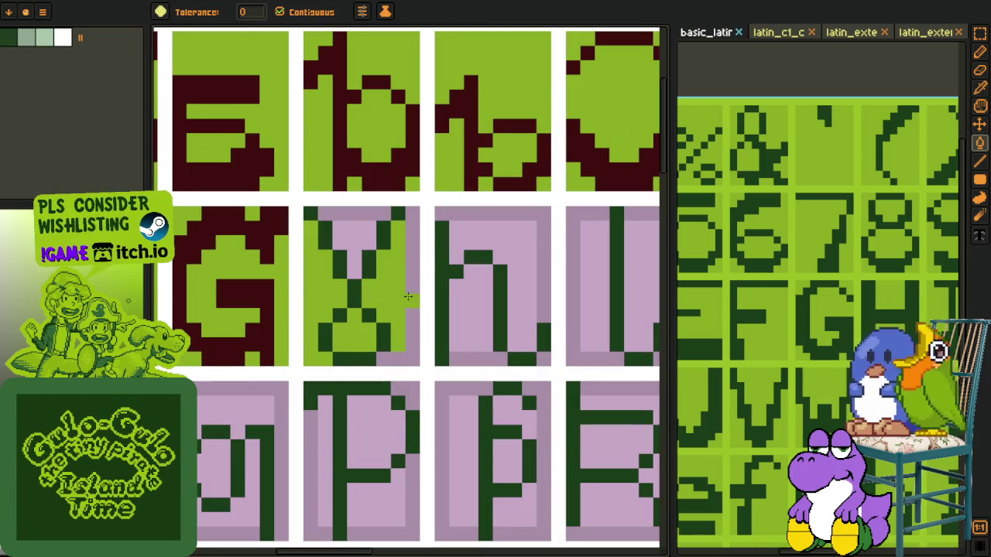
alt+click(275, 231)
click(337, 255)
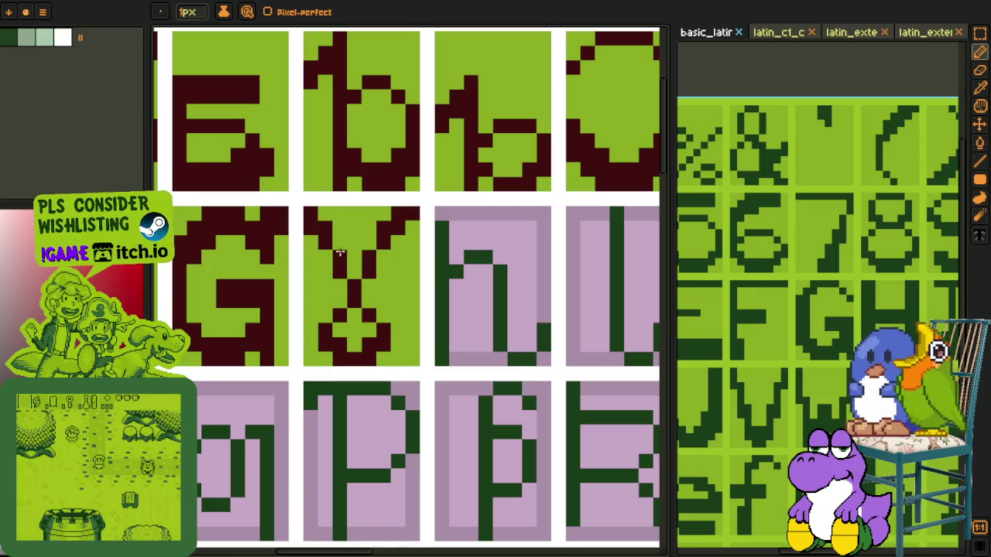
Step: Make the h glyph dark red: its foot pixel, right leg and left stem
scroll(391, 221, down, 5)
key(i)
scroll(379, 282, up, 2)
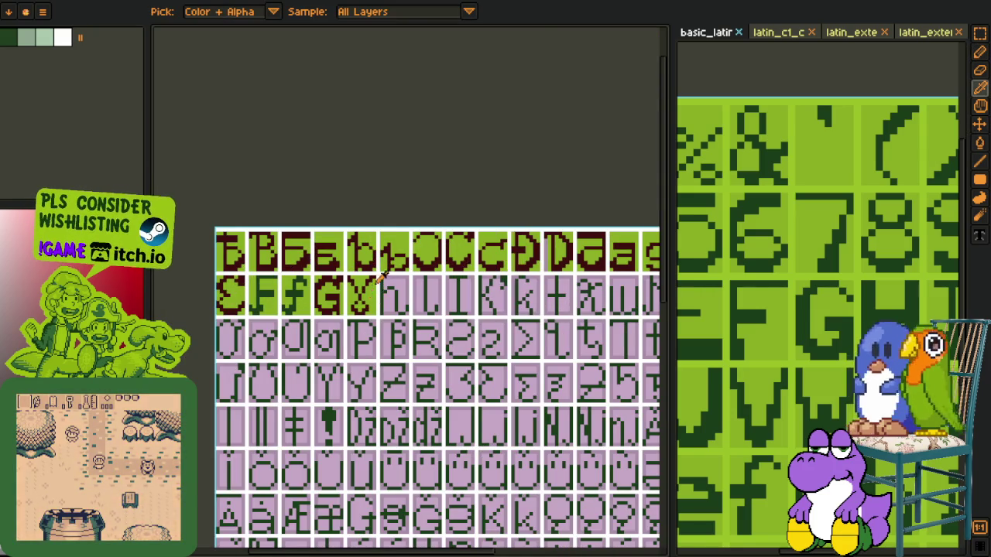
scroll(381, 282, up, 1)
scroll(376, 294, up, 2)
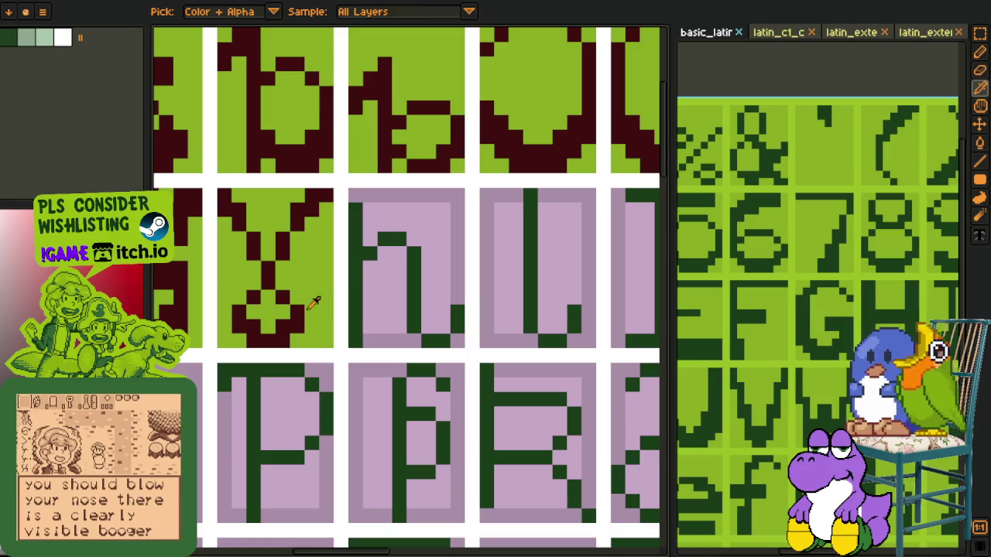
key(b)
click(434, 325)
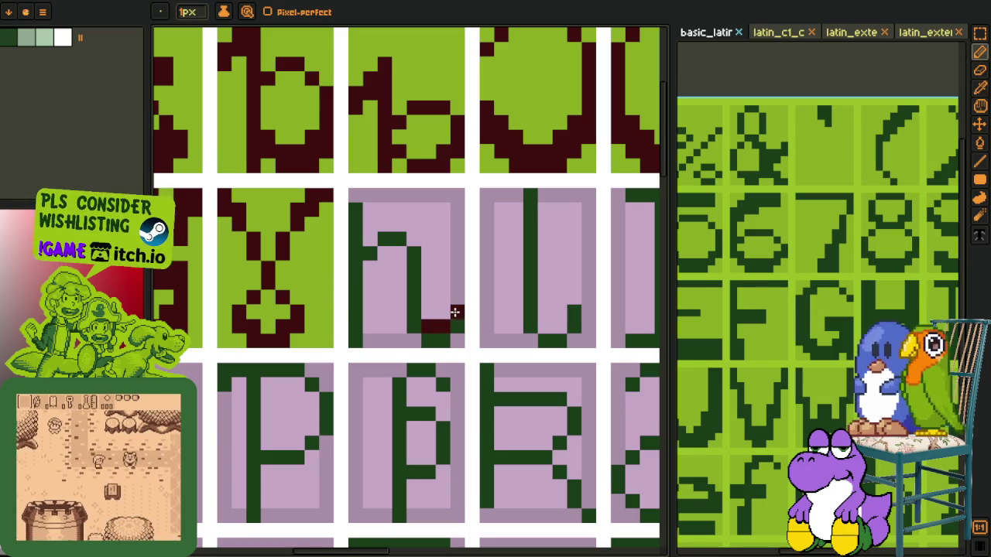
key(g)
click(412, 325)
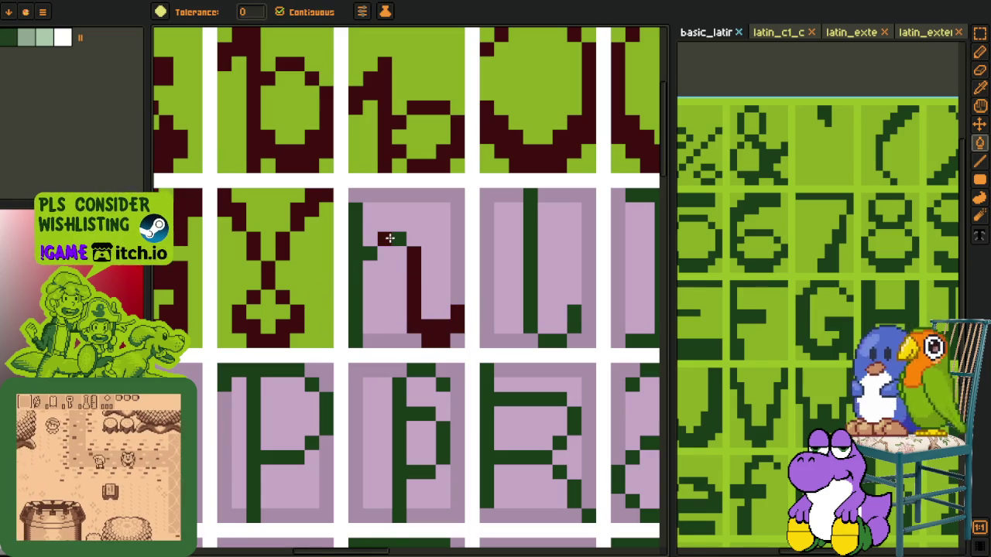
click(357, 255)
Step: Fill the h cell's pink background with the sampled light green
key(b)
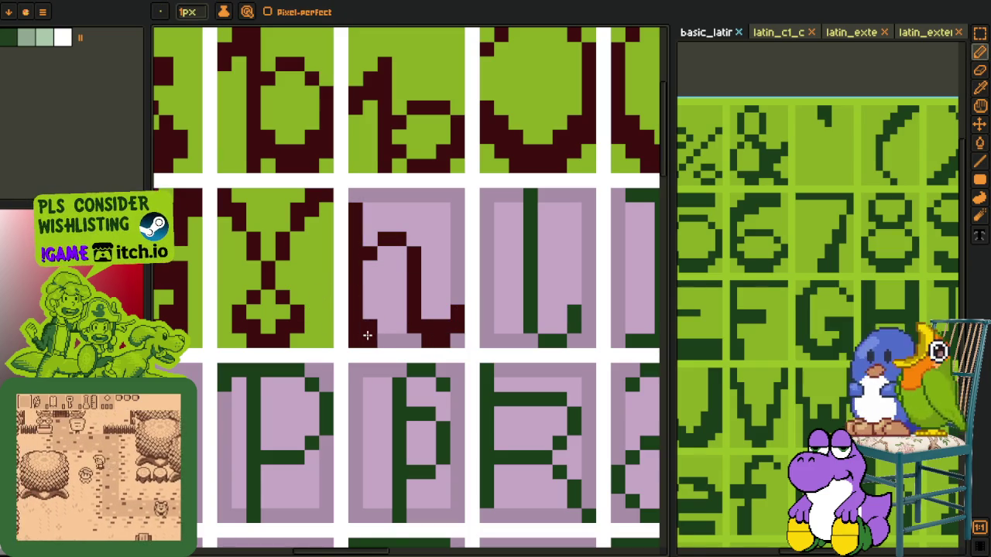
key(o)
click(332, 302)
key(g)
click(439, 306)
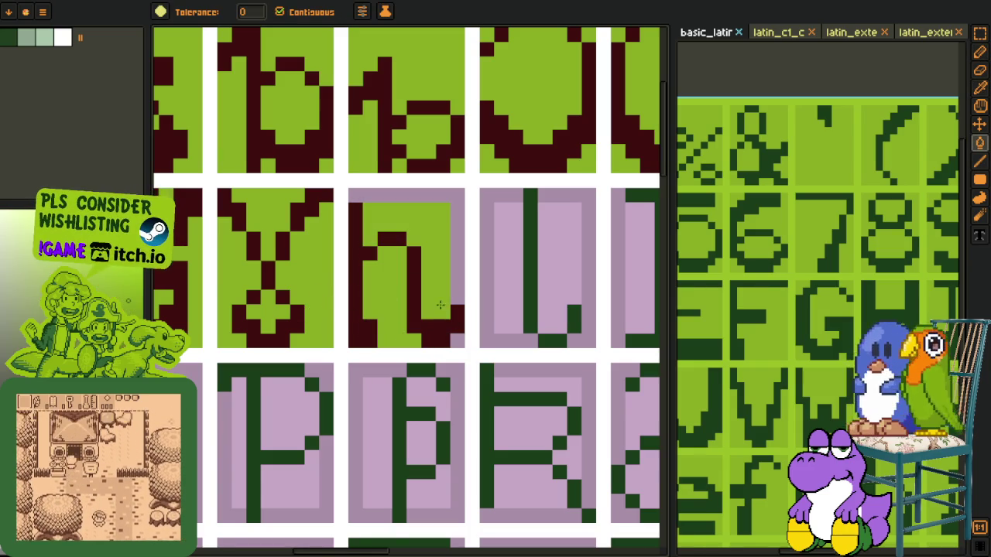
Step: Start on the l glyph by filling its inner areas and pink background green
scroll(456, 277, down, 3)
key(o)
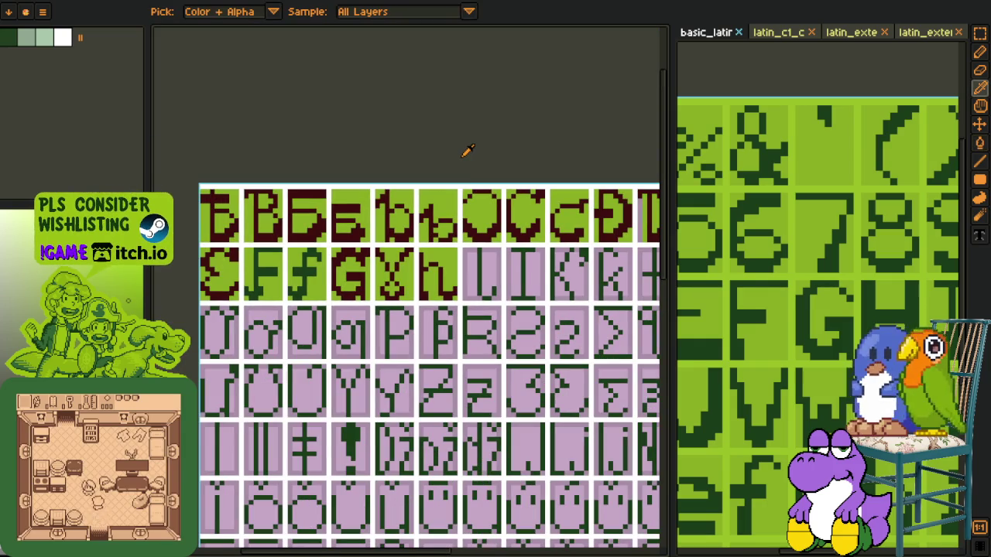
key(p)
scroll(450, 296, up, 2)
key(o)
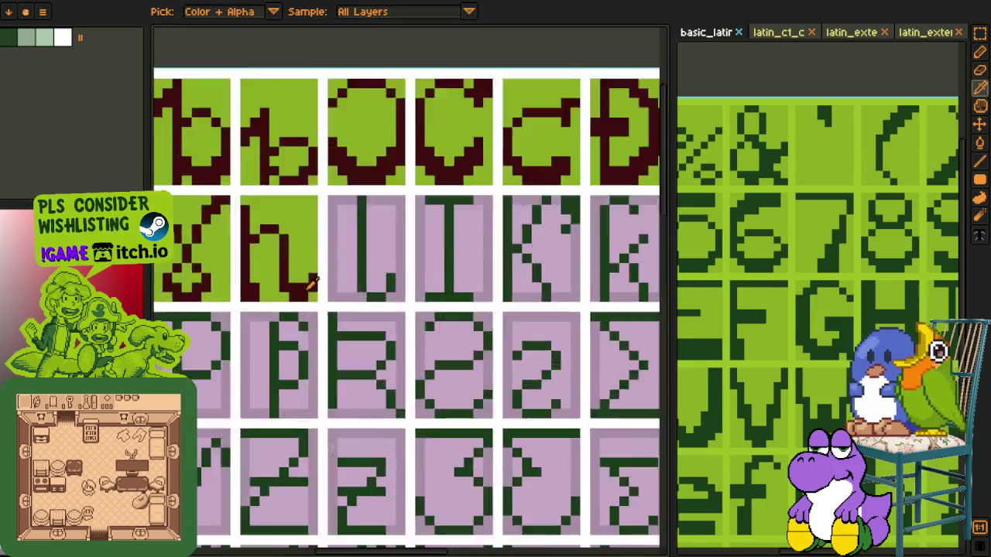
scroll(434, 282, up, 1)
key(b)
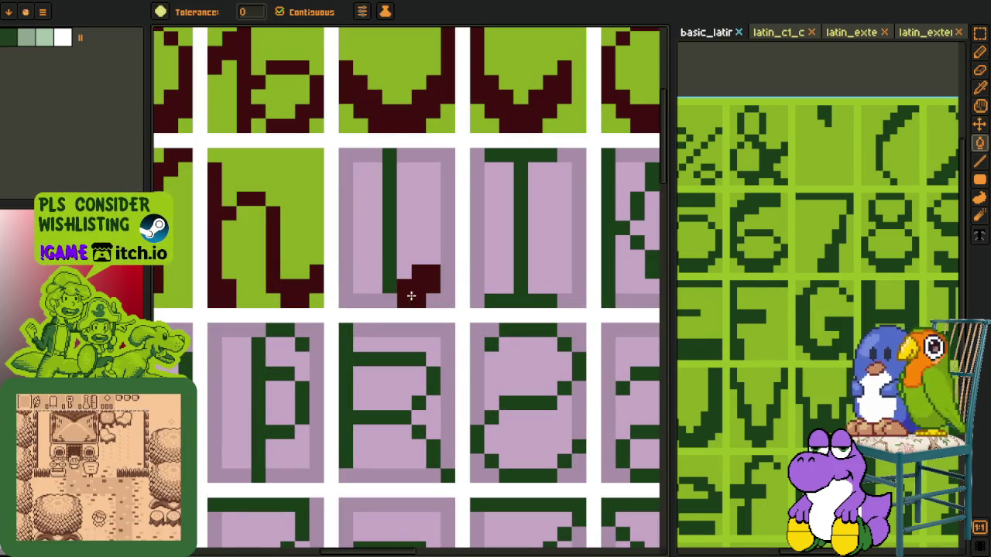
scroll(392, 273, down, 3)
scroll(379, 260, up, 3)
key(b)
click(384, 258)
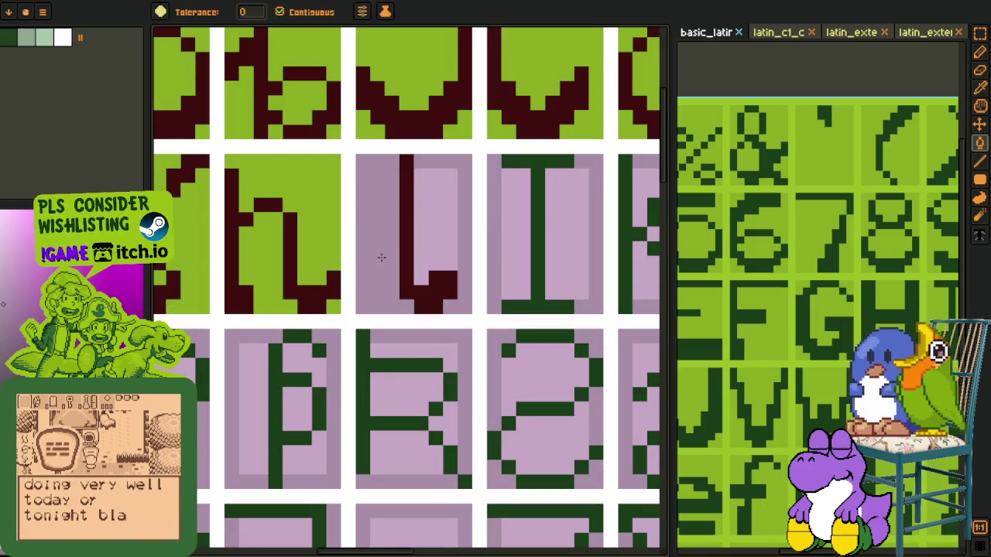
click(422, 233)
key(o)
key(b)
click(436, 216)
scroll(436, 217, down, 3)
Step: Bring the reference sheet's I glyph into view, select it and copy it
key(o)
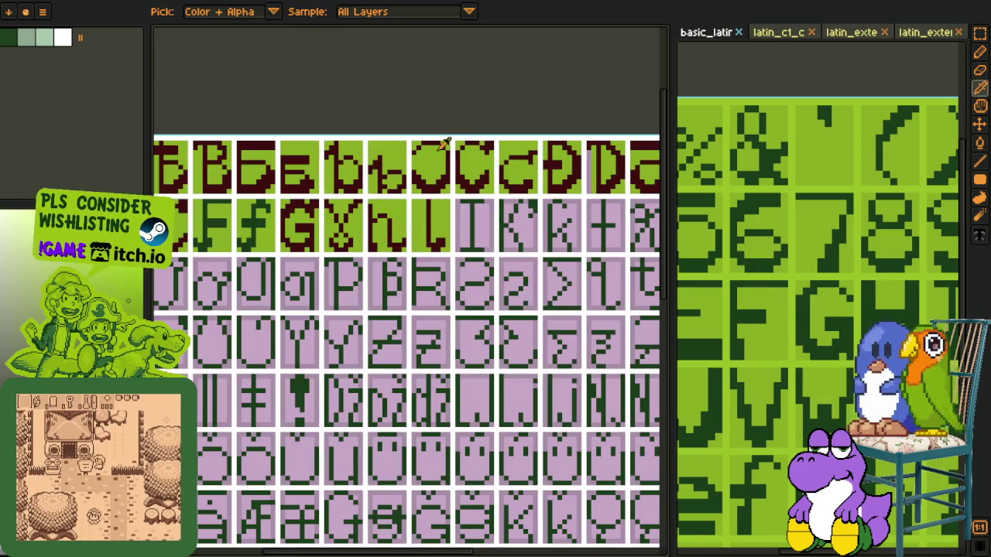
key(m)
key(o)
scroll(483, 224, up, 2)
scroll(464, 256, down, 2)
scroll(464, 255, down, 2)
scroll(823, 325, down, 2)
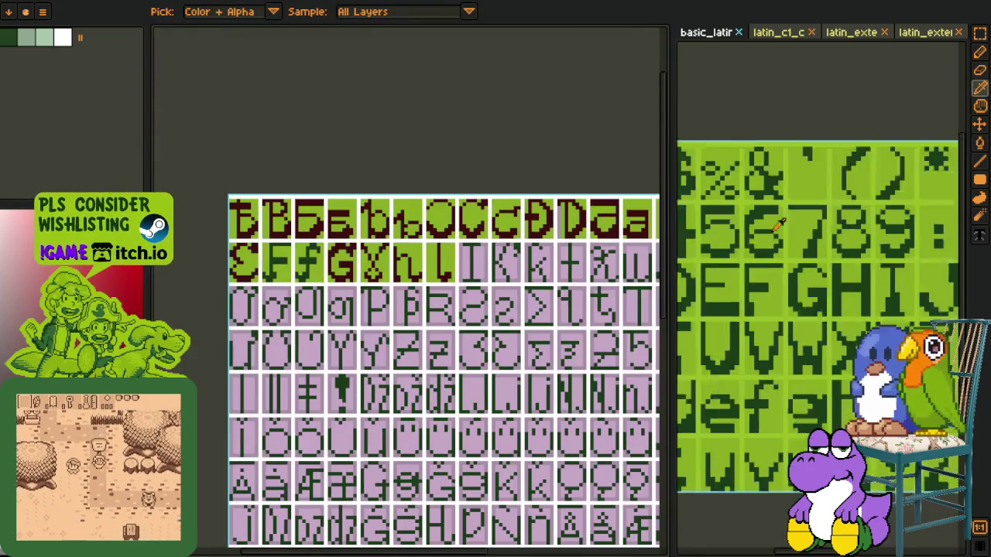
key(h)
drag(823, 325, 809, 314)
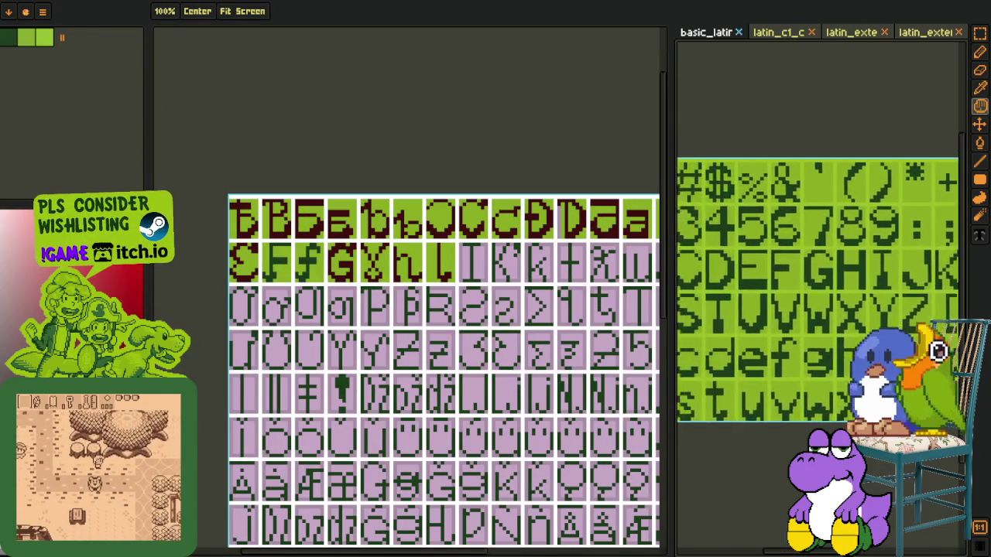
mouse_move(789, 270)
mouse_down()
mouse_move(719, 259)
mouse_move(839, 310)
mouse_up()
key(o)
key(m)
Step: Paste the I glyph over the pink I cell and commit it
scroll(720, 259, up, 2)
scroll(720, 259, up, 1)
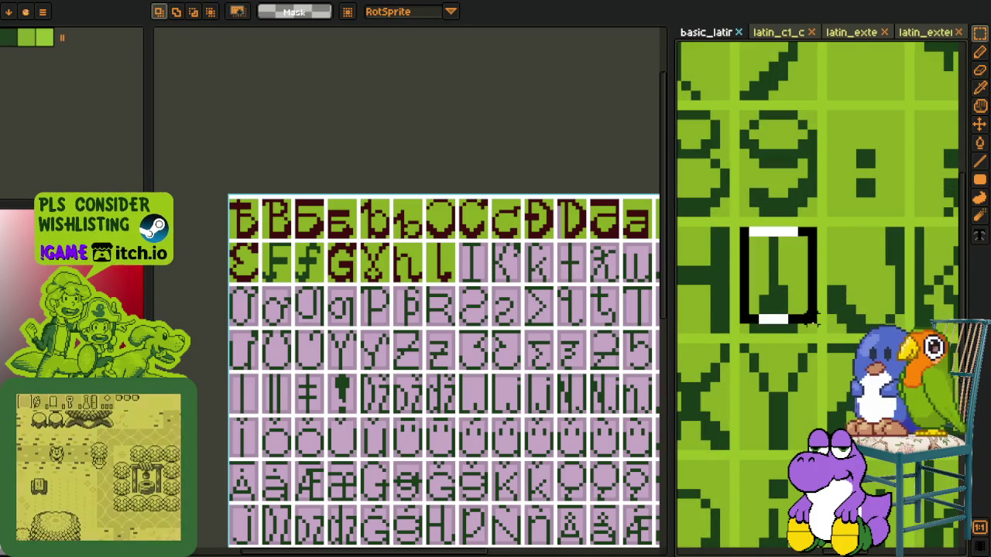
scroll(480, 263, up, 1)
scroll(480, 263, up, 3)
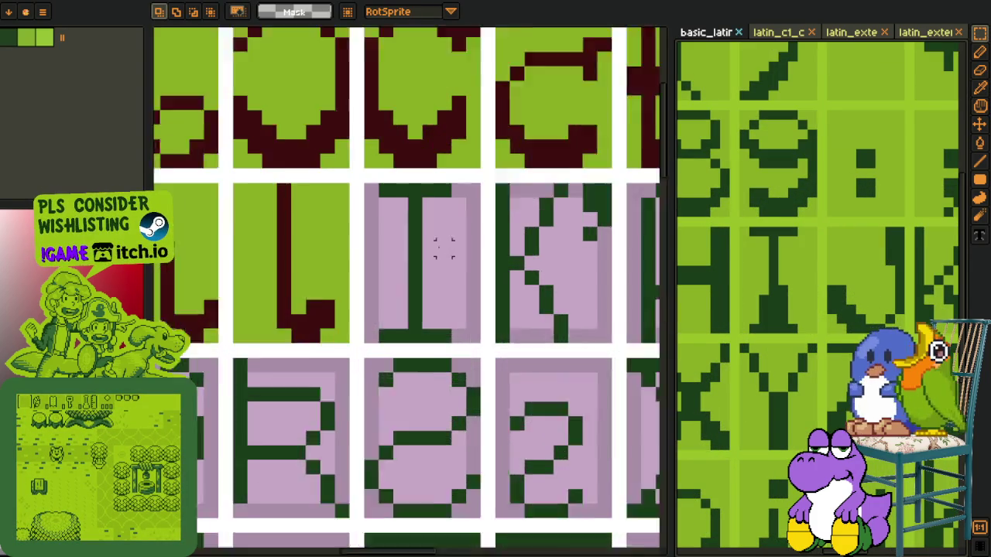
scroll(464, 256, up, 1)
key(ctrl+v)
drag(441, 452, 433, 225)
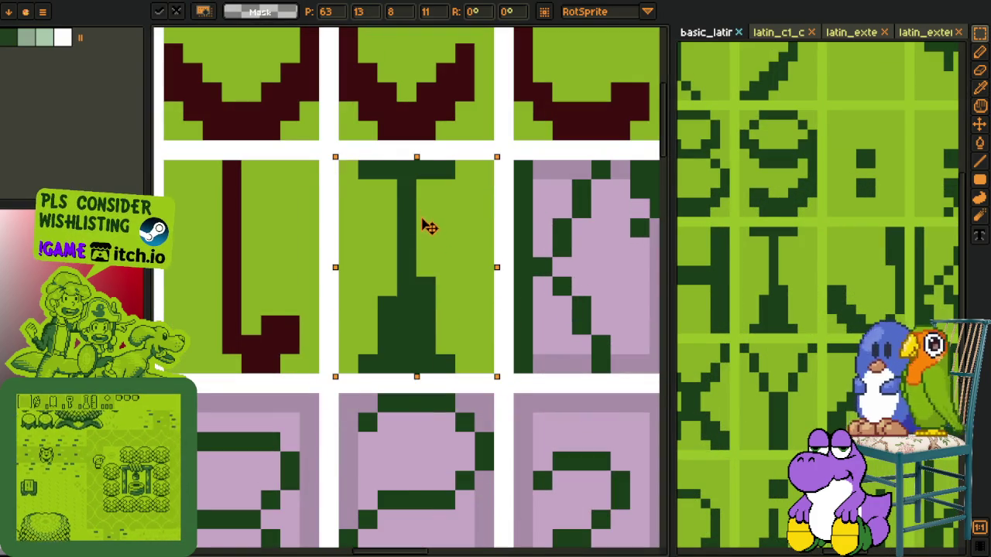
scroll(536, 226, down, 5)
key(o)
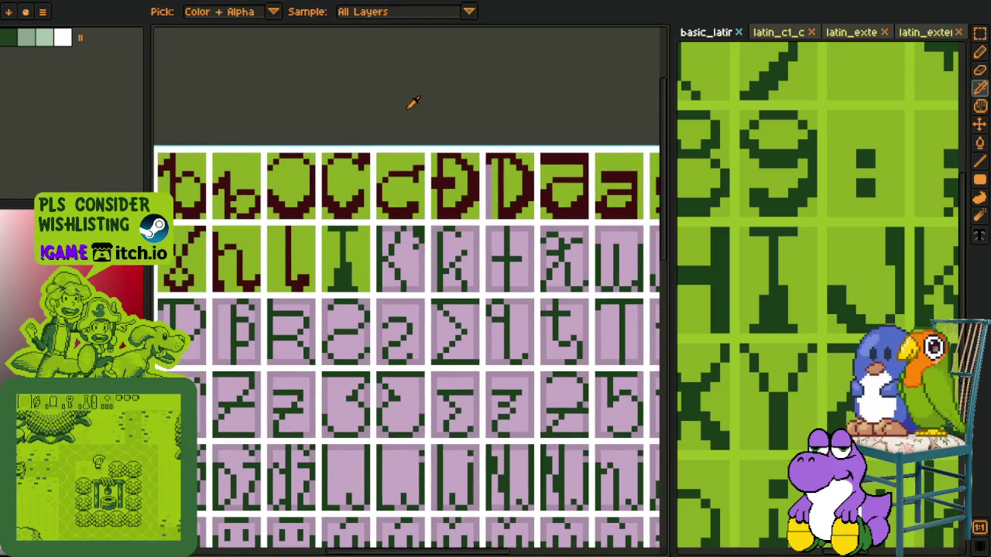
Step: Bucket-fill the f glyph's descender dark red
scroll(379, 276, up, 1)
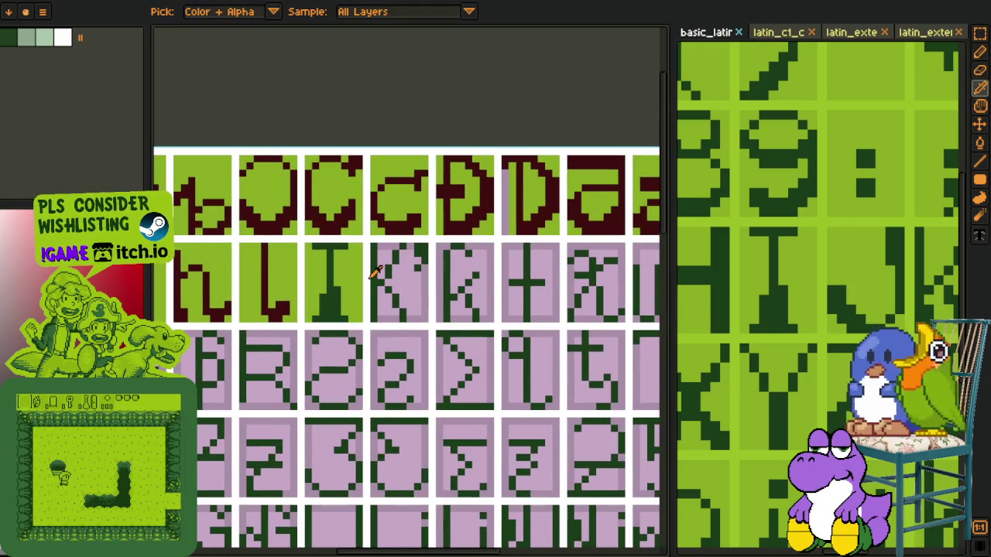
scroll(373, 276, down, 2)
scroll(418, 247, down, 2)
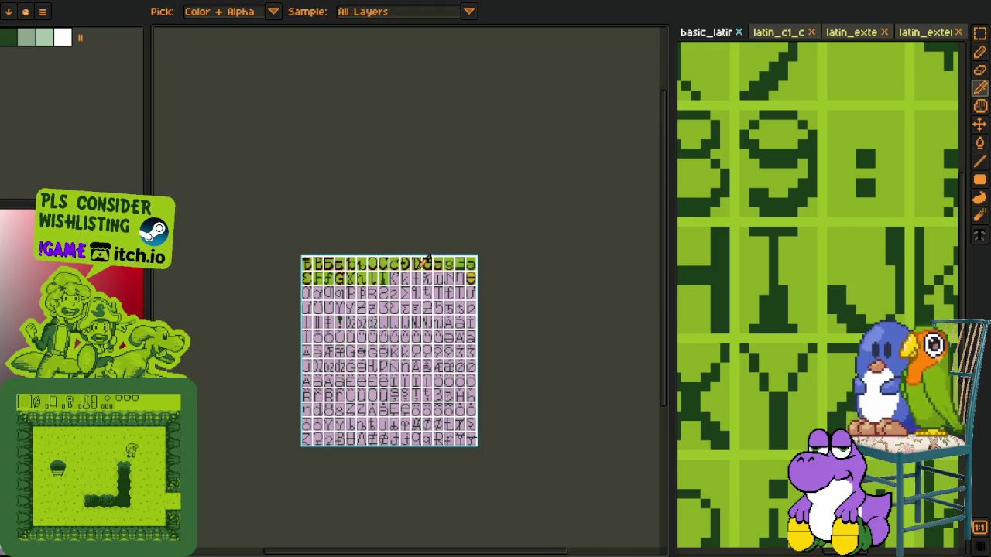
scroll(427, 259, up, 3)
scroll(306, 296, up, 2)
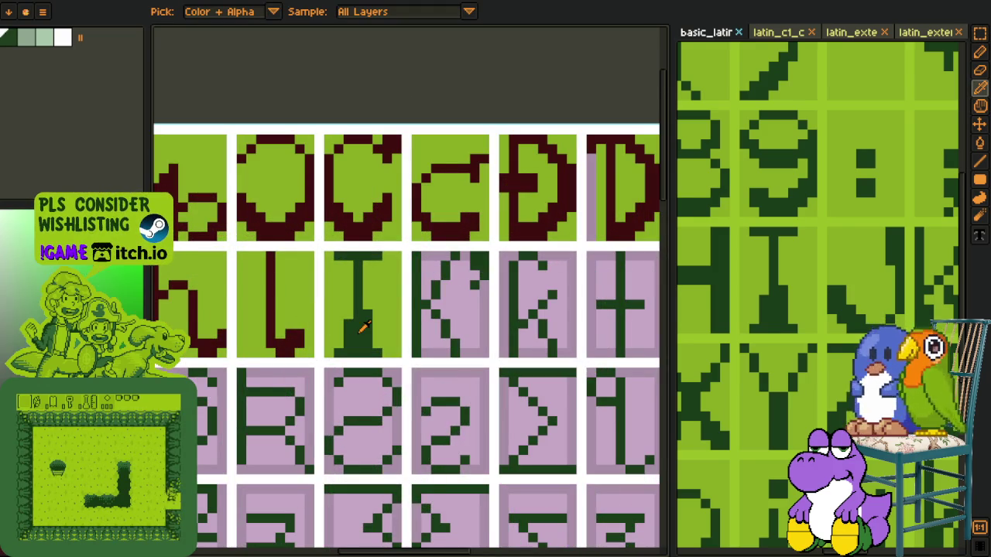
scroll(461, 216, down, 2)
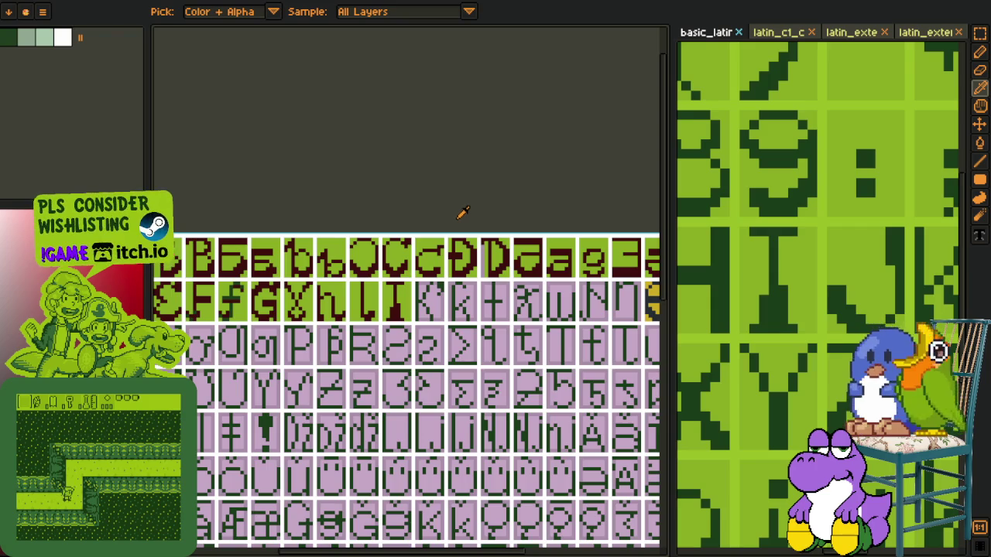
scroll(387, 279, up, 1)
scroll(325, 325, up, 1)
scroll(294, 350, up, 1)
key(b)
click(325, 339)
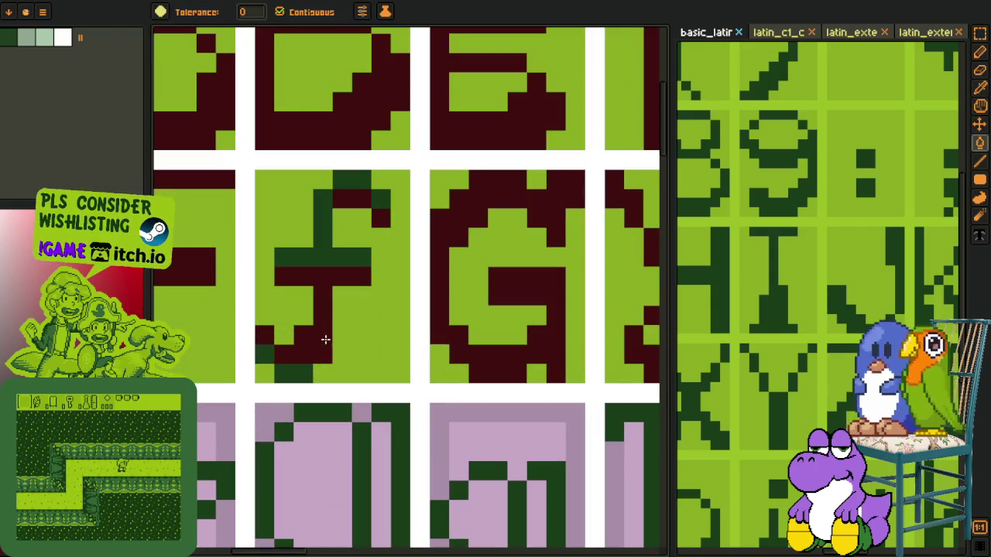
Step: Recolour the f's stem, crossbar, top and right hook dark red
click(323, 221)
click(353, 179)
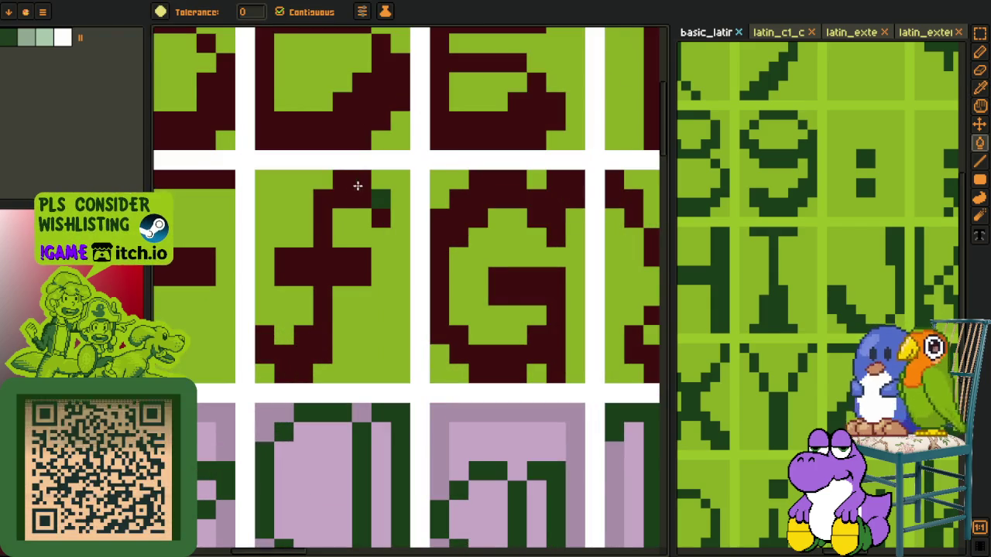
click(379, 200)
scroll(376, 218, down, 2)
scroll(377, 217, down, 1)
scroll(304, 219, up, 2)
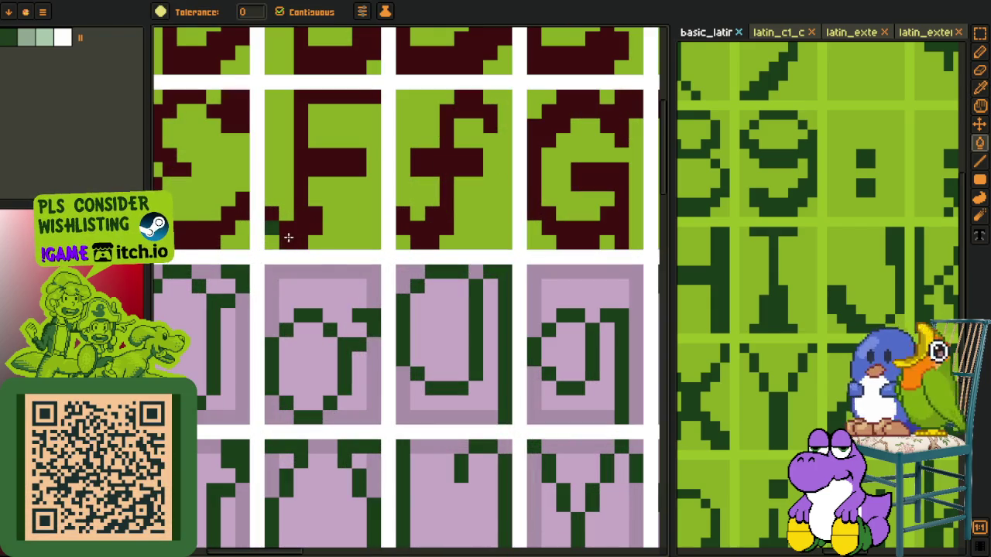
scroll(274, 223, down, 3)
scroll(393, 209, down, 1)
Step: Turn the row-end glyph's black band and a leftover dark pixel dark red
key(o)
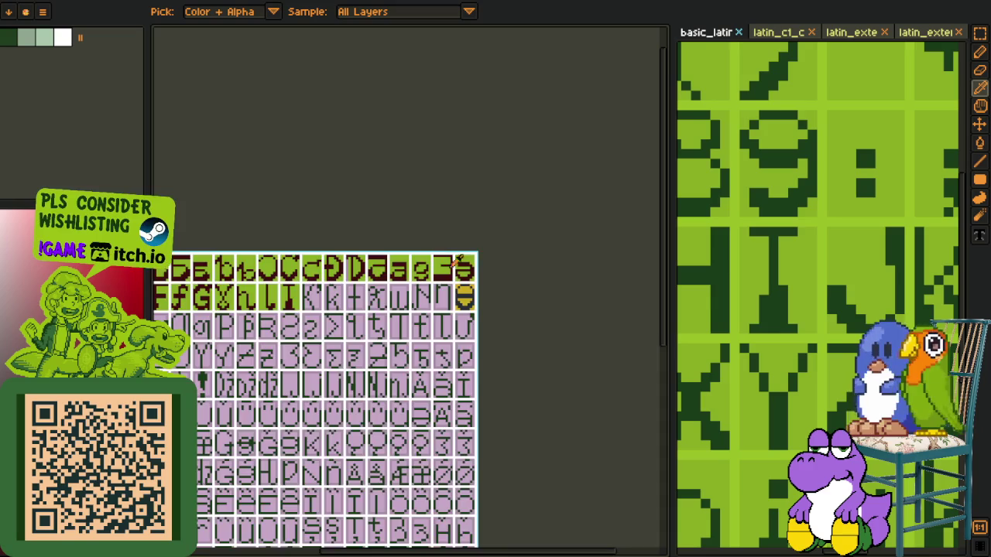
scroll(474, 267, up, 4)
key(g)
click(466, 322)
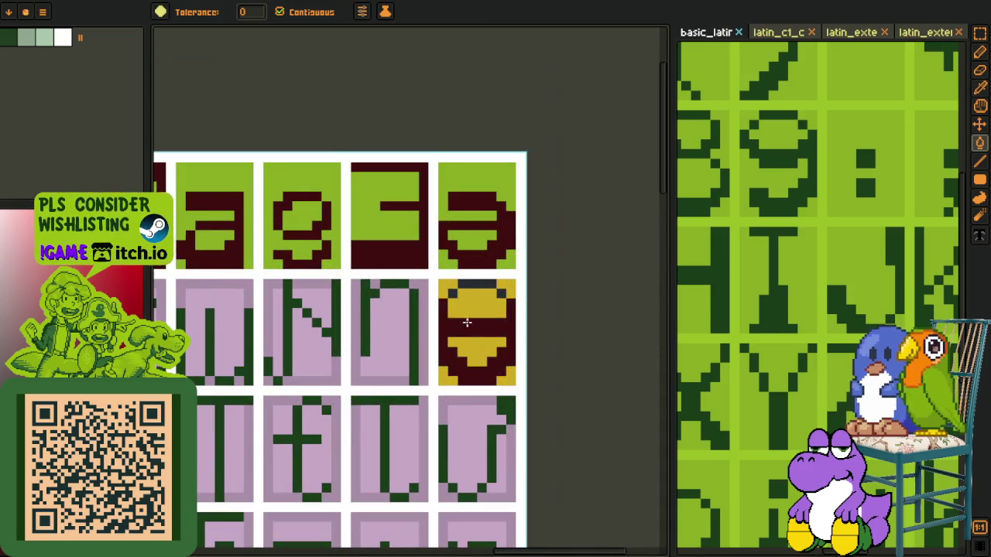
scroll(464, 320, up, 2)
click(534, 265)
Step: Fill the end glyph's yellow centre and lower band with the sampled light green
key(o)
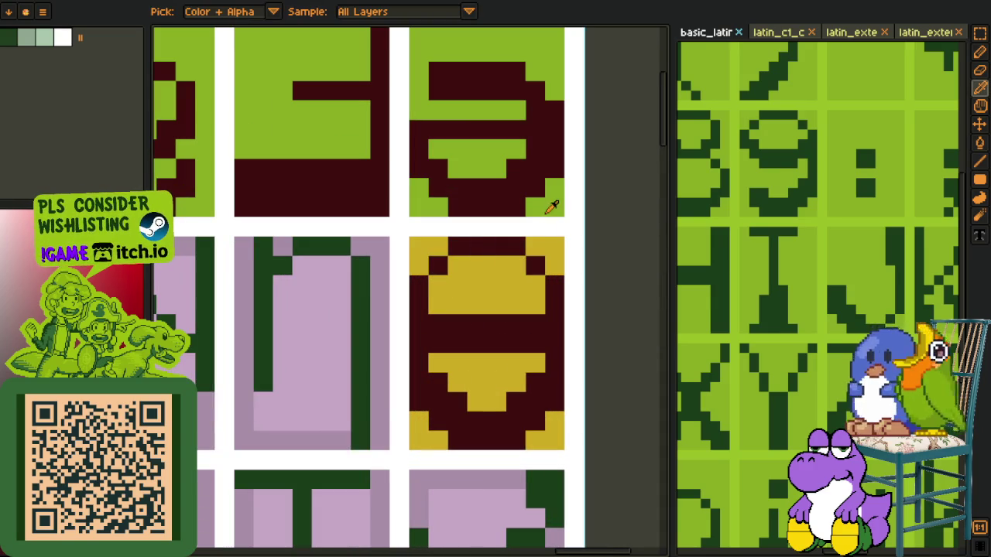
click(548, 203)
key(g)
click(498, 288)
click(509, 387)
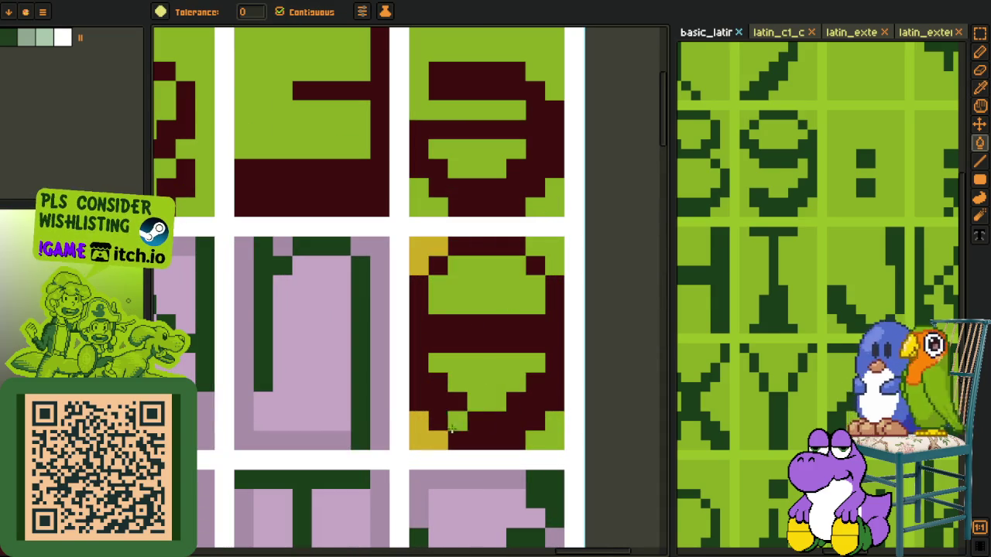
Step: Save the glyph sheet with Ctrl+S
scroll(472, 265, down, 2)
key(o)
scroll(534, 280, down, 1)
key(ctrl+s)
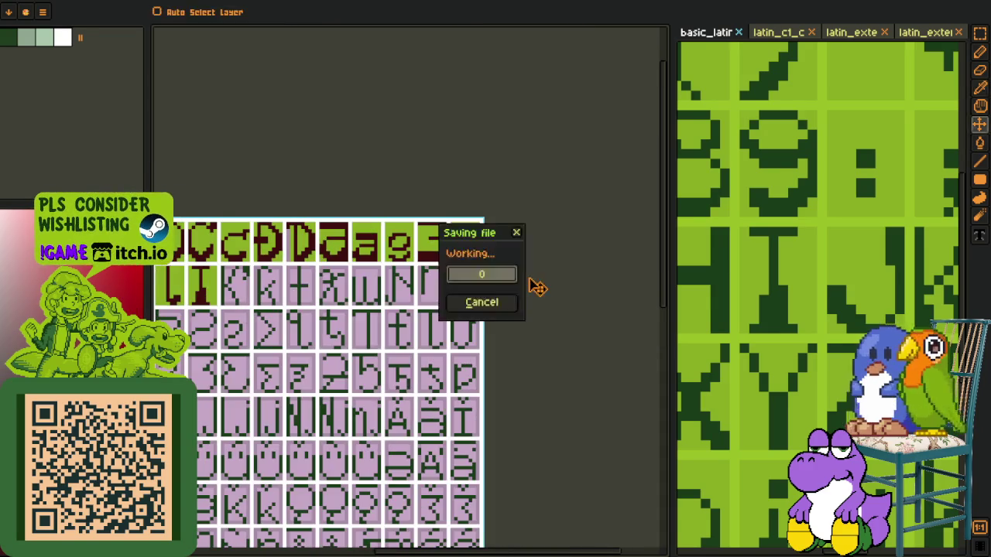
scroll(602, 281, down, 3)
scroll(473, 323, up, 3)
scroll(473, 323, up, 2)
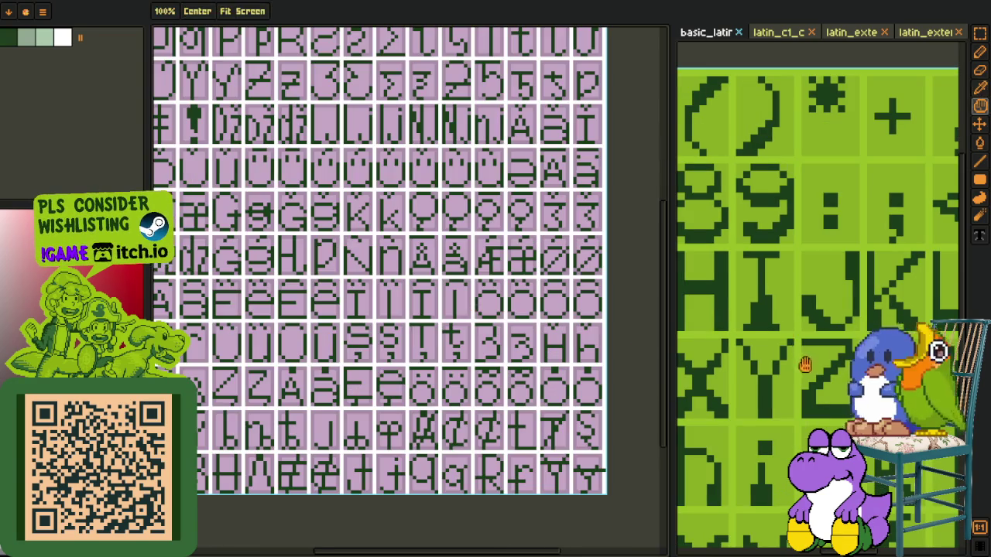
Step: Copy the ^ glyph from the basic_latin reference and place it in the cell after N
scroll(824, 375, down, 2)
scroll(824, 375, down, 2)
drag(824, 375, 693, 360)
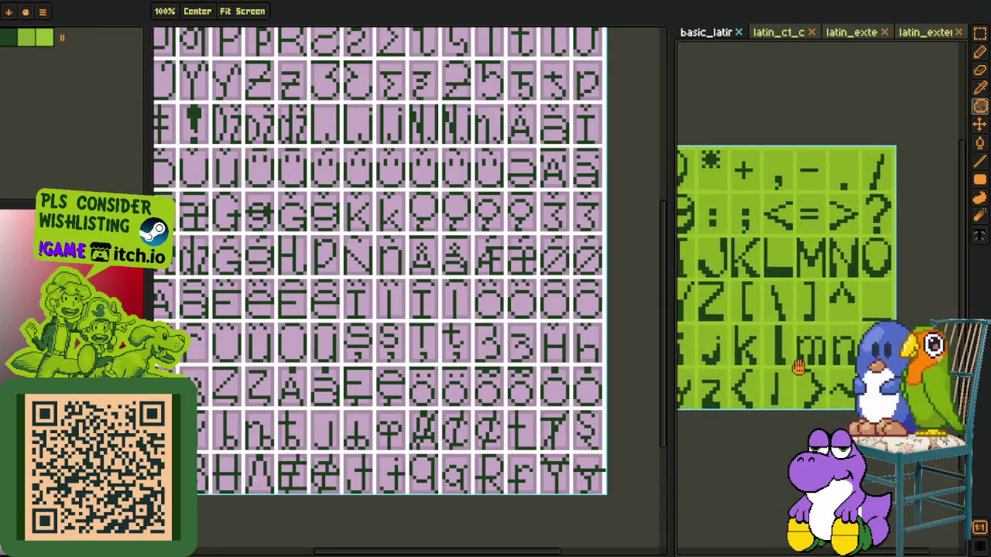
scroll(762, 325, up, 3)
scroll(763, 325, up, 2)
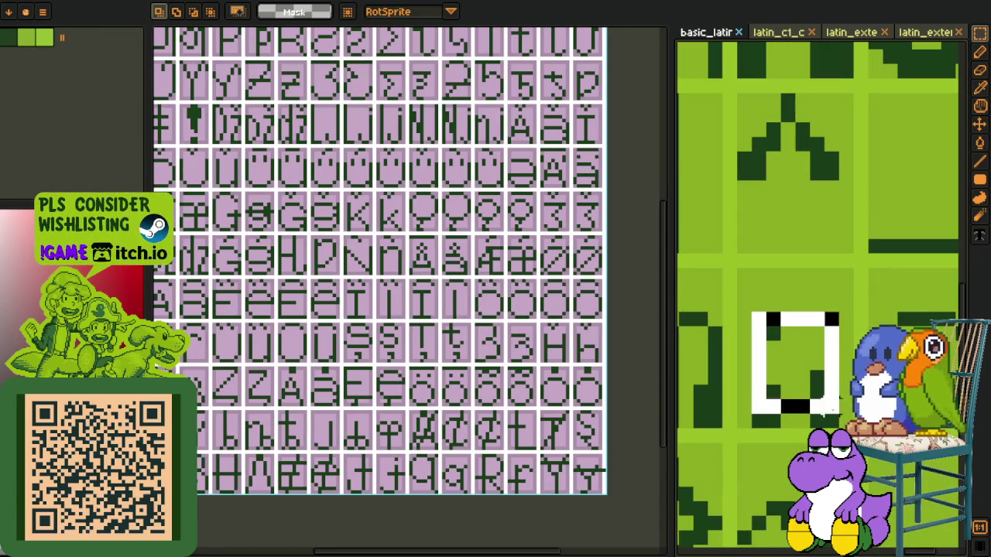
drag(766, 341, 840, 428)
key(h)
scroll(464, 294, up, 2)
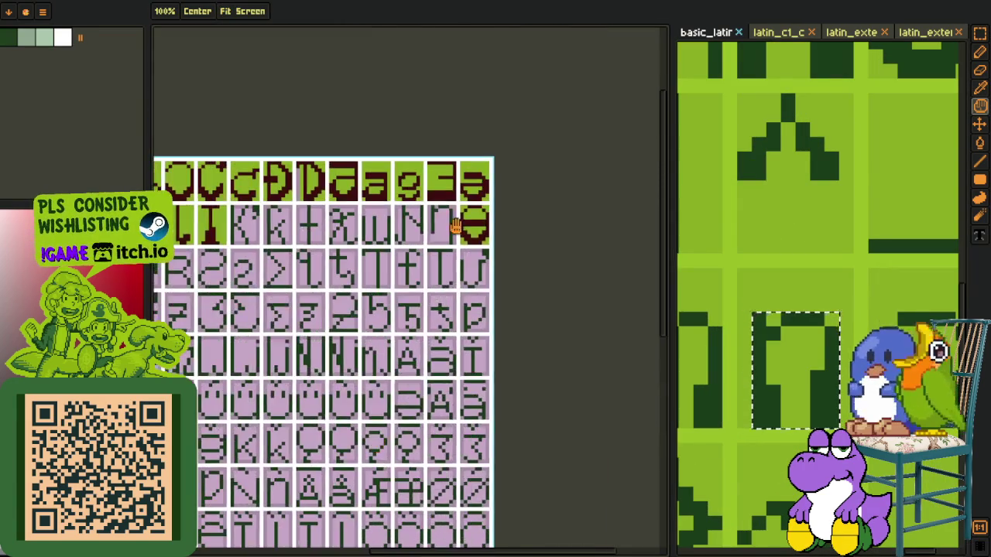
scroll(456, 310, up, 2)
scroll(453, 318, up, 2)
key(ctrl+v)
drag(453, 317, 454, 261)
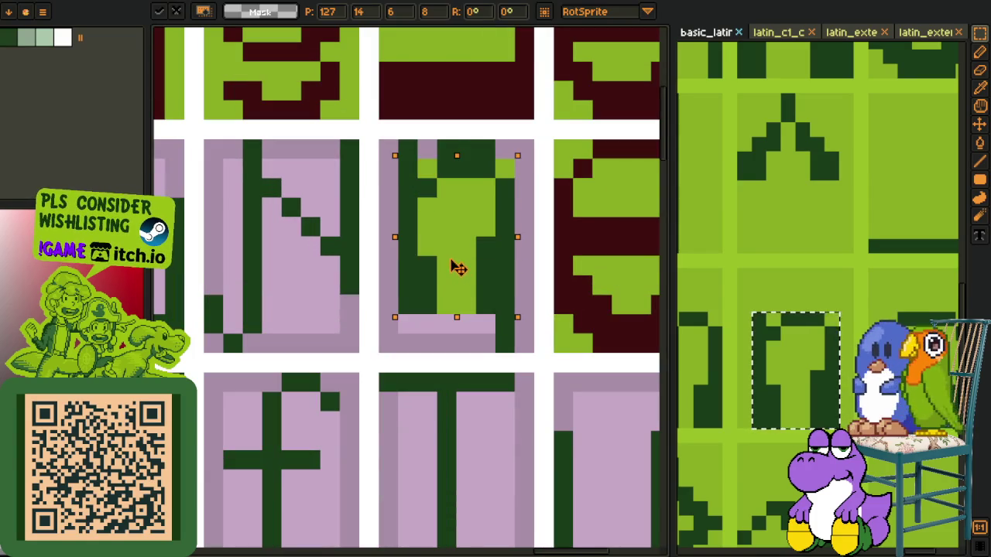
key(Return)
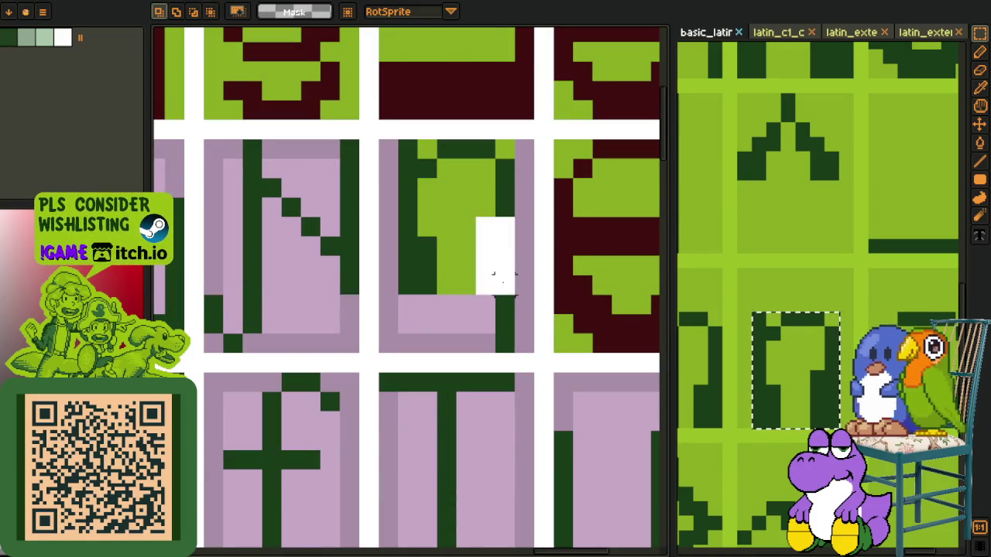
Step: Lower the glyph's right stroke into a descender and fill the cell's pink background green
drag(498, 270, 499, 325)
key(ctrl+d)
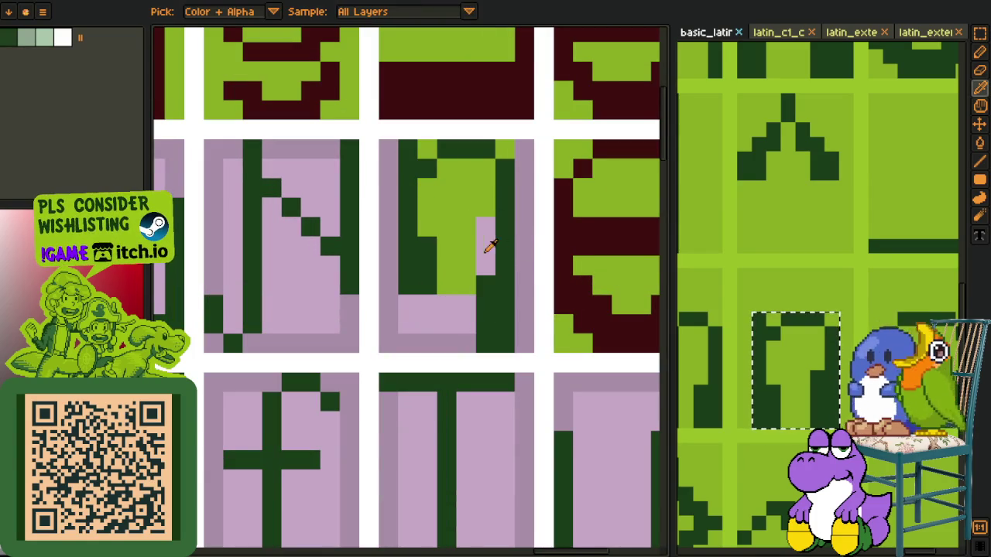
key(g)
click(485, 246)
click(516, 265)
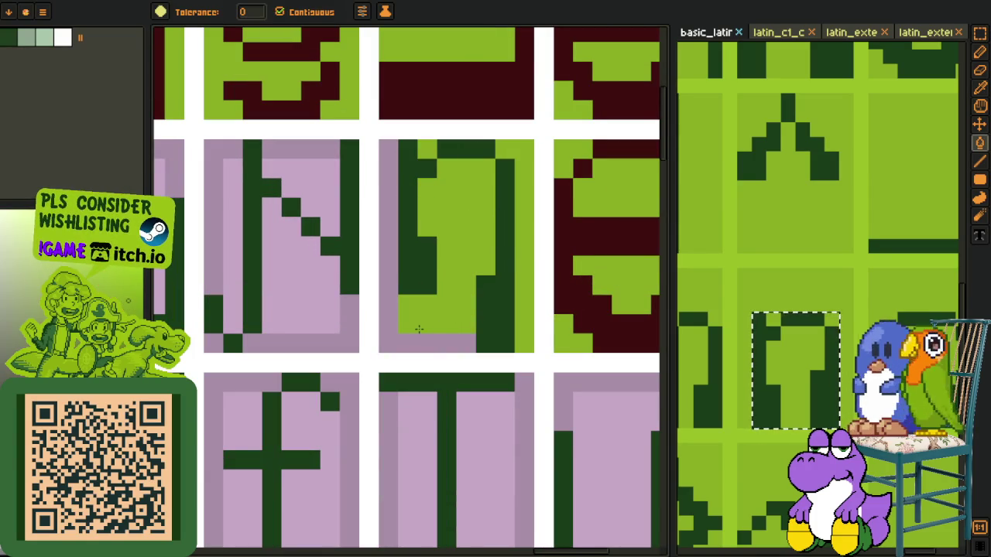
Step: Recolour the glyph's left, top and right strokes dark red, sampled from the neighbouring glyph
key(o)
click(571, 270)
key(g)
click(496, 261)
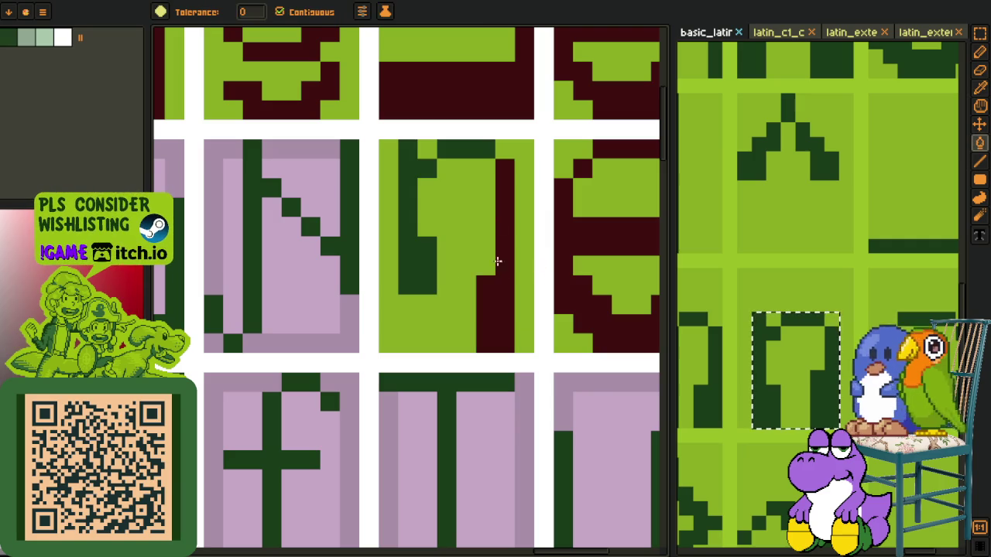
click(469, 150)
click(416, 177)
Step: Open the latin_c1 Latin-1 reference glyph sheet
scroll(546, 283, down, 5)
key(r)
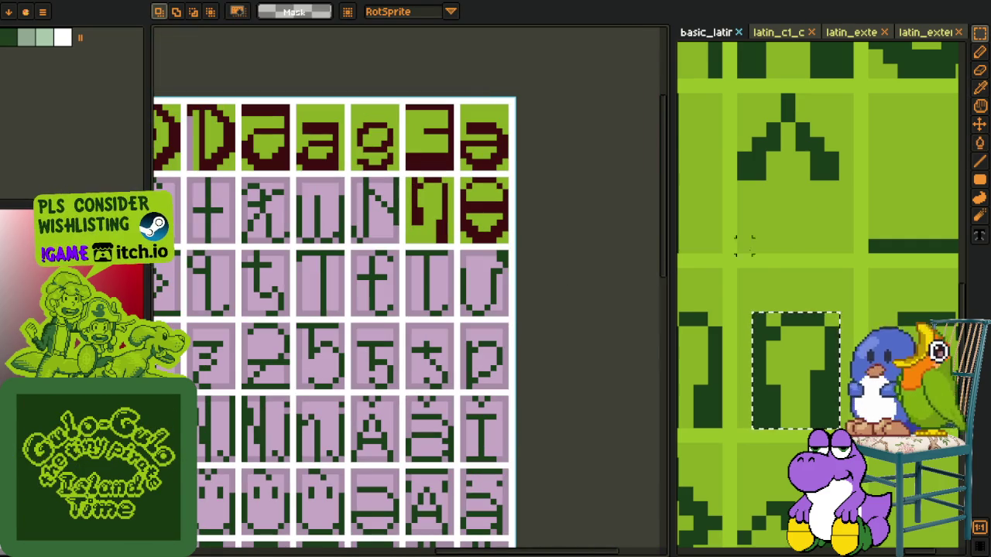
scroll(743, 239, down, 3)
scroll(755, 200, down, 2)
scroll(766, 178, up, 2)
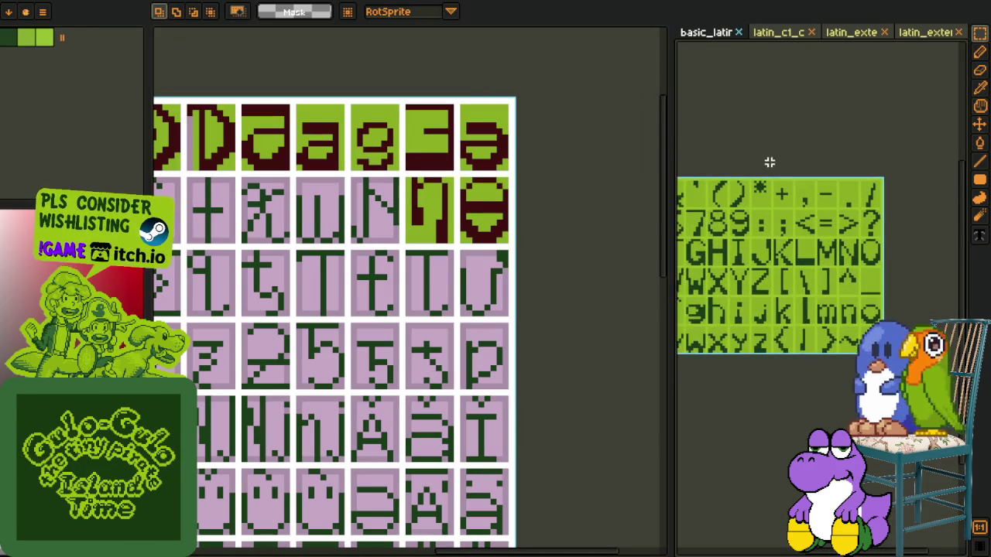
click(783, 32)
Step: Copy the N glyph from the latin_c1 sheet and paste it over the pink N cell
drag(874, 161, 916, 246)
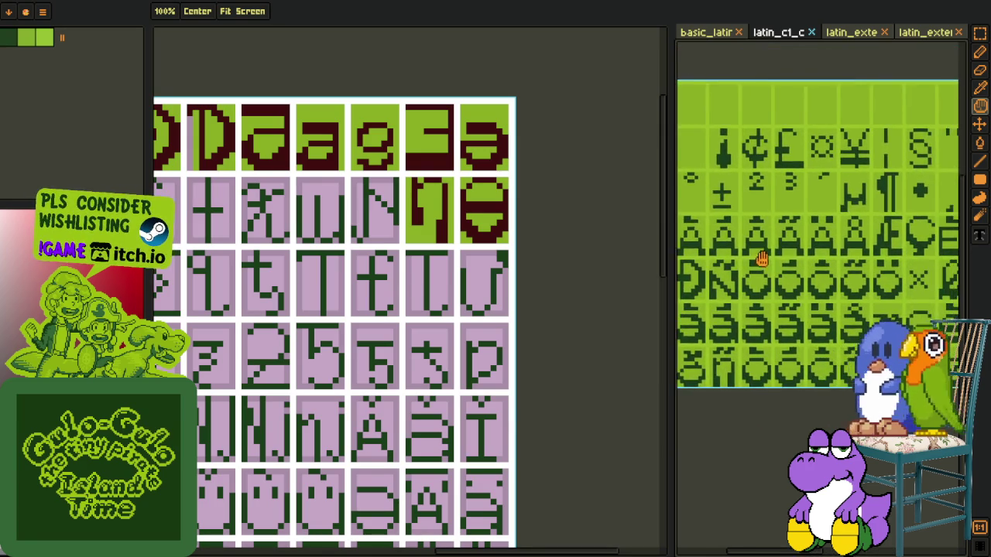
scroll(720, 292, up, 2)
scroll(718, 293, up, 2)
scroll(718, 292, up, 2)
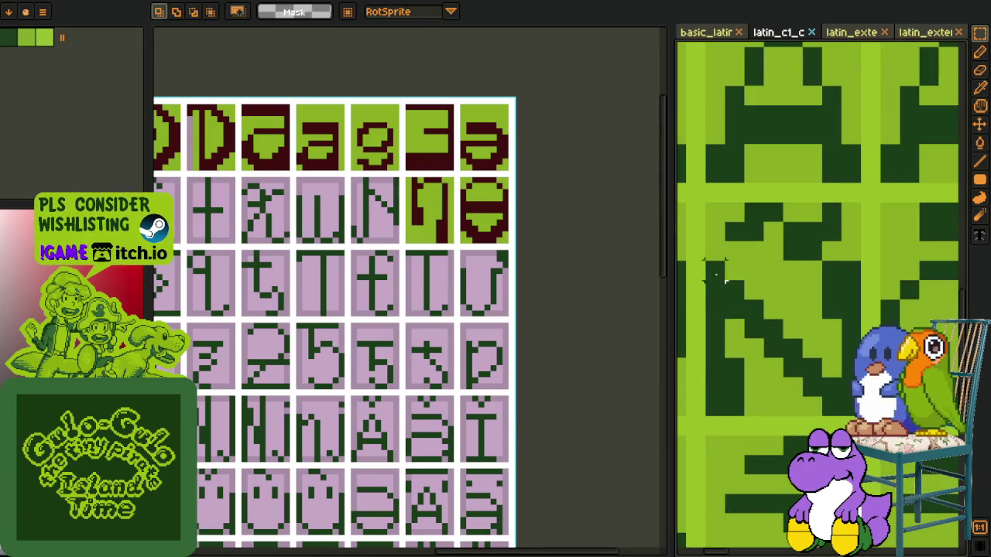
drag(704, 262, 859, 416)
key(Delete)
key(ctrl+z)
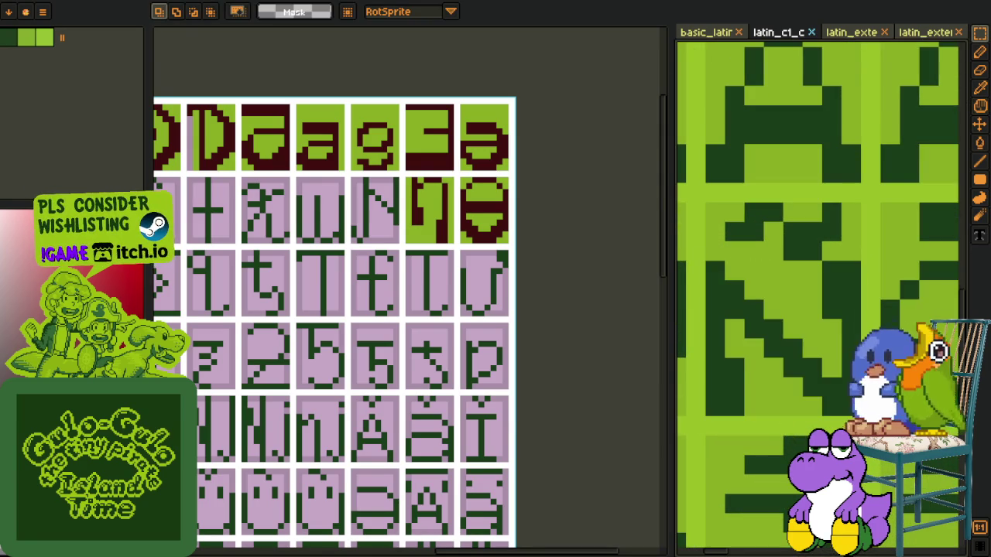
scroll(526, 263, up, 2)
scroll(477, 265, up, 2)
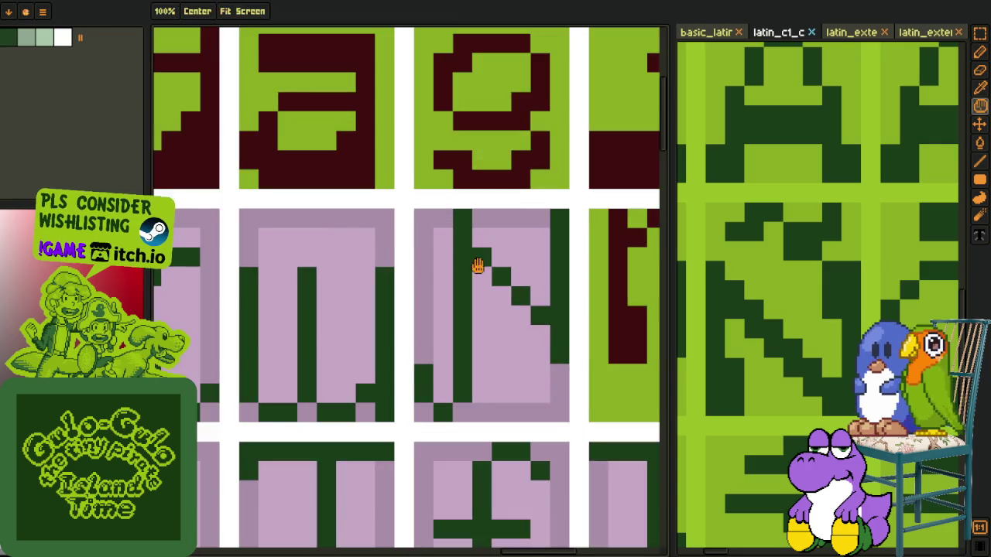
key(ctrl+v)
drag(448, 319, 430, 337)
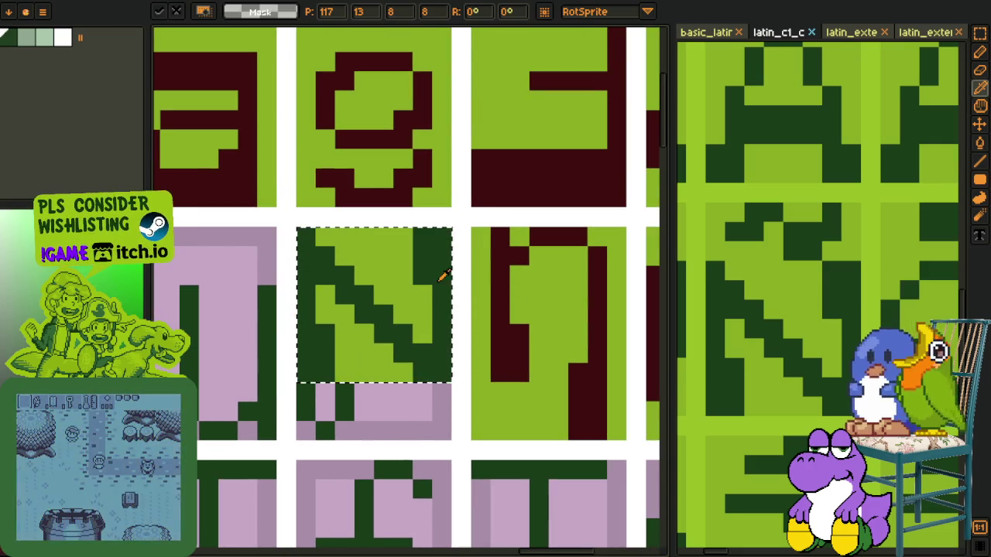
Step: Recolour the pasted N from dark green to dark red with Replace Color
key(shift+r)
click(394, 435)
scroll(415, 385, down, 3)
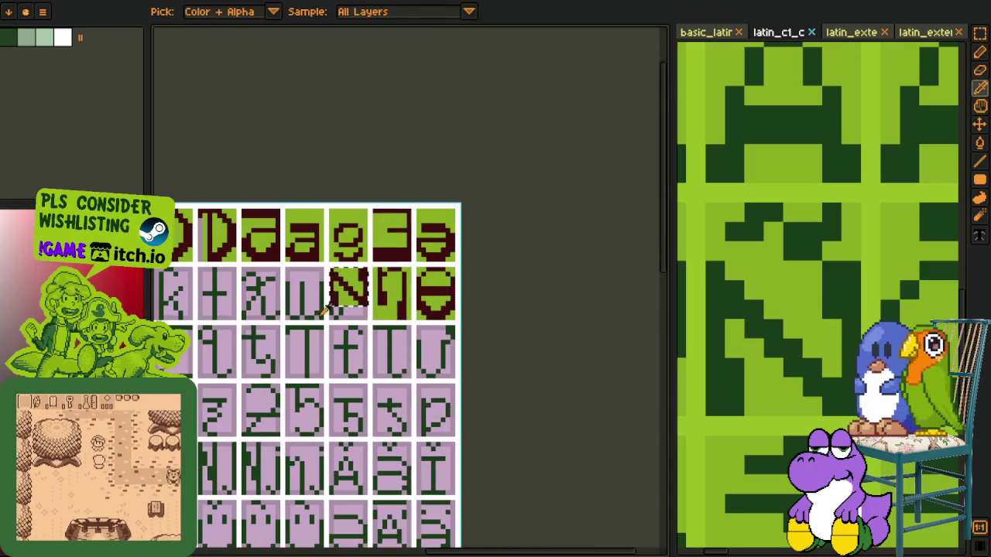
scroll(313, 302, up, 3)
scroll(347, 204, up, 2)
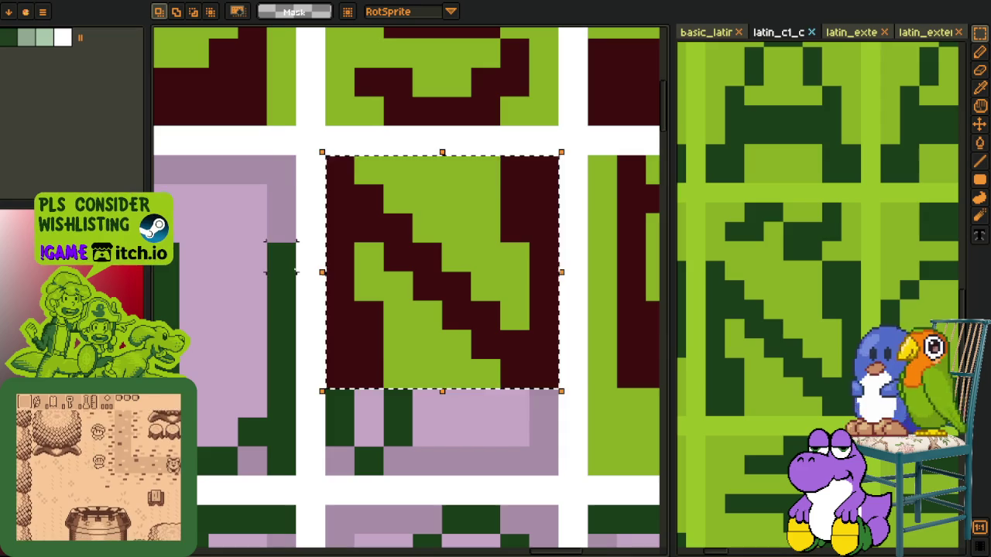
Step: Shift the left part of the N one pixel to the right
drag(309, 168, 445, 379)
key(Right)
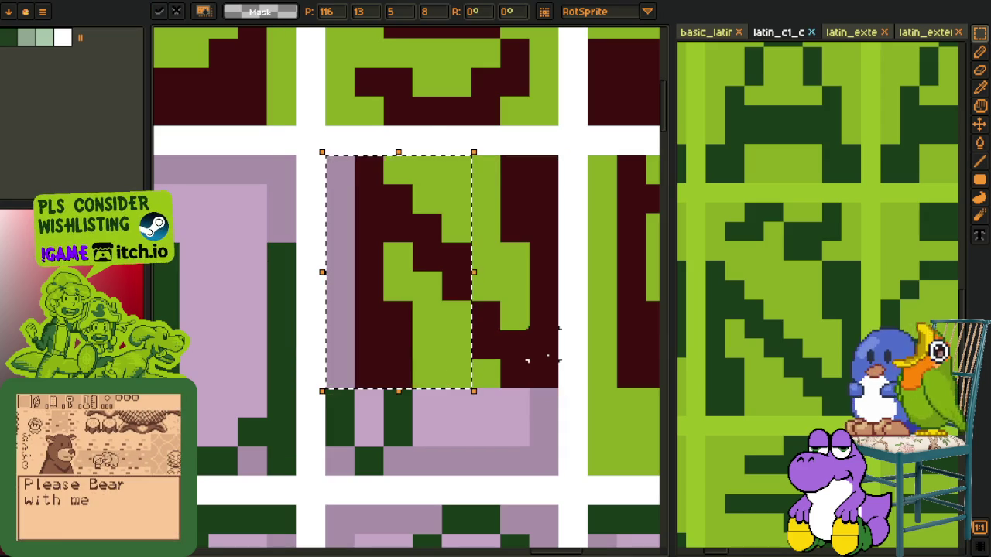
click(340, 170)
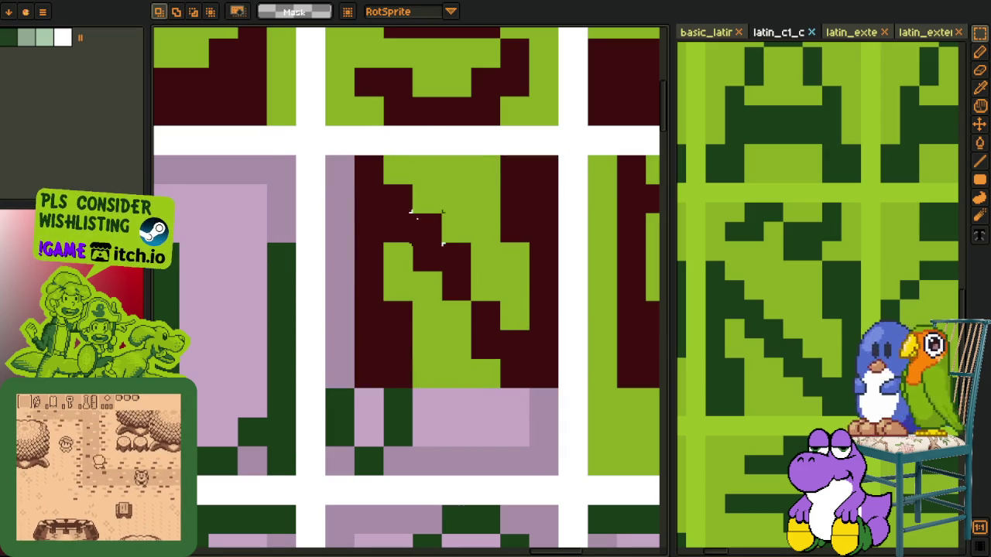
drag(339, 168, 445, 379)
key(Right)
key(ctrl+d)
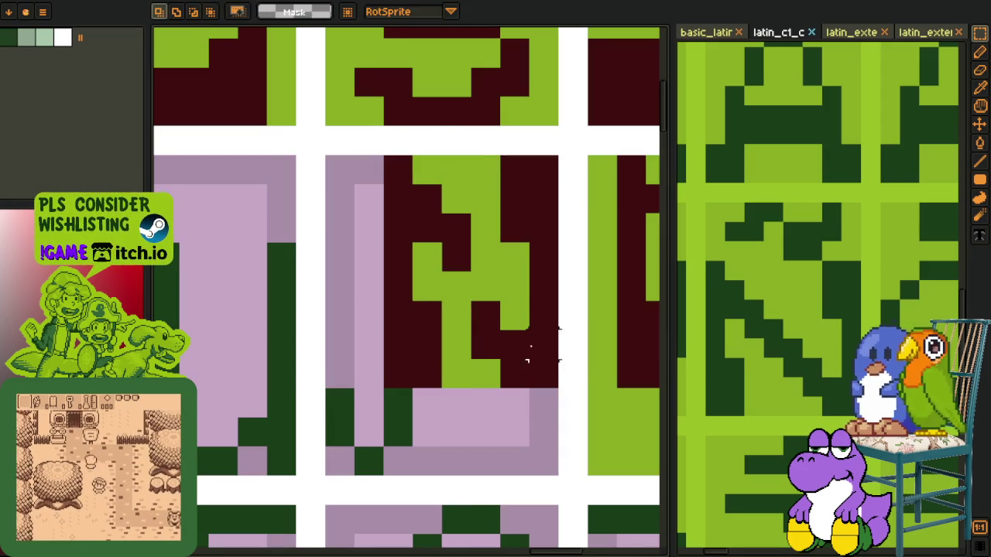
Step: Touch up the N with the pencil, fixing stray pixels in maroon and light green
key(i)
key(b)
click(483, 269)
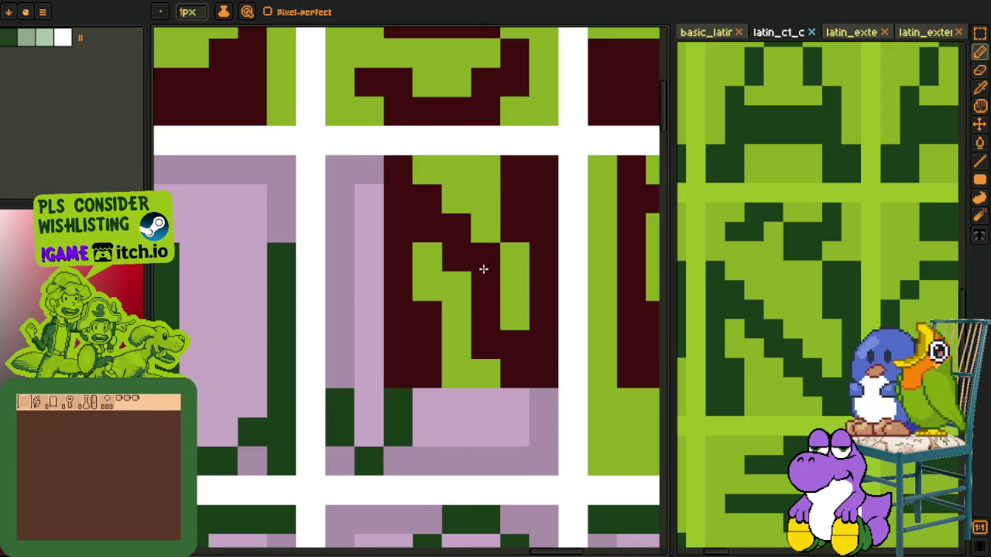
alt+click(510, 263)
click(514, 228)
alt+click(483, 269)
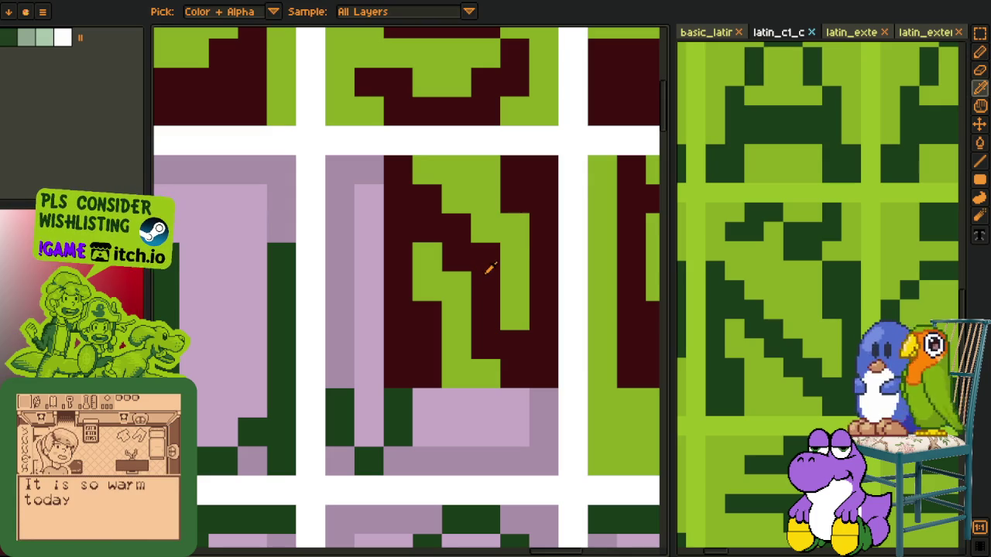
alt+click(426, 286)
click(453, 286)
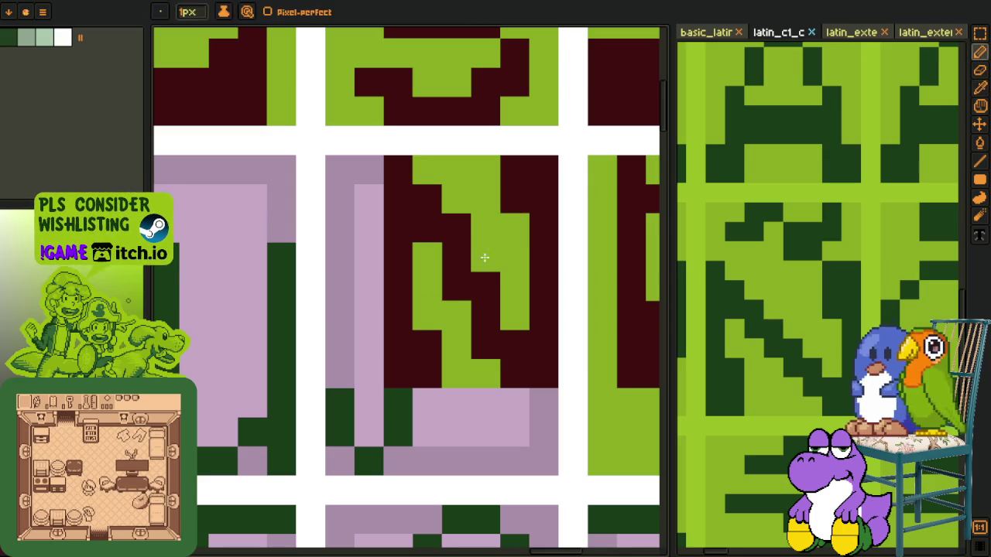
click(484, 286)
Step: Paint the N's lower-left stroke and bottom-left pixels maroon, cleaning one pixel above green
alt+click(418, 331)
mouse_move(402, 398)
mouse_down()
mouse_move(364, 448)
mouse_move(340, 402)
mouse_up()
mouse_move(421, 377)
mouse_down()
mouse_move(414, 420)
mouse_move(376, 451)
mouse_move(356, 436)
mouse_up()
alt+click(457, 354)
click(427, 373)
alt+click(422, 402)
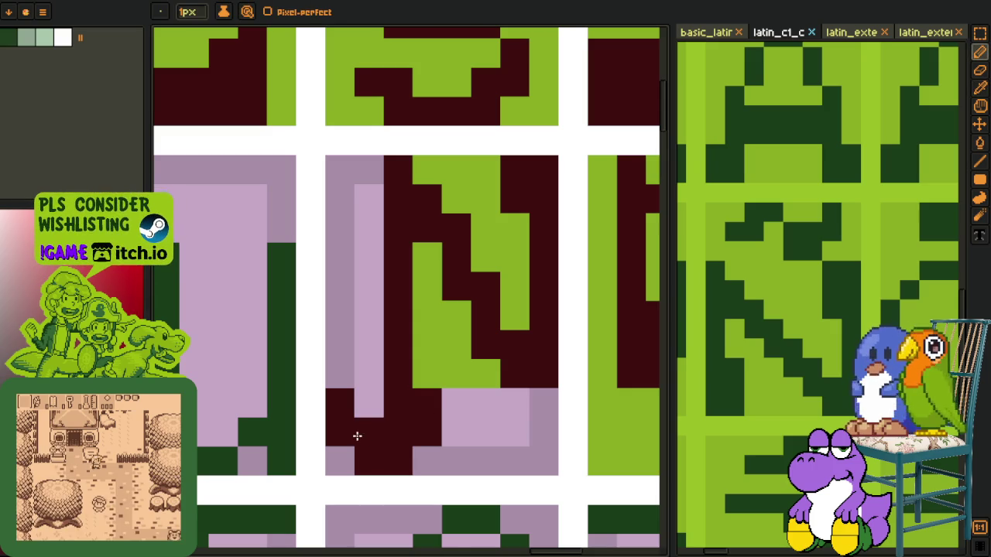
Step: Sample the light green background colour and save the glyph sheet
scroll(399, 394, down, 5)
scroll(398, 395, up, 3)
key(b)
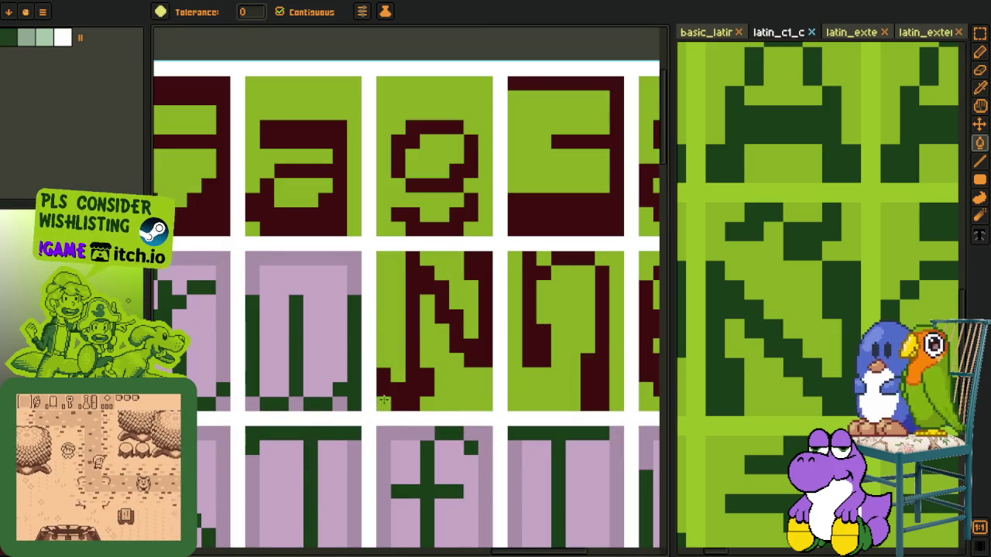
scroll(403, 379, down, 3)
key(o)
scroll(418, 387, up, 1)
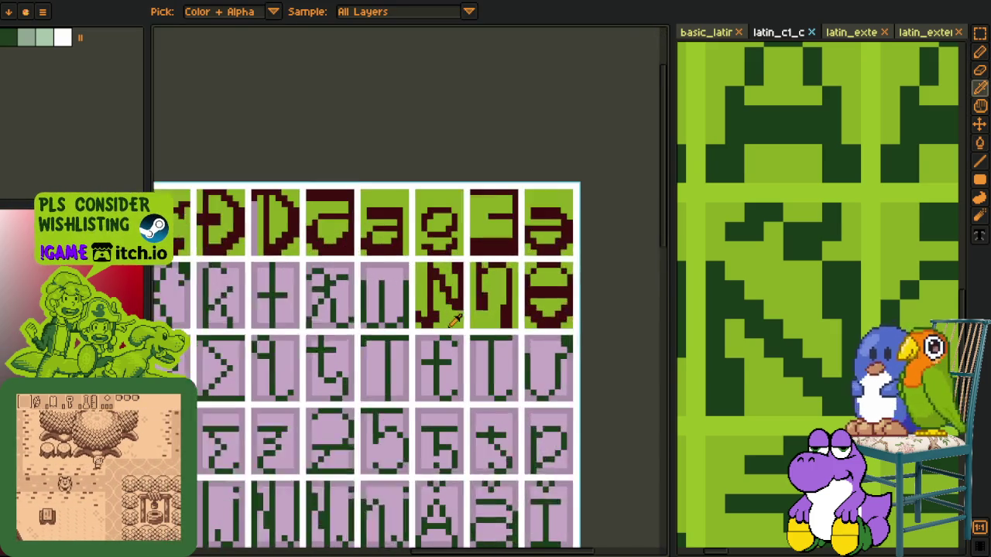
scroll(453, 316, up, 2)
scroll(456, 313, up, 2)
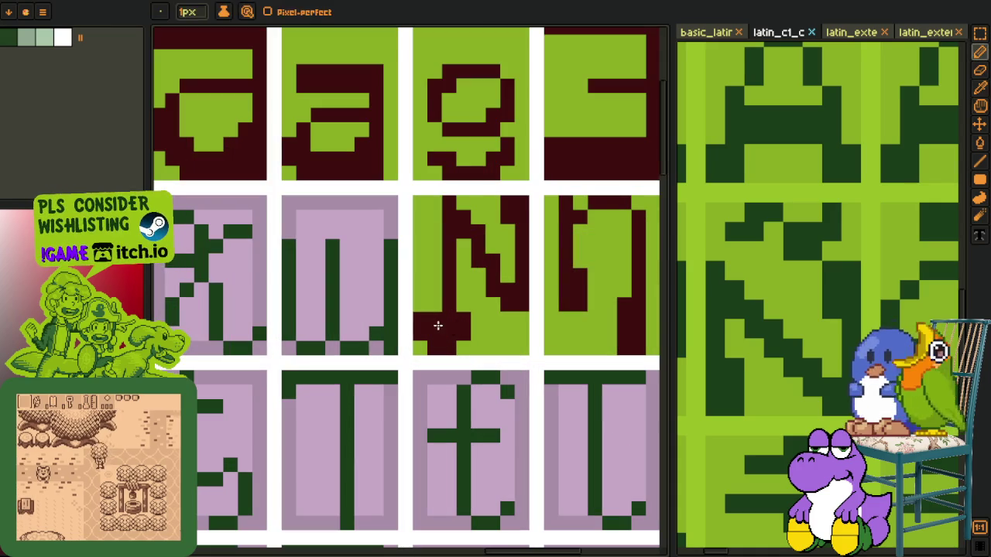
click(468, 306)
key(b)
scroll(457, 333, down, 3)
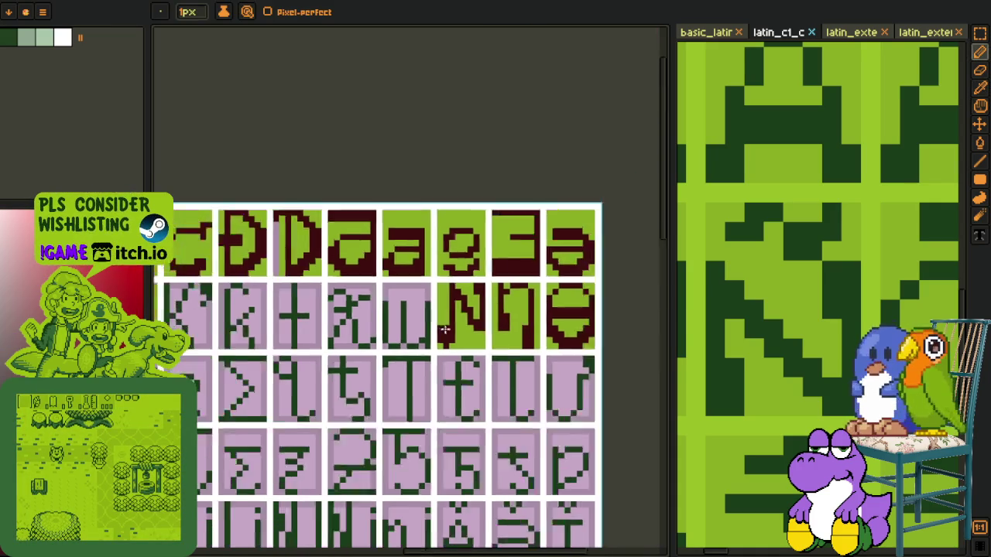
scroll(445, 330, down, 2)
key(ctrl+s)
key(ctrl+s)
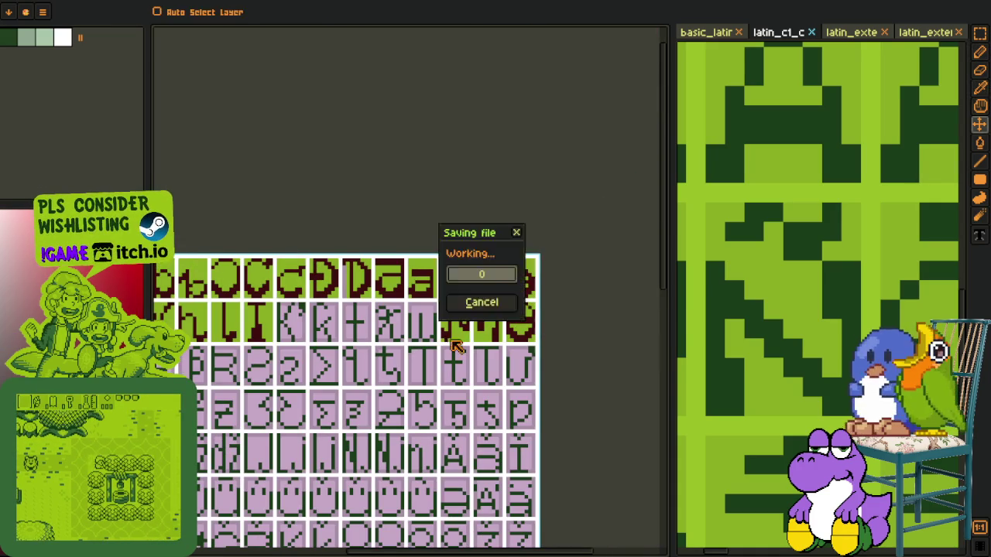
scroll(812, 310, down, 2)
scroll(812, 309, down, 1)
mouse_move(852, 333)
mouse_down()
mouse_move(795, 333)
mouse_move(790, 343)
mouse_move(823, 354)
mouse_move(736, 353)
mouse_move(766, 349)
mouse_up()
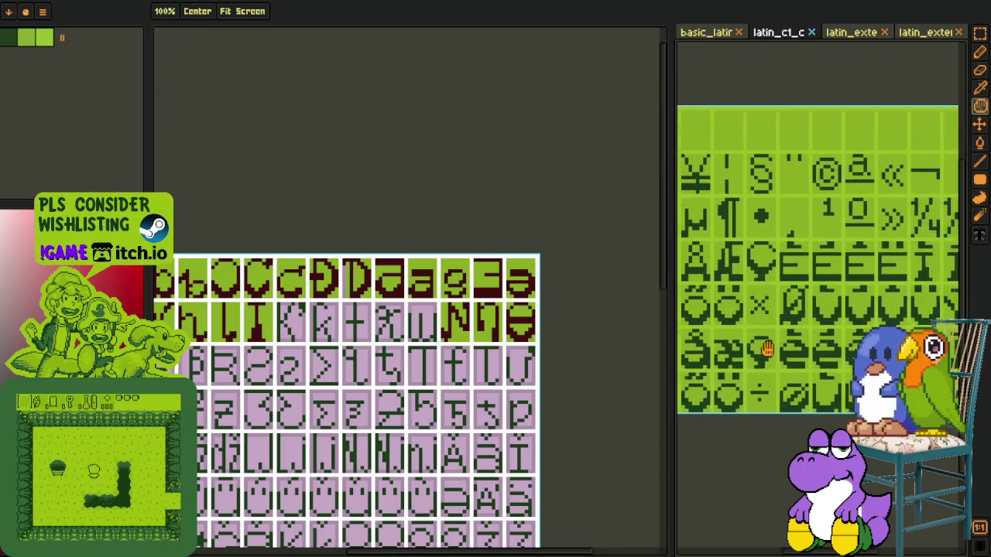
Step: Copy a glyph from the basic_latin sheet and place it onto the pink u cell
scroll(766, 348, down, 1)
click(706, 31)
scroll(818, 228, up, 1)
scroll(840, 298, up, 3)
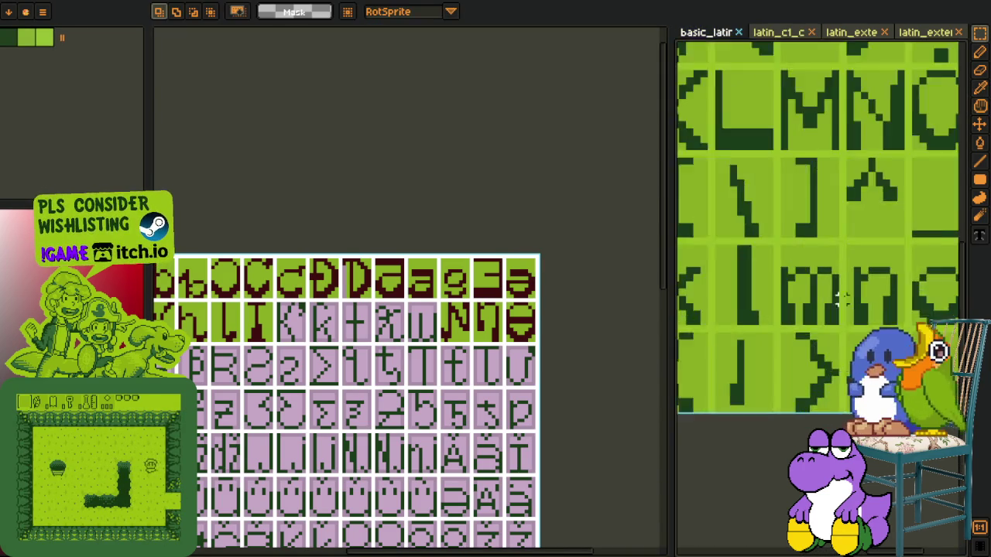
scroll(840, 298, up, 2)
drag(758, 267, 890, 396)
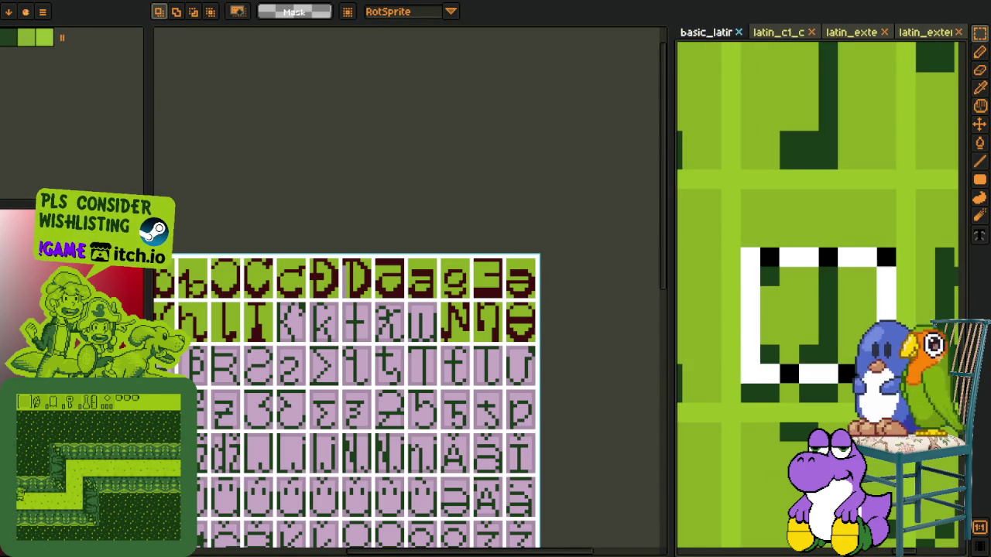
key(ctrl+z)
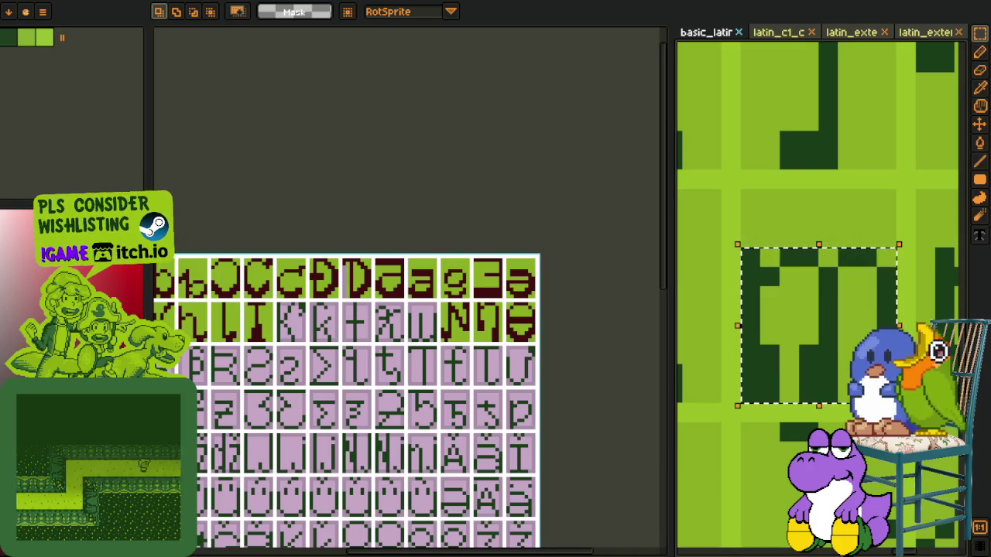
scroll(390, 302, up, 2)
scroll(402, 292, up, 2)
scroll(402, 293, up, 2)
key(ctrl+v)
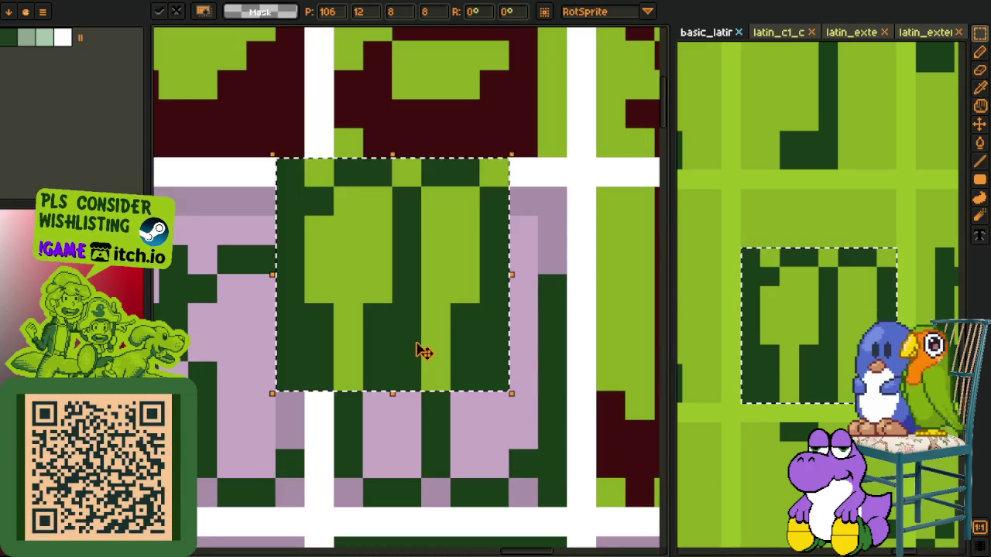
drag(420, 349, 457, 432)
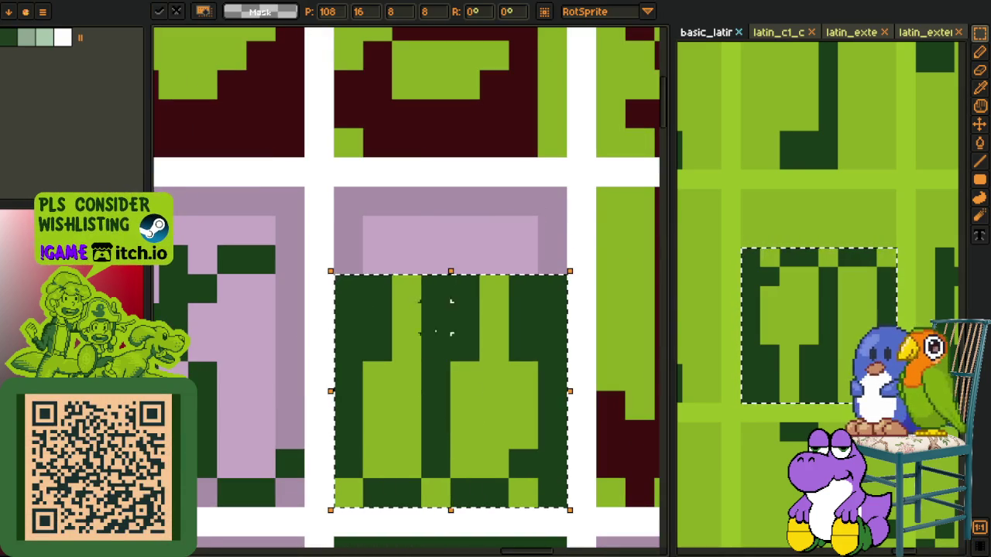
key(Return)
Step: Recolour the pasted glyph from dark green to dark red with Replace Color
scroll(495, 333, down, 3)
scroll(473, 347, up, 1)
key(r)
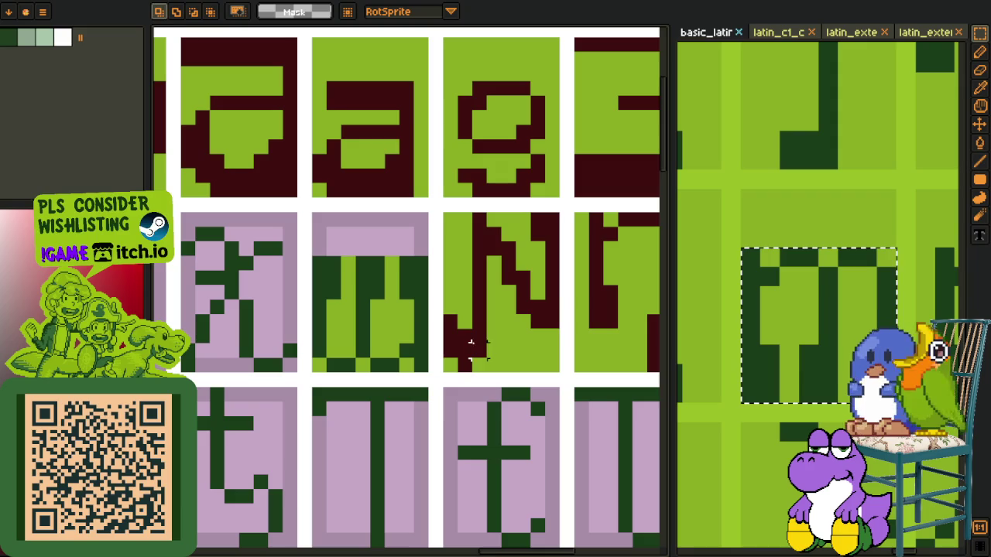
key(o)
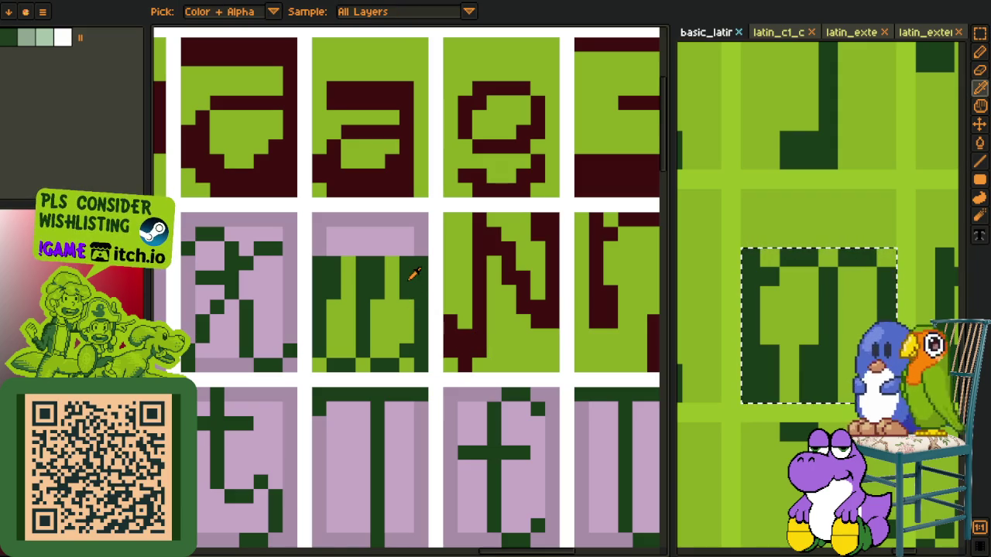
click(415, 274)
key(shift+r)
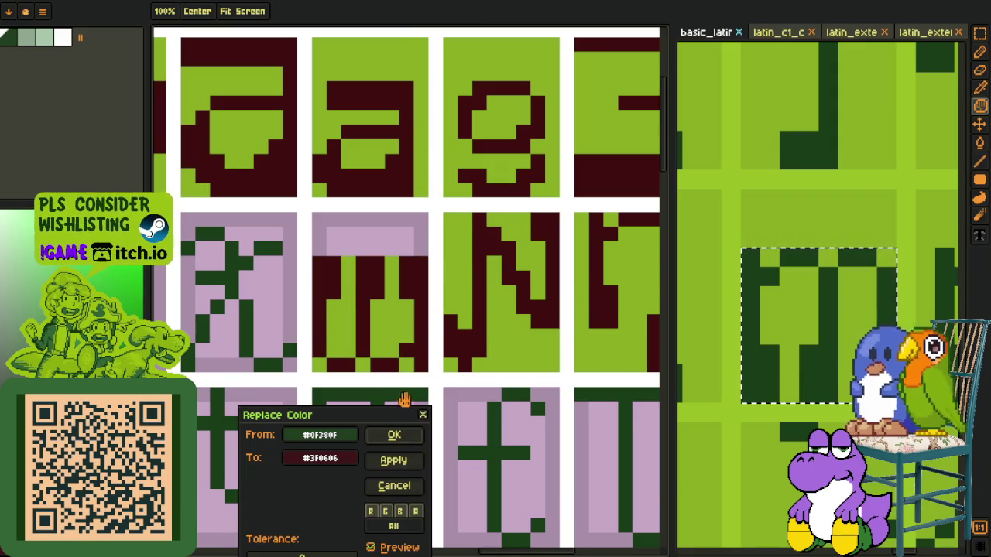
scroll(404, 399, down, 1)
key(Return)
Step: Fill the cell's leftover pink area light green and zoom out to show the whole sheet
key(r)
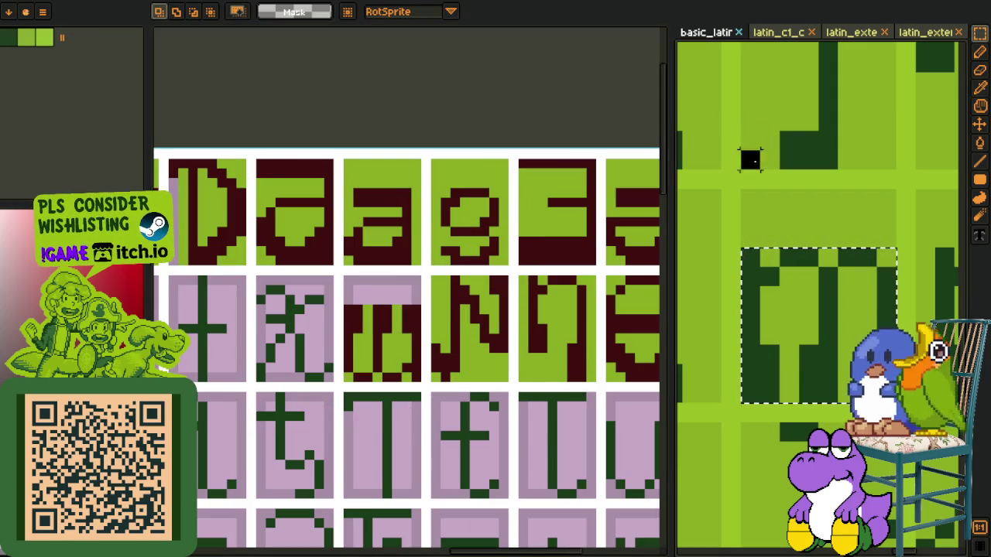
click(749, 159)
scroll(387, 287, up, 1)
scroll(442, 292, up, 2)
key(o)
key(g)
click(410, 312)
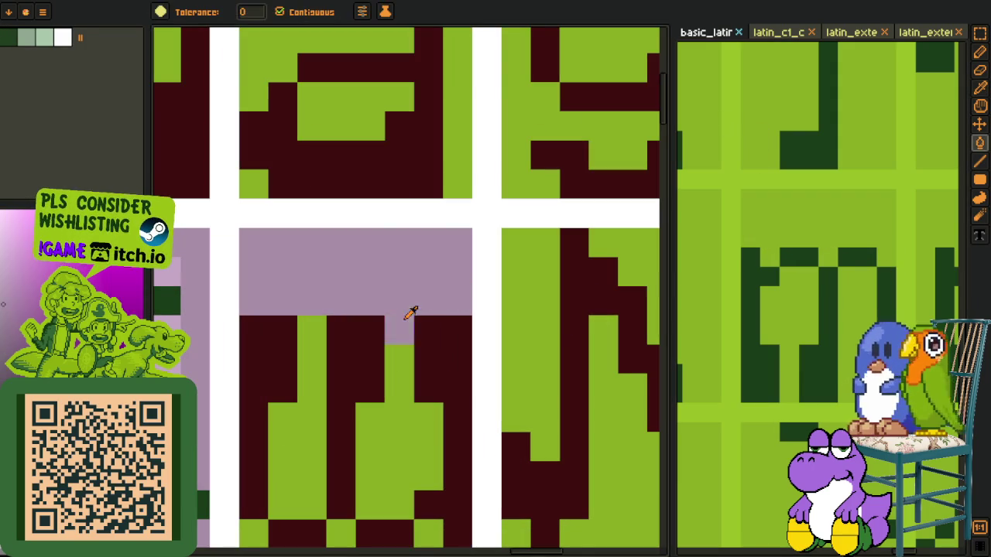
scroll(404, 294, down, 3)
key(o)
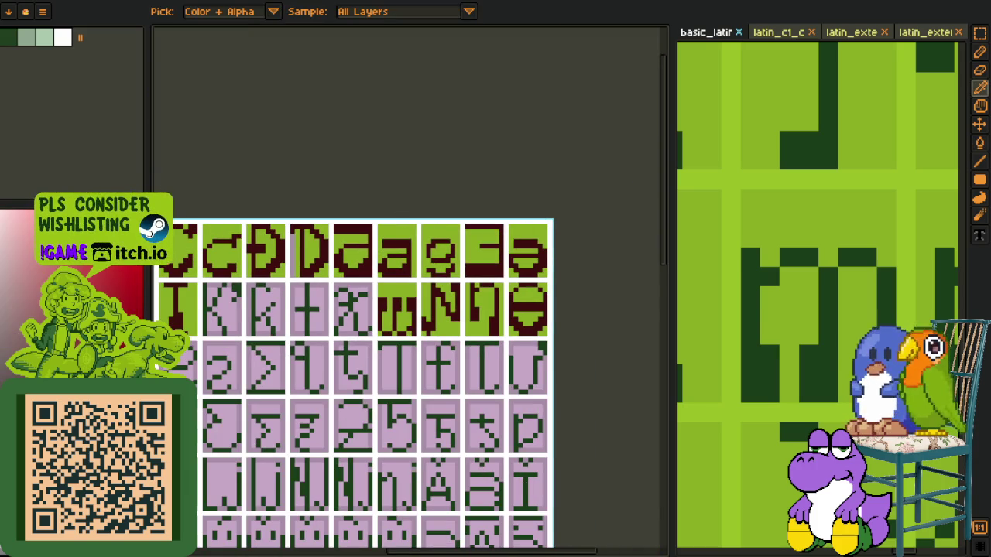
scroll(387, 320, left, 2)
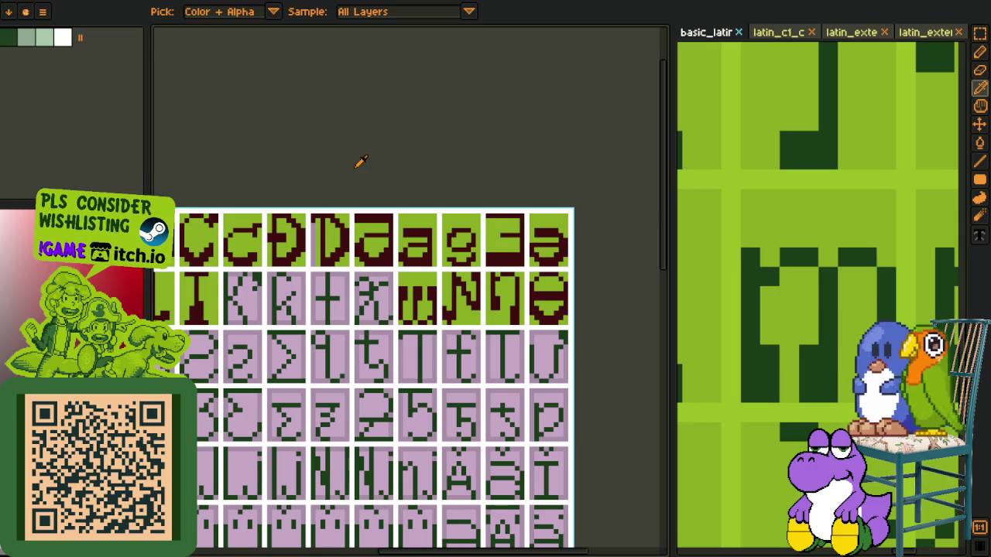
scroll(339, 135, down, 2)
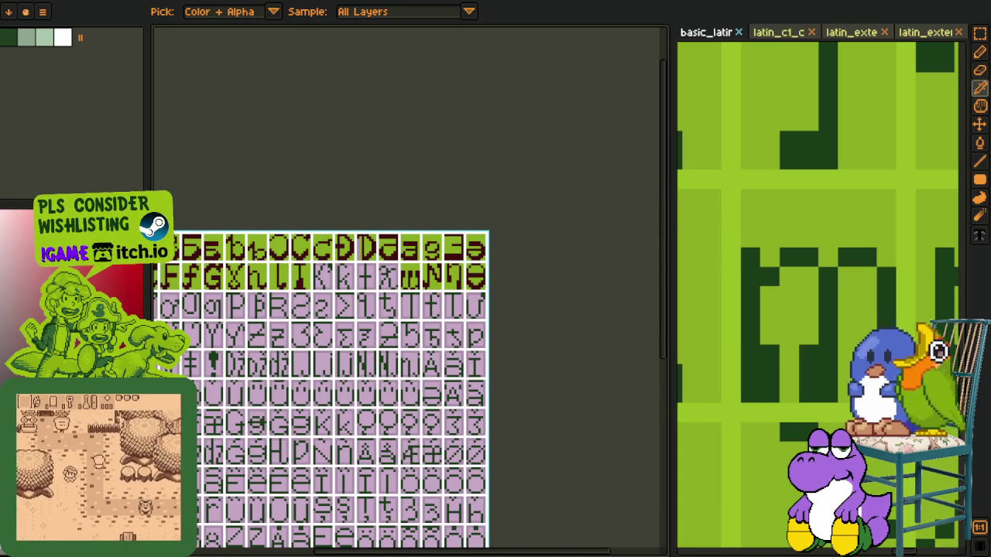
scroll(364, 294, up, 1)
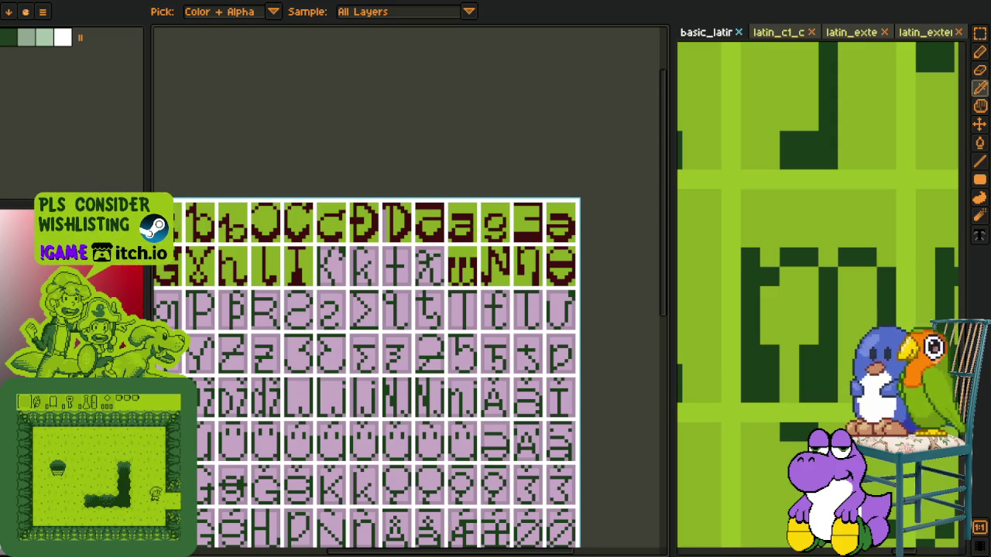
Step: Copy a green glyph tile and paste it over the pink t placeholder cell
scroll(525, 264, down, 3)
scroll(458, 294, up, 2)
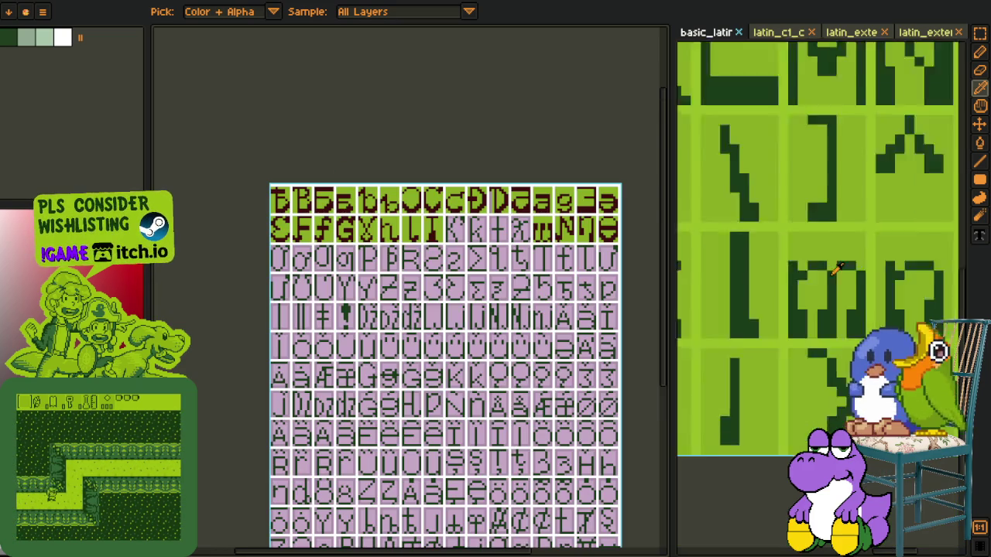
scroll(805, 279, up, 2)
scroll(774, 248, up, 2)
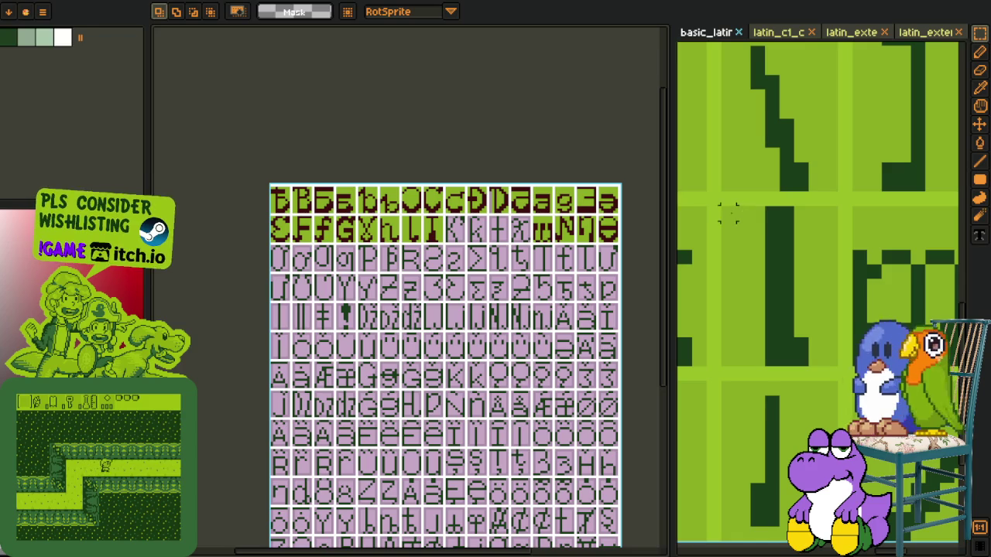
drag(719, 206, 842, 371)
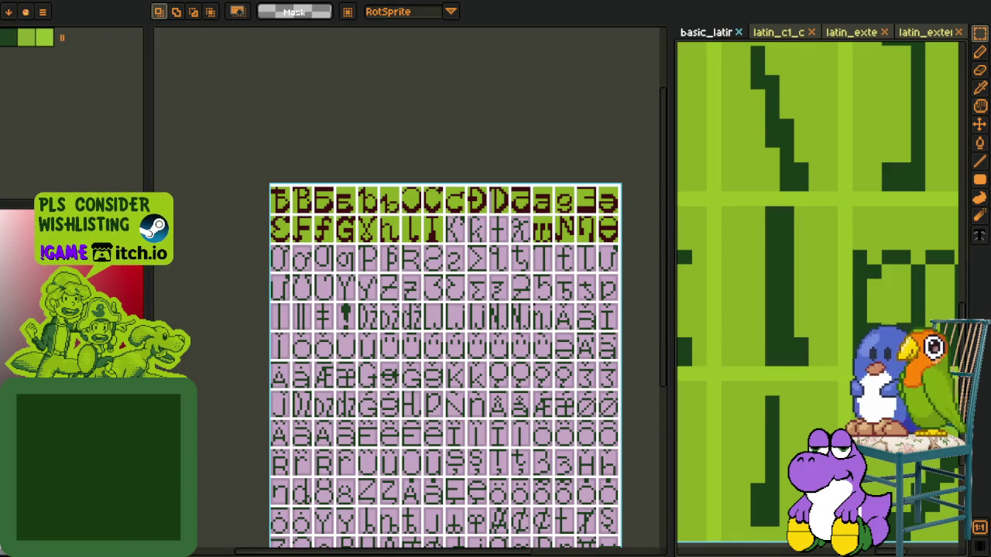
scroll(380, 233, up, 2)
scroll(383, 224, up, 1)
scroll(385, 221, up, 1)
scroll(379, 240, up, 1)
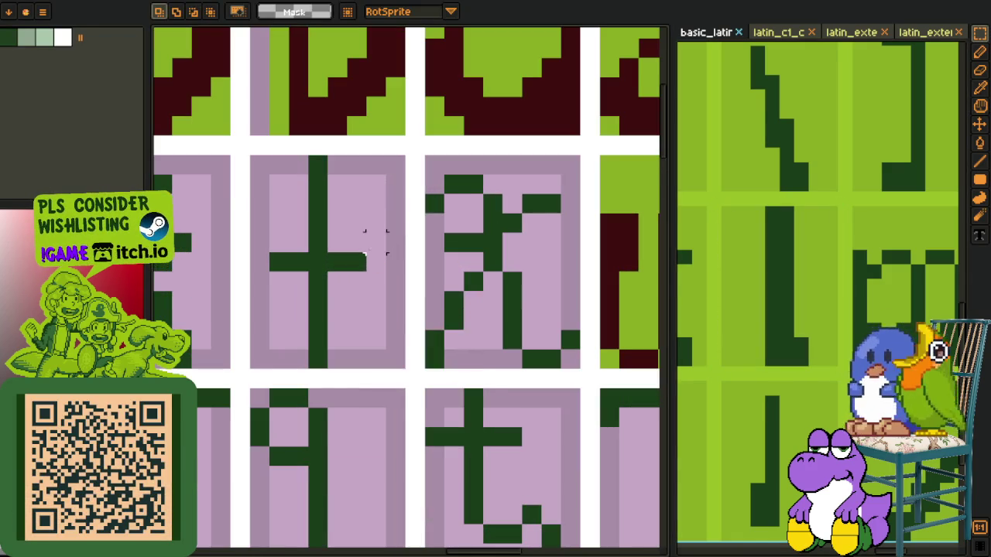
key(ctrl+v)
drag(361, 270, 320, 256)
Step: Fill the pasted glyph's stroke with the dark red glyph colour
key(b)
key(o)
click(336, 106)
key(g)
click(330, 237)
scroll(330, 236, down, 1)
Step: Draw the dark red t crossbar across the stem
key(b)
click(304, 238)
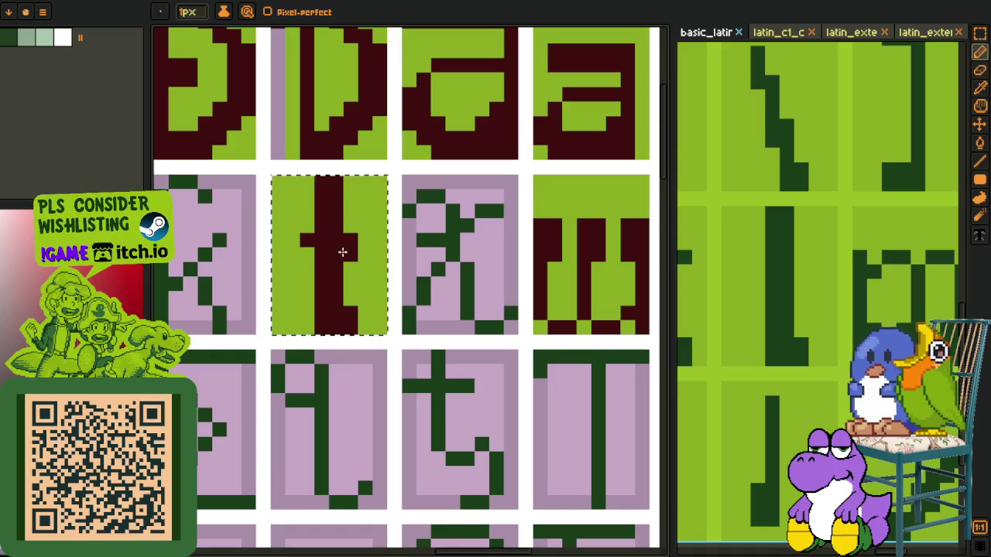
click(364, 239)
click(365, 254)
scroll(312, 250, down, 3)
scroll(312, 244, down, 2)
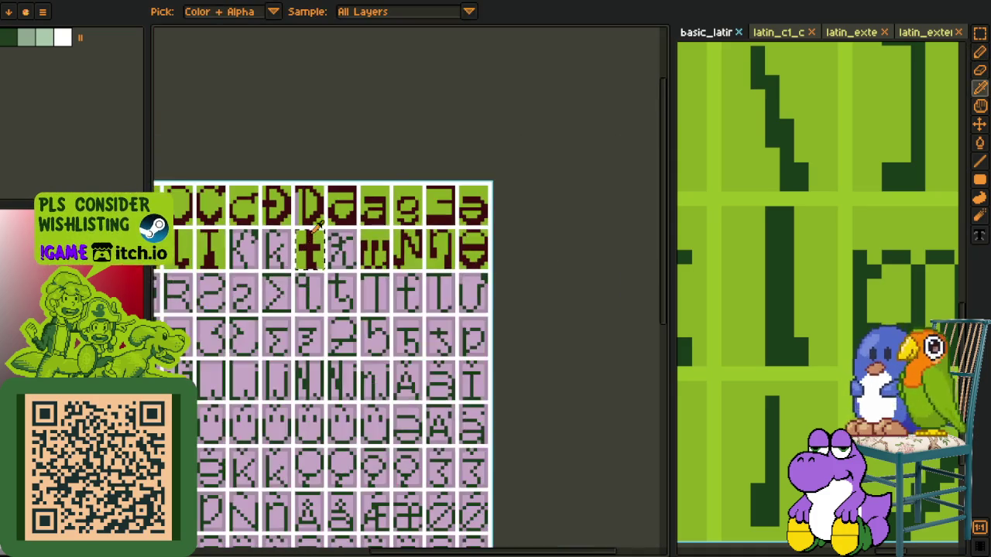
scroll(309, 228, up, 1)
Step: Trim both ends of the lower crossbar row back to green
key(m)
key(o)
scroll(304, 251, up, 3)
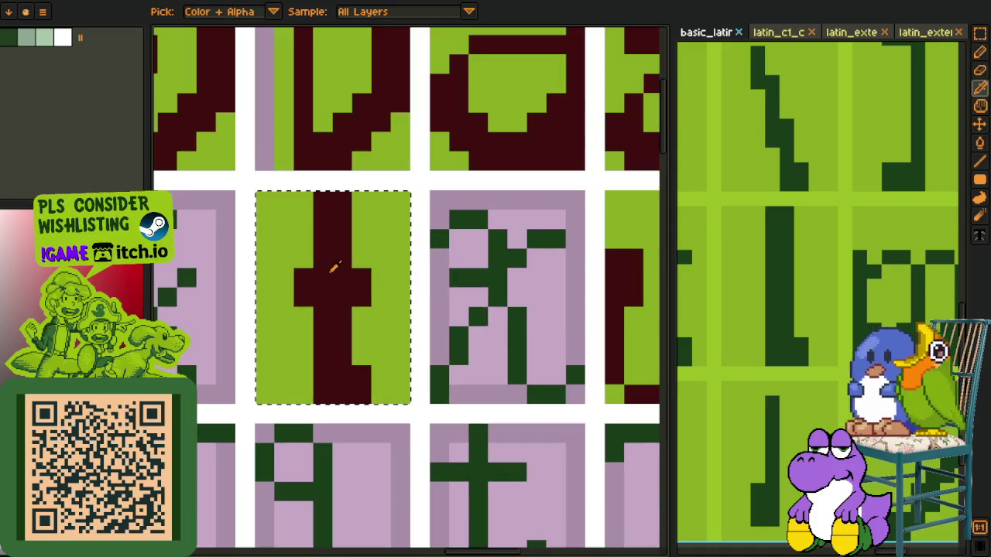
key(p)
click(362, 296)
click(305, 297)
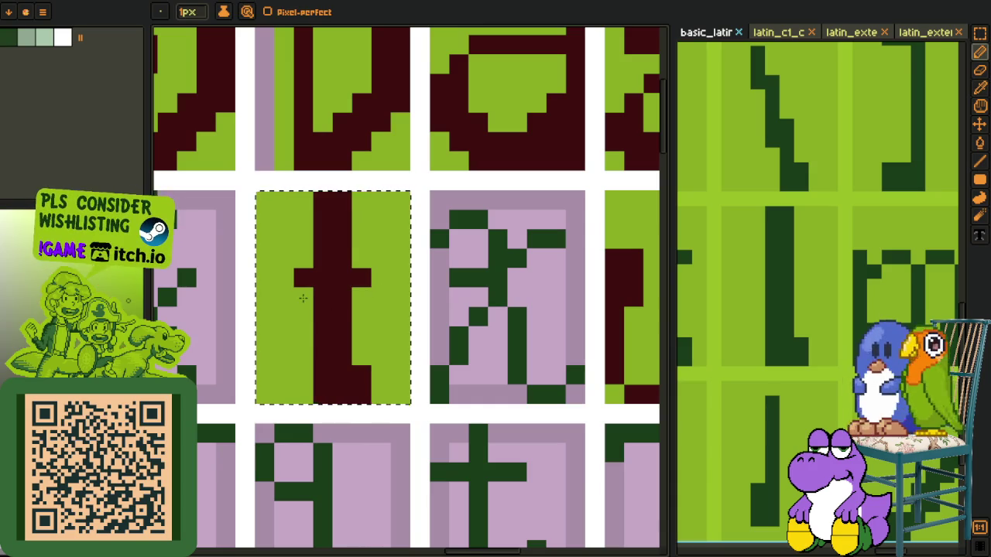
Step: Resample the dark red glyph colour and return to the Pencil and selection tools
key(o)
scroll(302, 297, down, 2)
scroll(341, 294, down, 2)
scroll(325, 279, up, 2)
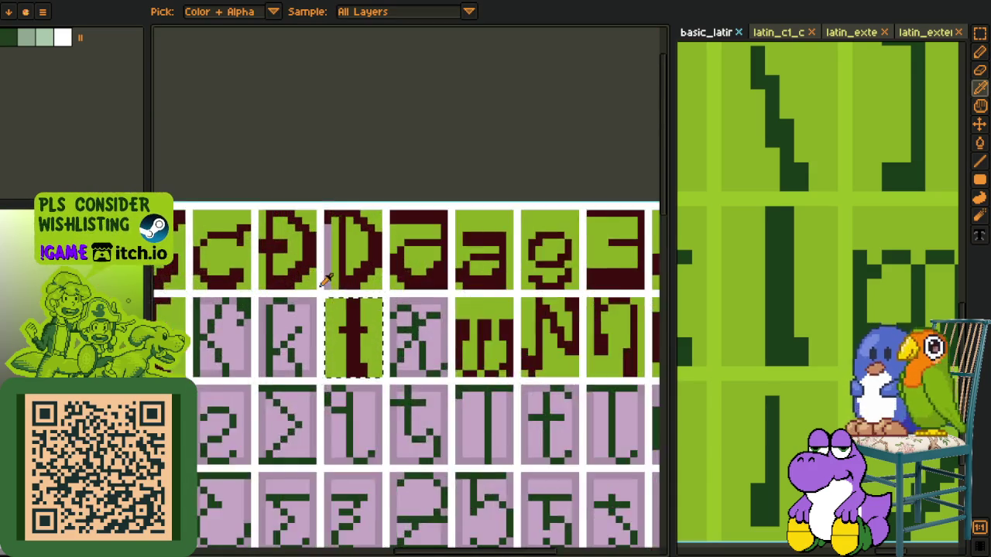
scroll(325, 280, up, 2)
click(362, 333)
key(p)
scroll(372, 340, down, 3)
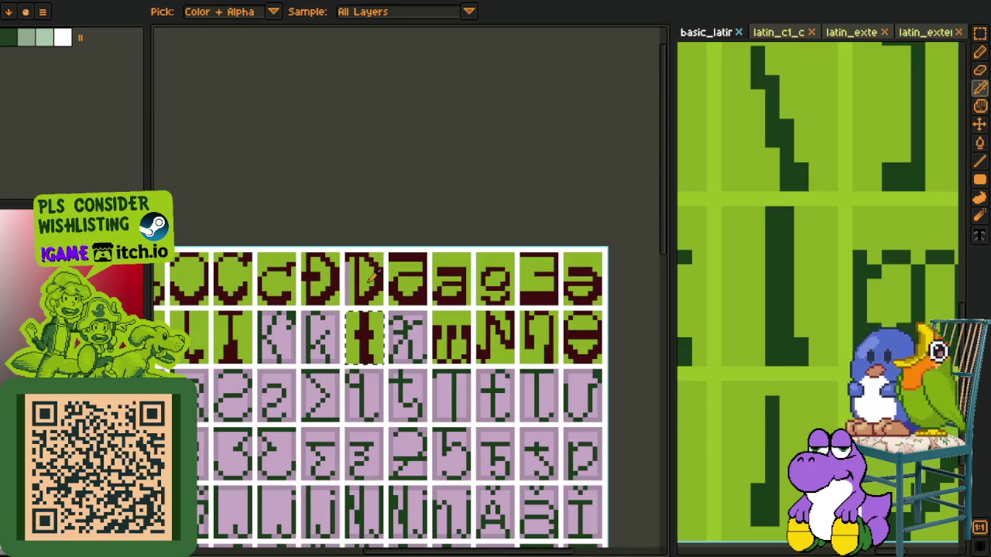
key(m)
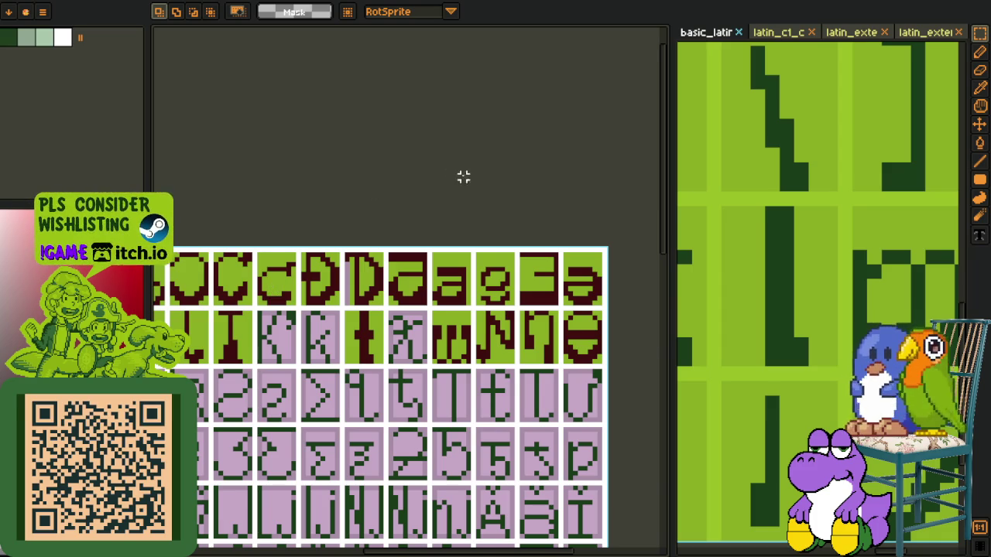
scroll(397, 263, down, 1)
drag(397, 263, 436, 209)
key(o)
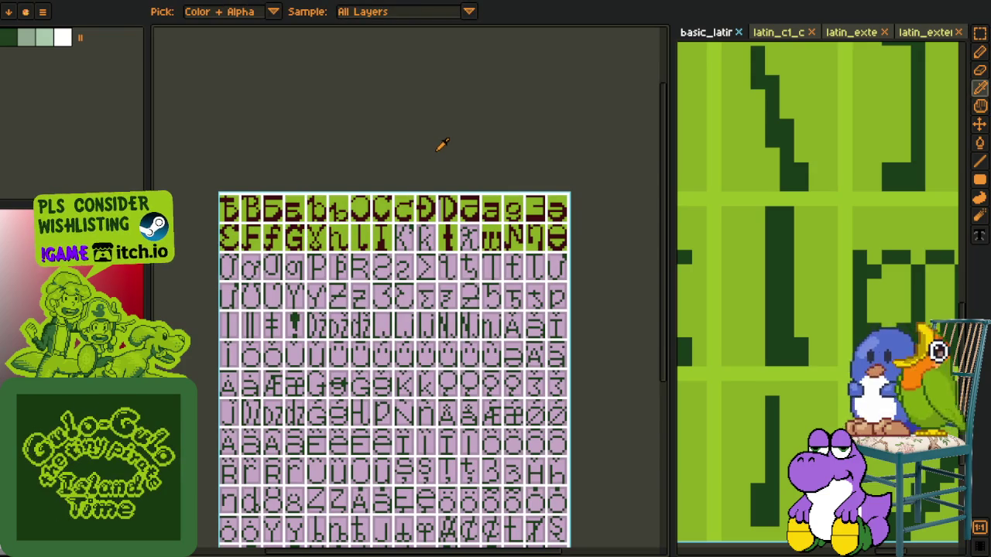
scroll(757, 259, down, 1)
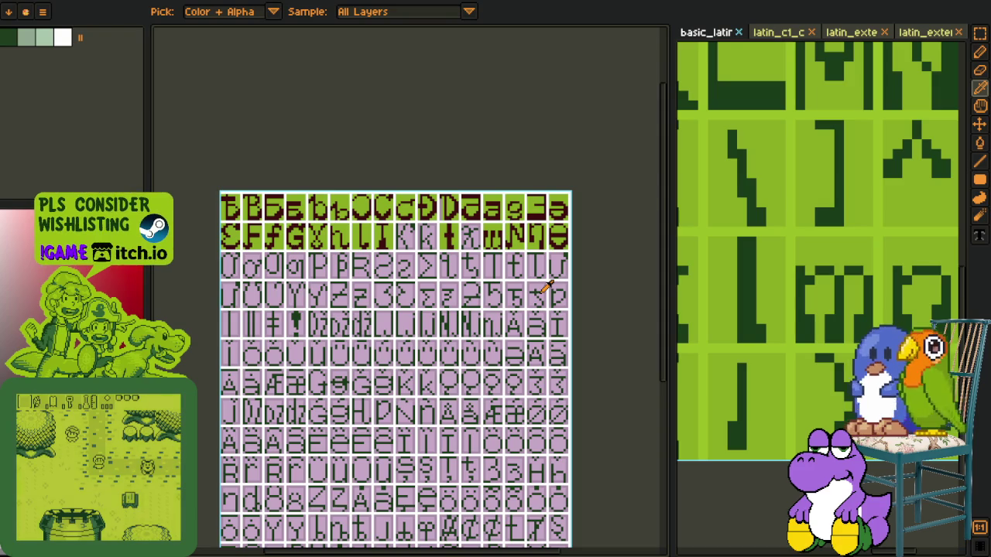
scroll(758, 171, down, 5)
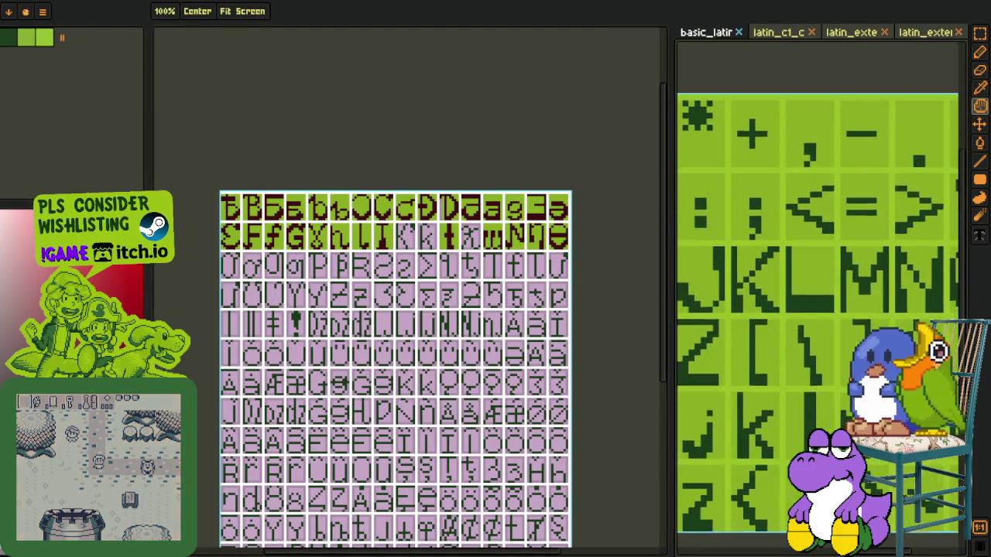
Step: Repaint the K's left stroke and diagonal stroke dark red
key(o)
scroll(395, 257, up, 5)
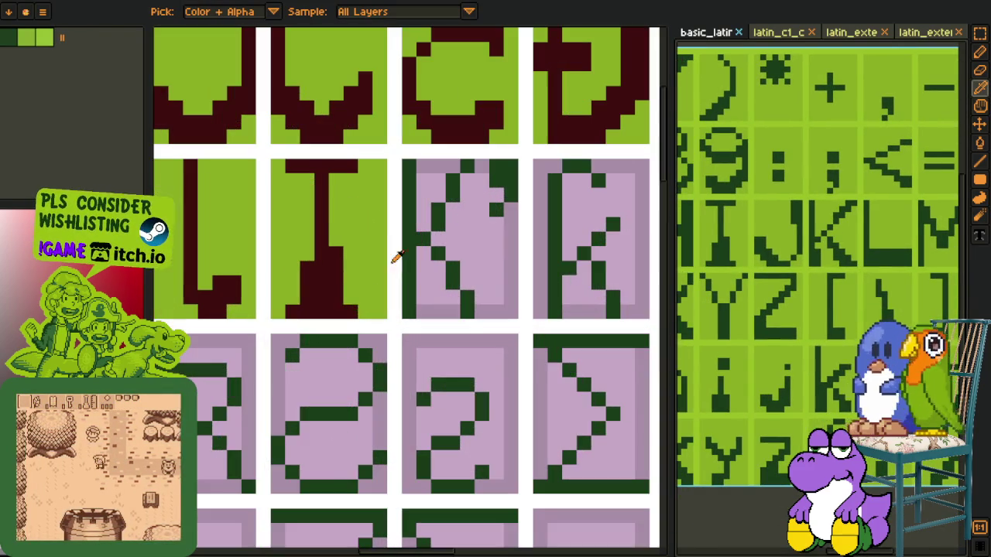
key(b)
scroll(399, 267, up, 2)
mouse_move(399, 343)
mouse_down()
mouse_move(408, 58)
mouse_move(338, 144)
mouse_up()
key(g)
mouse_move(449, 161)
mouse_down()
mouse_move(367, 287)
mouse_move(420, 349)
mouse_move(447, 408)
mouse_move(431, 444)
mouse_up()
click(449, 433)
Step: Add dark red pixels at the diagonal's ends and fill the remaining dark green blocks red
key(b)
click(425, 152)
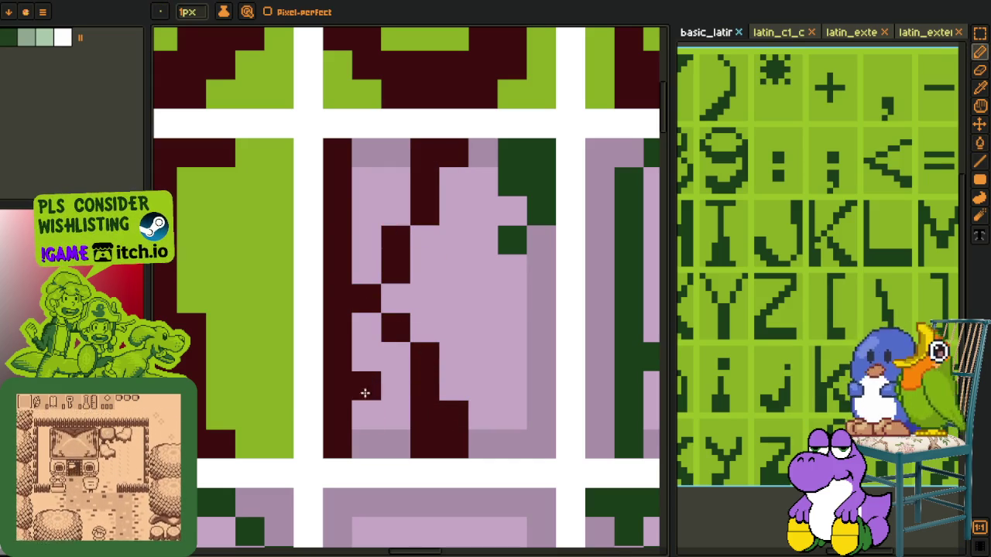
key(g)
click(464, 256)
click(490, 212)
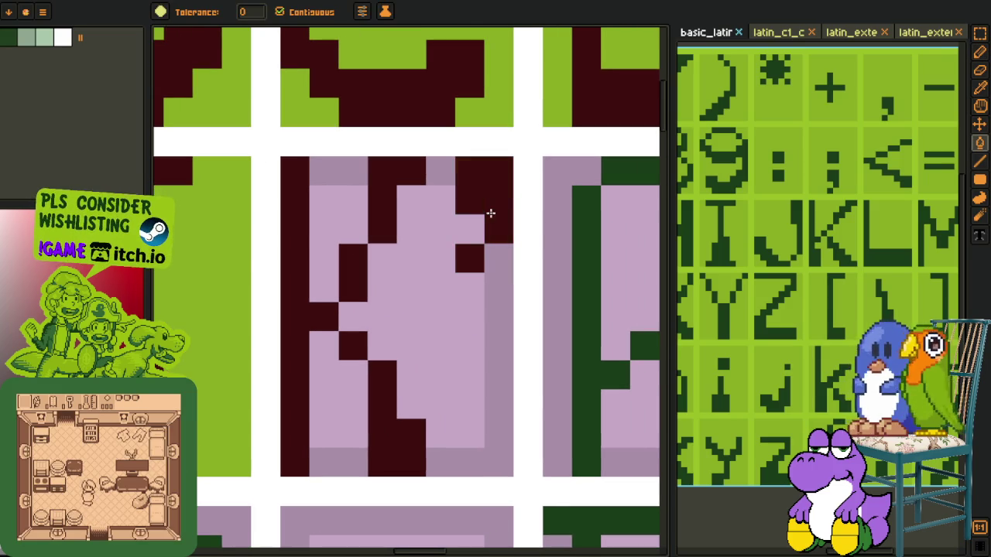
Step: Fill the K's two light pink areas with the darker mauve border colour
key(o)
click(334, 180)
key(g)
click(415, 274)
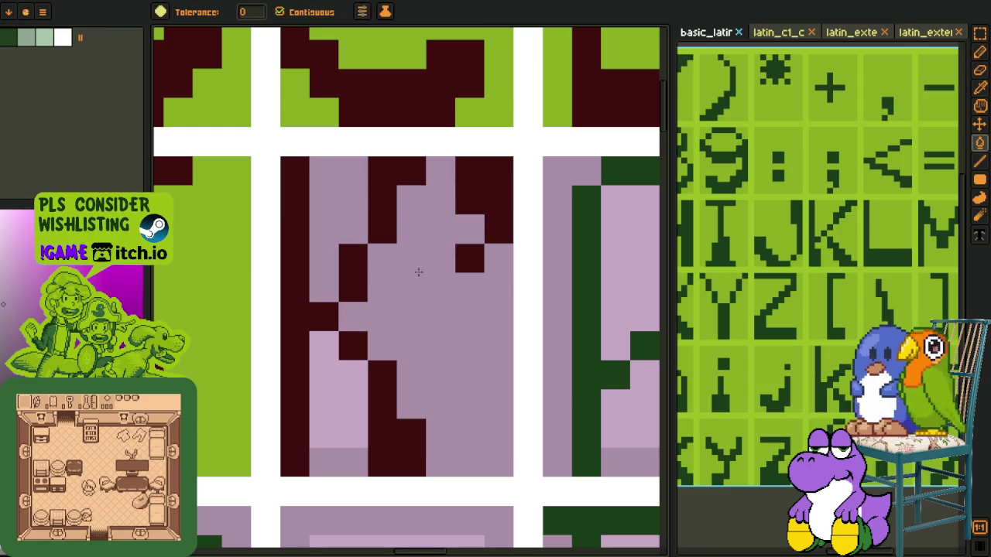
click(328, 385)
Step: Fill the K's mauve interior with the green background colour
key(o)
click(216, 411)
key(g)
click(469, 371)
click(342, 232)
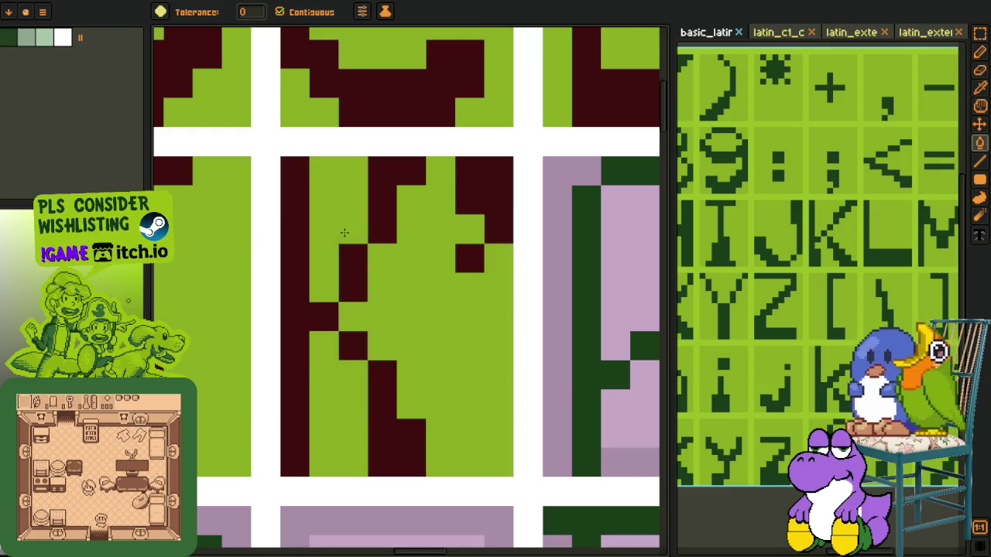
scroll(357, 253, down, 4)
scroll(358, 254, down, 2)
key(o)
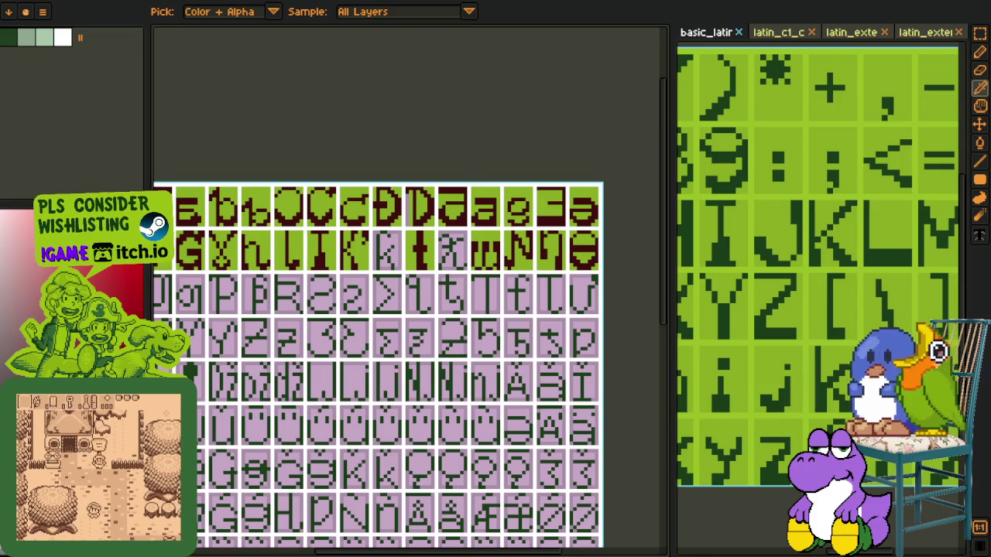
Step: Zoom in on the second glyph row and paint a dark red pixel on the k's stem
key(z)
click(379, 247)
click(376, 263)
key(o)
scroll(372, 277, up, 1)
key(b)
scroll(357, 311, up, 3)
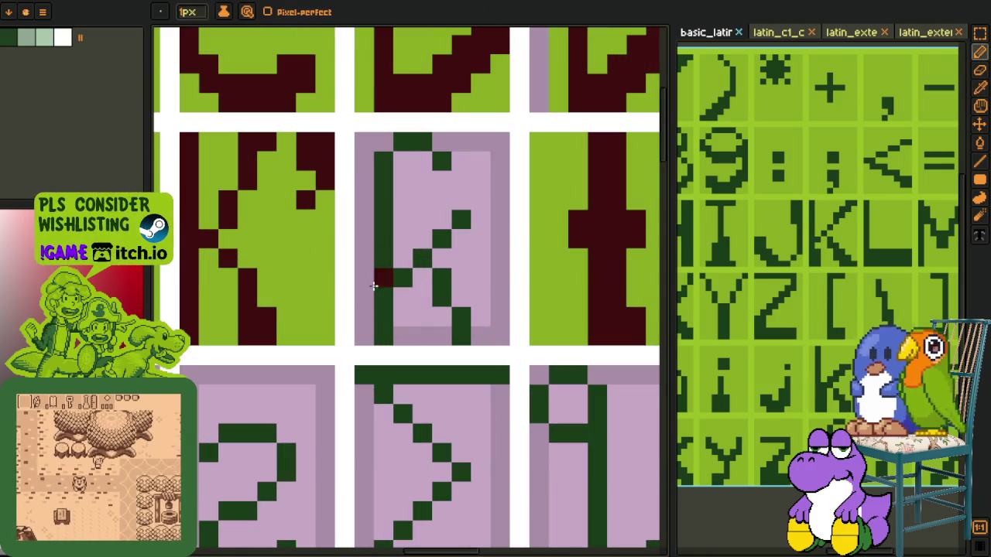
click(363, 334)
Step: Recolour the k's stem, diagonal and lower stroke pixels dark red, undoing one accidental cell fill
key(g)
click(382, 322)
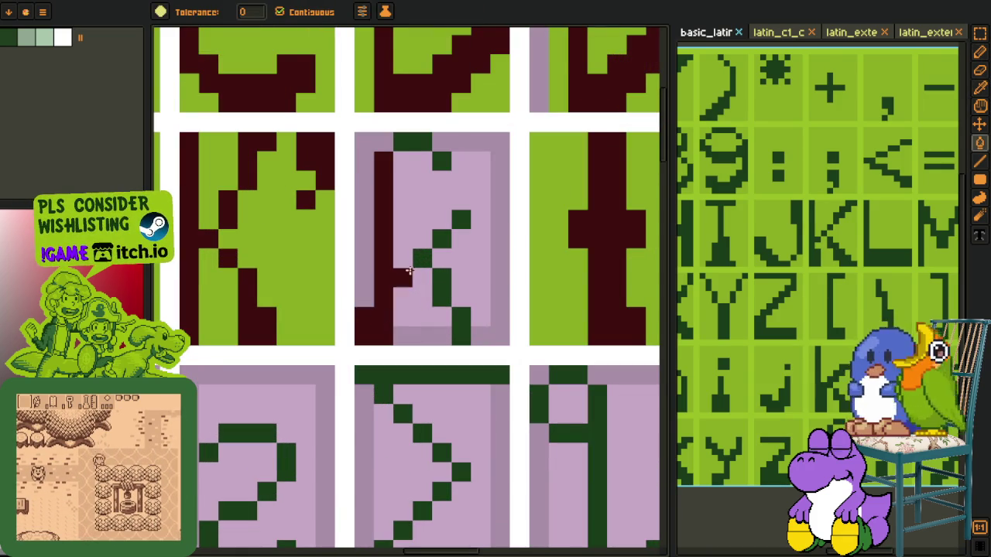
click(422, 257)
click(442, 238)
click(449, 248)
key(ctrl+z)
click(461, 220)
click(438, 295)
click(441, 278)
click(460, 317)
Step: Recolour the k's top stroke block and remaining diagonal pixels dark red
key(b)
click(473, 333)
key(g)
click(420, 142)
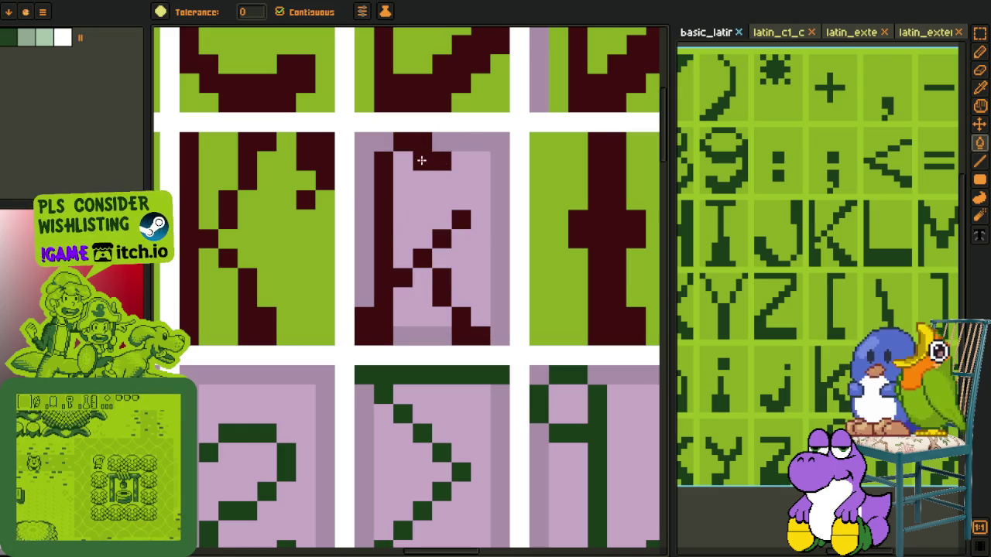
key(b)
click(443, 177)
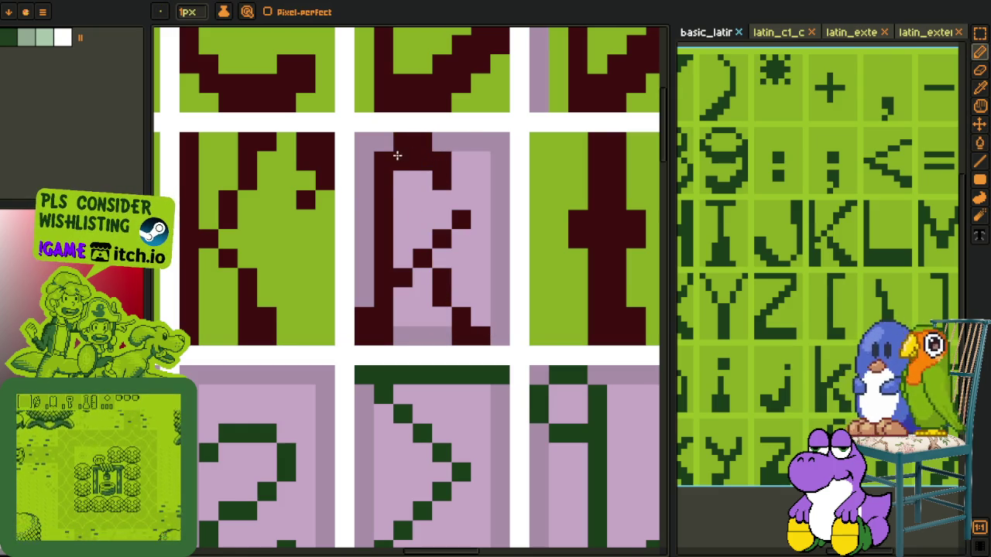
Step: Fill the k's light interior with the darker mauve colour
scroll(397, 176, down, 1)
scroll(394, 201, down, 1)
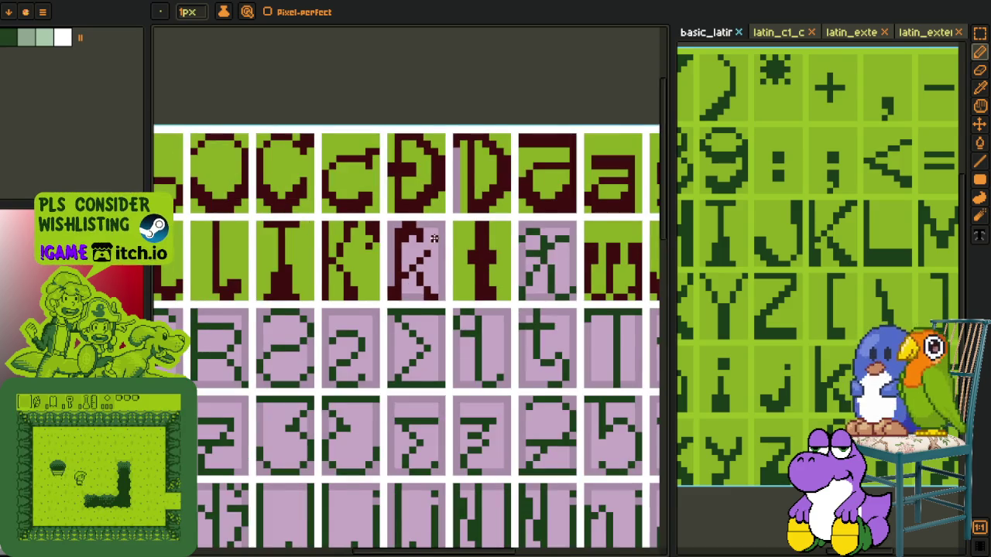
scroll(389, 253, up, 2)
key(i)
scroll(388, 253, up, 1)
click(541, 188)
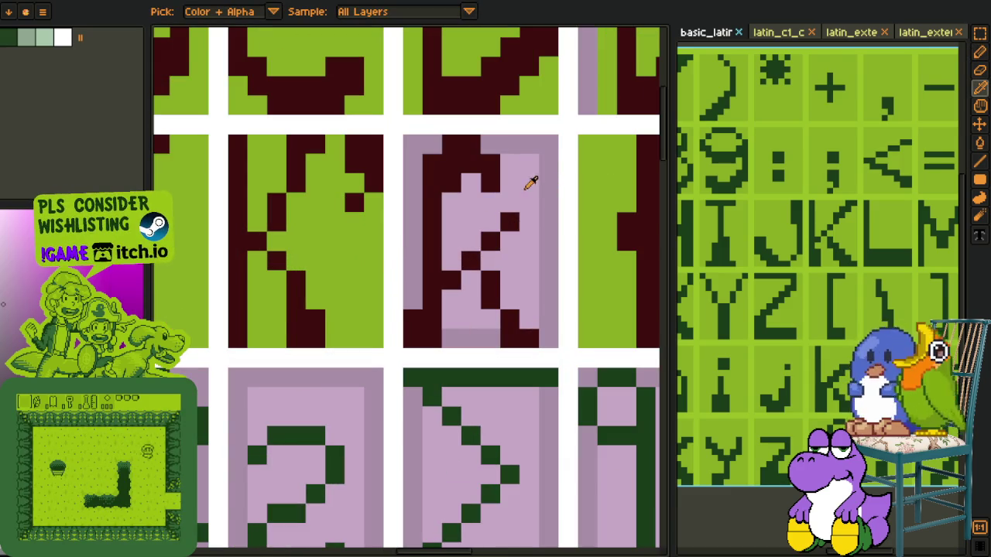
key(g)
click(531, 177)
Step: Fill the K cell's purple background with the sampled green
click(463, 299)
key(i)
click(383, 302)
key(g)
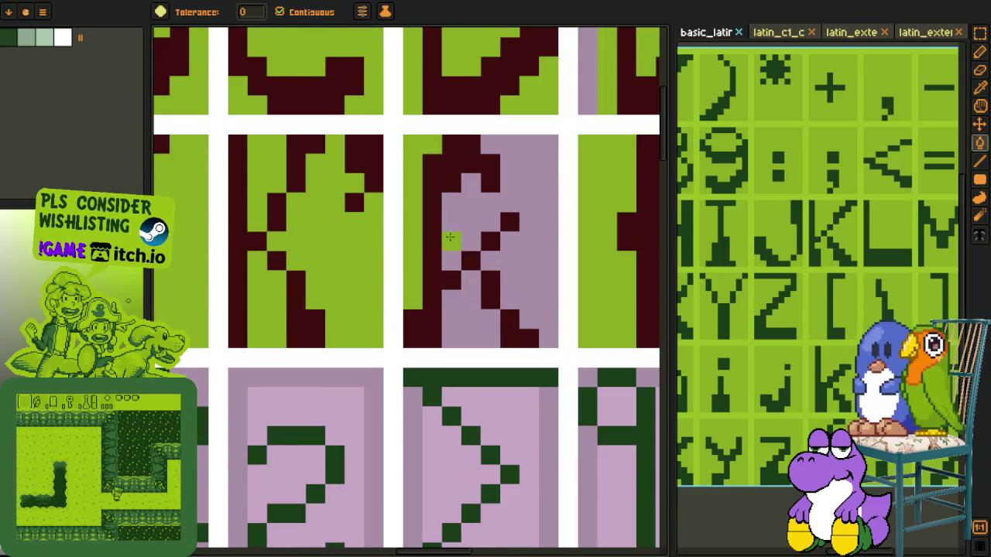
click(450, 308)
scroll(450, 307, down, 3)
Step: Save the glyph sheet and pan the view to the left
key(i)
key(ctrl+s)
key(h)
drag(499, 275, 387, 274)
key(i)
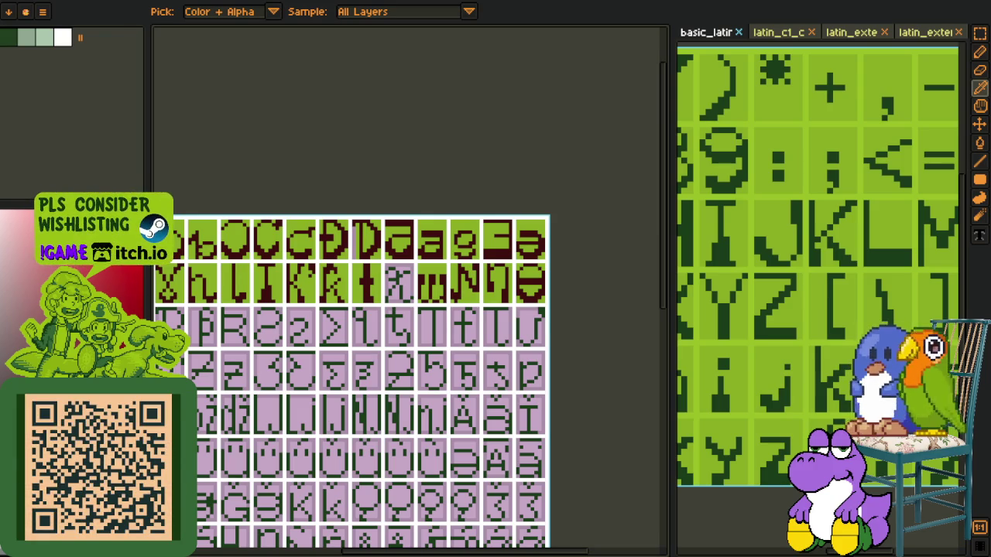
Step: Zoom out and save the glyph sheet with Ctrl+S
scroll(373, 319, up, 2)
scroll(365, 265, up, 2)
scroll(336, 209, up, 2)
key(b)
scroll(287, 180, down, 4)
key(ctrl+s)
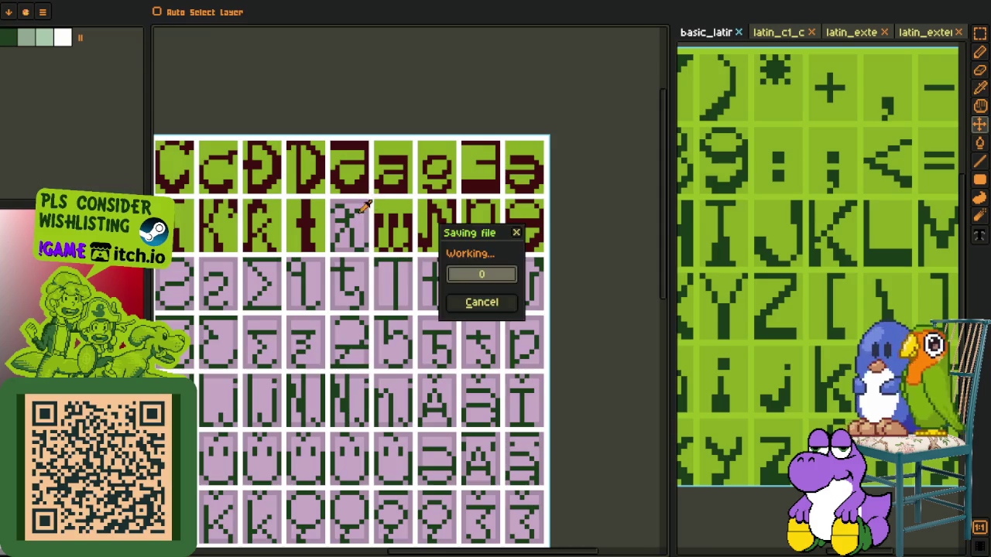
Step: Zoom back in on the glyph sheet with the Eyedropper selected
scroll(568, 222, up, 1)
scroll(569, 222, up, 1)
key(o)
scroll(465, 225, up, 1)
scroll(336, 224, up, 1)
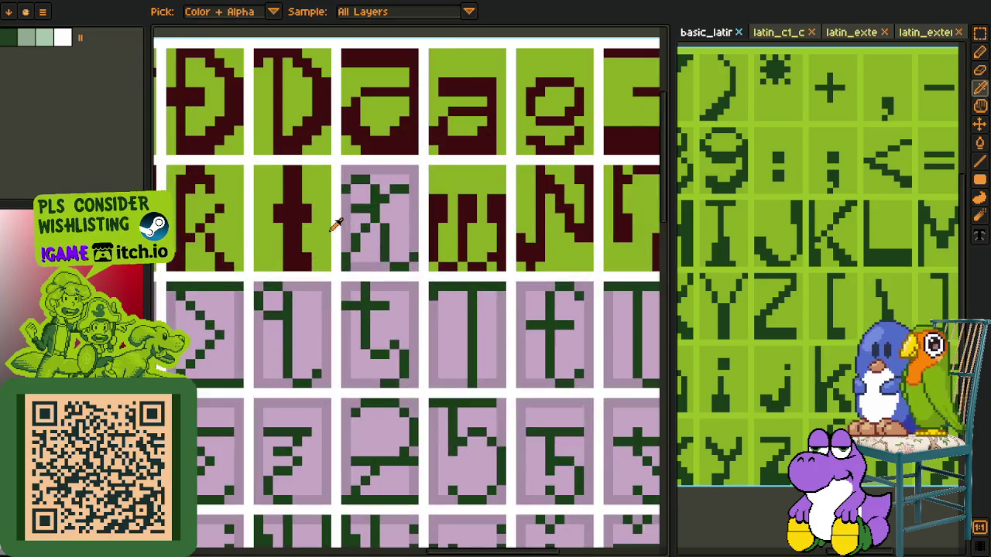
scroll(320, 240, up, 1)
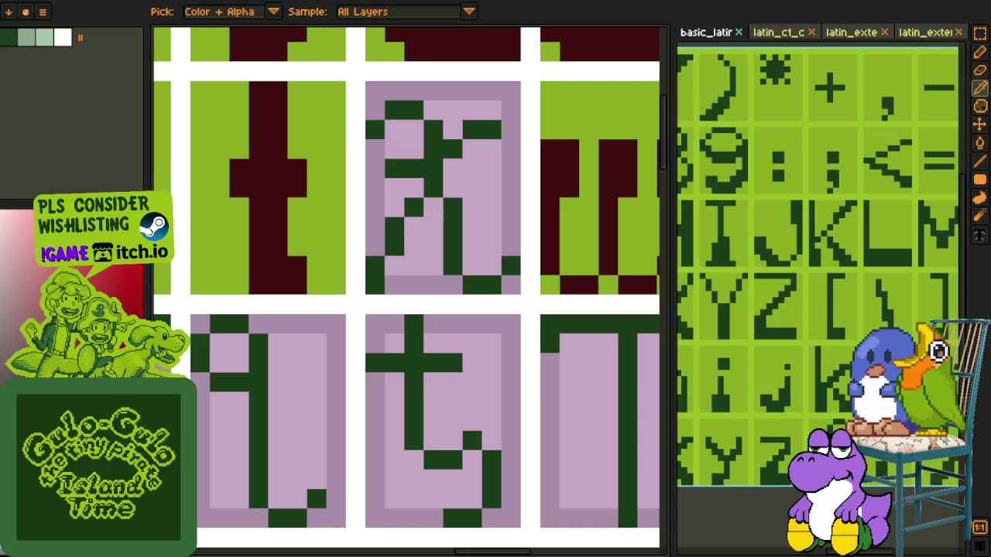
scroll(331, 284, down, 3)
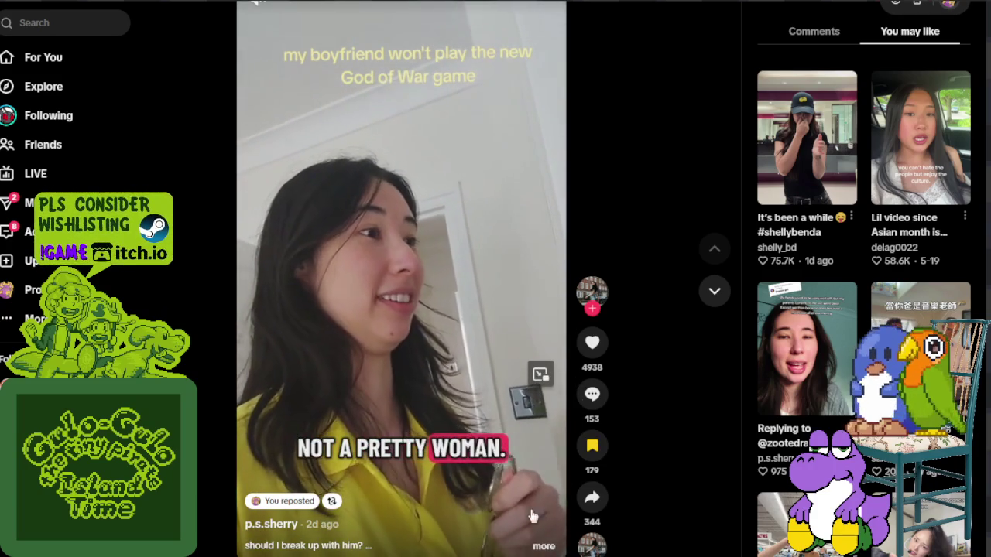
Step: Unsave the TikTok video from favourites and rewind it to the start
click(592, 445)
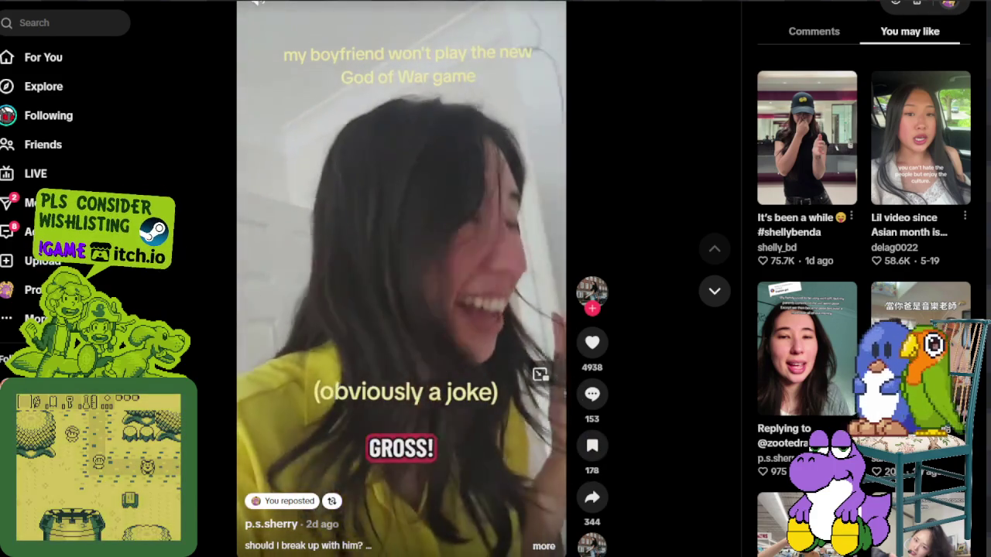
triple_click(511, 549)
drag(513, 552, 500, 554)
drag(285, 554, 237, 556)
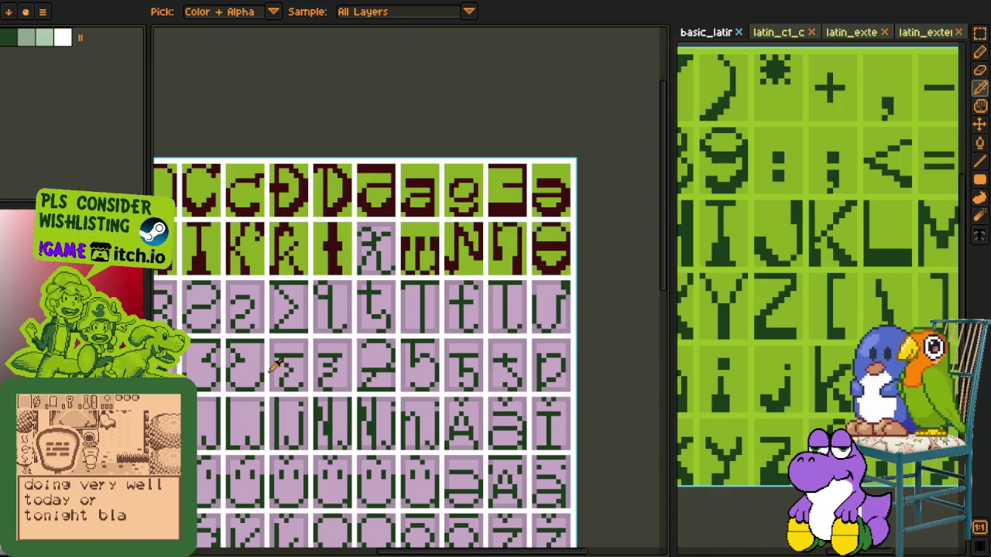
Step: Zoom in on the R glyph and try a dark red fill of its pink area, then undo it
scroll(337, 282, up, 1)
scroll(341, 251, up, 1)
scroll(361, 246, up, 2)
key(g)
mouse_move(379, 252)
mouse_down()
mouse_move(438, 234)
mouse_move(453, 281)
mouse_move(467, 281)
mouse_up()
click(456, 276)
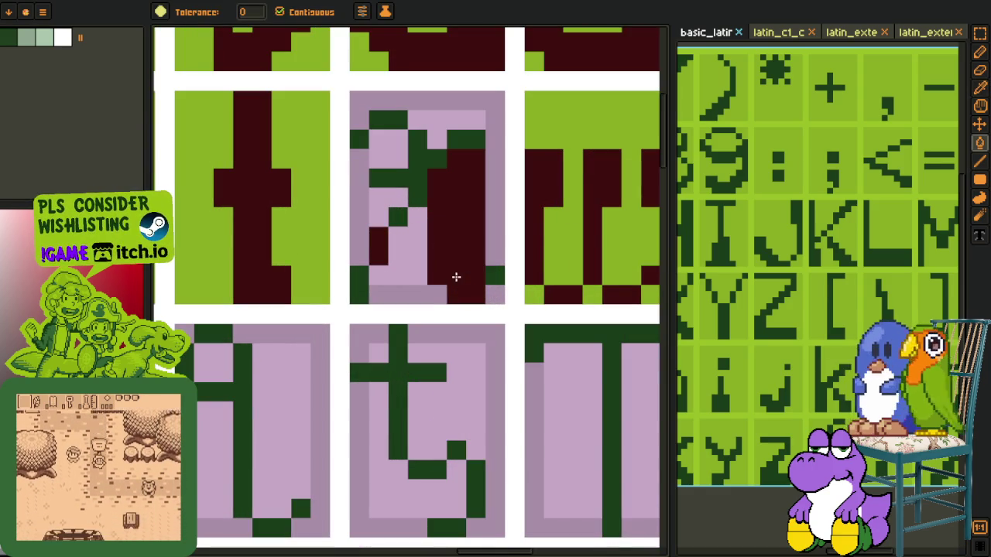
key(ctrl+z)
Step: Pencil the R glyph's stray edge pixel, lower-left stroke and joining diagonal dark red
key(p)
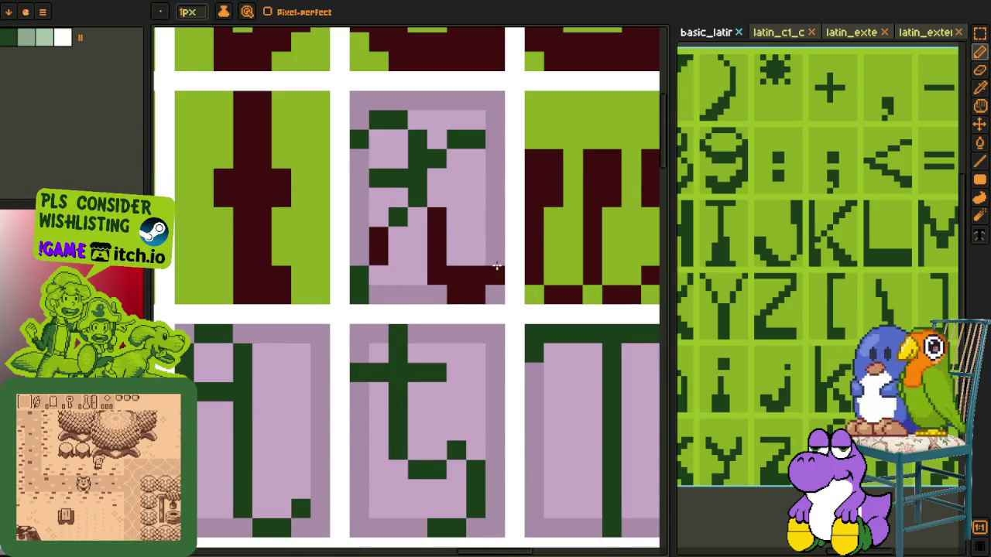
click(492, 257)
drag(360, 296, 360, 274)
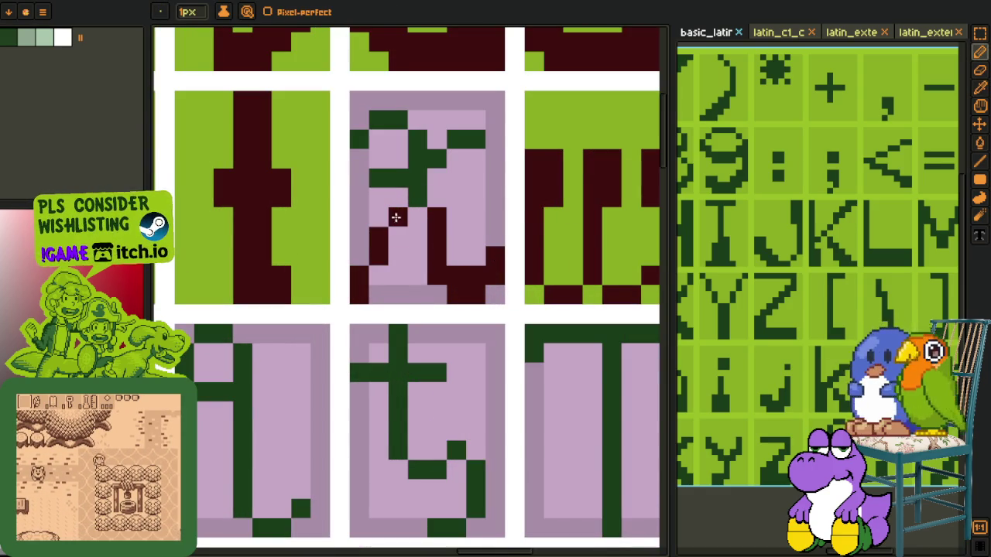
drag(395, 217, 417, 198)
Step: Fill the R glyph's connected green strokes dark red and pencil dark pixels along its top
key(b)
click(364, 138)
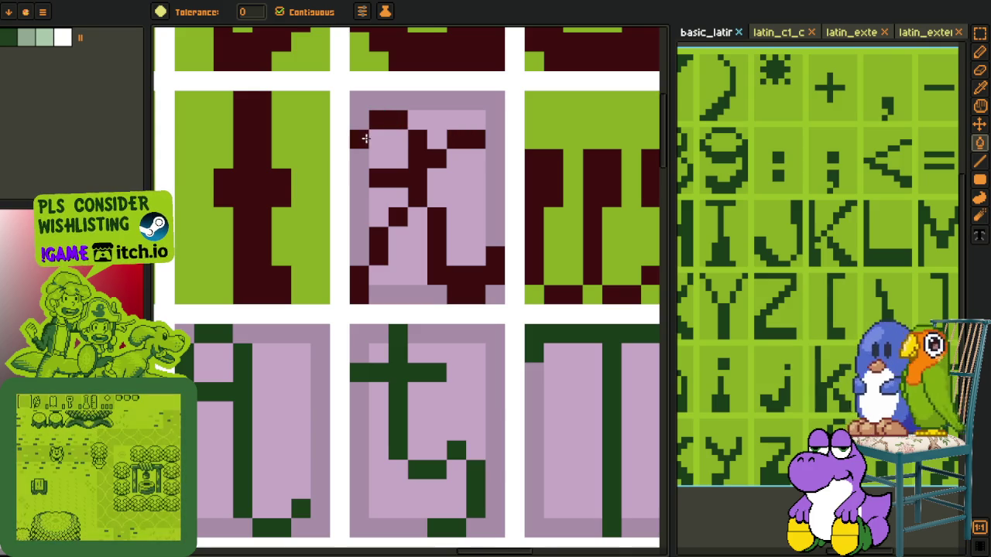
scroll(364, 138, down, 3)
scroll(363, 190, up, 3)
key(p)
drag(371, 179, 405, 194)
Step: Eyedrop the light green background and bucket-fill the R cell's pink background green
scroll(405, 194, down, 2)
key(i)
scroll(390, 217, up, 1)
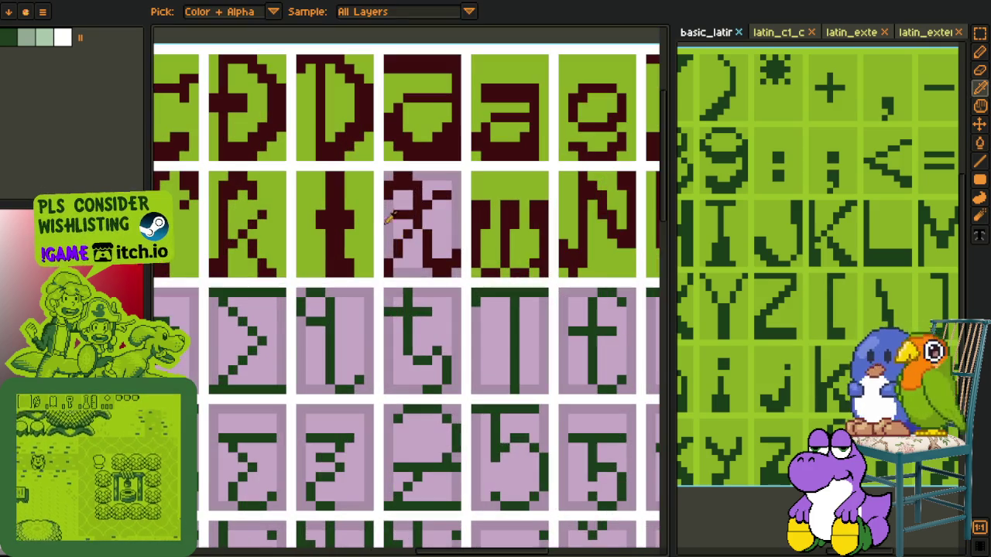
click(370, 210)
key(b)
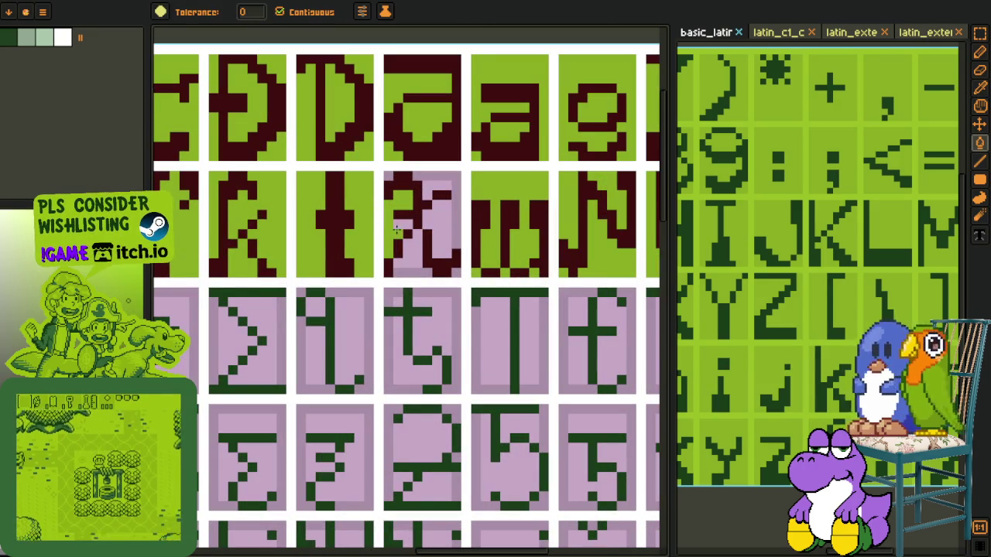
click(437, 240)
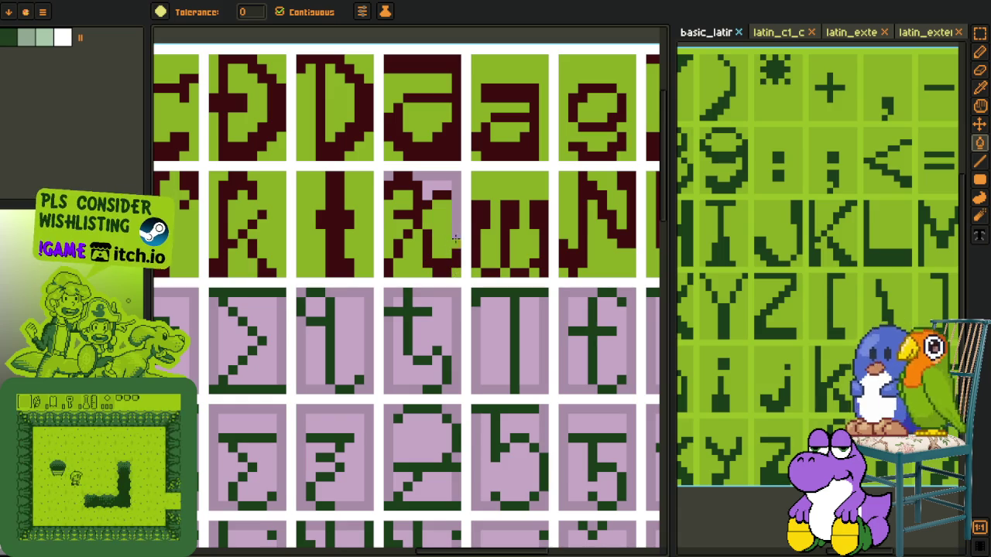
Step: Select the R glyph's cell area with a rectangular marquee
key(i)
scroll(396, 171, down, 3)
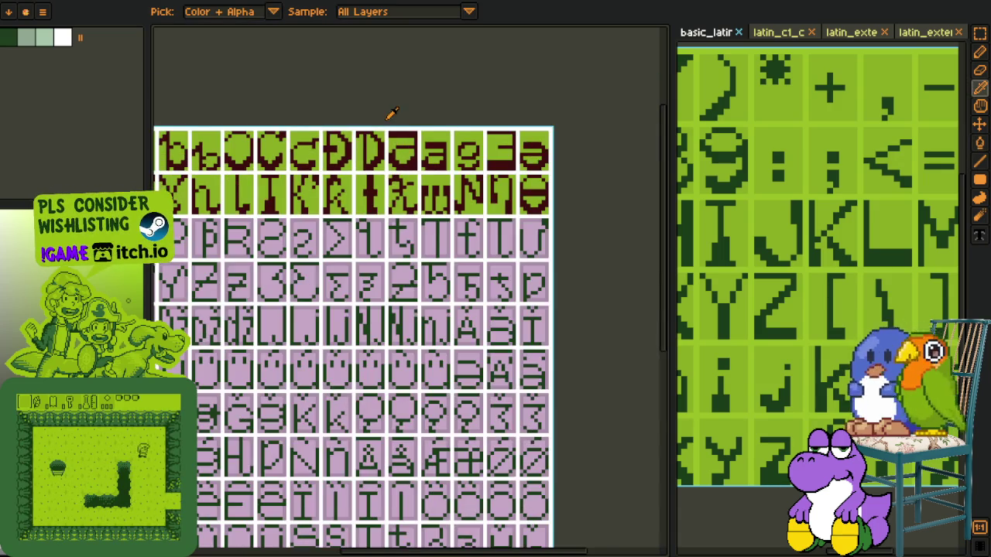
scroll(391, 114, down, 1)
key(b)
key(i)
scroll(457, 174, up, 3)
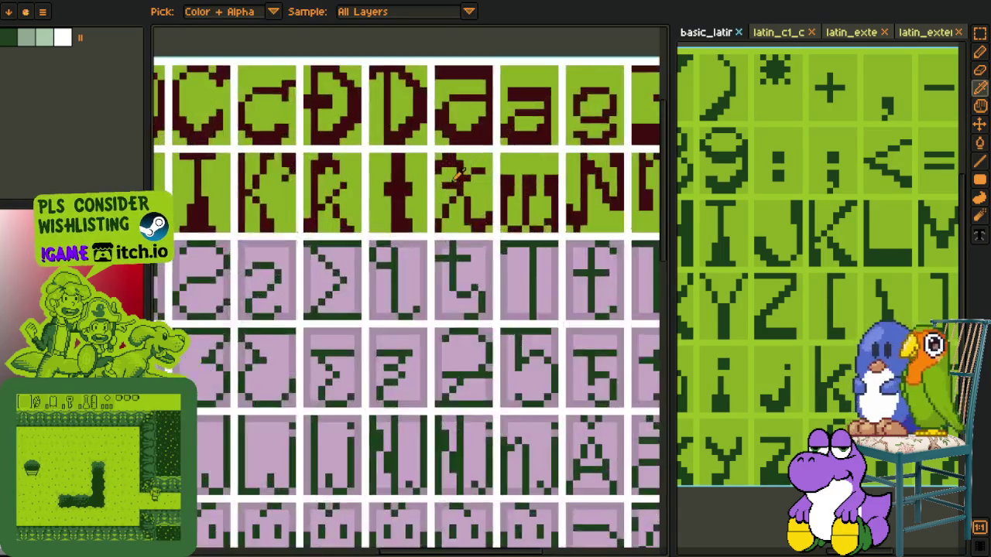
scroll(456, 174, up, 2)
key(m)
mouse_move(415, 125)
mouse_down()
mouse_move(511, 231)
mouse_move(523, 219)
mouse_up()
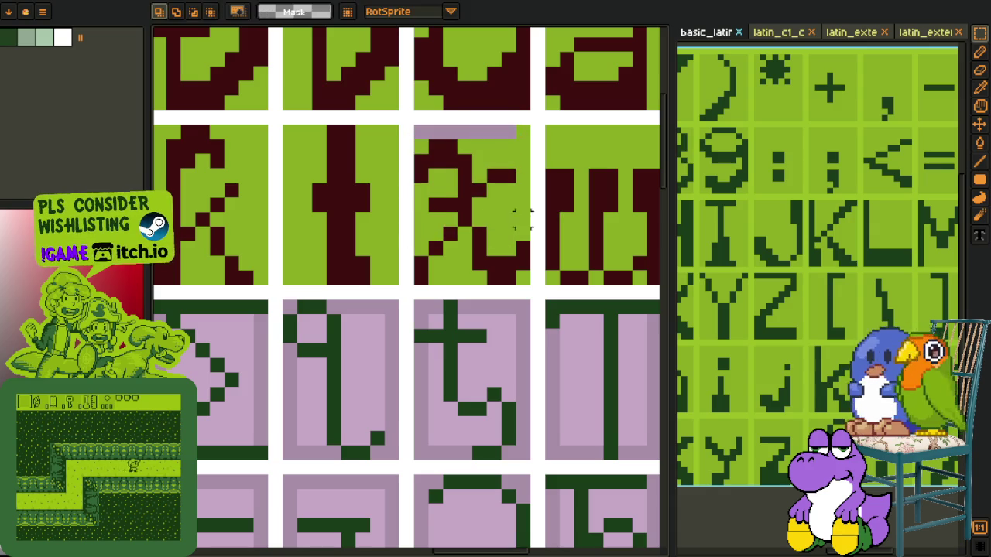
click(480, 147)
Step: Eyedrop the dark red glyph colour from the canvas
key(i)
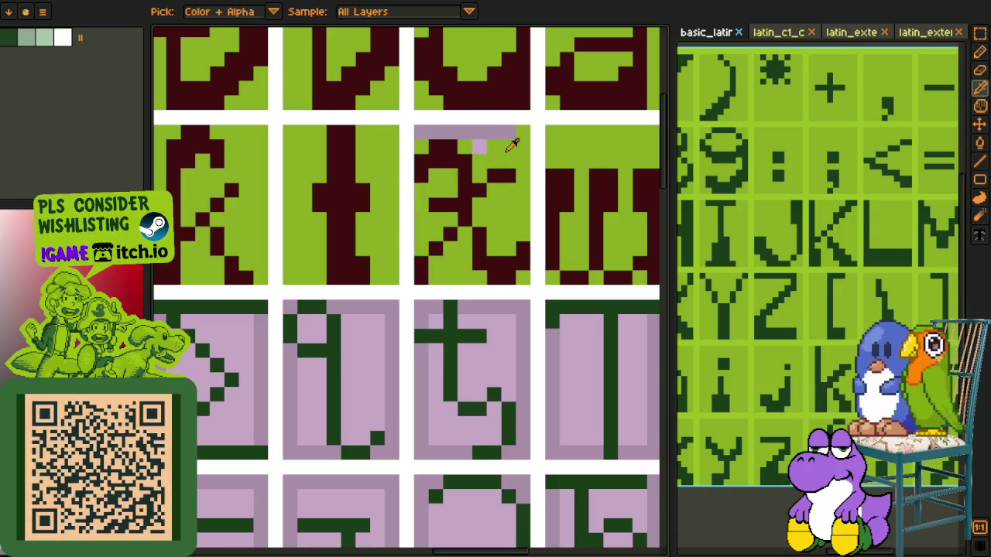
key(g)
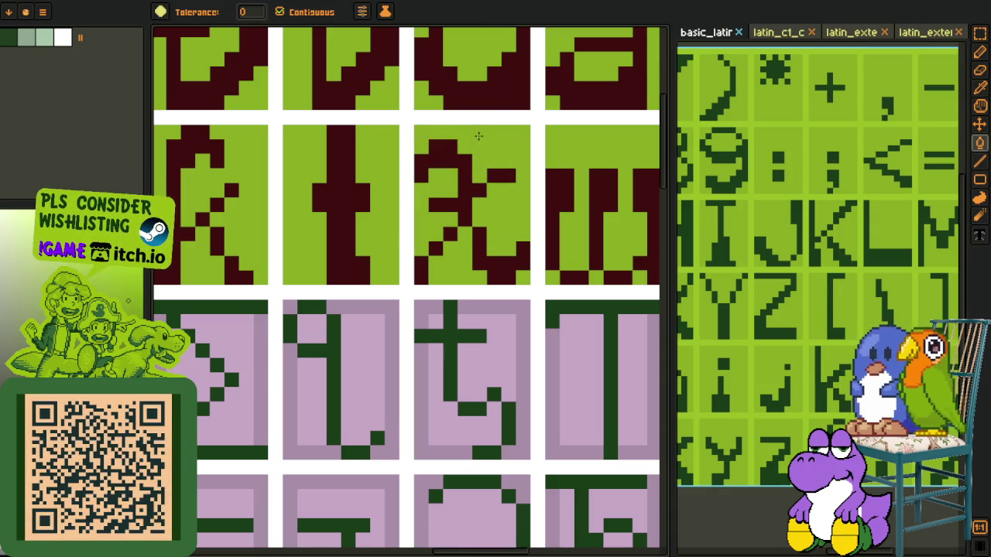
scroll(478, 139, down, 3)
key(i)
scroll(478, 139, down, 1)
click(447, 126)
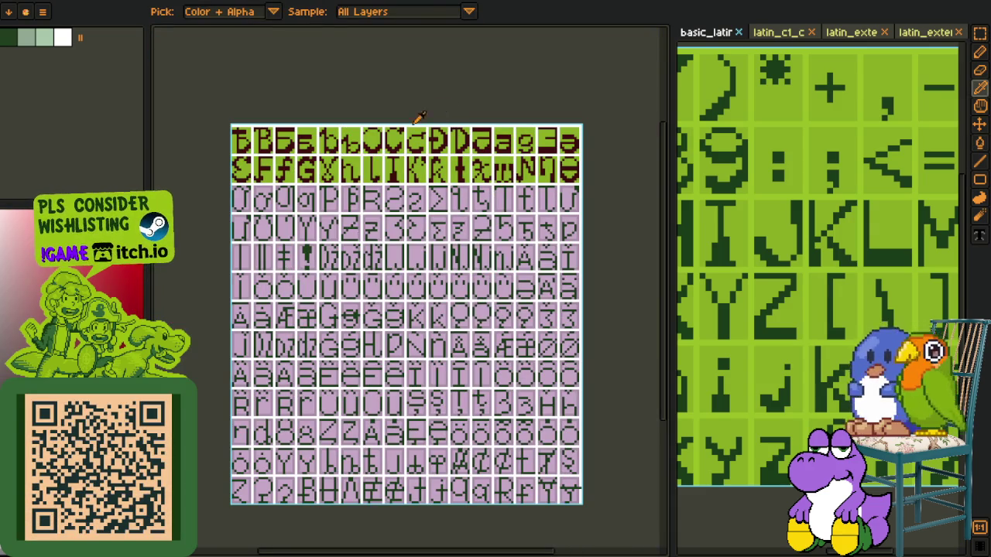
Step: Zoom in on the O cell and fill its right stroke dark red, undoing an accidental interior fill
drag(275, 261, 373, 283)
scroll(374, 283, up, 3)
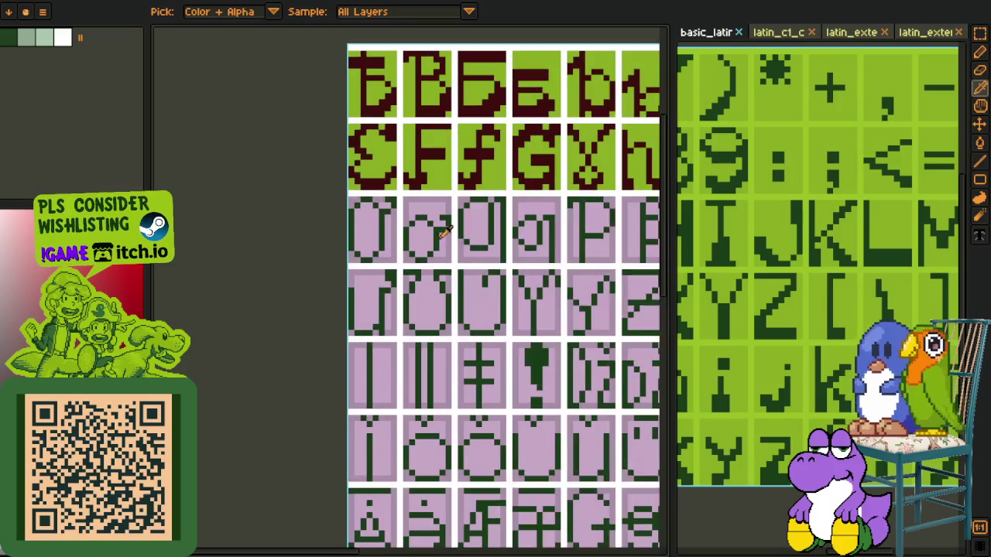
scroll(391, 232, up, 1)
scroll(376, 246, up, 1)
key(g)
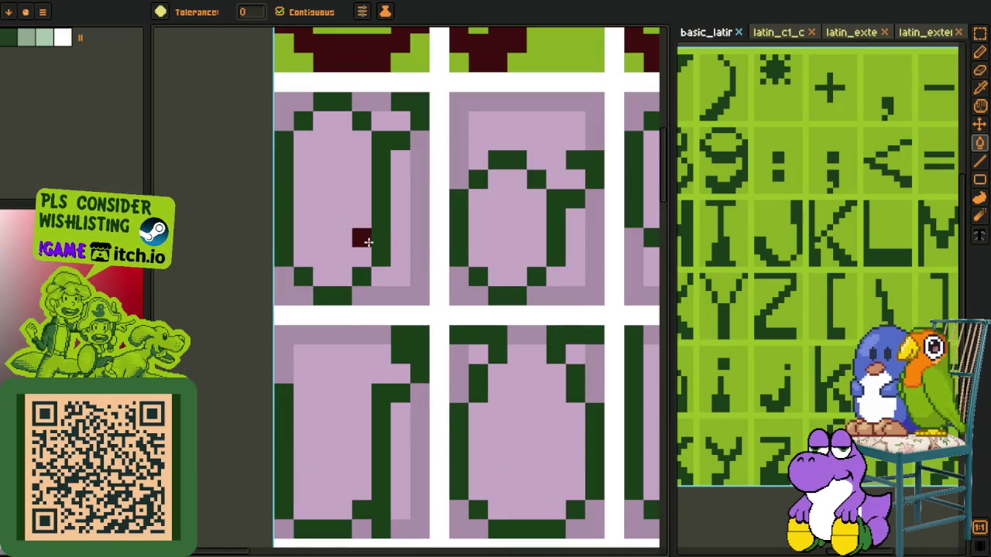
click(372, 241)
click(365, 262)
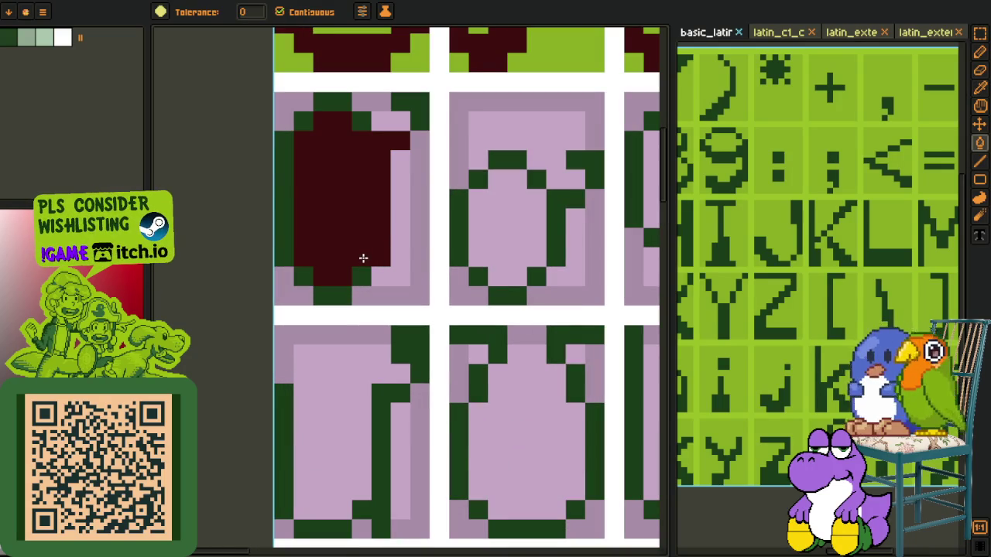
key(ctrl+z)
Step: Make the O glyph's bottom, left, top and top-right strokes dark red
key(b)
mouse_move(360, 276)
mouse_down()
mouse_move(324, 281)
mouse_move(283, 248)
mouse_up()
click(299, 124)
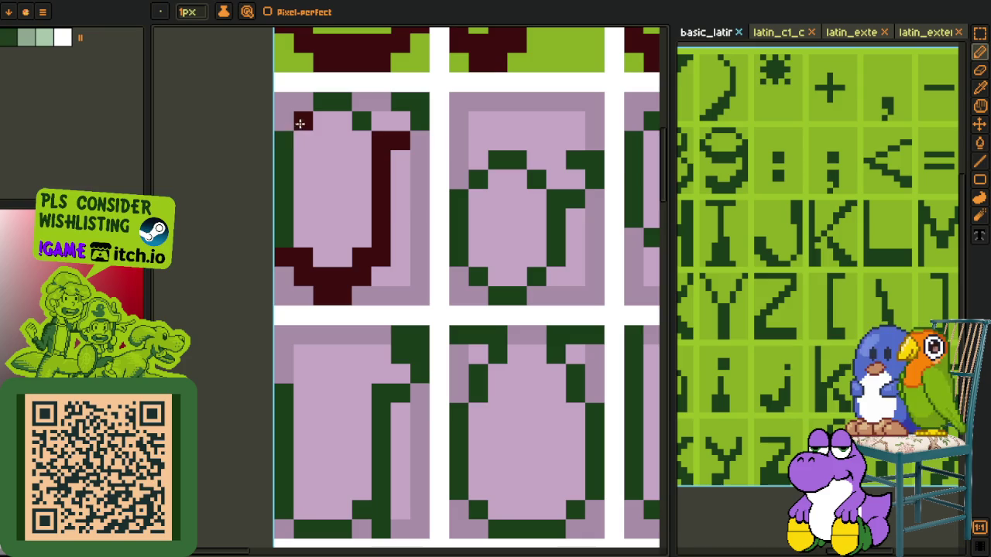
key(g)
click(284, 160)
click(325, 101)
click(360, 120)
click(420, 107)
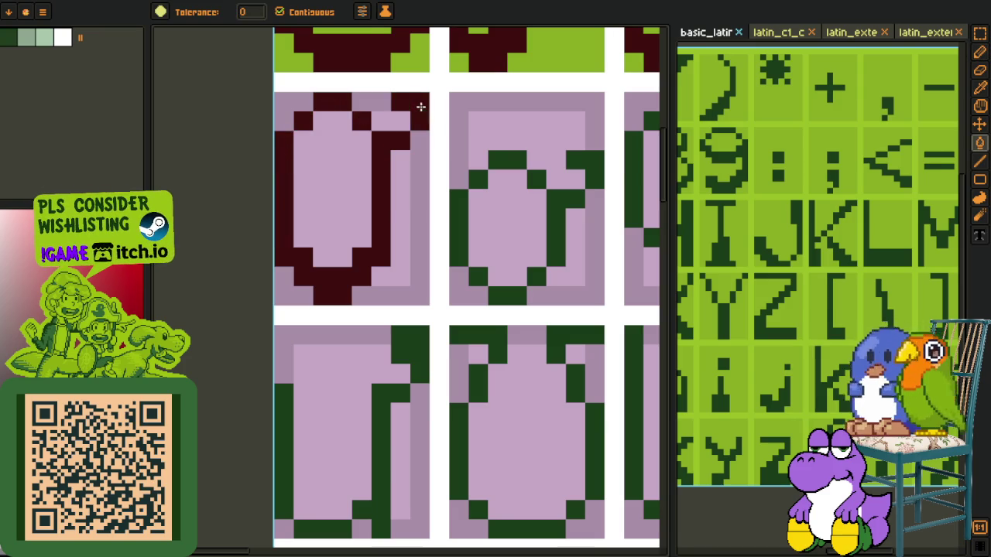
Step: Bucket-fill the O glyph's interior
key(o)
scroll(327, 199, down, 3)
scroll(417, 135, up, 2)
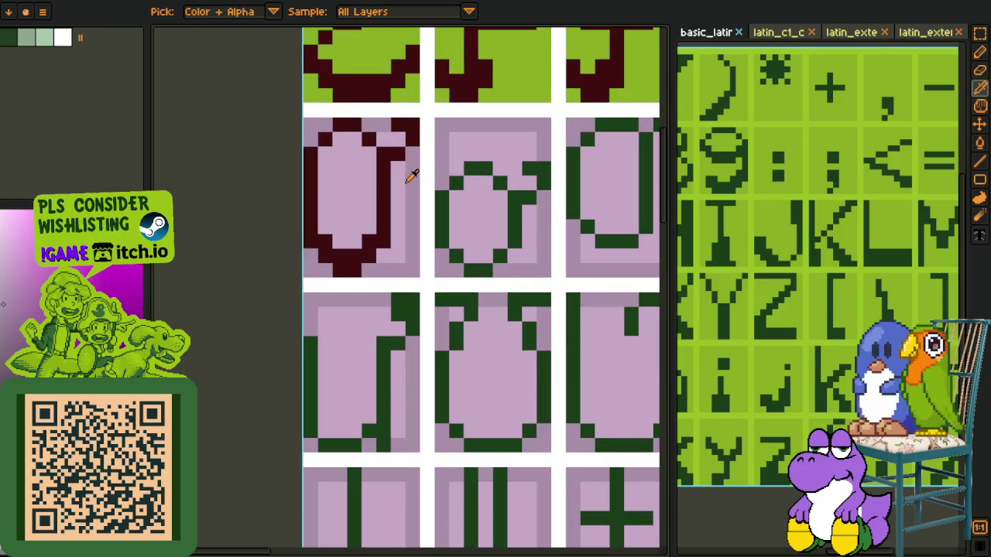
key(g)
click(354, 176)
Step: Eyedrop the green background and fill the O glyph's interior and leftover pink corners green
key(o)
scroll(359, 154, down, 2)
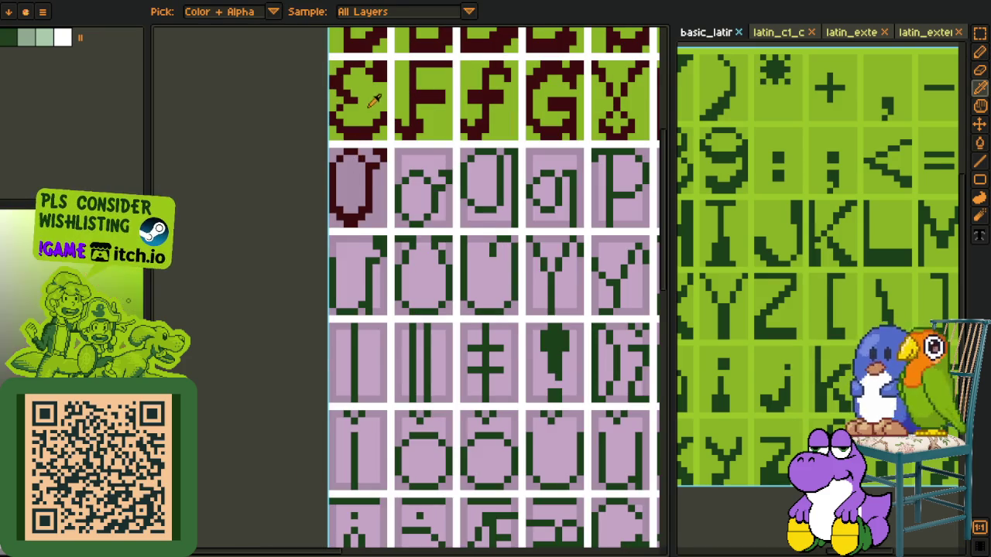
click(369, 107)
key(g)
scroll(369, 107, up, 2)
click(350, 193)
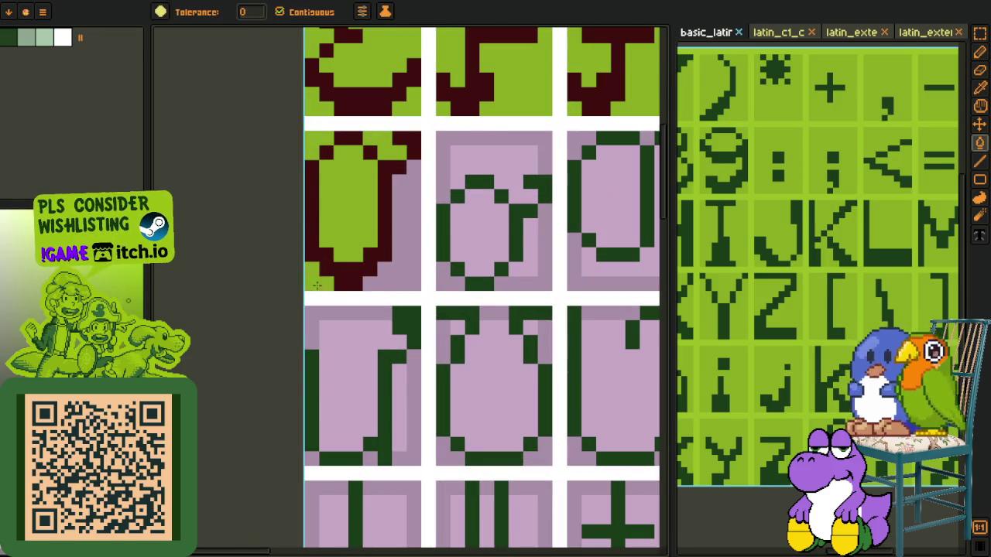
key(o)
click(318, 285)
scroll(319, 282, down, 2)
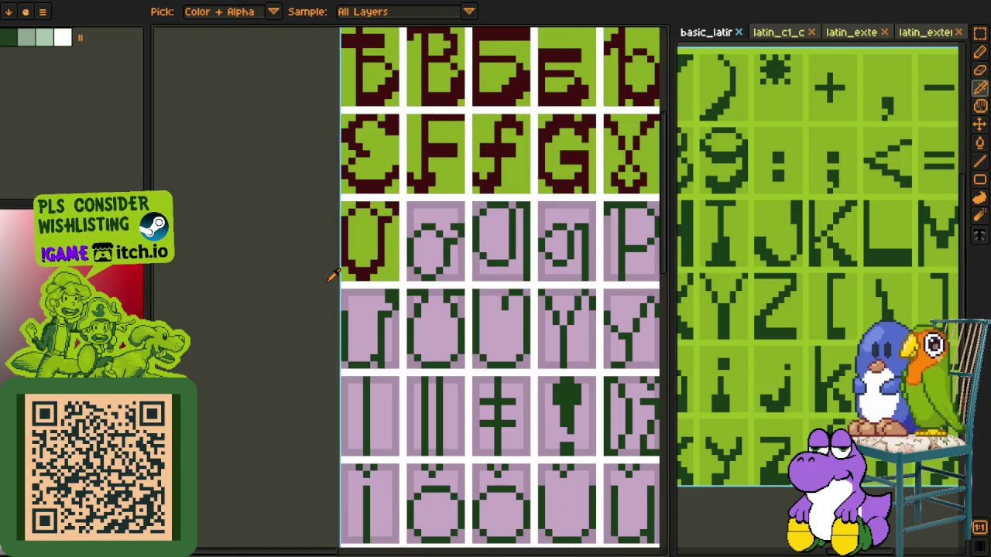
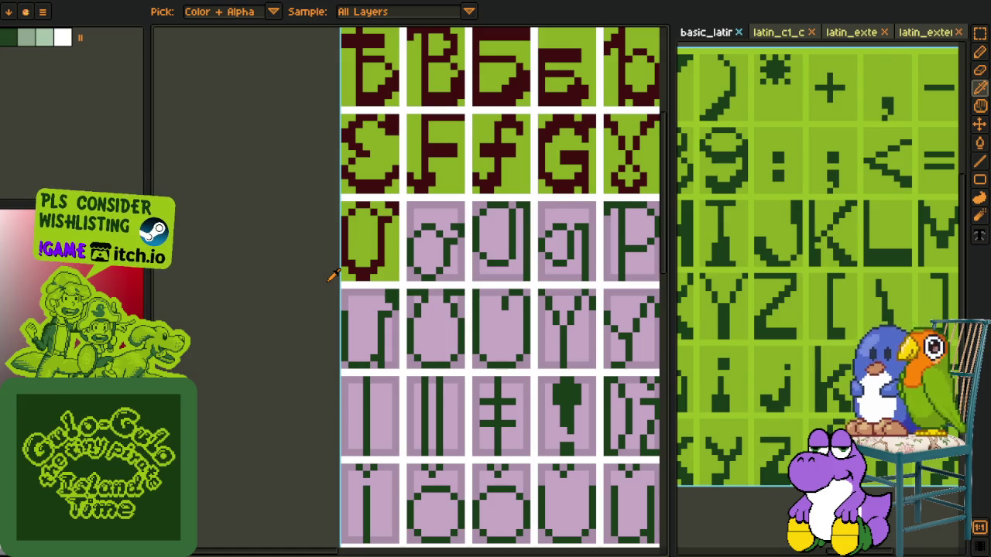
Step: Redraw the o glyph's bottom stroke in dark red and remove a stray dark-green pixel
scroll(333, 276, up, 2)
scroll(438, 256, up, 1)
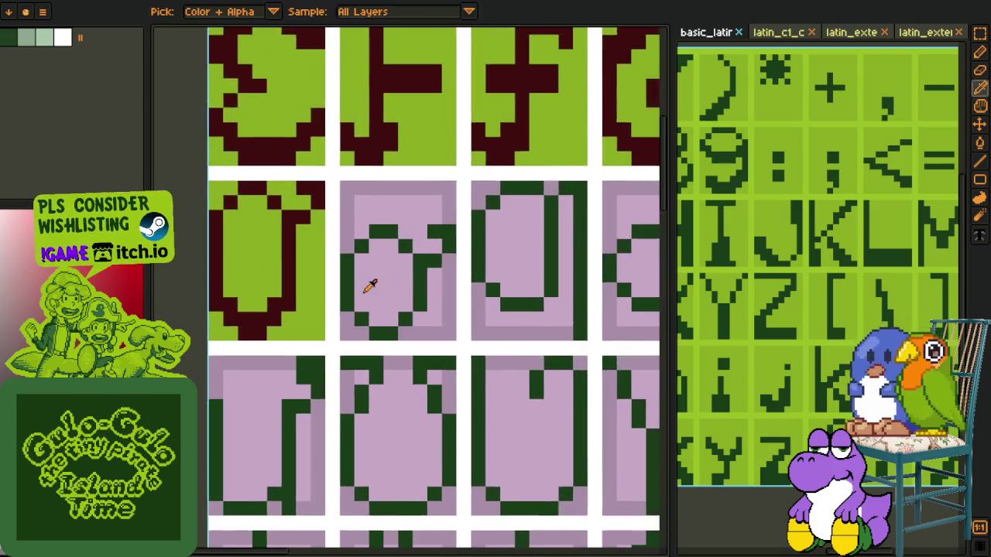
scroll(367, 283, up, 1)
key(g)
key(b)
mouse_move(360, 307)
mouse_down()
mouse_move(393, 325)
mouse_move(435, 299)
mouse_move(435, 283)
mouse_up()
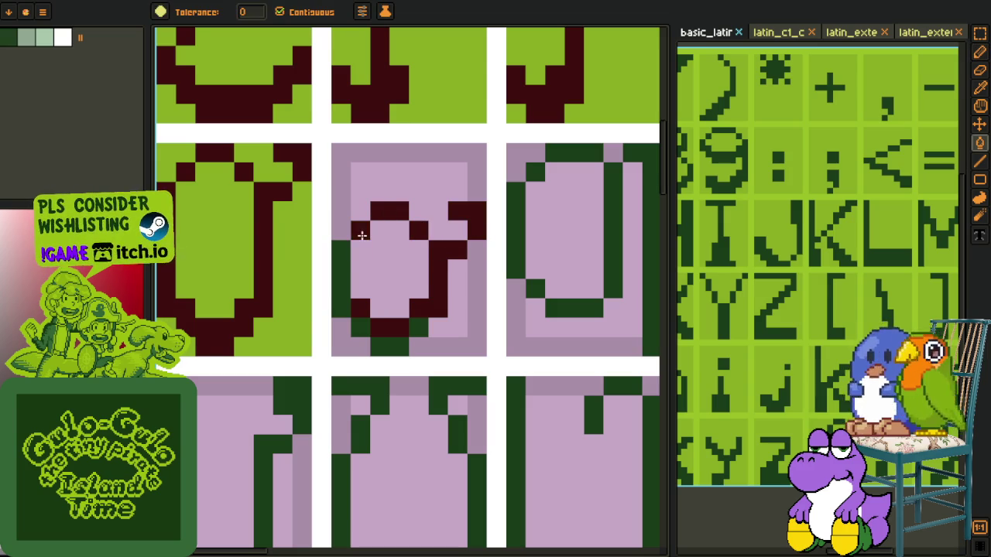
click(366, 328)
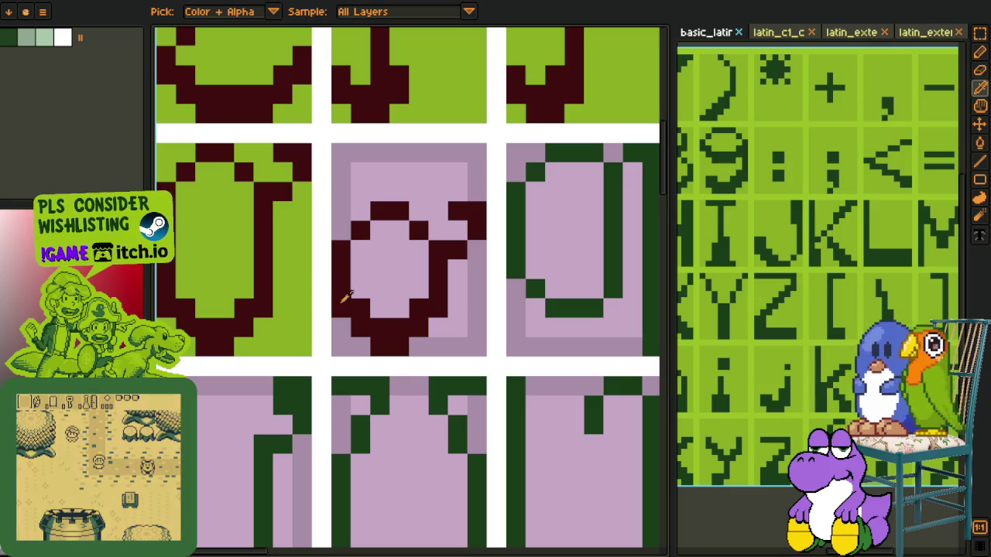
Step: Fill the o glyph's interior and its pink cell background with the sampled green
alt+click(309, 283)
click(387, 271)
click(438, 215)
click(438, 215)
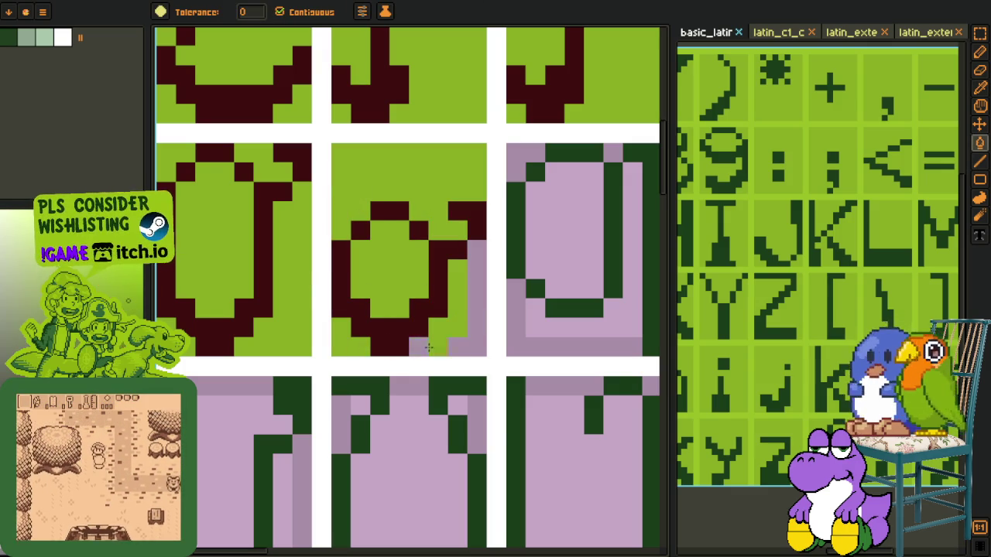
Step: Paint a dark-red pixel on the U glyph and fill its left and right strokes dark red
key(o)
scroll(398, 305, down, 5)
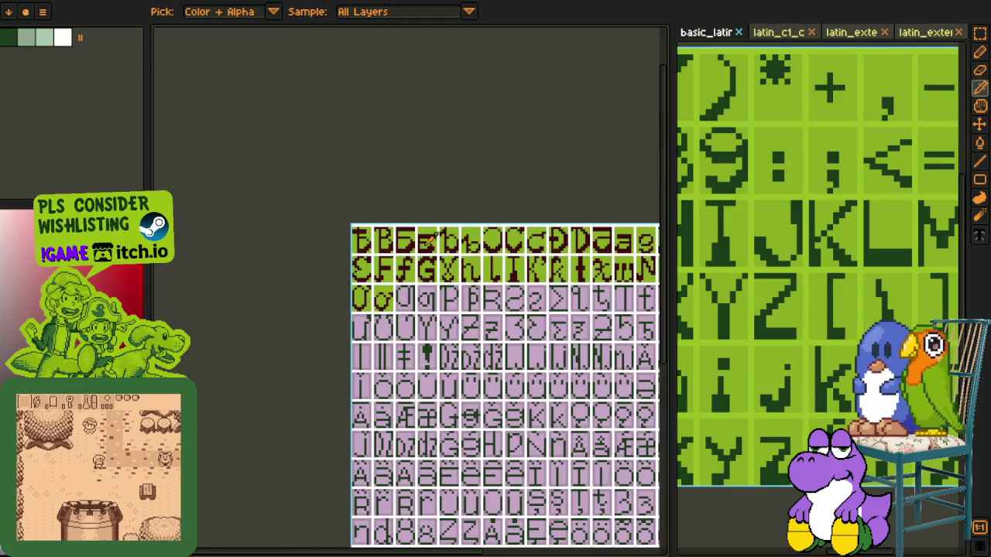
scroll(346, 354, up, 2)
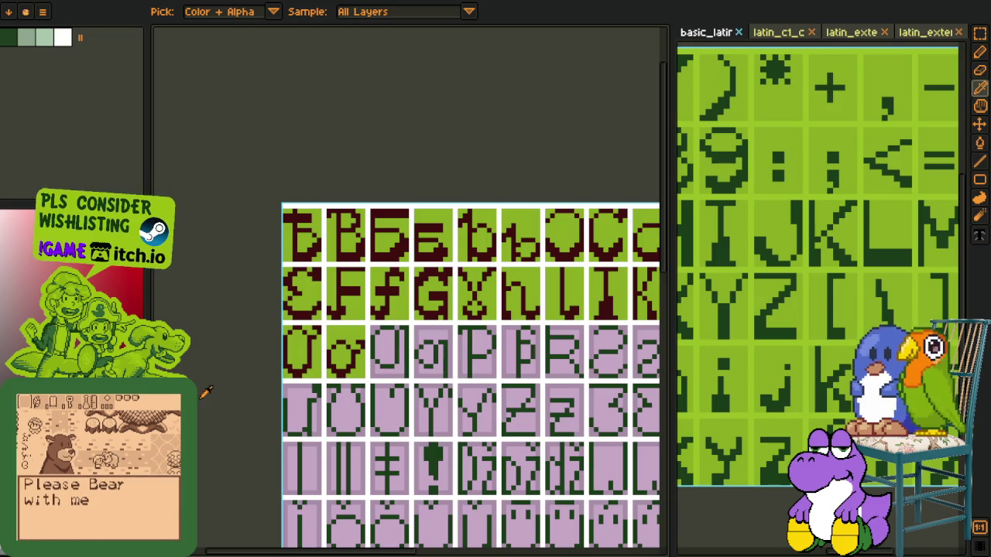
scroll(346, 355, up, 2)
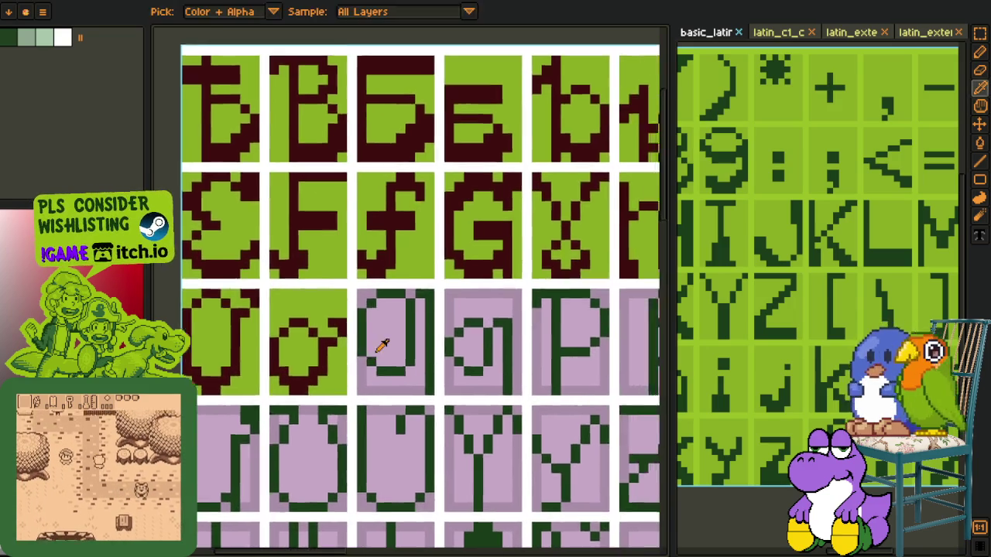
key(f)
scroll(359, 366, up, 4)
key(b)
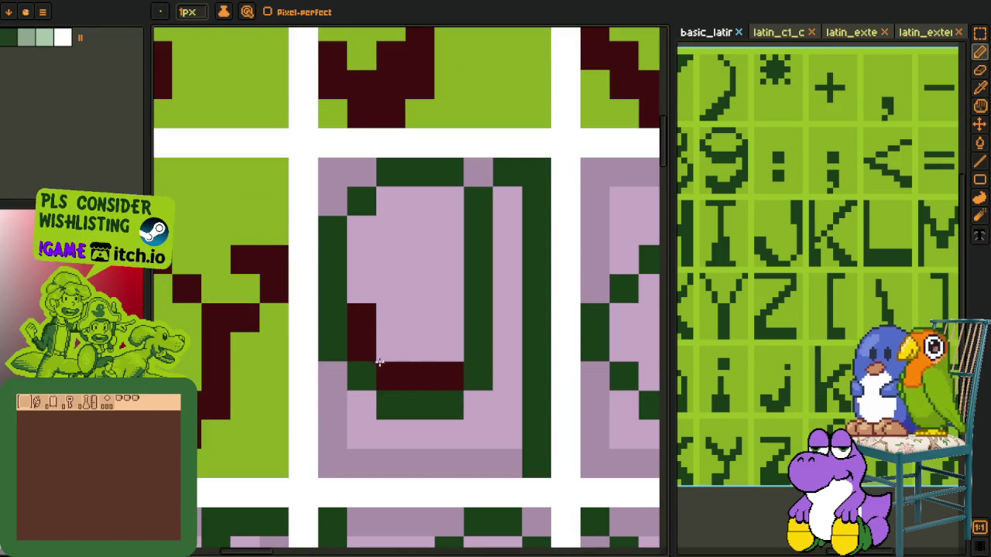
click(361, 376)
key(f)
click(333, 344)
click(473, 346)
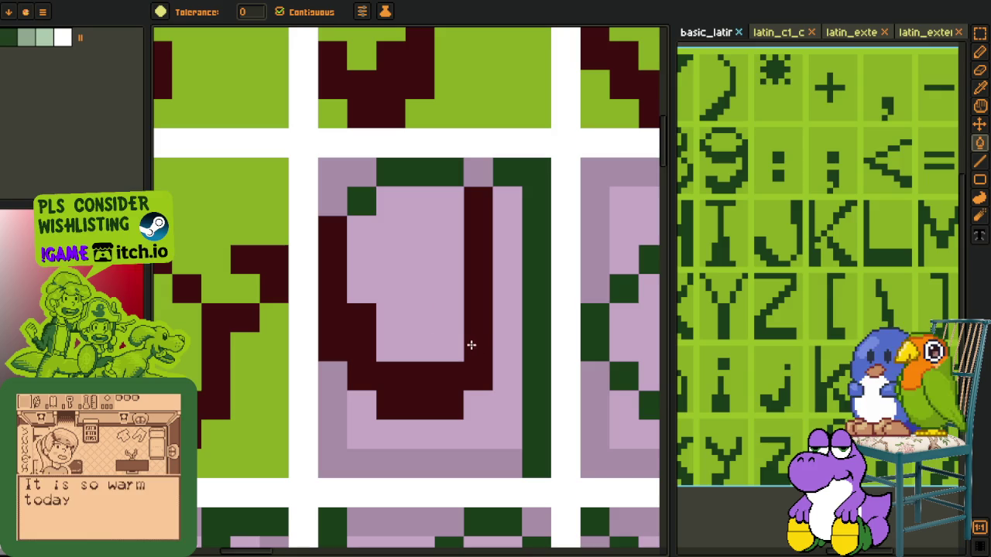
Step: Patch a missing pixel on the U glyph and fill its right stroke dark red
key(b)
click(391, 347)
key(f)
click(534, 198)
scroll(526, 256, down, 3)
scroll(445, 257, up, 2)
Step: Make the U cell's light-pink interior darker pink, then fill its pink background green
key(f)
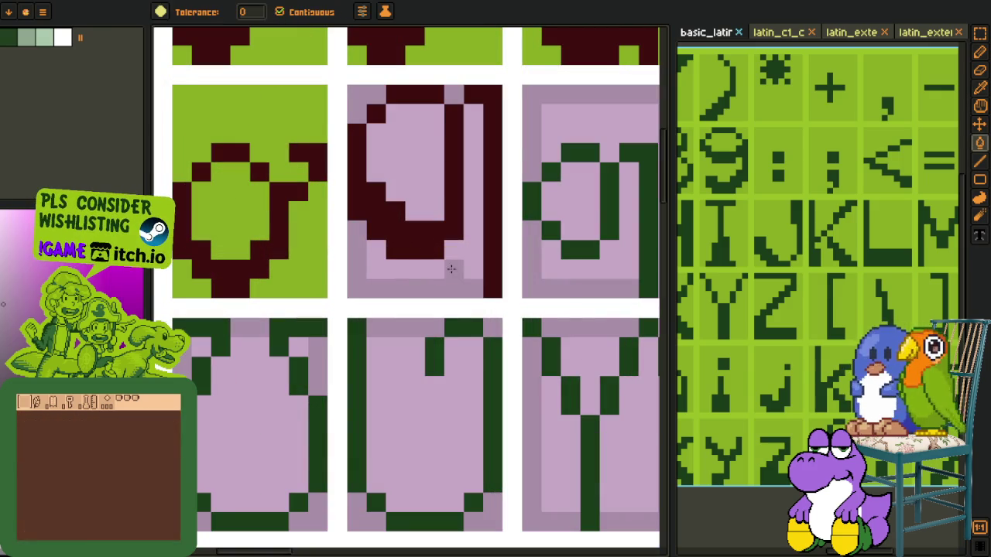
click(451, 269)
key(o)
click(317, 108)
key(f)
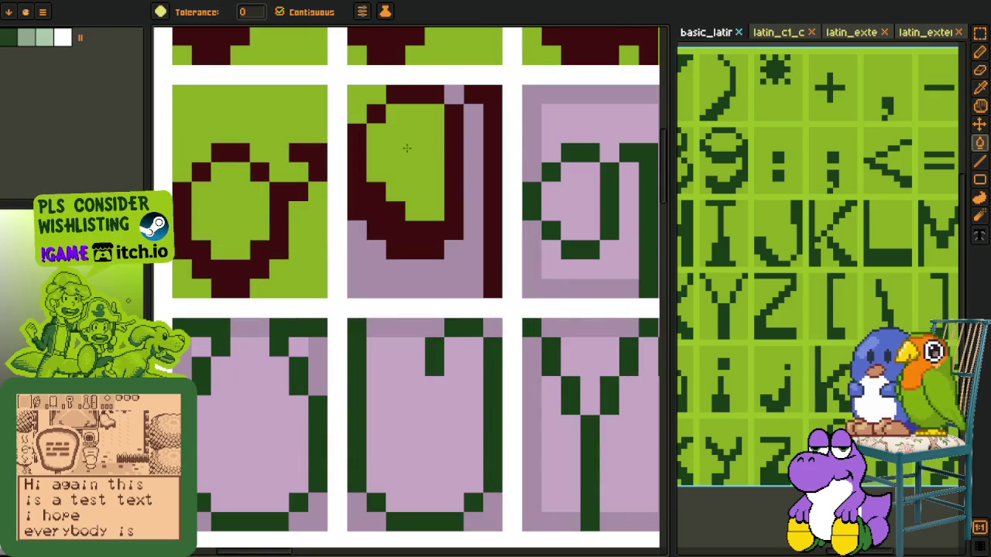
click(470, 95)
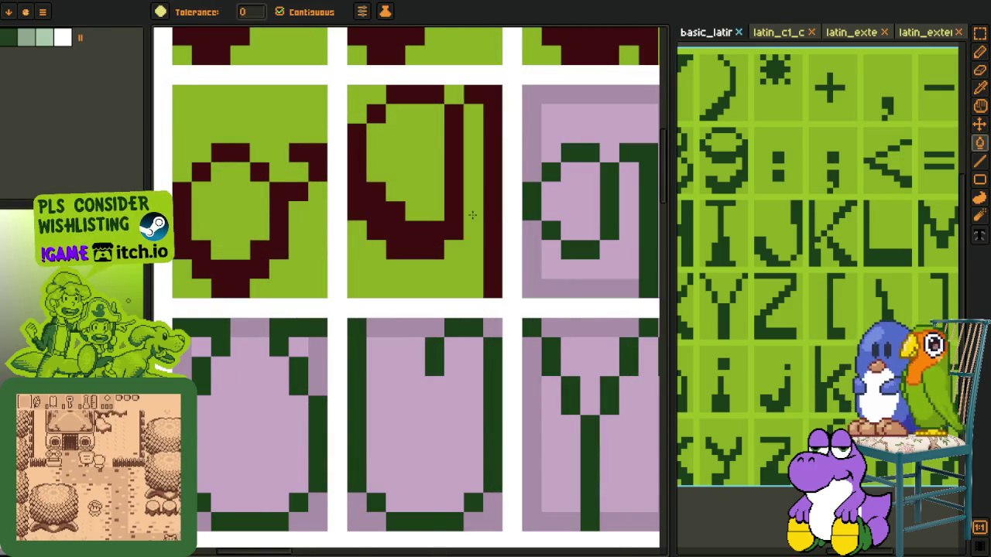
scroll(465, 232, down, 4)
key(o)
key(h)
drag(452, 269, 394, 268)
Step: Reshape the ɑ glyph with dark pixels at its top left, lower left and a lower-left diagonal
key(o)
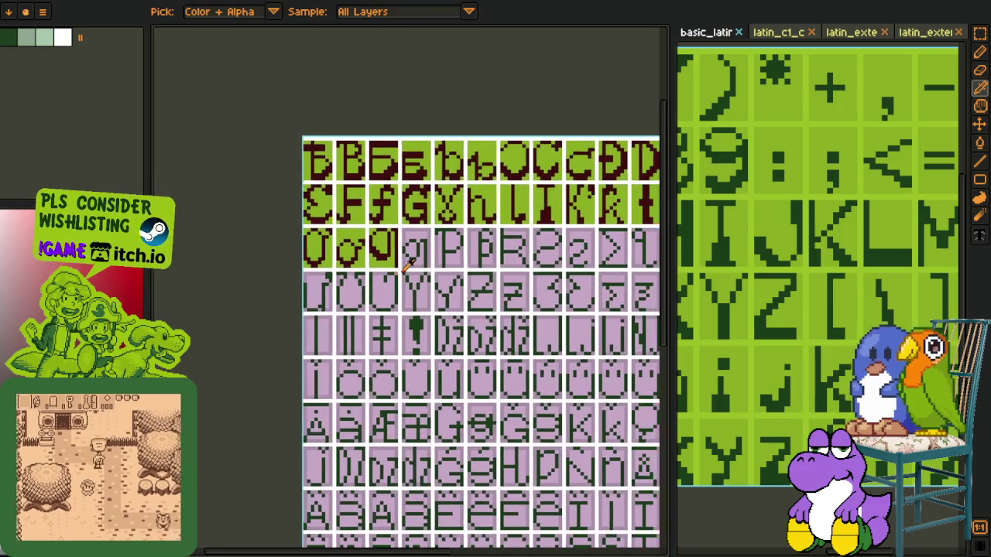
scroll(433, 263, up, 2)
scroll(433, 267, up, 2)
scroll(294, 208, up, 1)
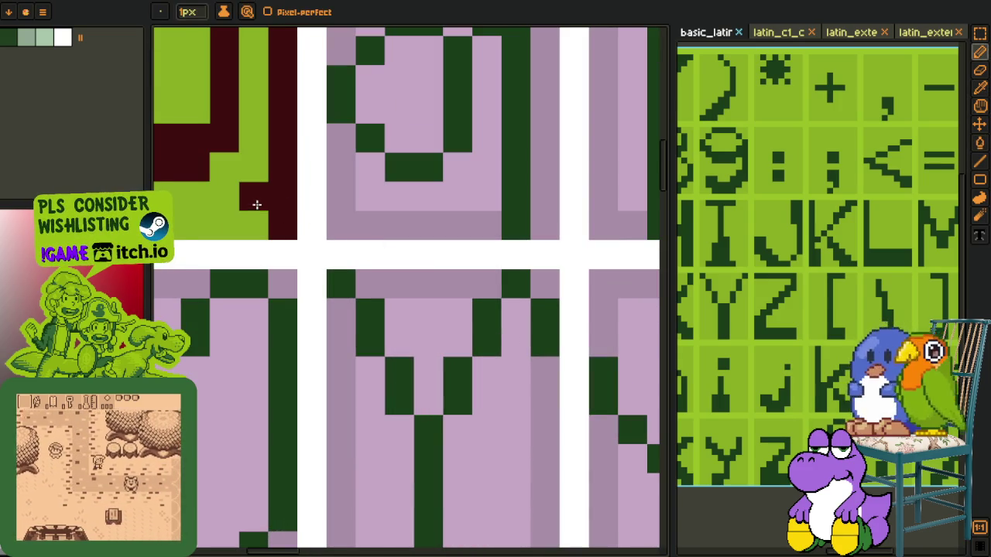
scroll(294, 212, down, 2)
scroll(308, 341, down, 1)
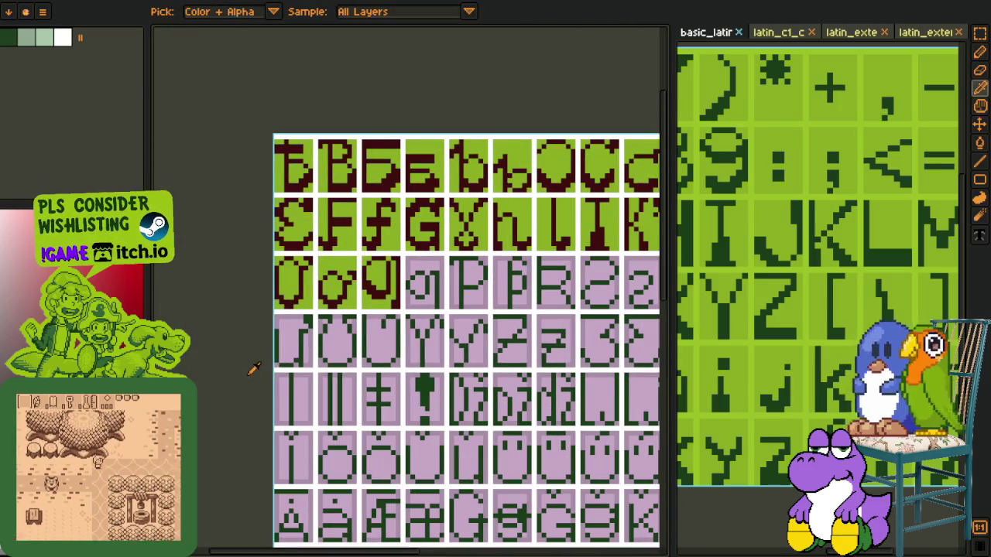
scroll(421, 287, up, 3)
scroll(465, 318, up, 1)
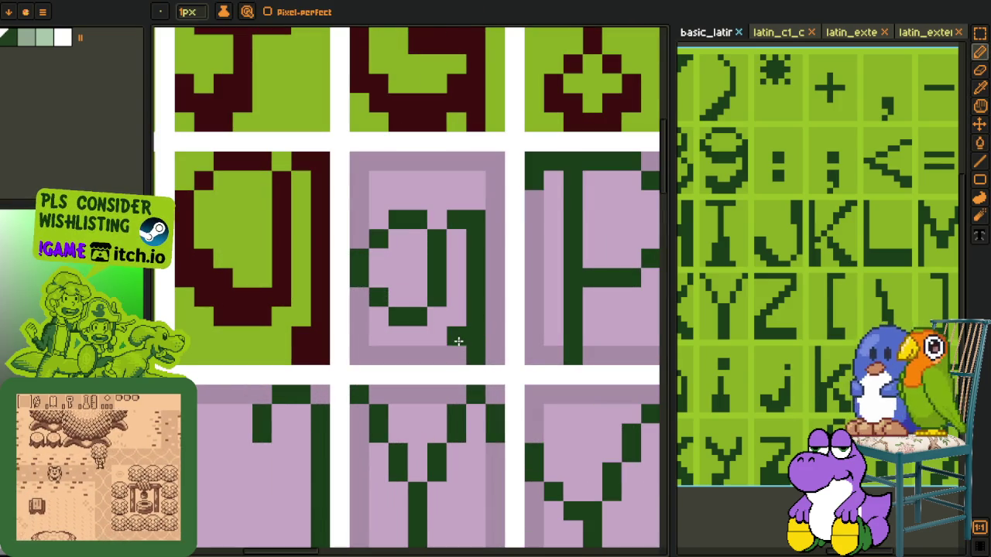
key(b)
click(383, 309)
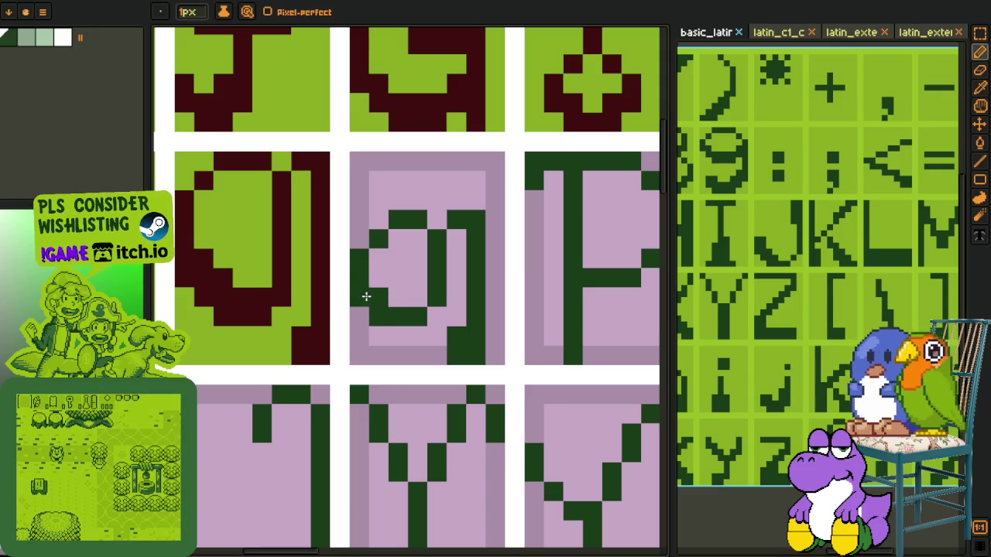
key(alt)
click(377, 219)
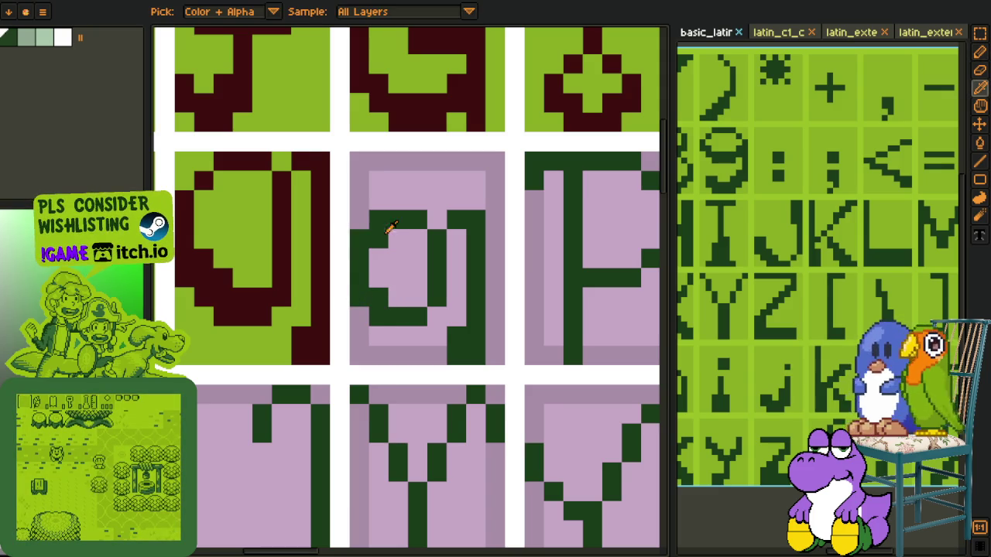
drag(378, 277, 398, 301)
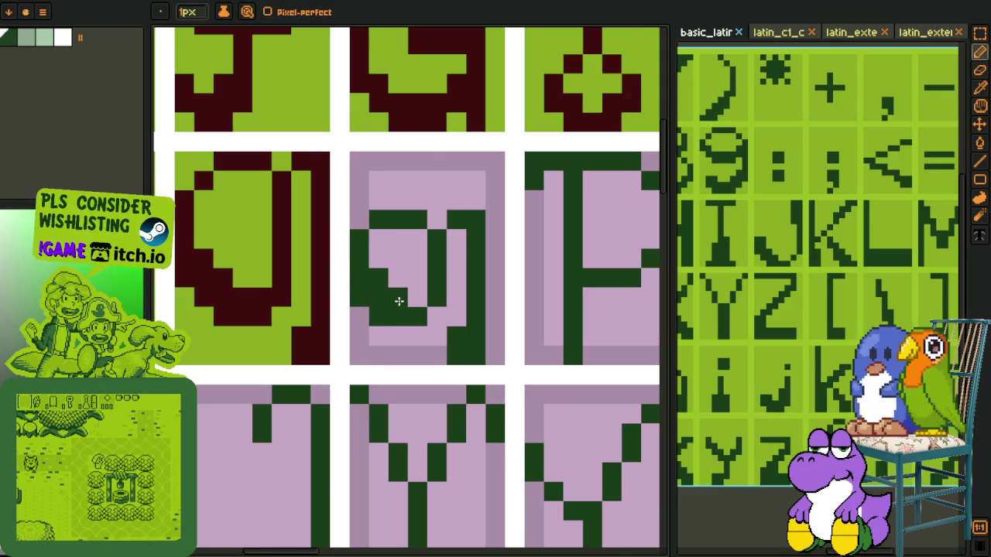
scroll(387, 257, down, 1)
key(m)
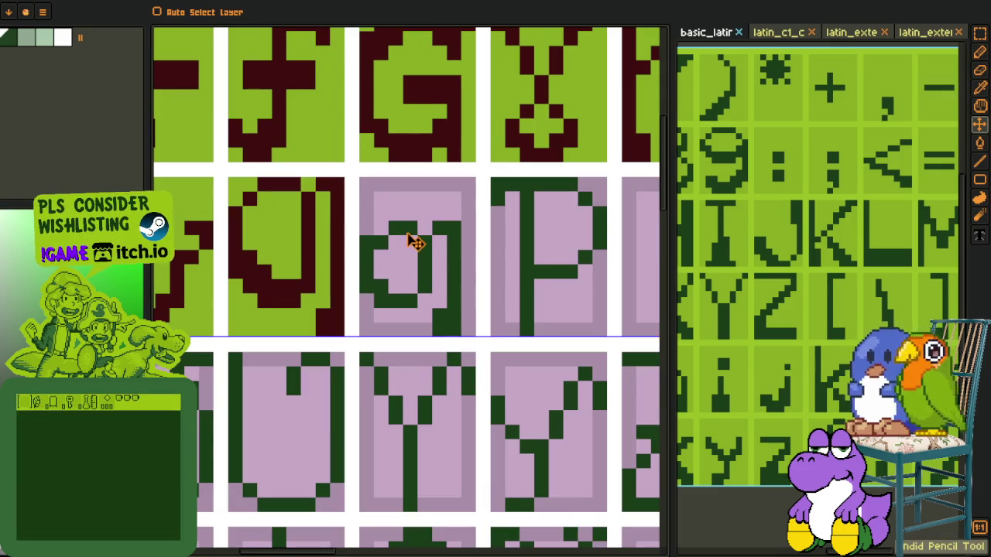
Step: Fill the ɑ cell's lower pixels and pink areas green
key(alt)
scroll(414, 248, down, 2)
scroll(413, 259, down, 1)
scroll(410, 266, down, 1)
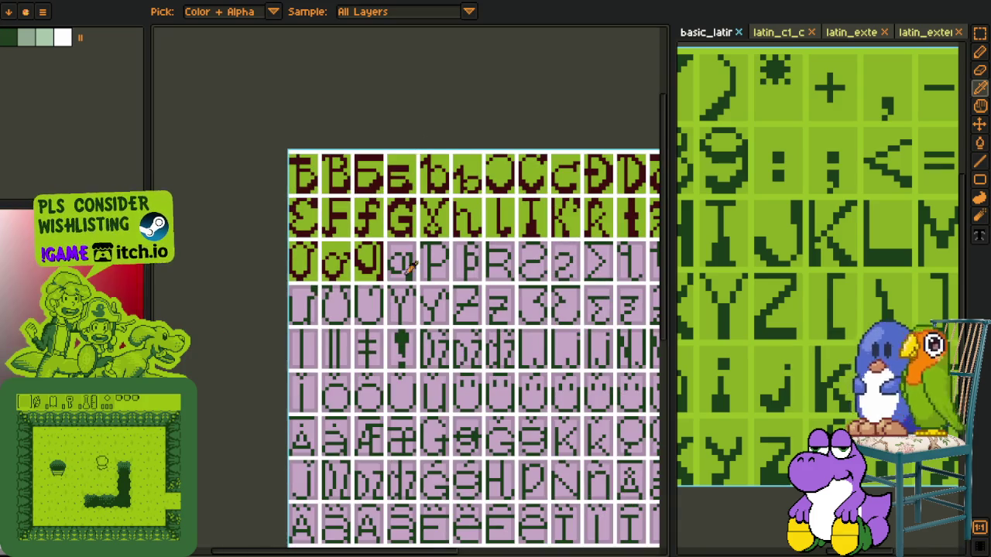
scroll(410, 265, up, 4)
key(g)
click(415, 268)
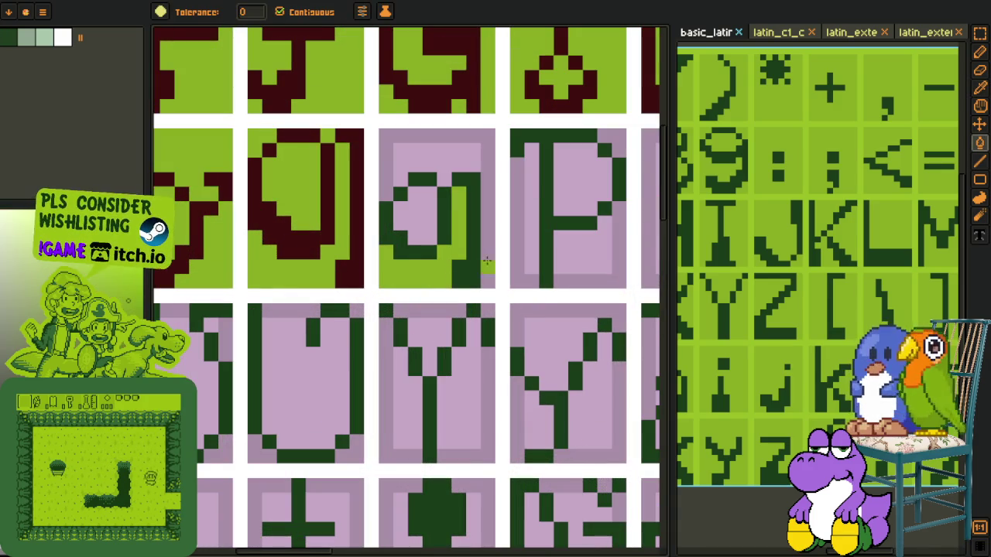
click(451, 160)
click(430, 207)
Step: Sample the dark red and fill the ɑ glyph's outline and remaining stroke with it
key(o)
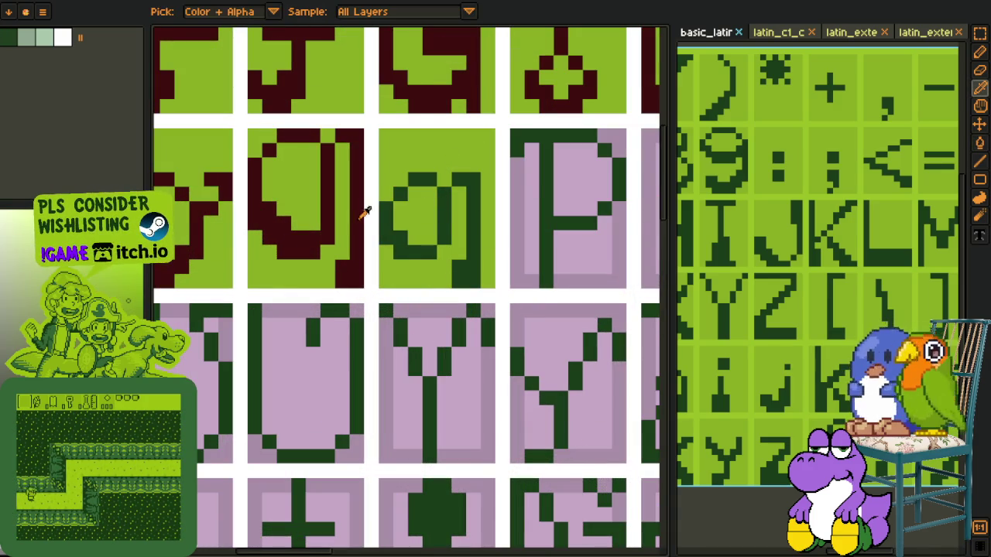
click(362, 214)
key(g)
click(415, 210)
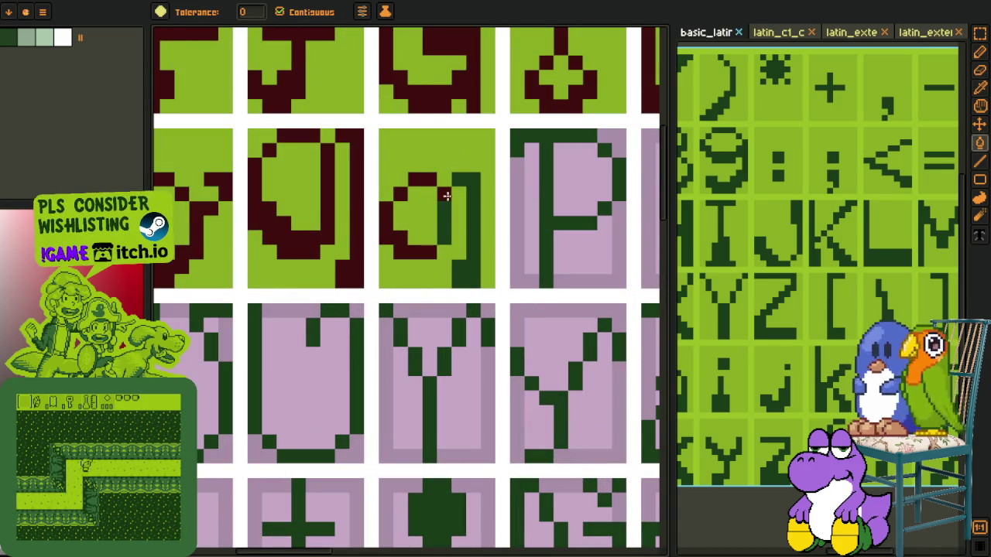
click(464, 180)
scroll(464, 180, down, 3)
key(o)
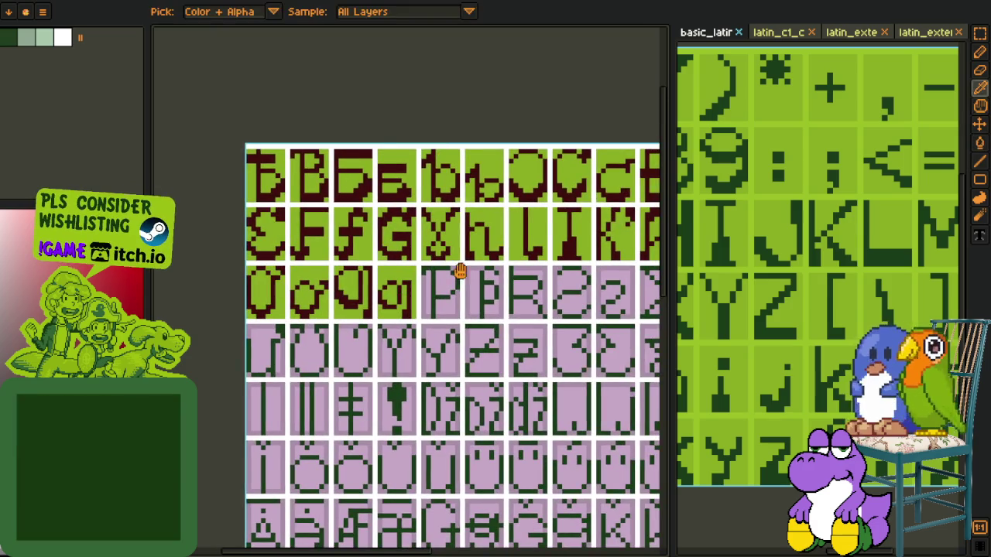
scroll(759, 242, down, 5)
key(p)
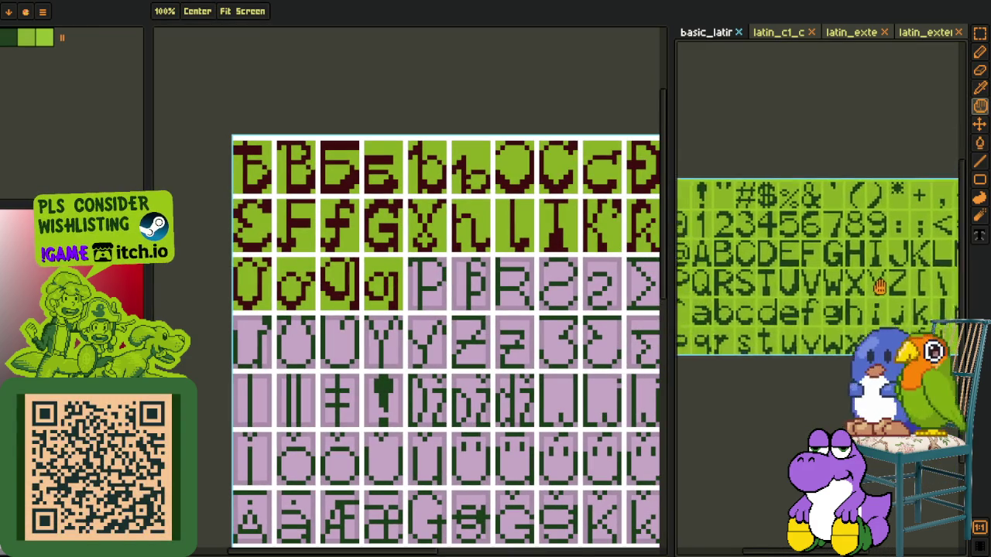
Step: Undo a stray dark pixel and even out the P cell's light-pink areas to pink
key(o)
scroll(428, 296, up, 2)
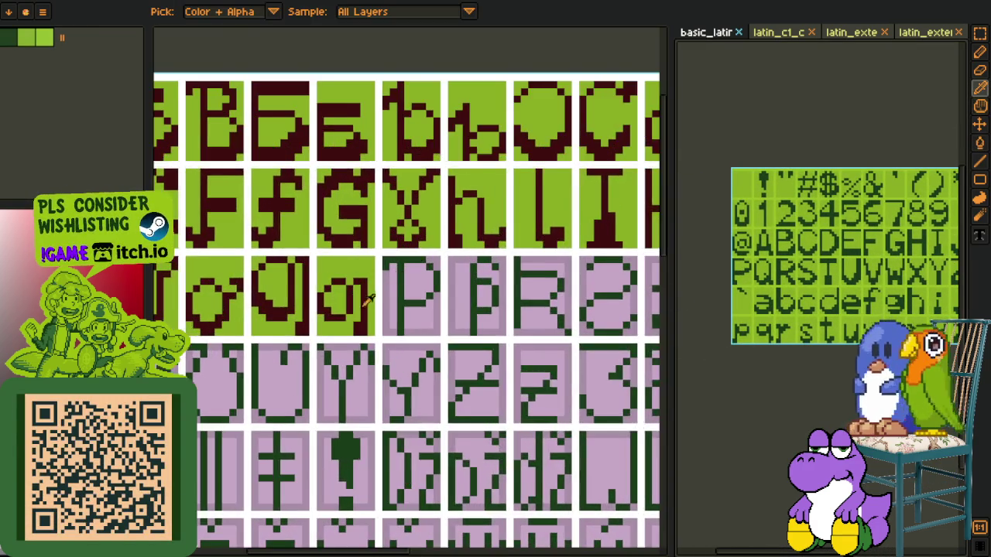
scroll(428, 296, up, 1)
scroll(428, 296, up, 2)
key(b)
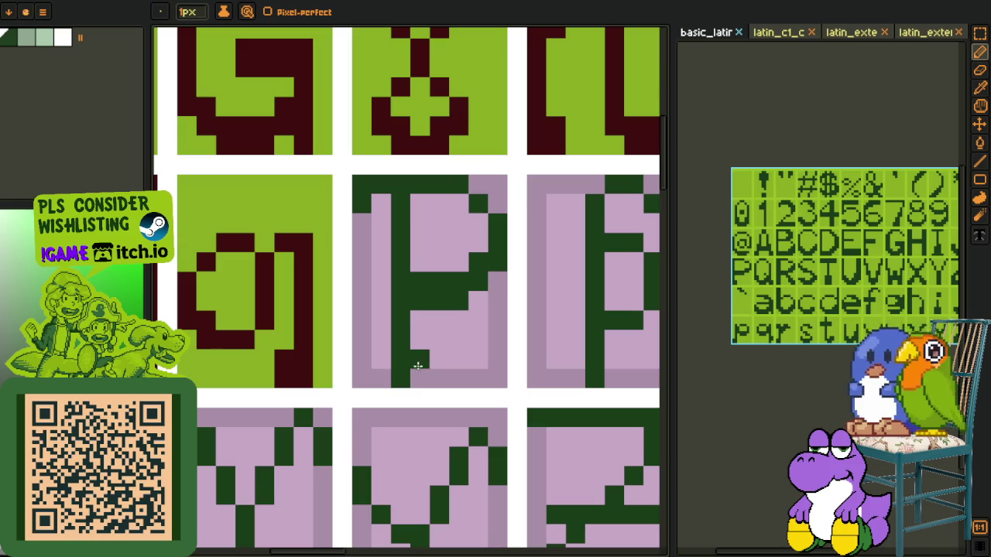
key(ctrl+z)
key(o)
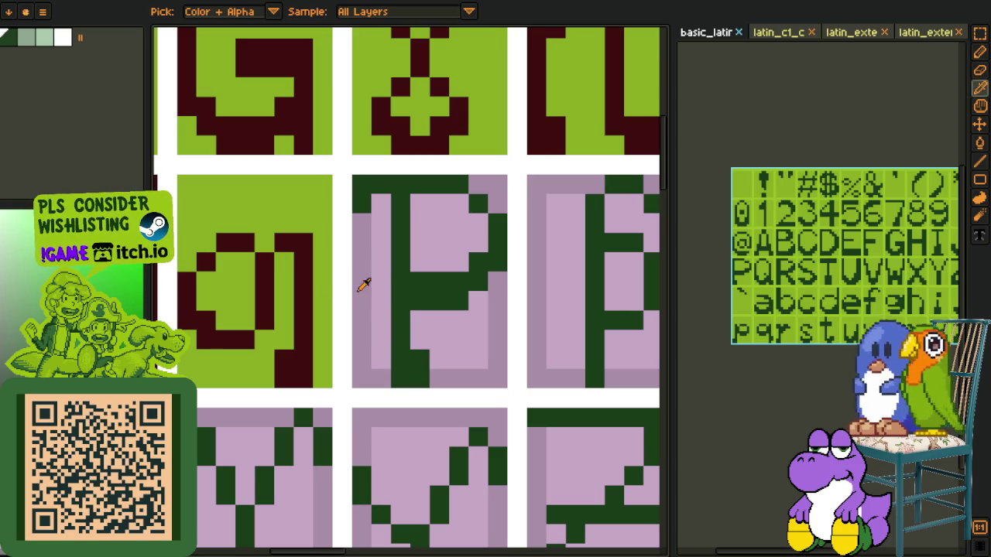
click(364, 284)
key(g)
click(379, 279)
click(420, 243)
click(460, 338)
Step: Fill the P cell's pink corner light green and its strokes dark red
key(o)
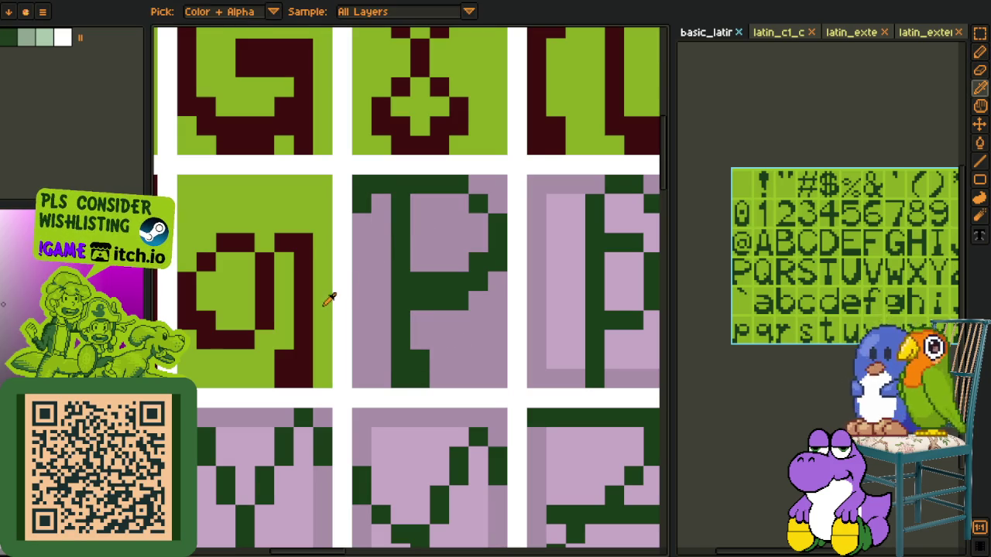
click(325, 304)
key(g)
click(498, 191)
key(o)
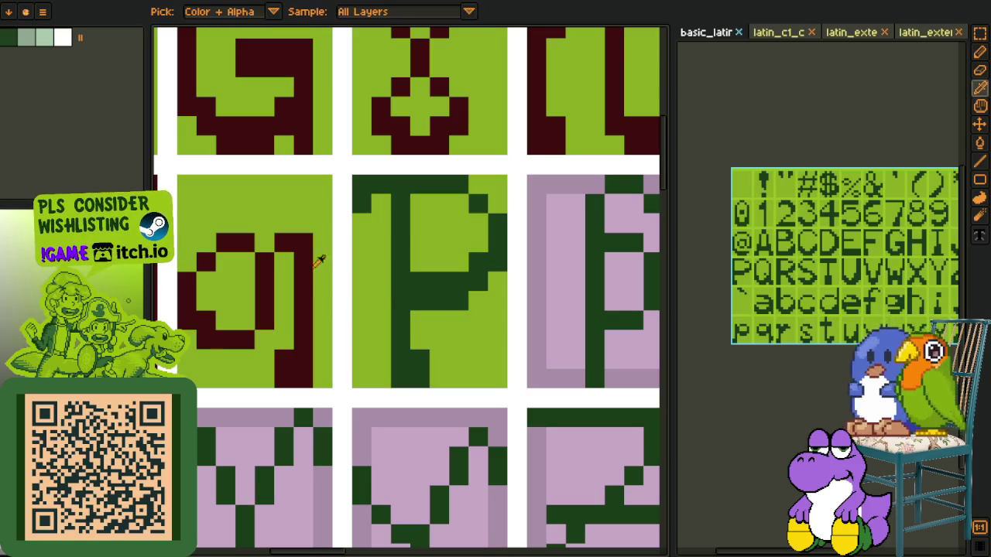
click(311, 260)
key(g)
click(398, 260)
Step: Fill the pink areas of the thorn-like glyph's cell after P with light green
scroll(398, 261, down, 2)
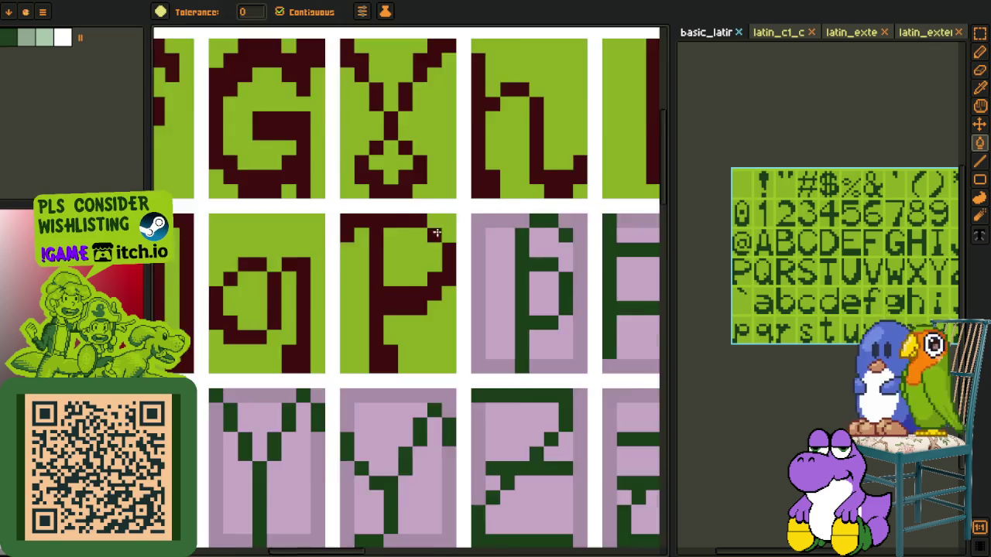
scroll(445, 231, down, 3)
key(o)
scroll(465, 232, up, 2)
scroll(423, 309, up, 1)
scroll(431, 307, up, 3)
key(b)
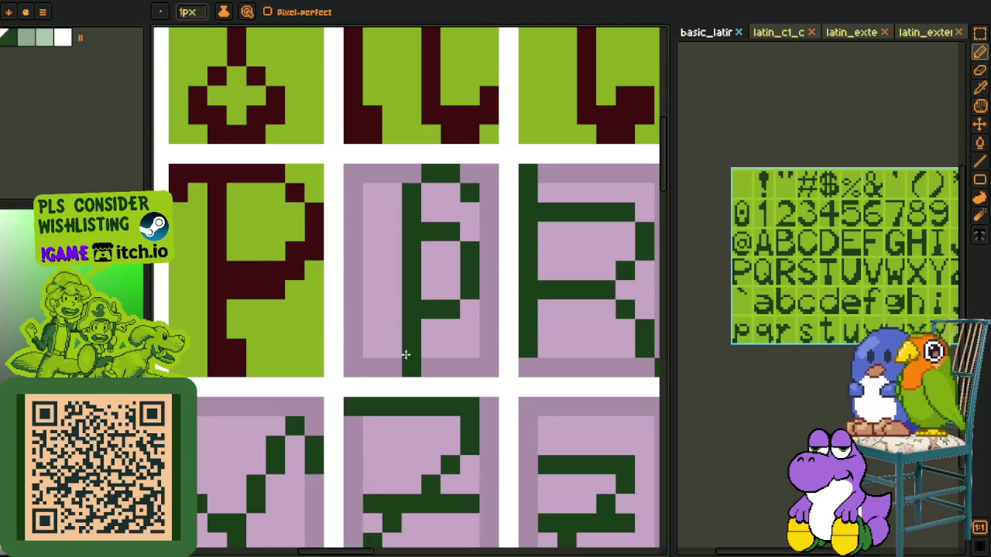
key(i)
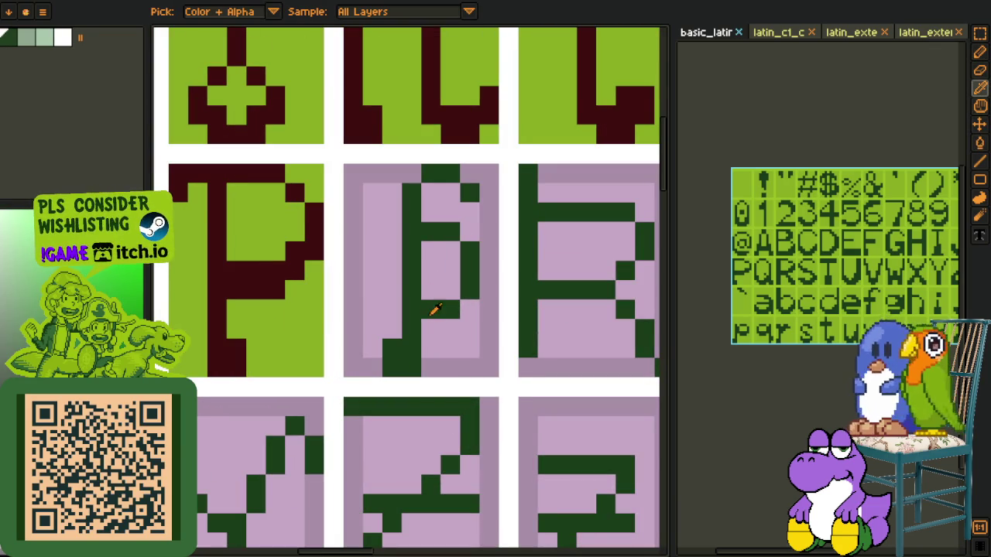
key(b)
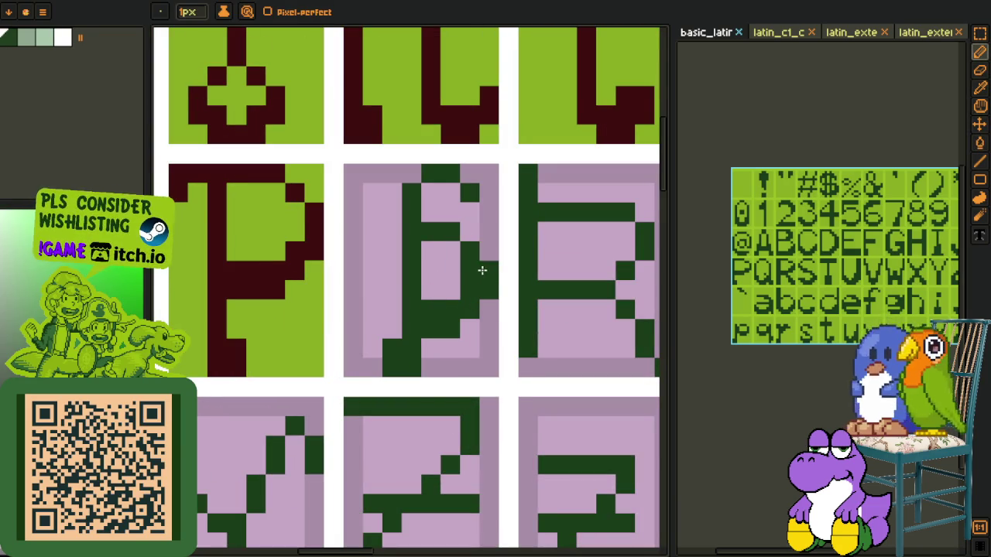
key(i)
scroll(453, 293, down, 3)
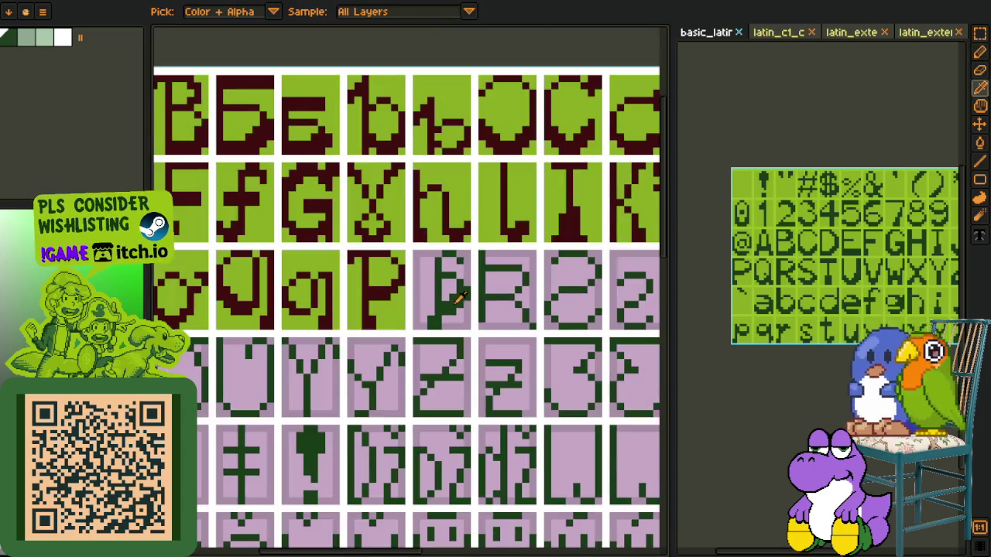
scroll(437, 285, up, 2)
key(g)
click(432, 316)
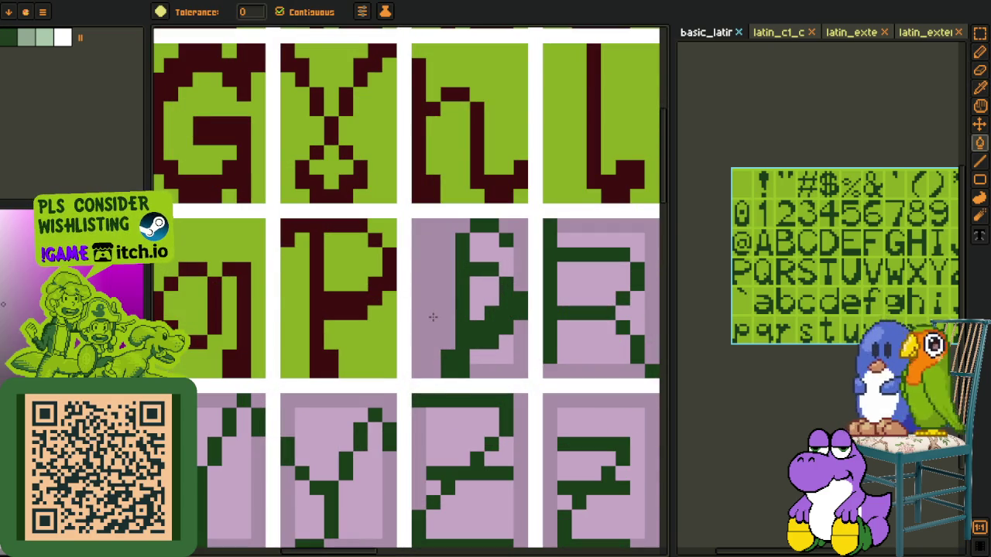
alt+click(391, 340)
click(404, 341)
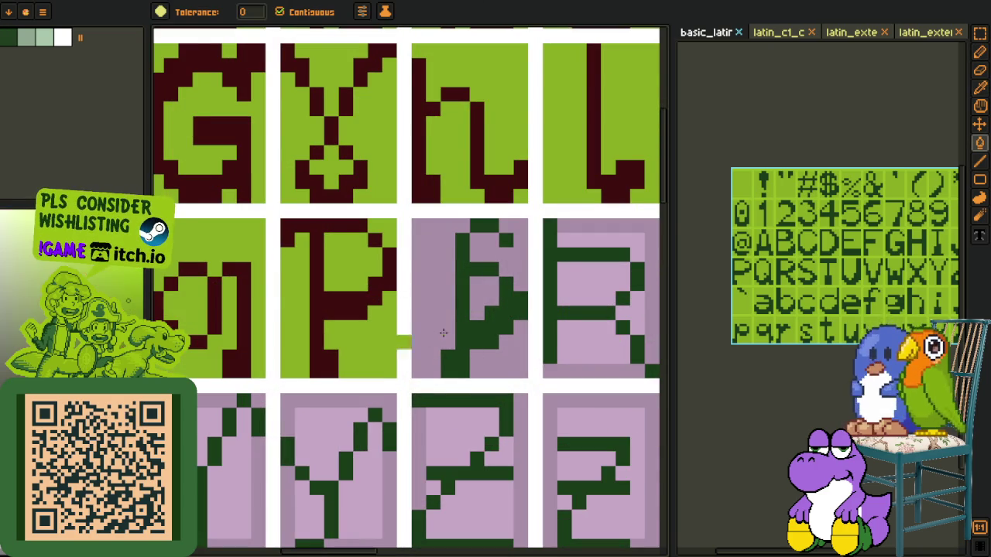
click(517, 271)
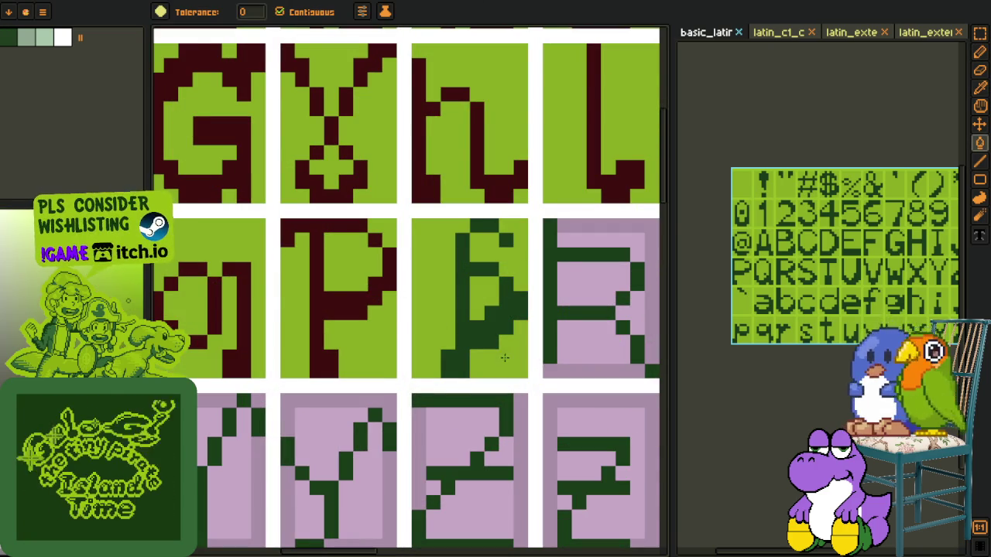
Step: Recolour the thorn glyph's strokes and the R's stroke, bars and diagonal leg dark red
key(o)
click(385, 296)
key(g)
click(462, 327)
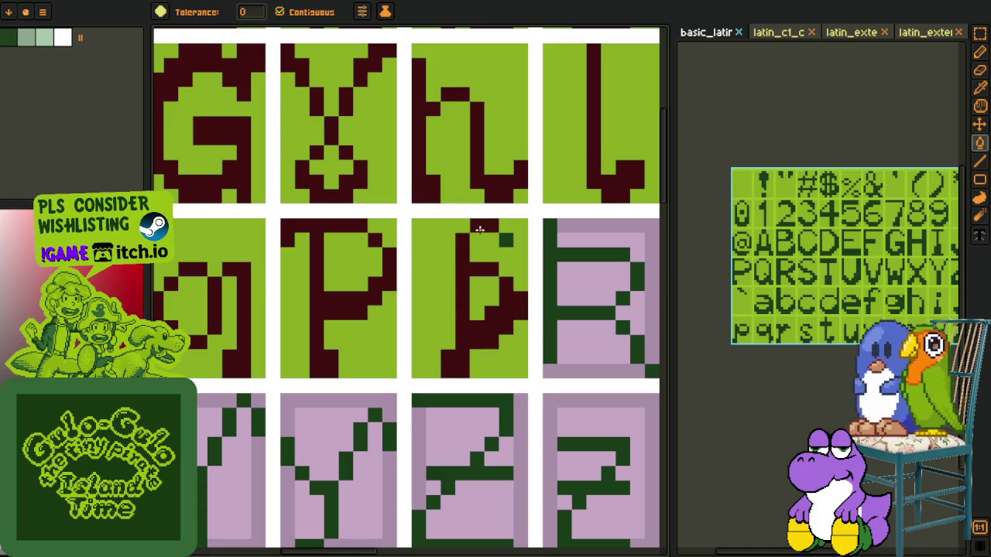
scroll(503, 241, down, 5)
key(alt)
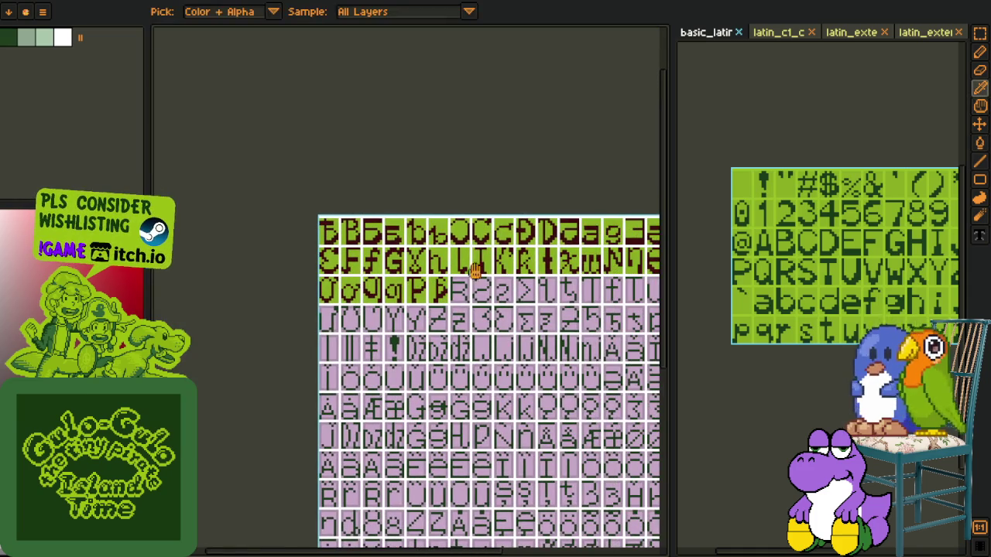
scroll(416, 279, up, 5)
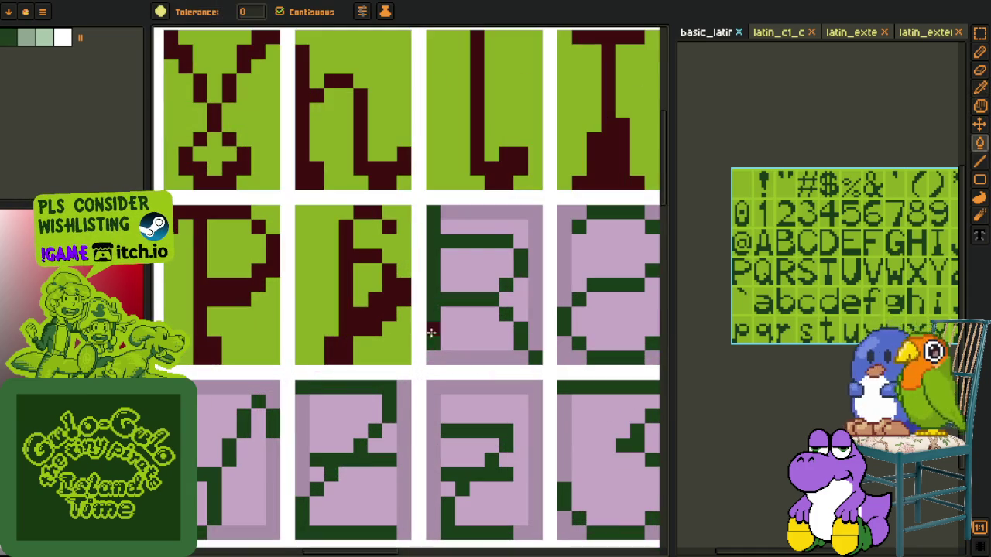
click(434, 334)
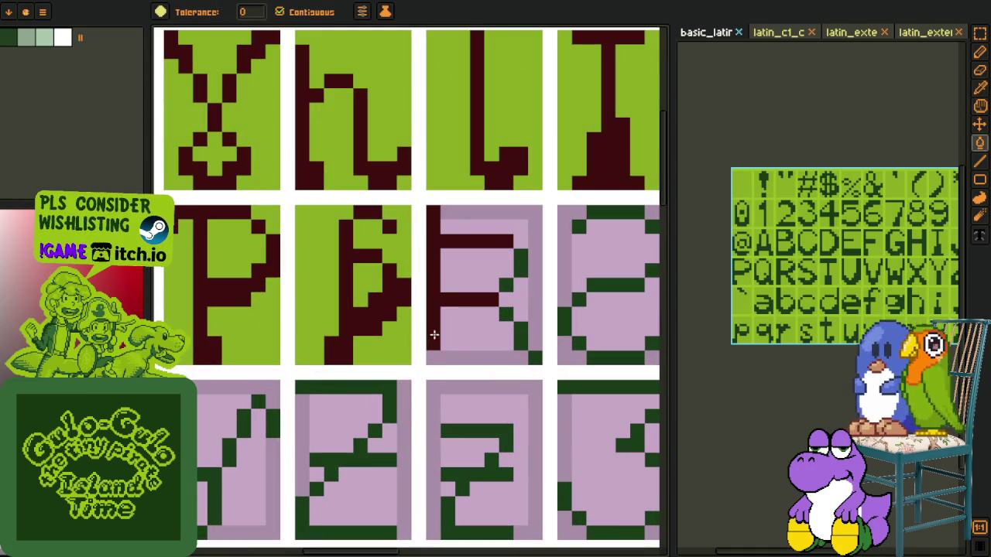
click(514, 323)
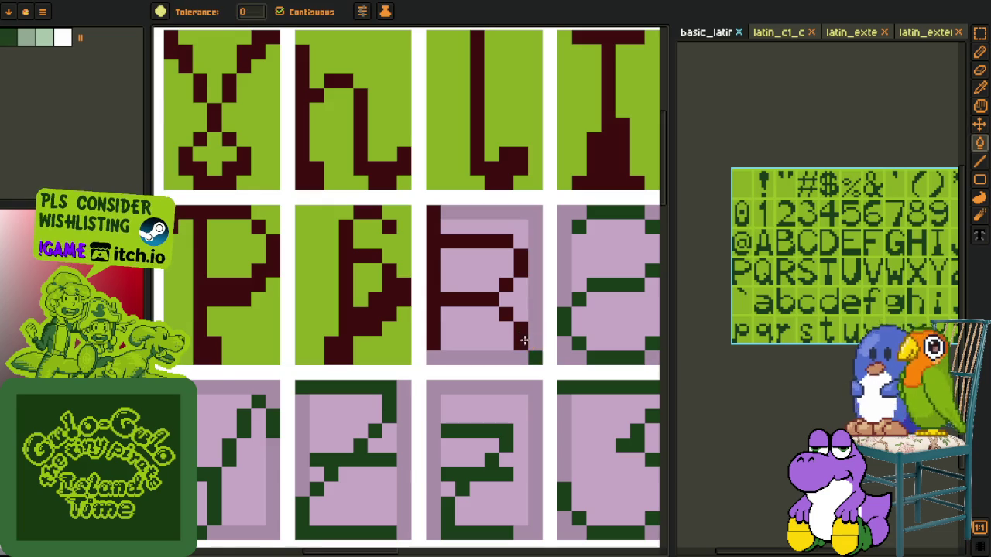
Step: Fill the R cell's three light areas with sampled pink, then its background light green
key(b)
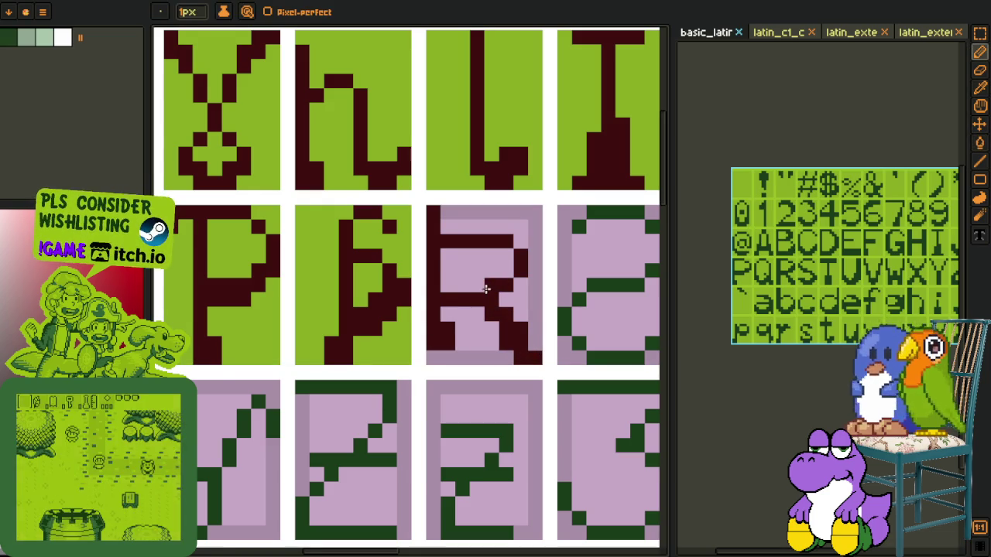
key(o)
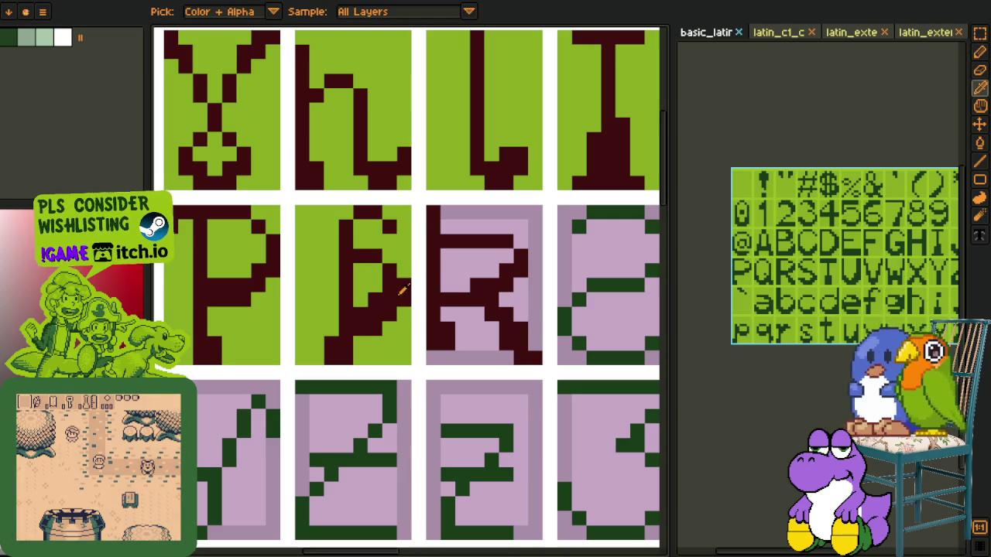
click(498, 211)
key(f)
click(478, 256)
click(505, 299)
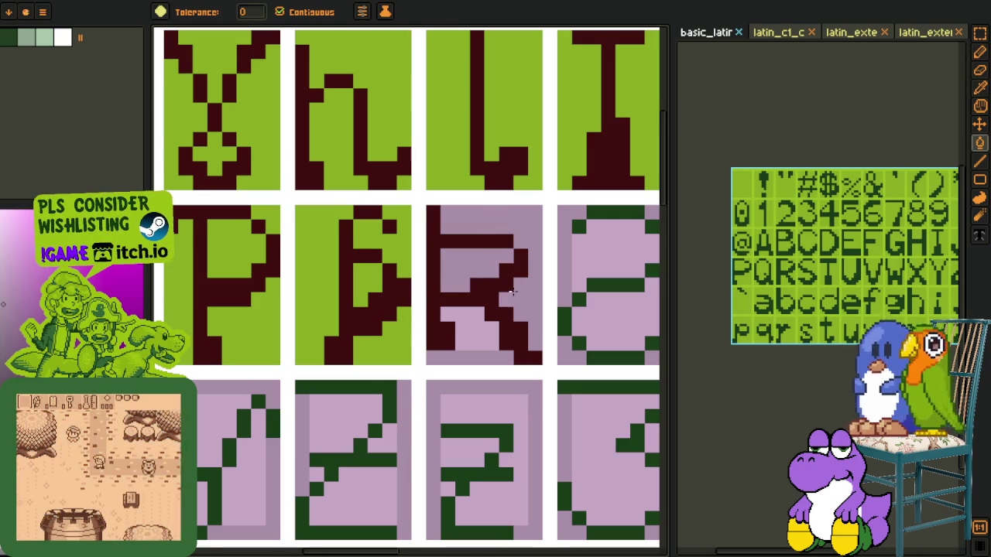
click(468, 329)
key(o)
click(409, 338)
key(f)
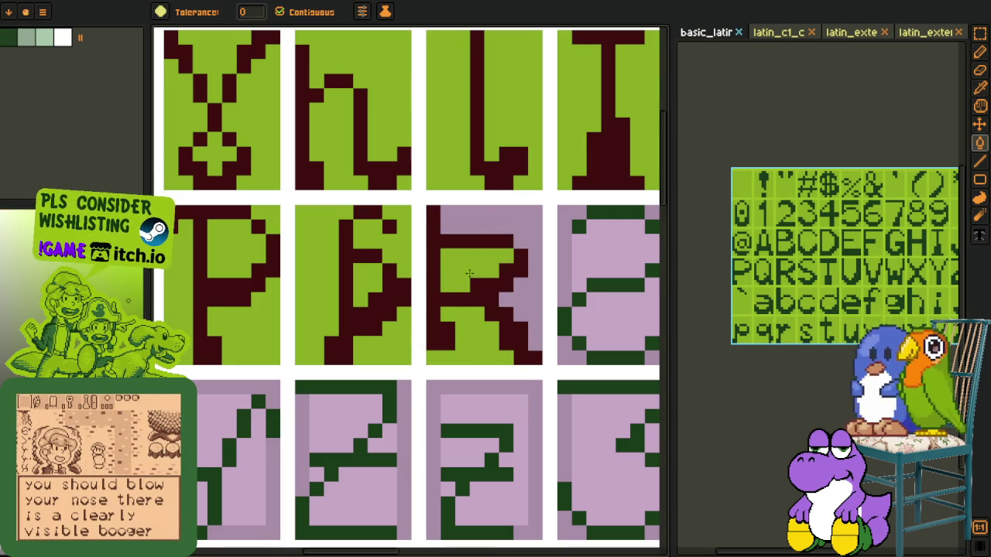
click(514, 287)
Step: Select the S glyph in the reference font with a rectangular selection to copy it
key(o)
scroll(495, 263, down, 4)
scroll(480, 154, down, 1)
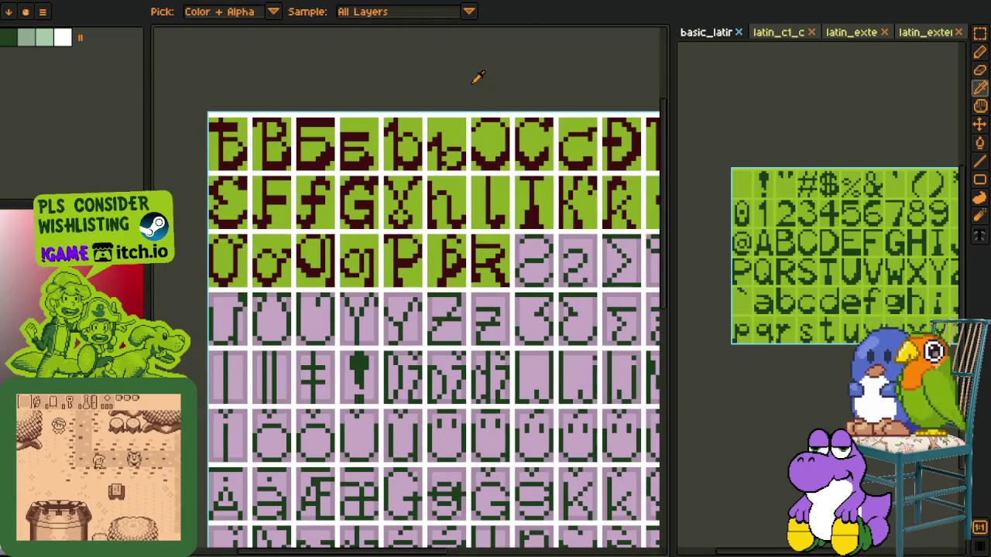
scroll(495, 99, down, 1)
scroll(523, 190, up, 1)
scroll(523, 190, down, 1)
scroll(470, 268, down, 1)
scroll(812, 292, up, 2)
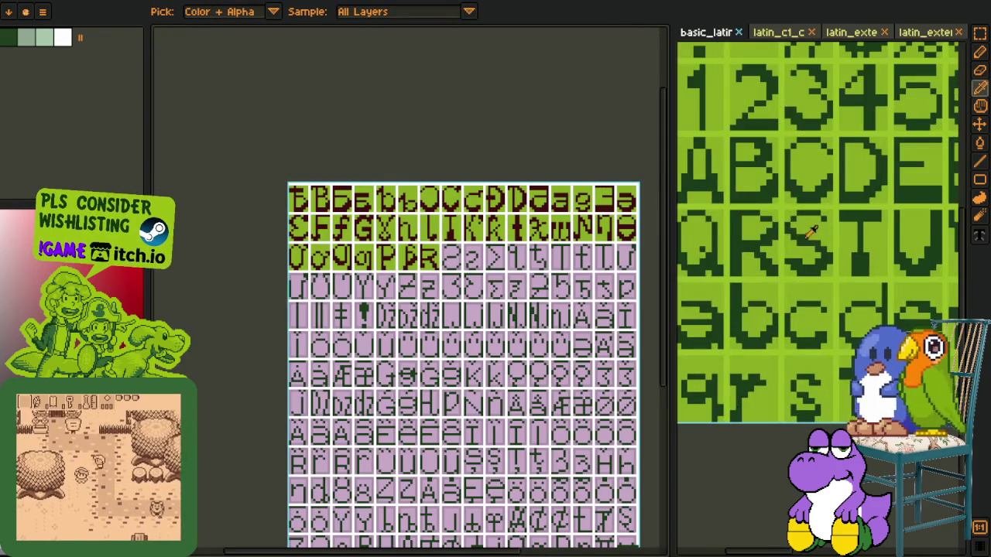
scroll(797, 240, up, 1)
key(r)
scroll(774, 227, up, 2)
drag(789, 226, 859, 373)
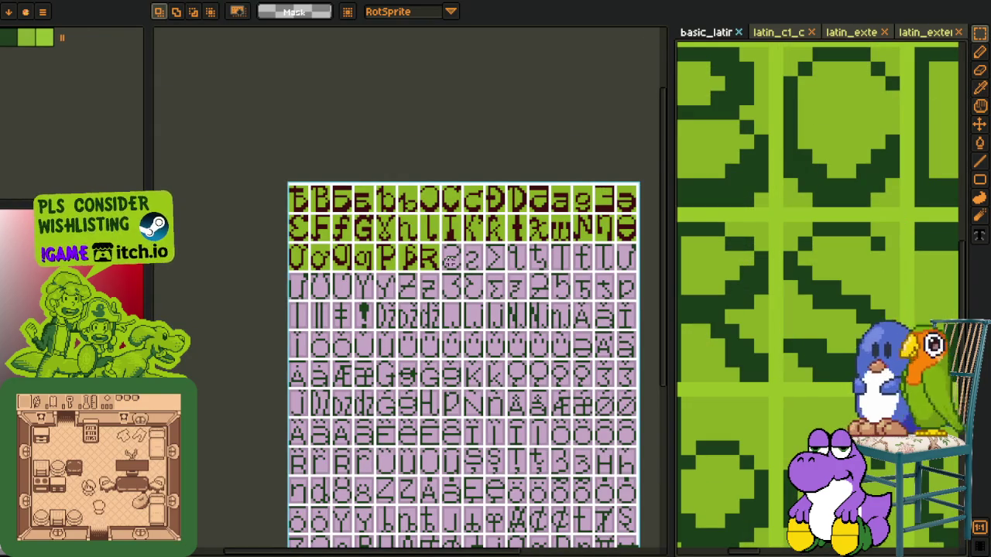
Step: Paste the copied S glyph into the cell after R and commit it there
scroll(446, 258, up, 1)
scroll(433, 261, up, 1)
scroll(418, 265, up, 1)
key(ctrl+v)
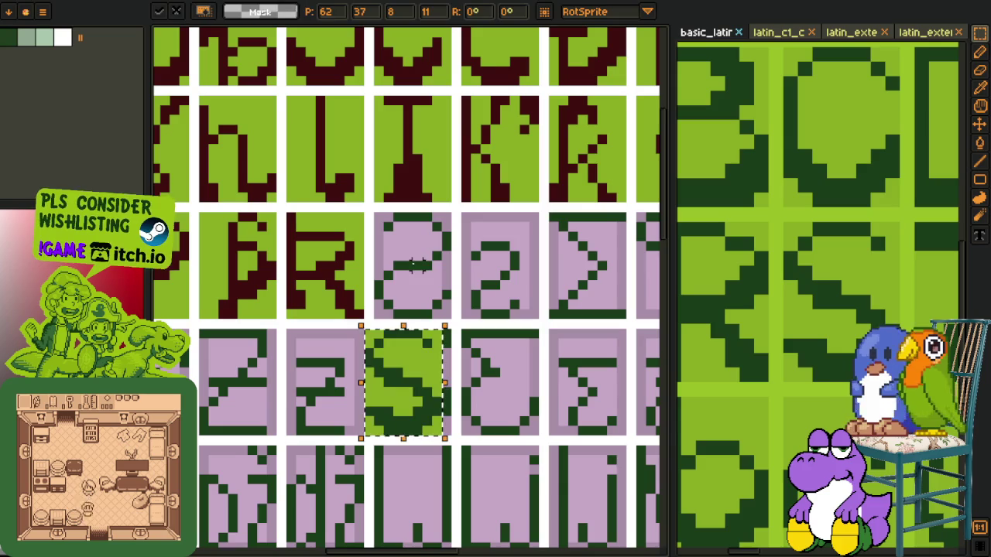
drag(424, 366, 431, 258)
click(502, 257)
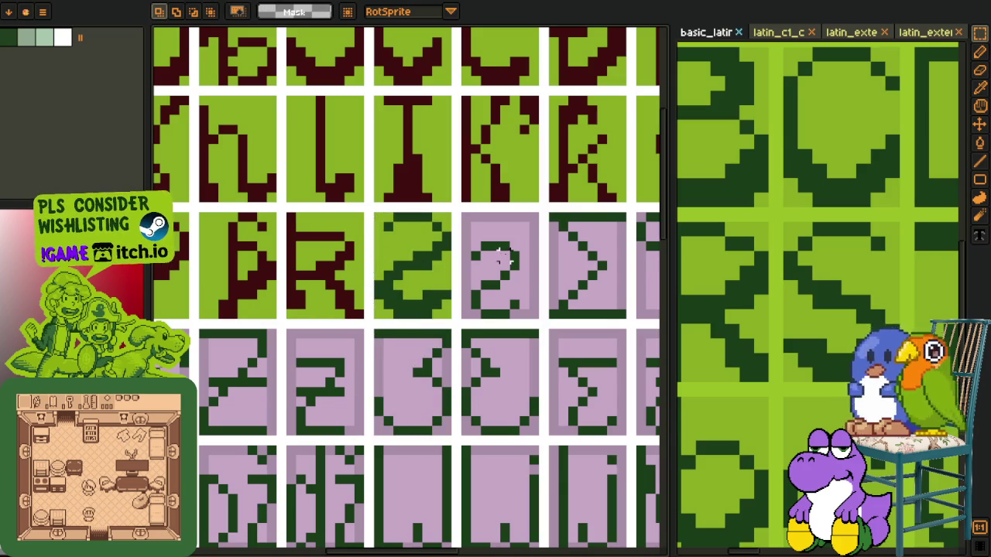
Step: Select the 2 glyph in the reference font and paste it into the following cell
scroll(805, 271, down, 5)
scroll(766, 325, up, 3)
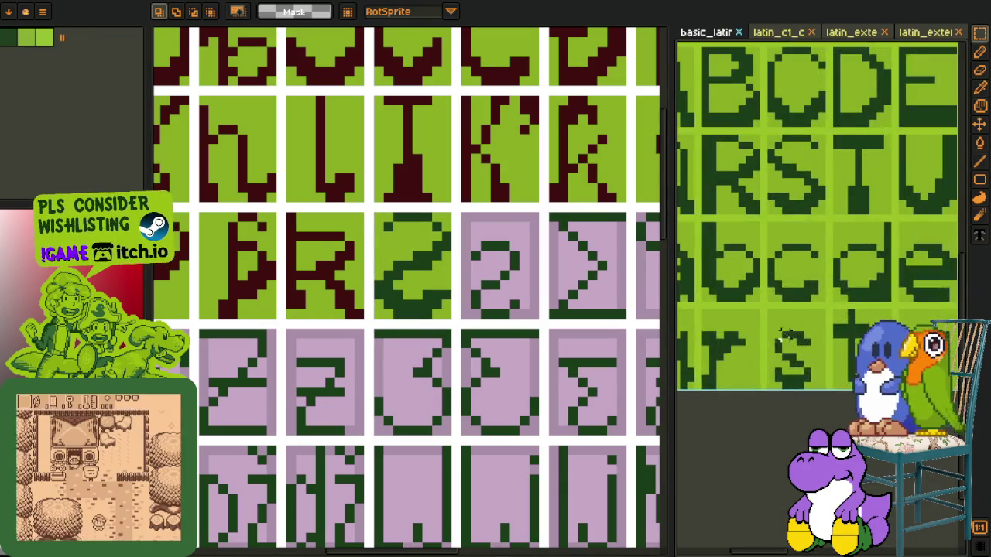
scroll(760, 317, up, 2)
drag(770, 298, 871, 440)
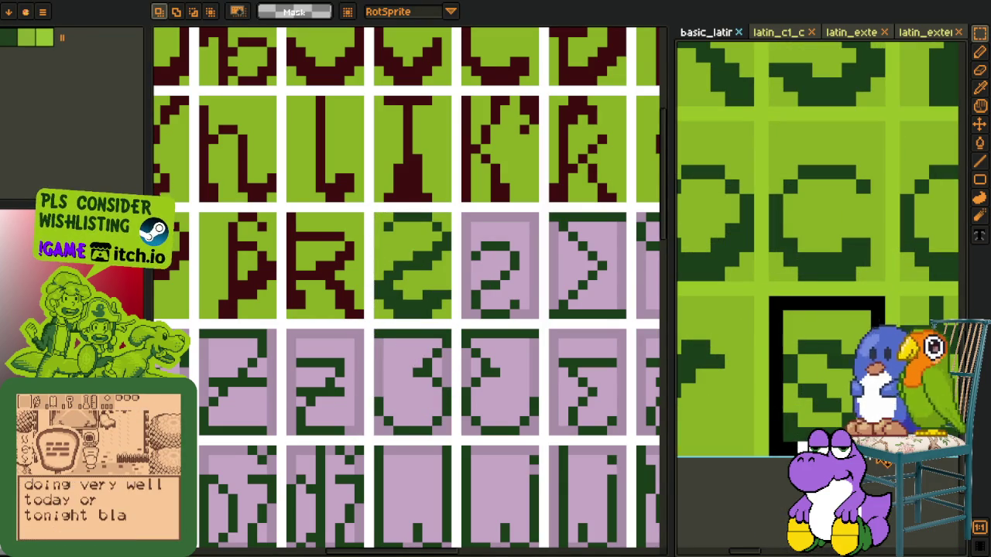
mouse_move(514, 305)
mouse_down()
mouse_move(329, 306)
mouse_move(253, 263)
mouse_up()
scroll(329, 306, up, 2)
key(ctrl+v)
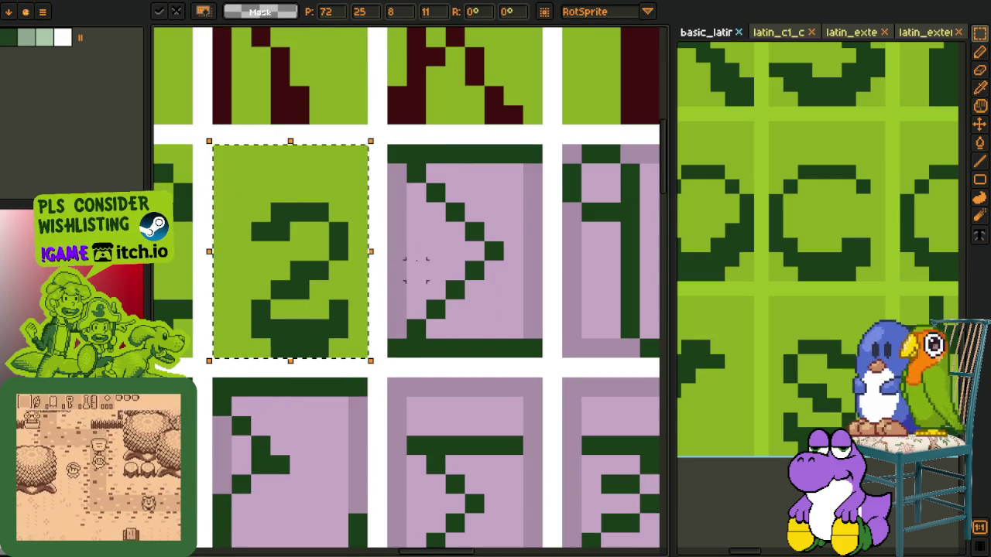
click(415, 270)
Step: Mirror the 2 horizontally, then undo the flip and the selection
drag(229, 200, 352, 361)
key(shift+h)
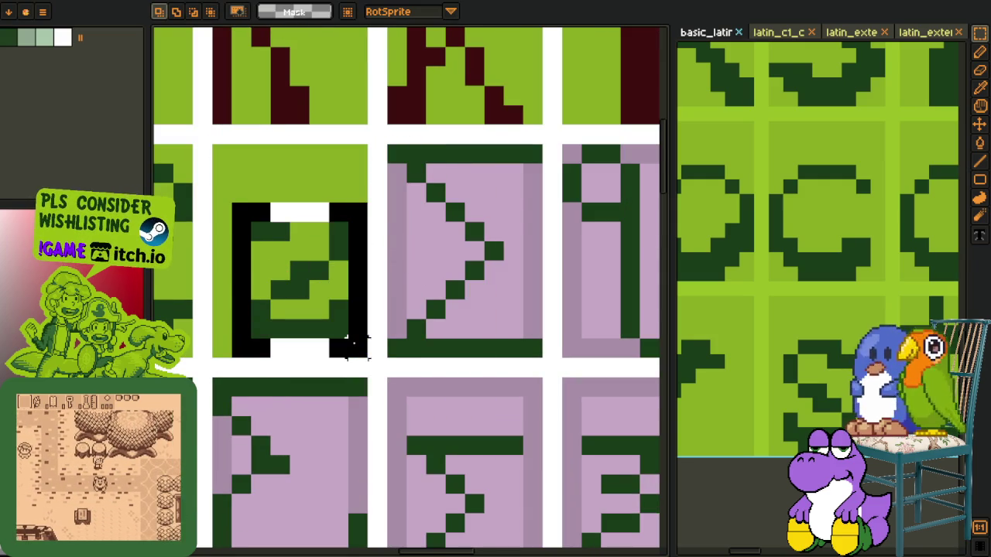
key(Return)
key(ctrl+z)
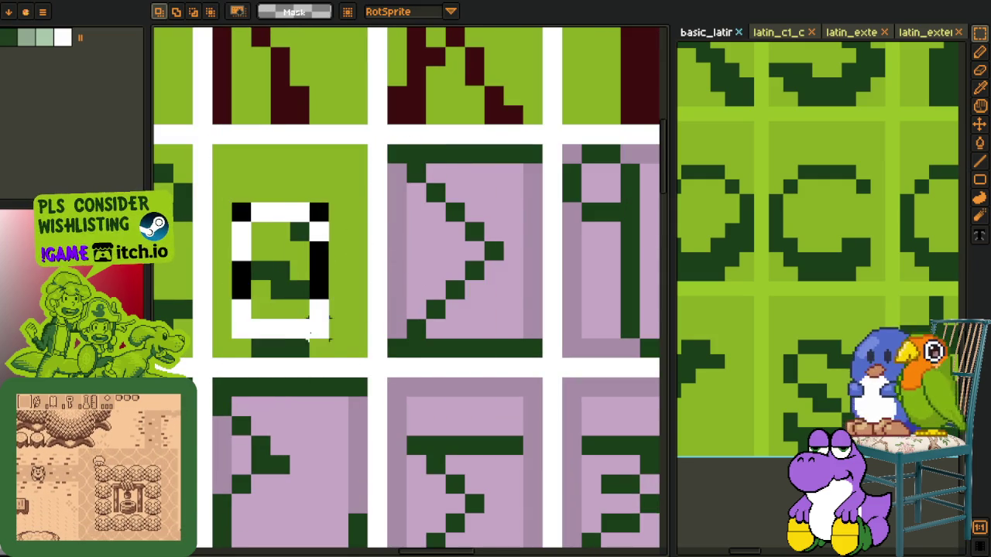
key(ctrl+z)
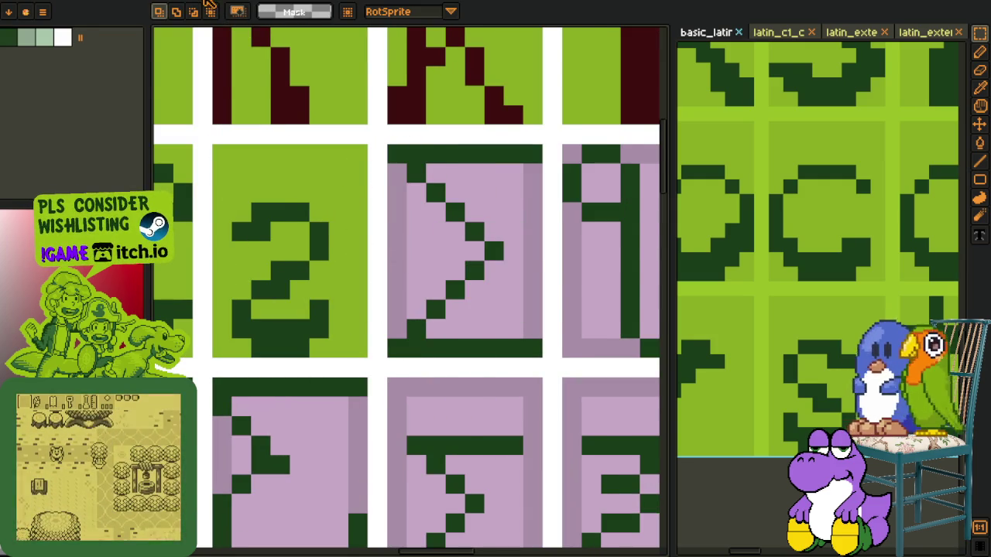
scroll(379, 246, down, 3)
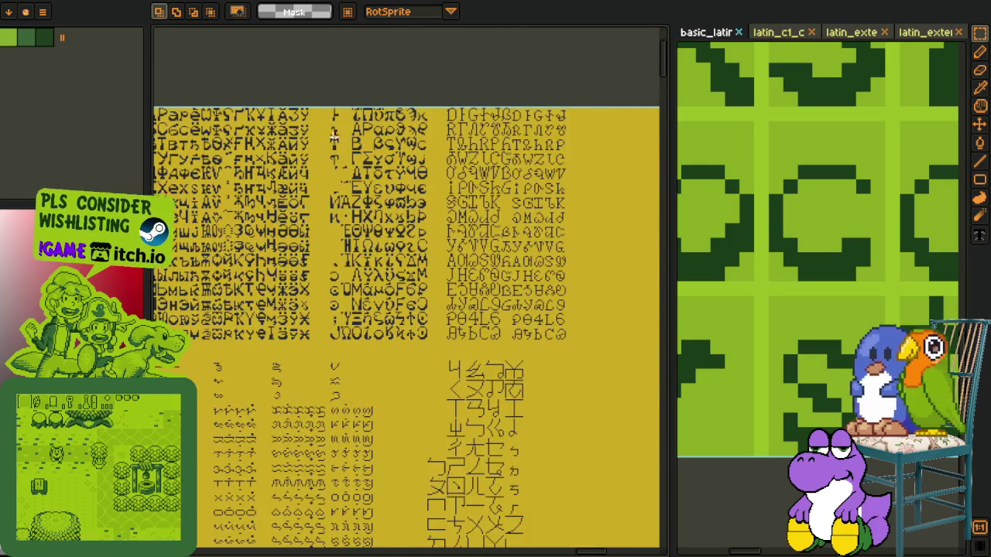
Step: Copy the Σ glyph from the reference font and paste it onto its sheet cell
scroll(333, 136, up, 1)
scroll(337, 140, up, 1)
scroll(349, 144, up, 1)
scroll(363, 150, up, 1)
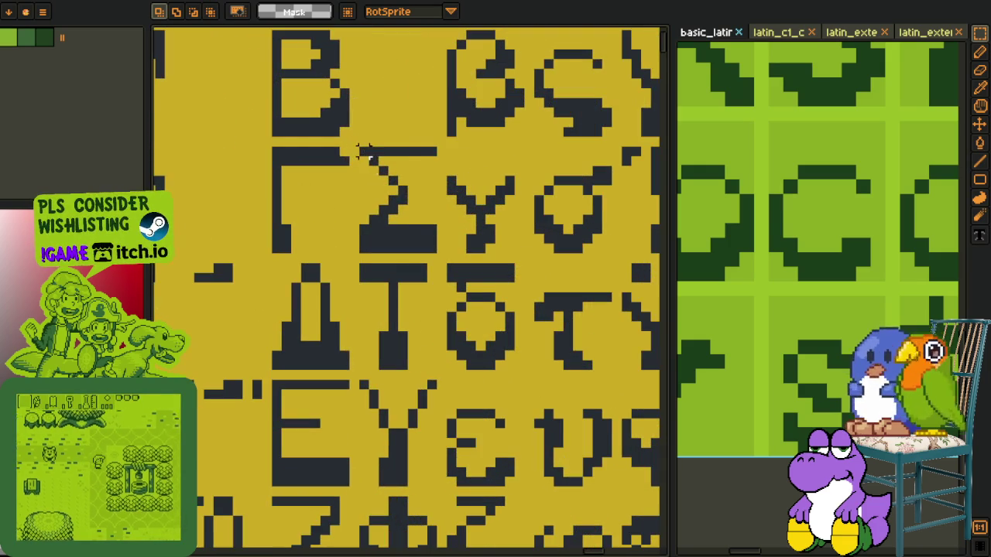
drag(363, 151, 428, 255)
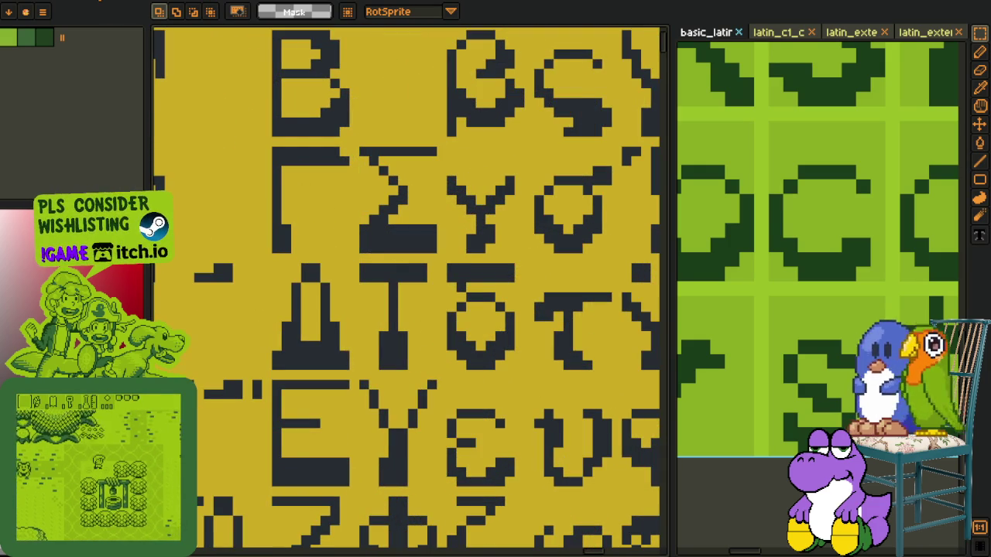
key(ctrl+Tab)
key(ctrl+Tab)
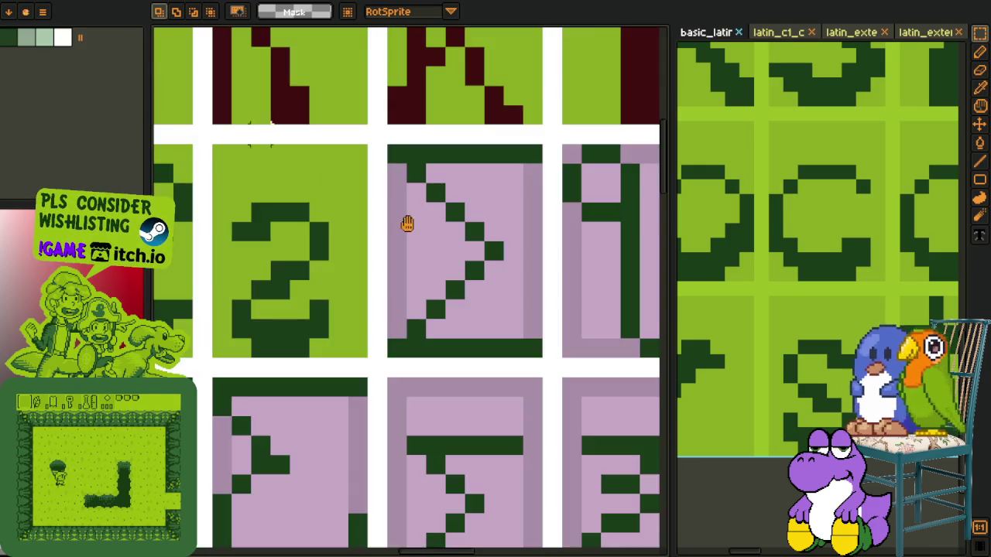
drag(407, 223, 302, 216)
key(ctrl+v)
mouse_move(416, 467)
mouse_down()
mouse_move(354, 281)
mouse_move(357, 254)
mouse_move(379, 254)
mouse_up()
key(i)
Step: Use Replace Color on the Σ tile: navy to dark green, dark green to maroon, then recolour the yellow
click(327, 310)
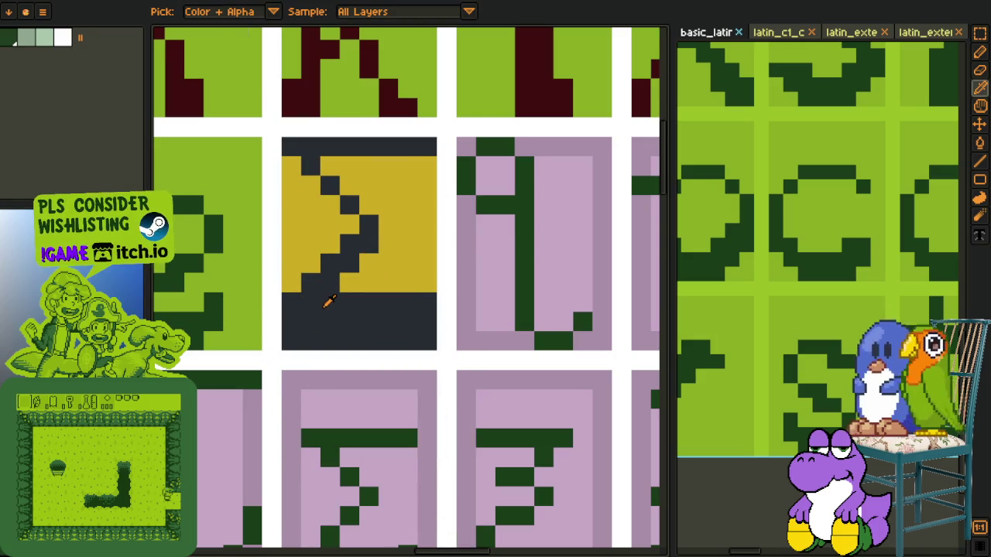
key(shift+r)
click(380, 434)
click(328, 161)
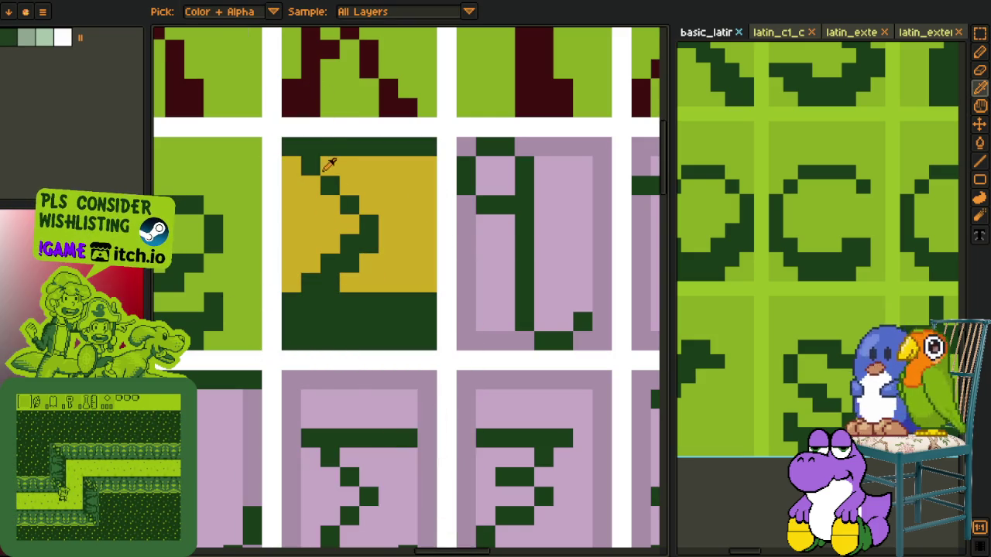
key(shift+r)
key(Return)
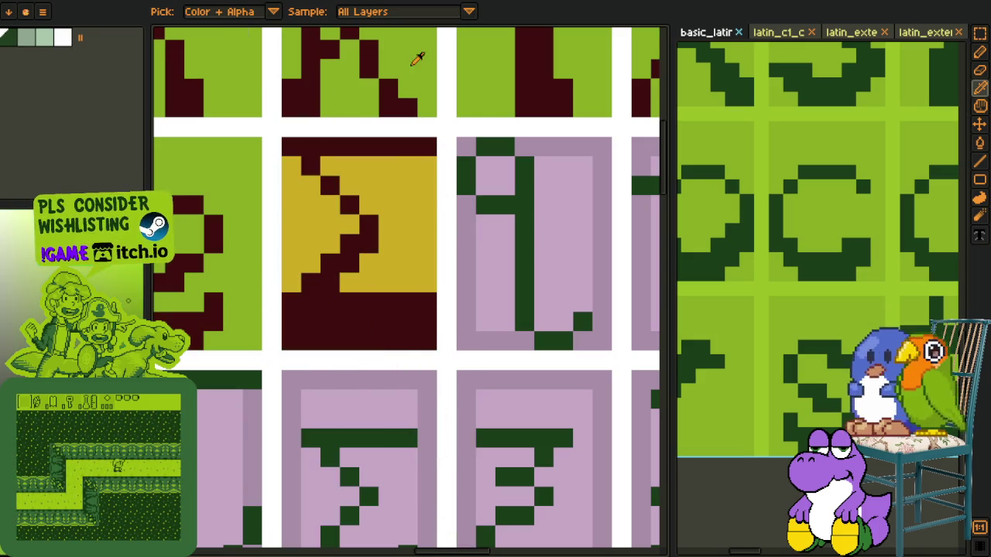
click(429, 203)
key(shift+r)
click(408, 437)
Step: Flood-fill the hooked l glyph's stem and interior dark red, undoing a stray fill
scroll(408, 232, down, 5)
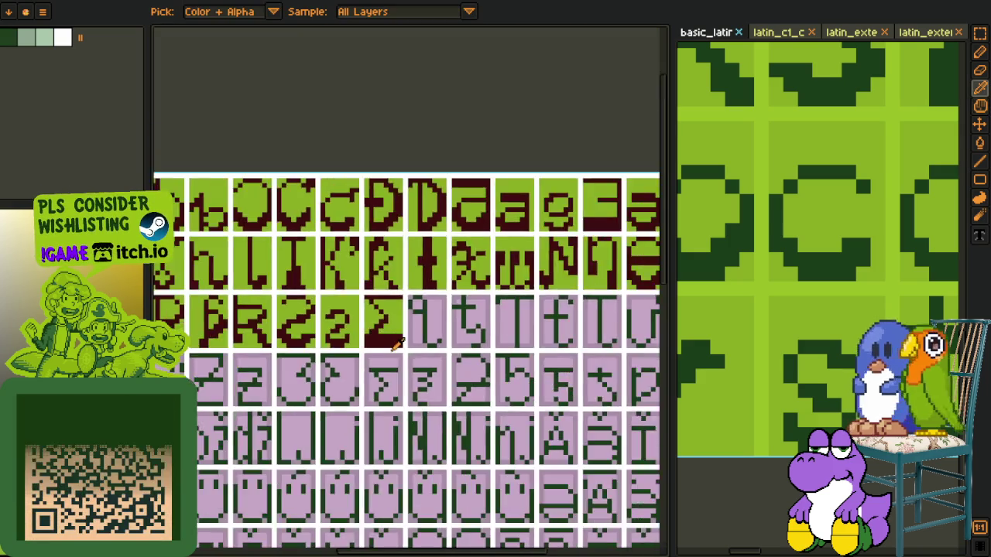
mouse_move(555, 367)
mouse_down()
mouse_move(414, 217)
mouse_move(407, 292)
mouse_up()
scroll(341, 267, up, 1)
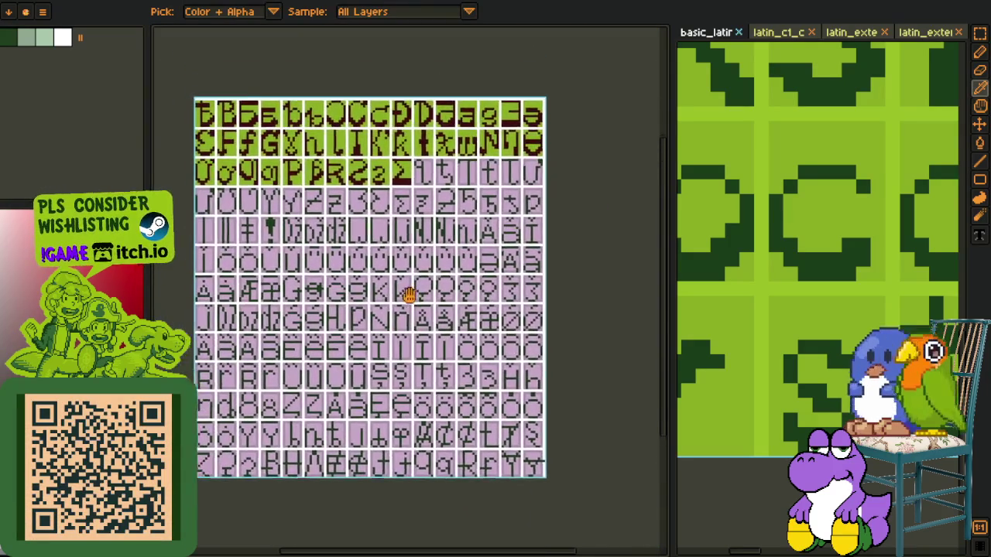
scroll(379, 195, up, 3)
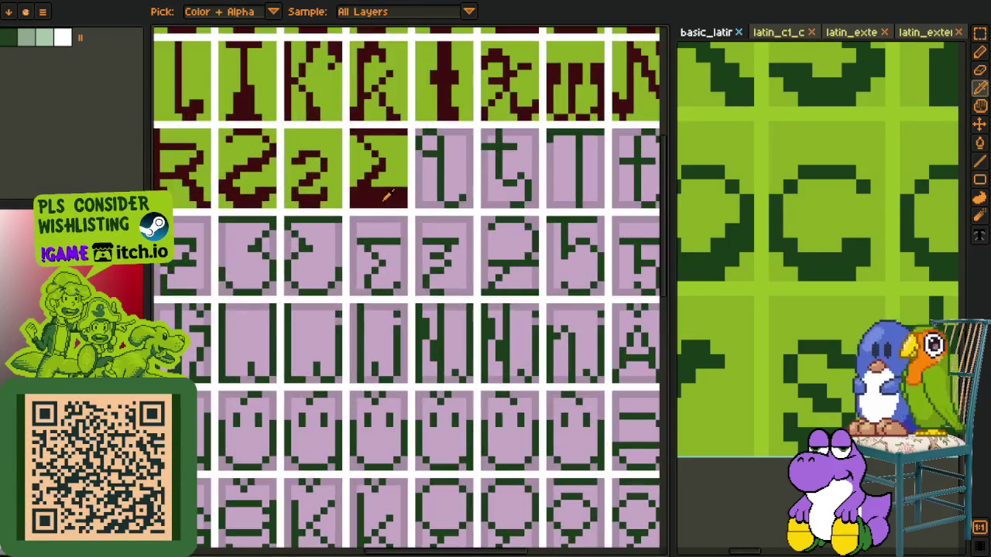
key(m)
scroll(402, 214, up, 3)
key(g)
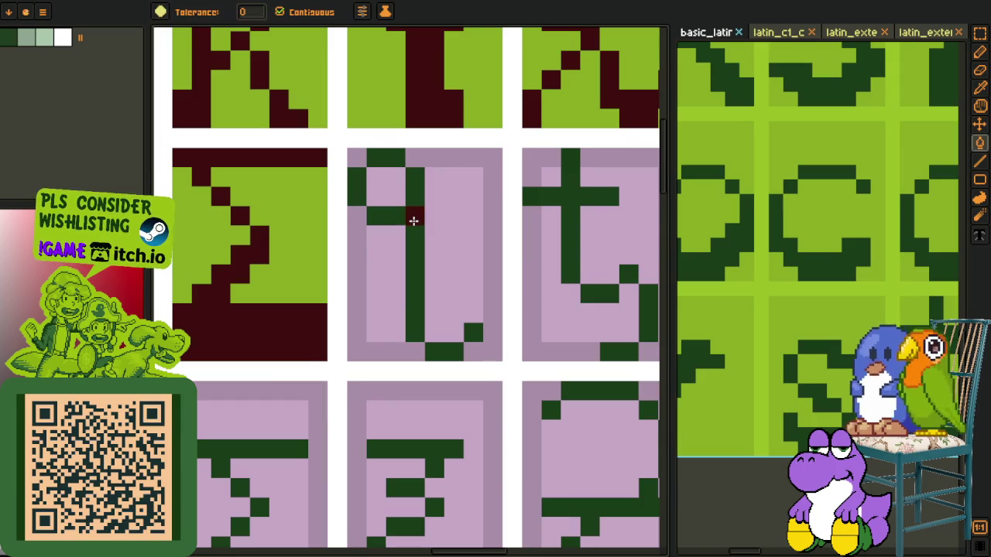
click(414, 220)
click(454, 371)
key(ctrl+z)
click(458, 335)
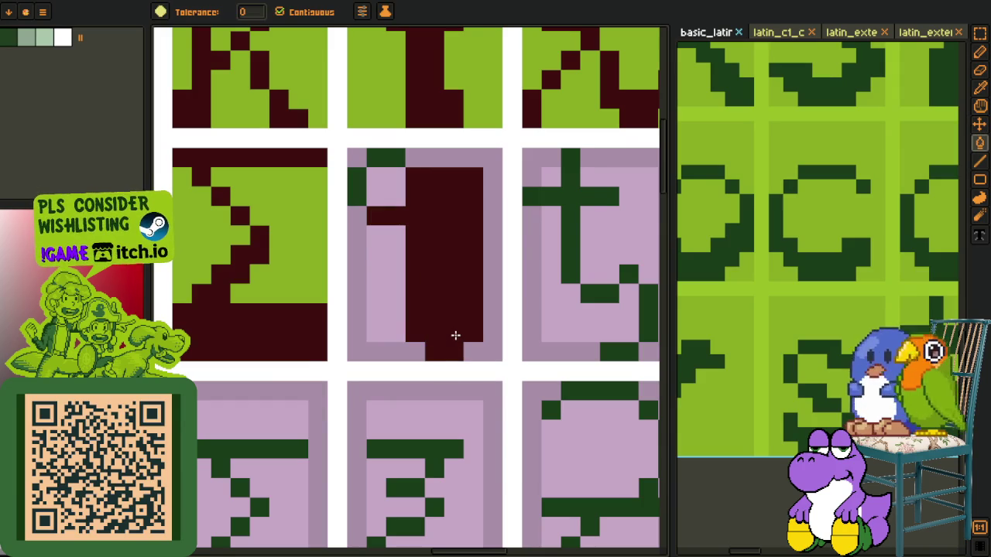
key(b)
key(ctrl+z)
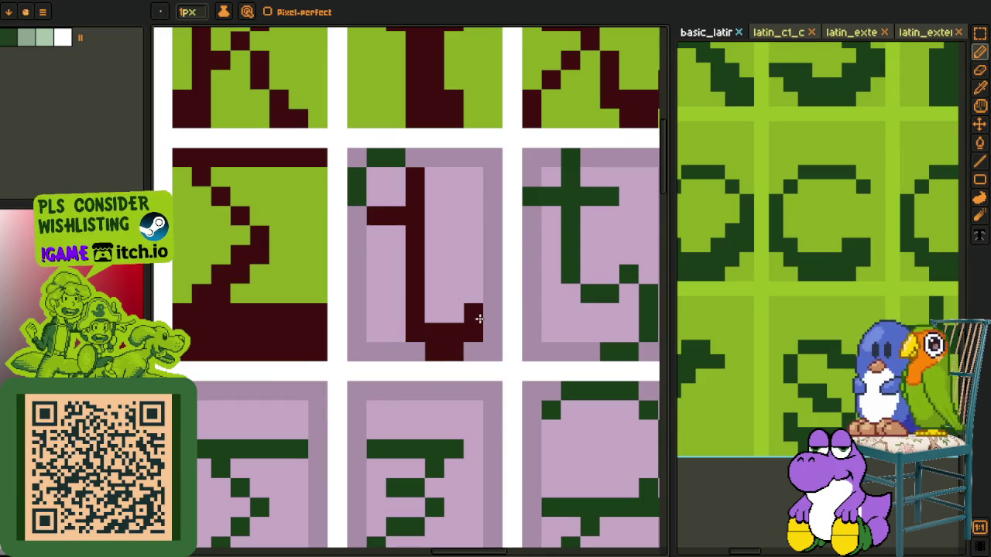
Step: Paint the l glyph's top-left pixels dark red, fill its pink interior mauve and left interior green
key(g)
click(356, 176)
click(372, 164)
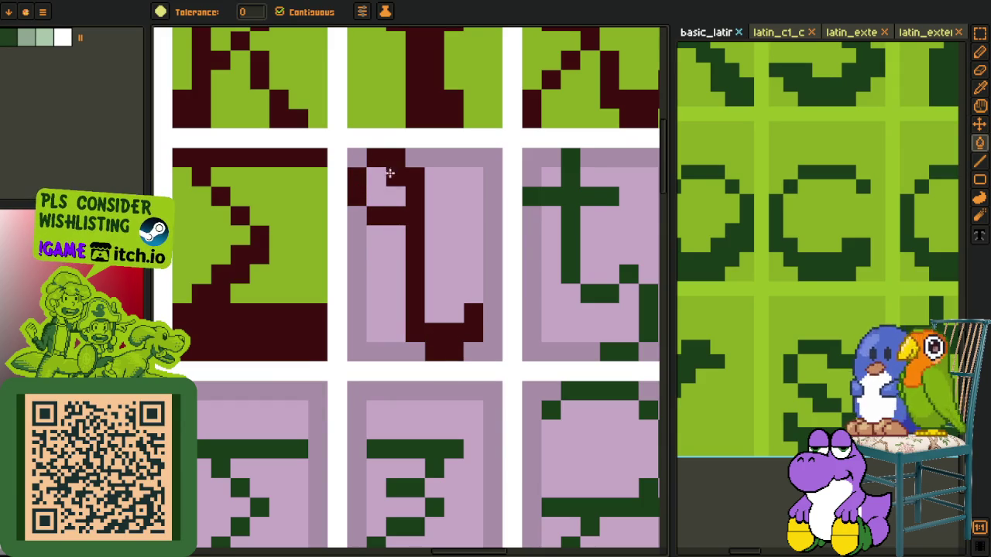
key(b)
click(401, 198)
key(i)
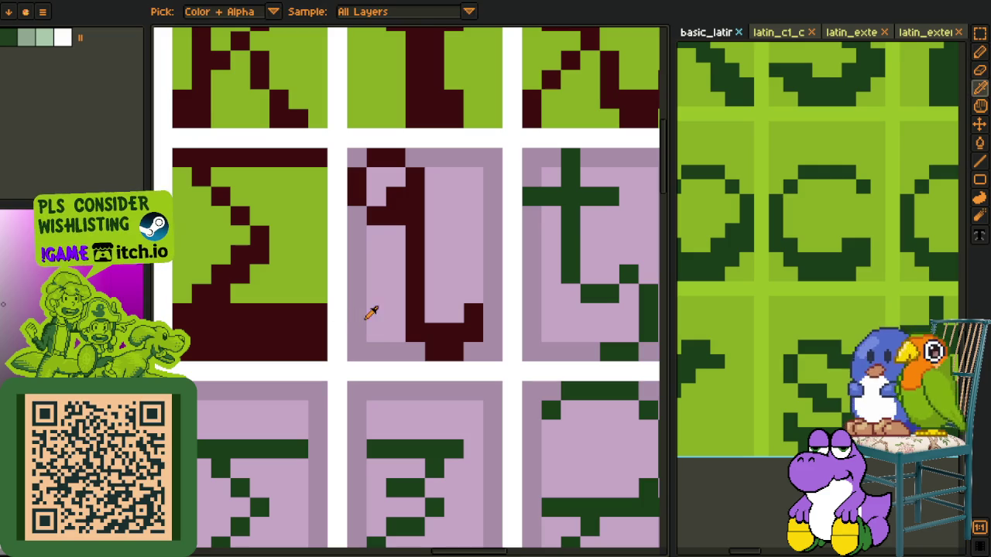
key(g)
click(368, 315)
key(i)
click(302, 237)
key(g)
click(376, 216)
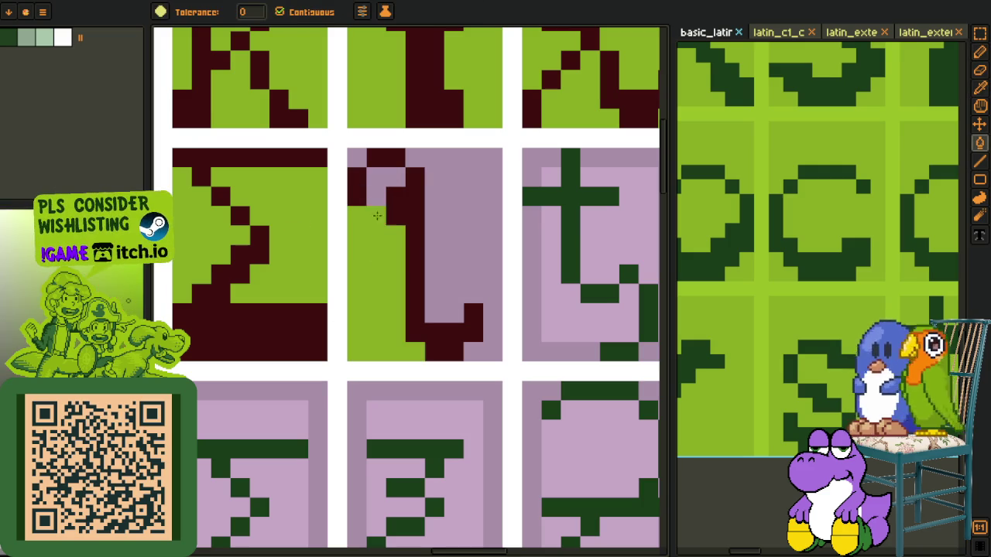
scroll(436, 184, down, 3)
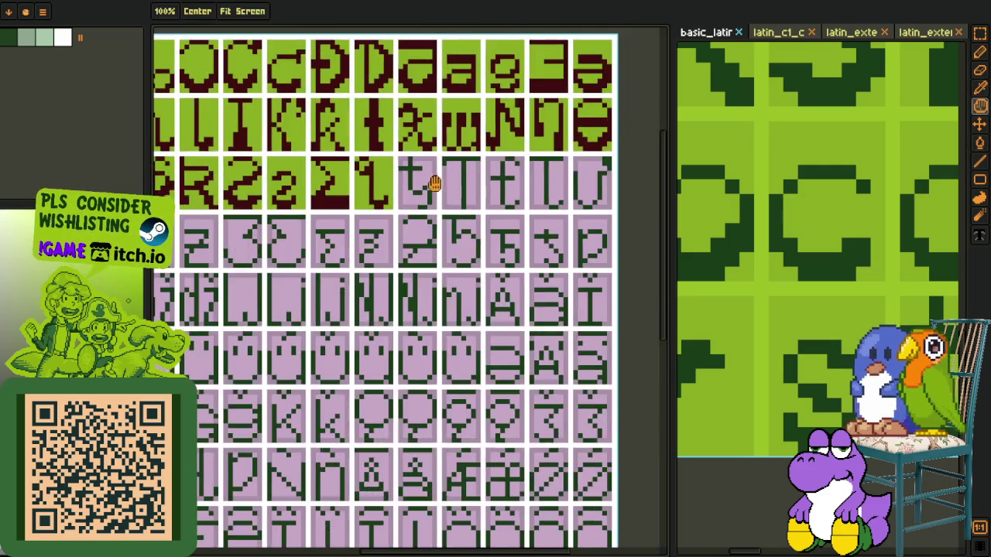
Step: Fill the t cell's pink interior mauve and sample the green cell colour
scroll(393, 104, up, 1)
key(i)
scroll(324, 268, up, 1)
click(324, 269)
key(g)
key(i)
click(355, 294)
key(g)
click(380, 276)
key(i)
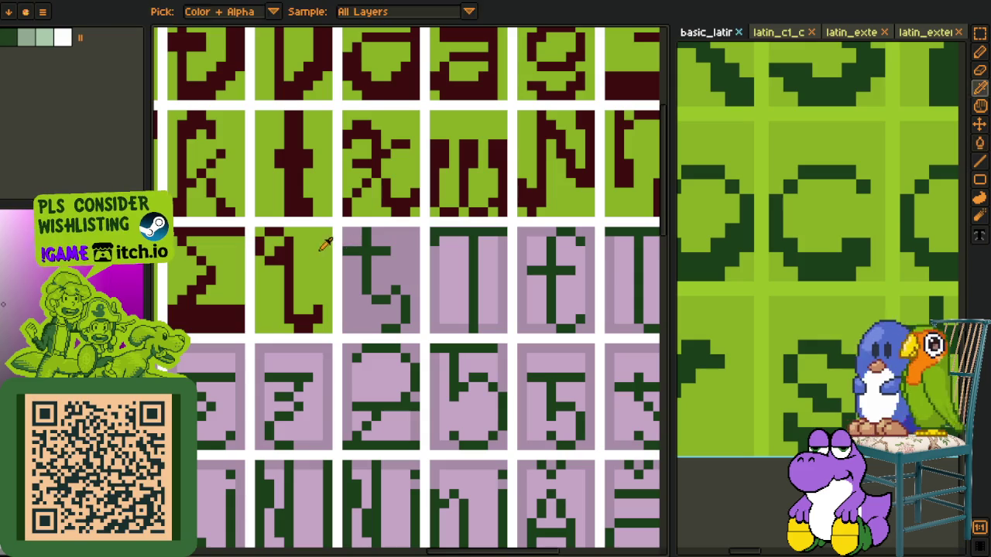
key(g)
Step: Thicken the t glyph's lower curve with green pencil pixels
scroll(361, 313, down, 3)
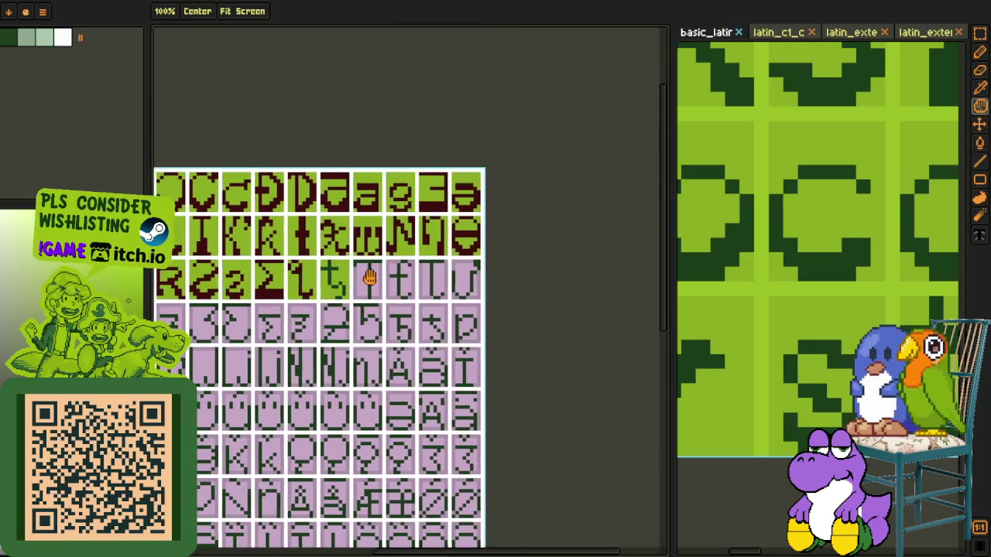
key(i)
scroll(336, 260, up, 3)
scroll(365, 260, up, 2)
click(361, 264)
key(b)
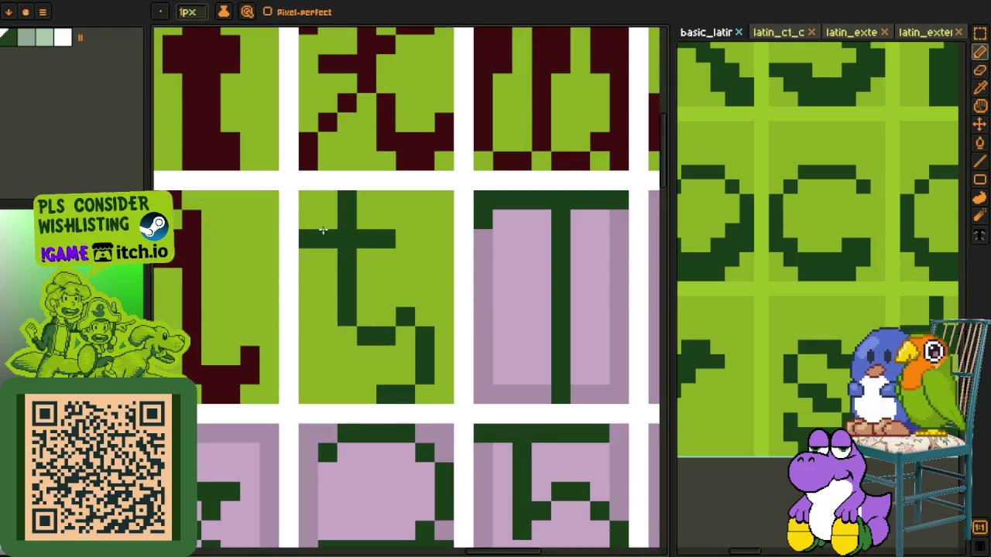
drag(402, 302, 438, 359)
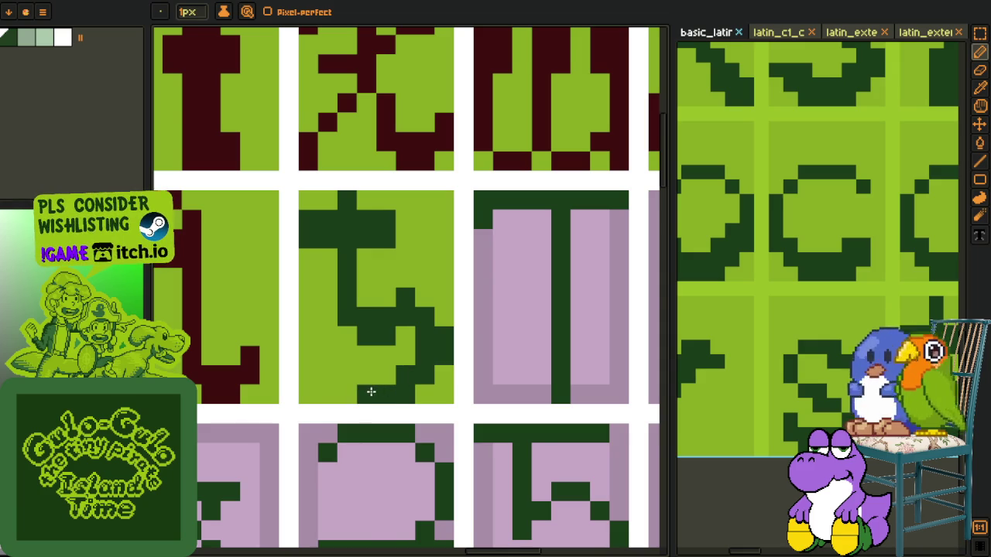
Step: Sample the green cell colour again near the t glyph
scroll(371, 392, down, 2)
key(i)
scroll(531, 287, down, 1)
scroll(374, 267, up, 2)
scroll(374, 267, up, 1)
key(b)
key(i)
scroll(385, 276, down, 3)
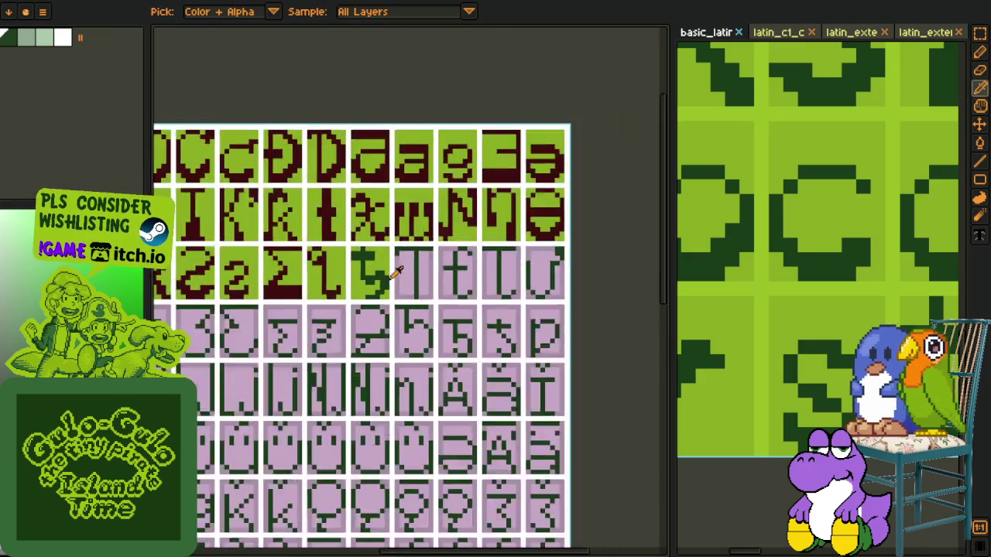
scroll(418, 274, up, 3)
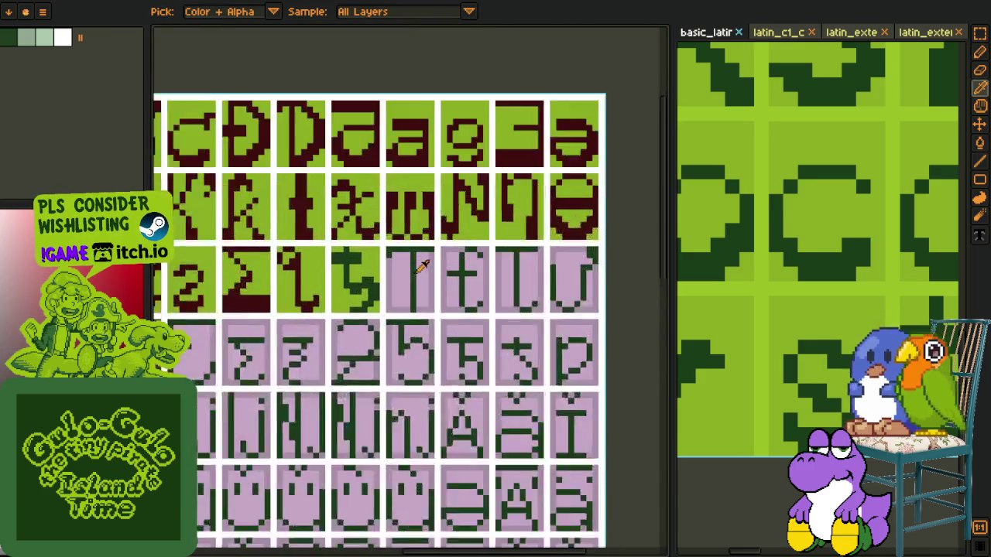
scroll(418, 275, up, 3)
click(313, 303)
key(g)
key(b)
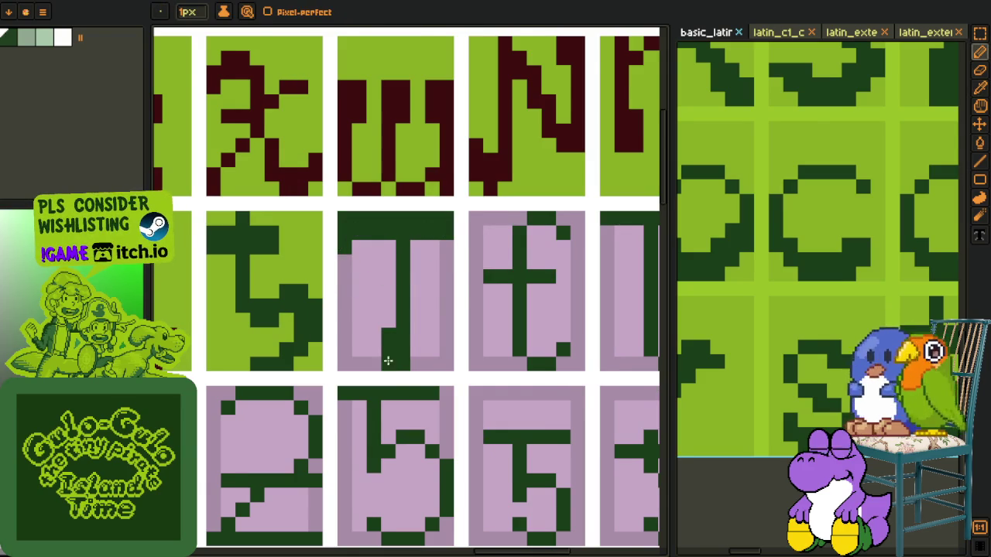
scroll(388, 361, down, 2)
Step: Bucket-fill the T cell's pink background green
key(h)
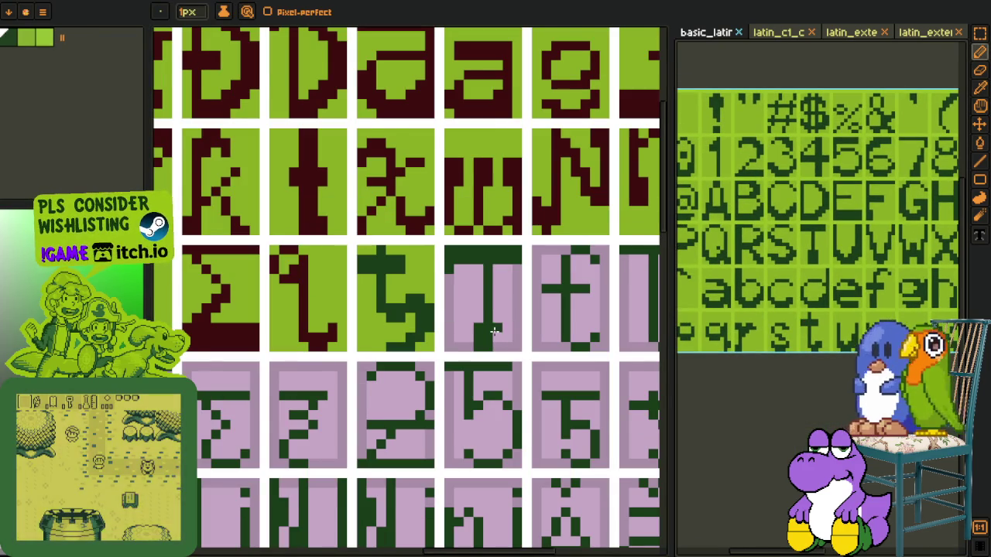
scroll(494, 331, up, 1)
key(i)
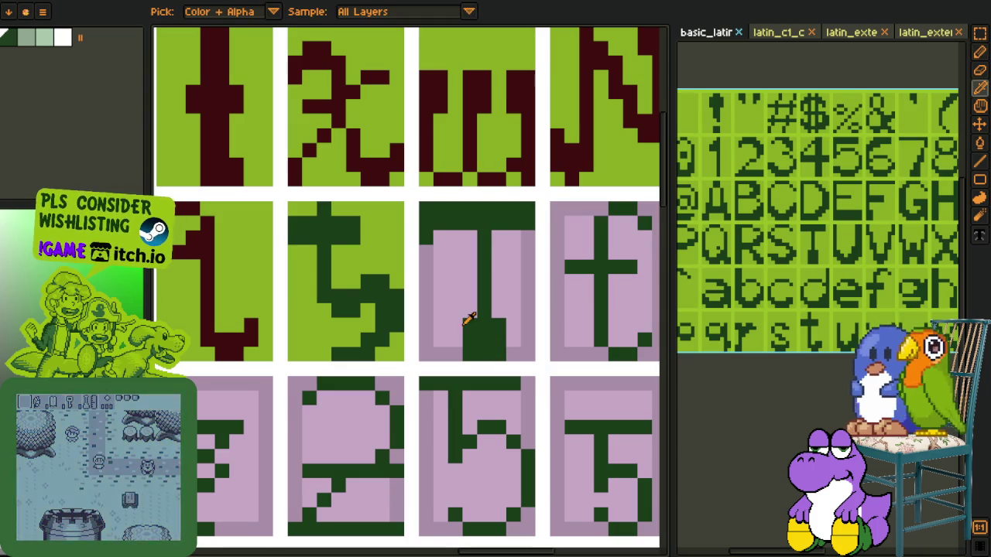
scroll(462, 307, up, 1)
key(g)
click(469, 284)
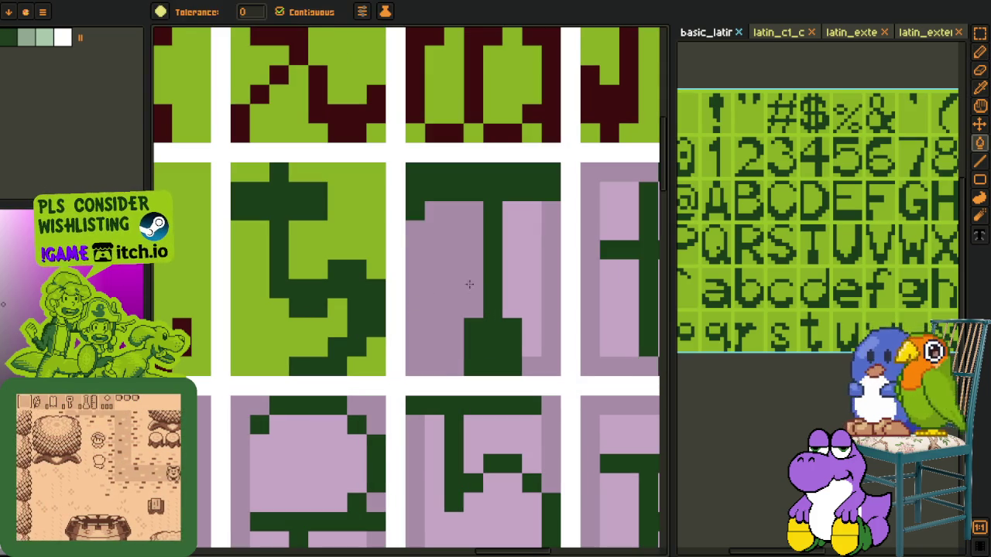
click(526, 271)
key(i)
click(376, 221)
key(g)
click(424, 270)
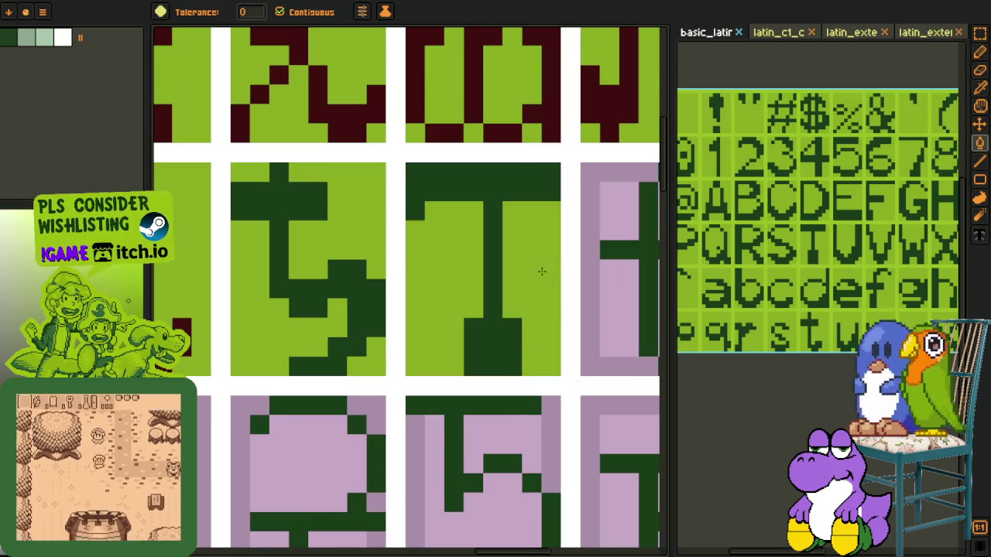
Step: Pan the canvas to bring the next unfinished glyphs into view
scroll(541, 270, down, 2)
key(i)
scroll(534, 275, down, 1)
scroll(529, 248, down, 1)
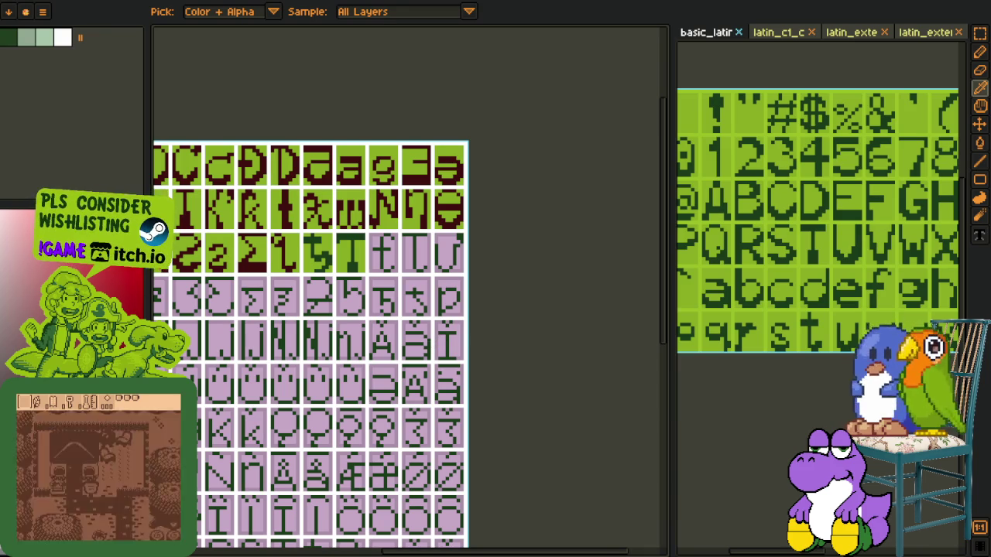
scroll(424, 311, down, 2)
scroll(464, 298, up, 1)
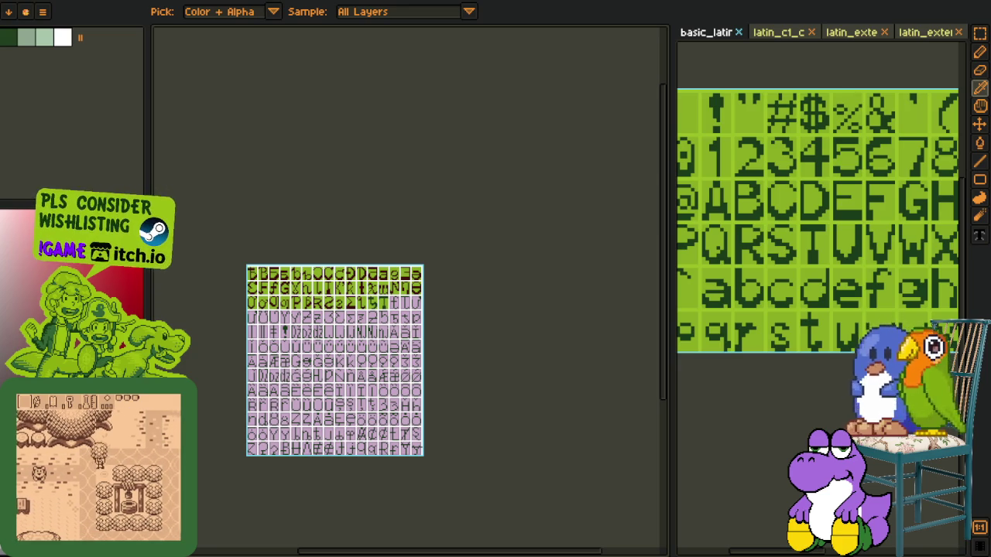
scroll(495, 256, up, 5)
key(space)
drag(486, 275, 299, 299)
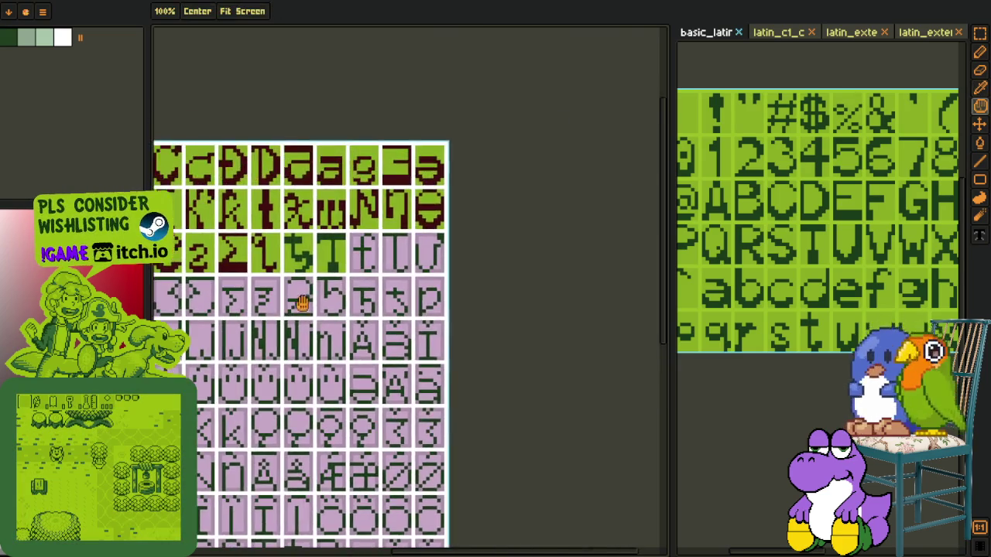
Step: Fill the hooked t glyph dark red and sample that dark red colour
scroll(299, 299, up, 3)
key(g)
click(335, 229)
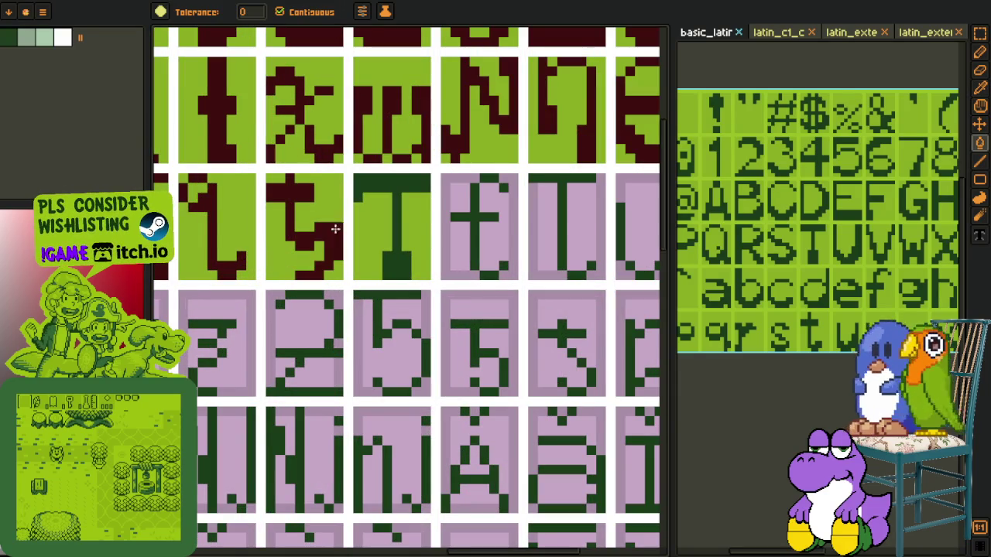
scroll(423, 257, down, 3)
key(o)
scroll(275, 263, up, 2)
scroll(273, 267, up, 3)
click(273, 267)
Step: Pencil the f glyph's dark red stem and top-right pixels
key(b)
drag(365, 232, 362, 286)
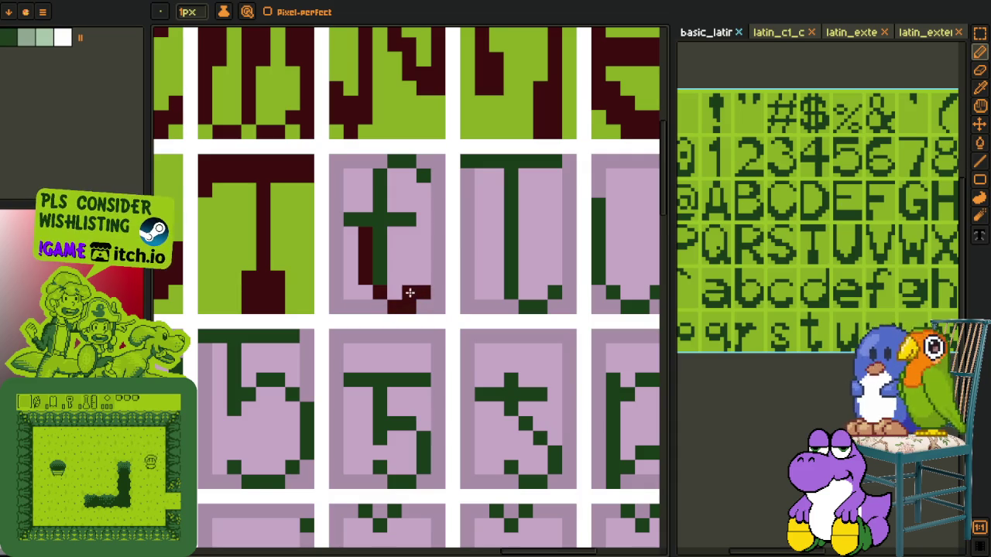
drag(400, 164, 425, 179)
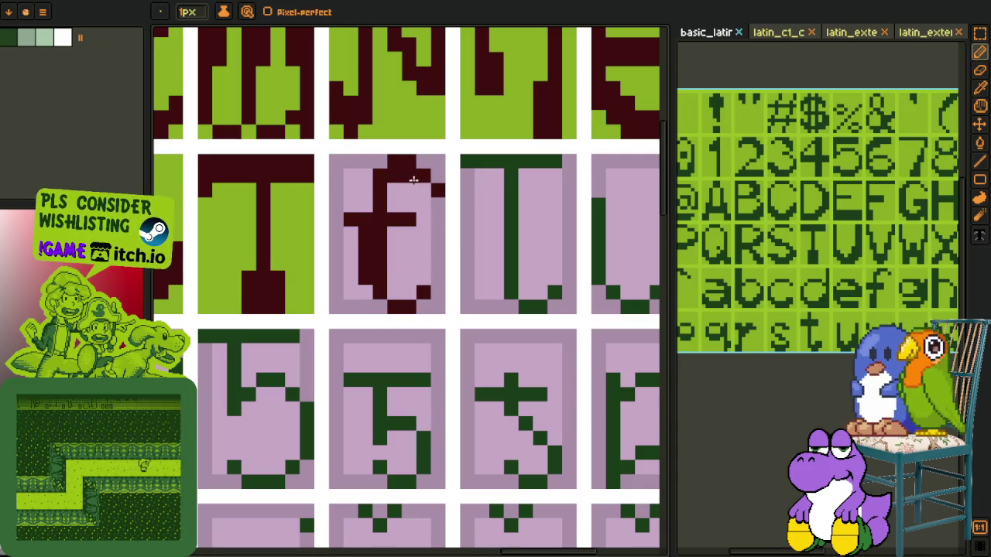
click(423, 162)
click(436, 178)
scroll(447, 227, down, 3)
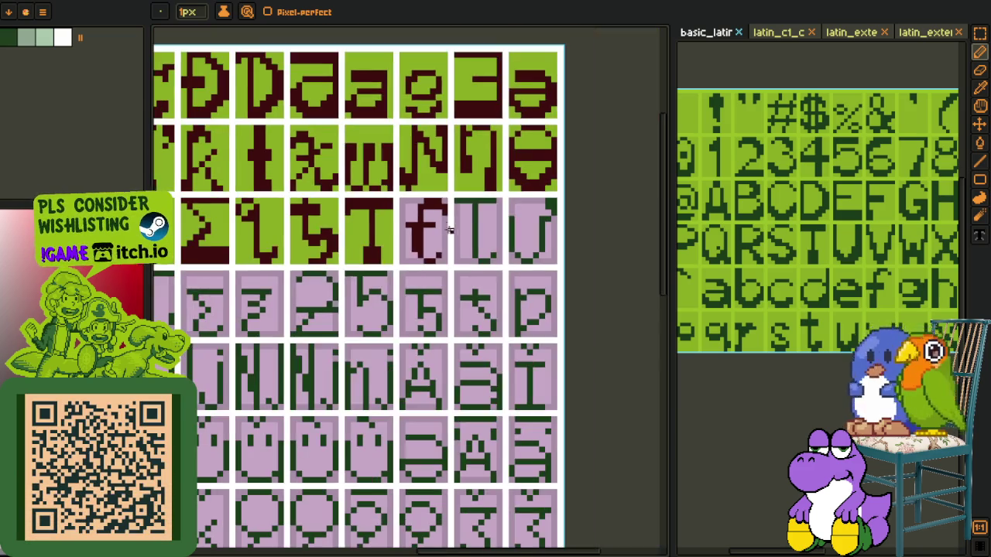
scroll(443, 225, up, 3)
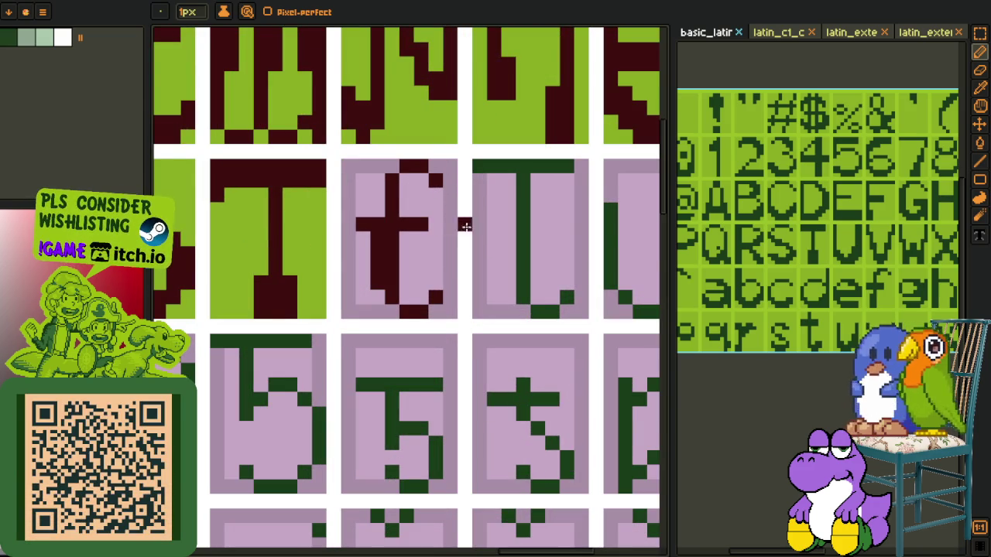
scroll(437, 211, down, 3)
scroll(441, 270, up, 3)
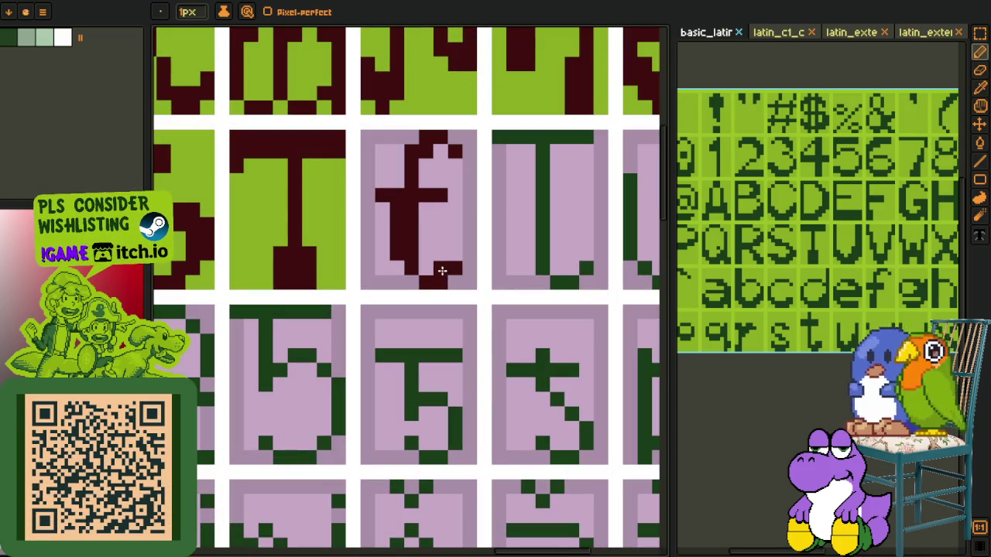
scroll(455, 258, down, 3)
key(o)
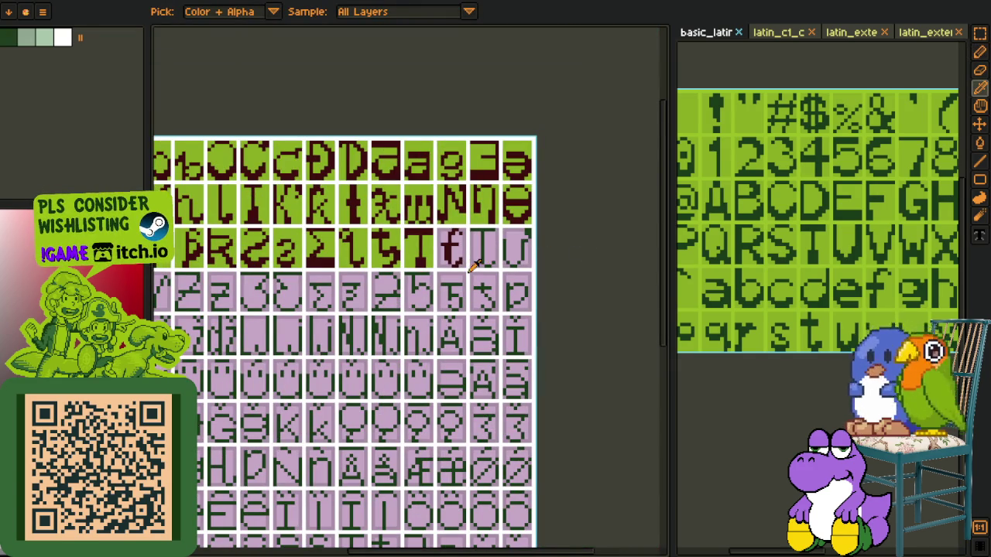
Step: Touch up the f glyph with the pencil: remove a stray bottom pixel and extend its top curve
key(b)
scroll(465, 259, up, 2)
scroll(448, 240, up, 2)
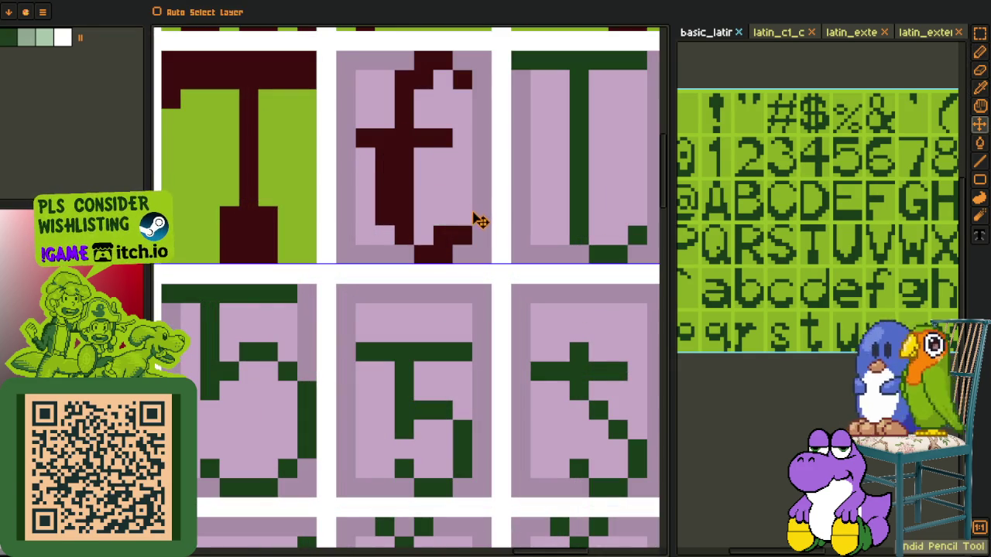
click(443, 235)
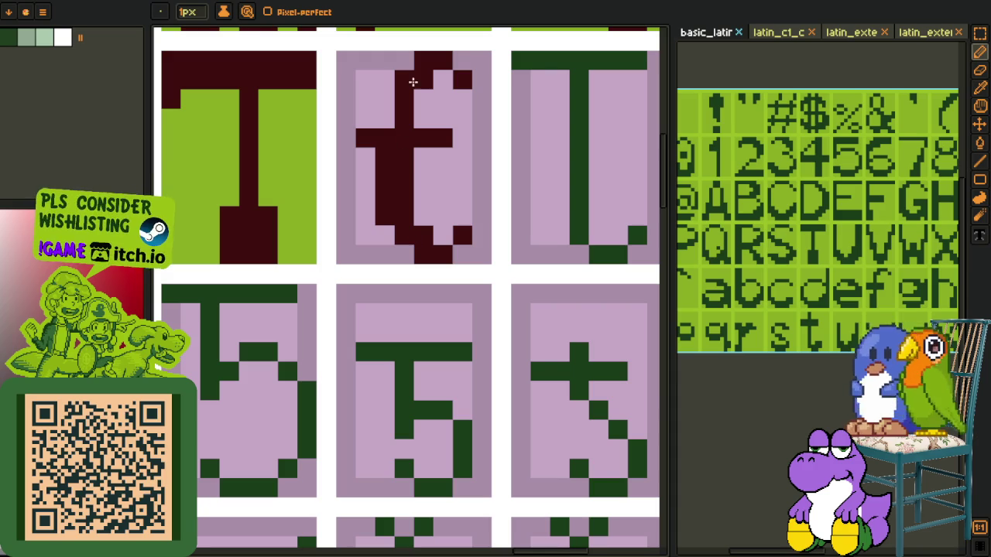
drag(420, 69, 404, 59)
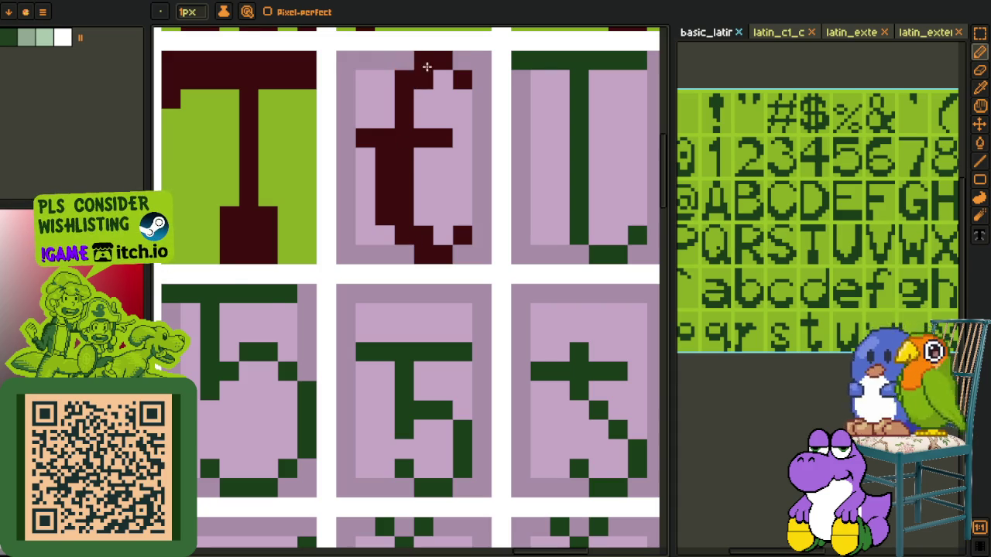
click(462, 60)
scroll(486, 87, down, 3)
Step: Fill the f glyph's cell background with green sampled from the sheet
key(i)
scroll(537, 79, up, 3)
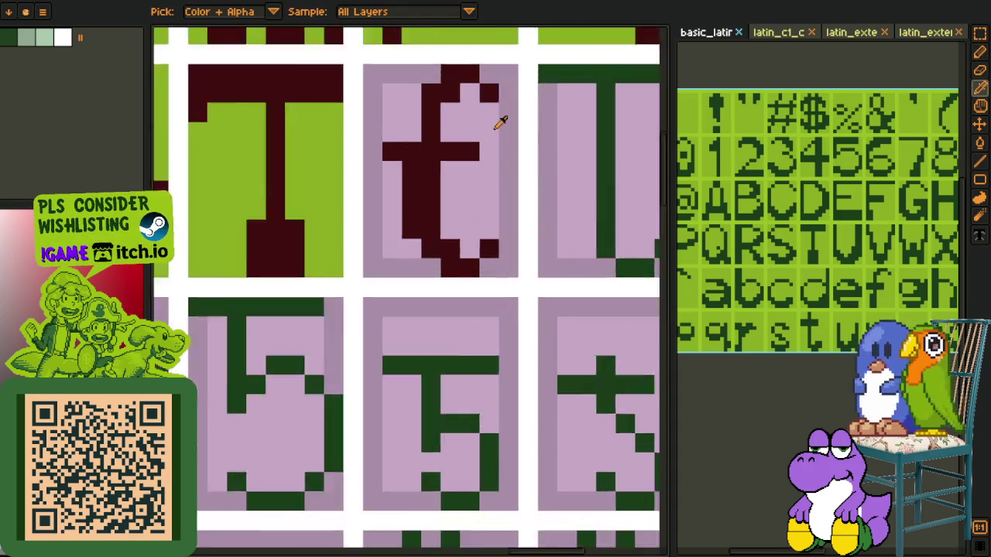
scroll(500, 122, up, 1)
key(g)
drag(482, 137, 342, 268)
key(i)
click(261, 243)
key(g)
click(335, 150)
scroll(502, 205, down, 3)
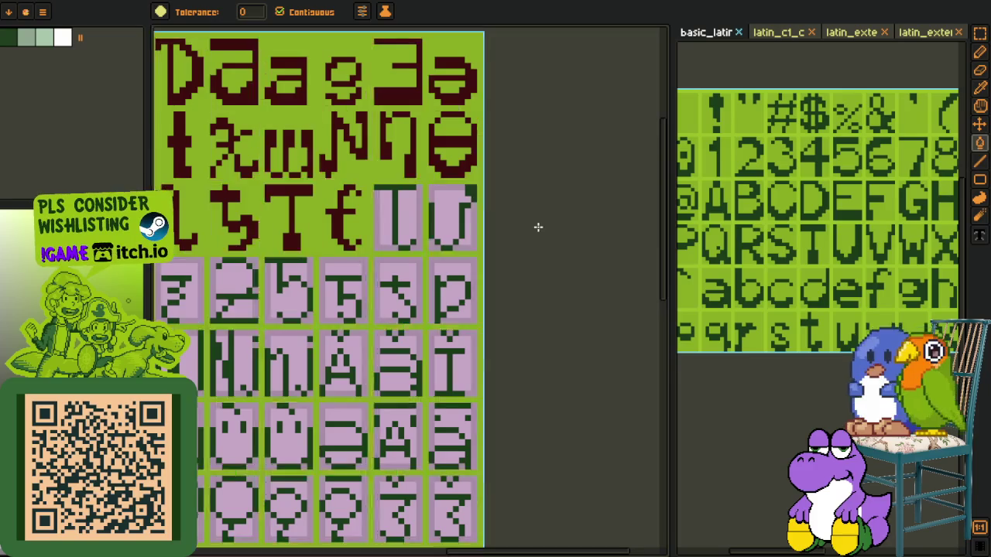
Step: Sample the dark red glyph colour and draw the T glyph's stem with it
key(i)
scroll(290, 172, up, 2)
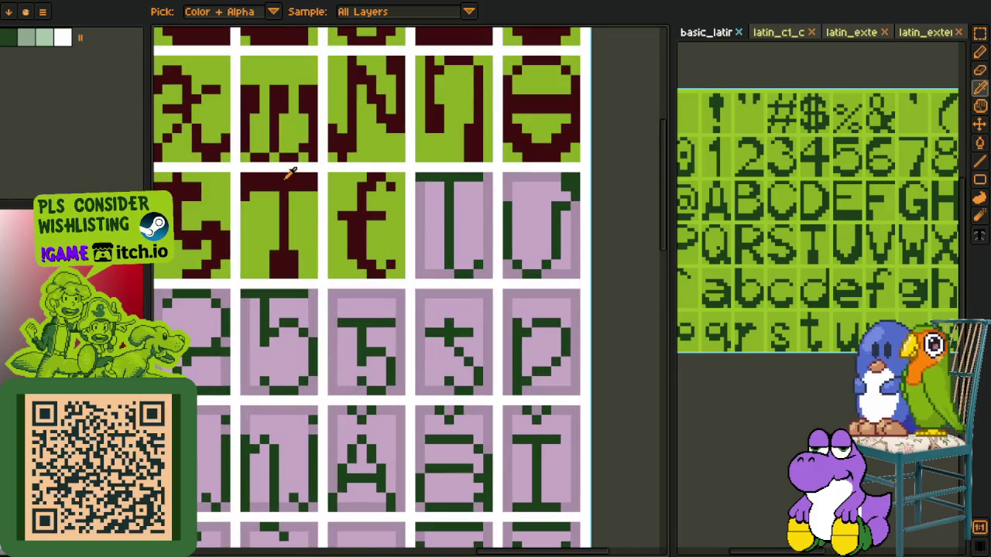
scroll(457, 175, up, 1)
key(b)
click(392, 192)
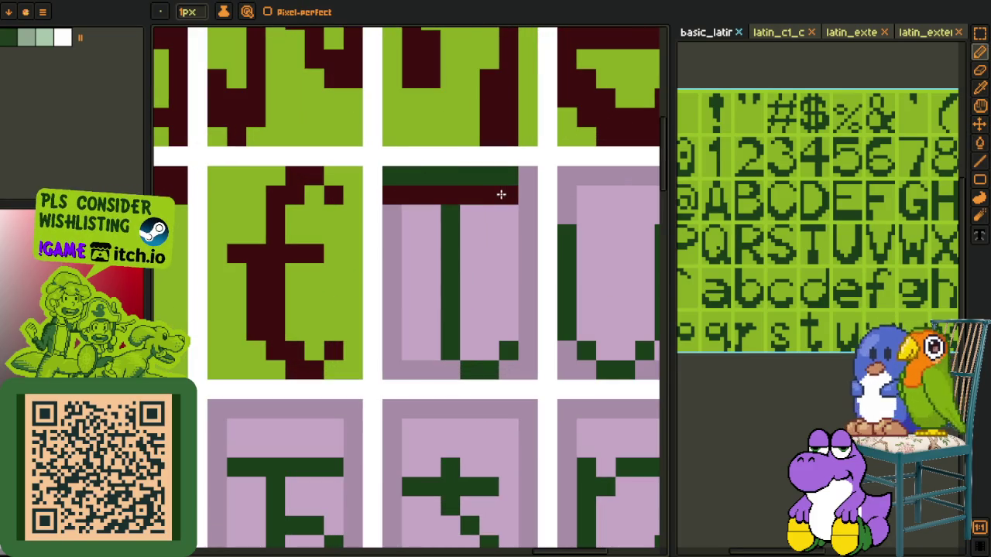
key(b)
mouse_move(446, 230)
mouse_down()
mouse_move(444, 342)
mouse_move(465, 352)
mouse_up()
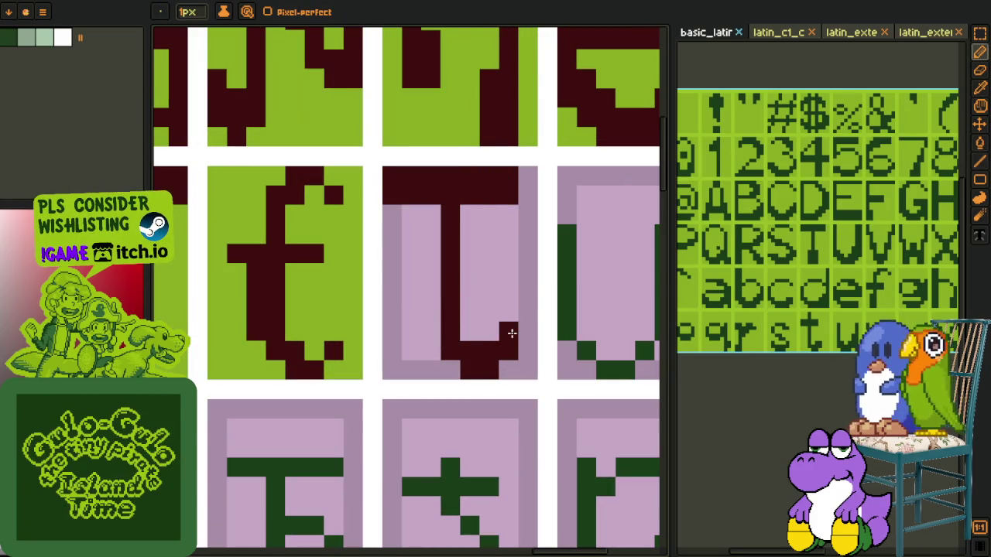
Step: Bucket-fill the T glyph's cell background green
alt+click(520, 297)
key(g)
click(487, 294)
right_click(418, 294)
alt+click(361, 294)
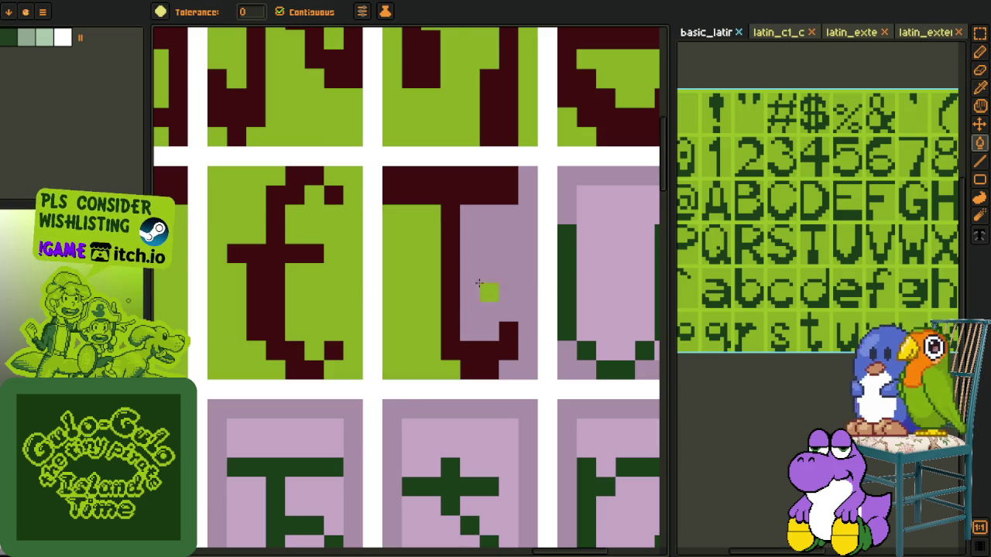
scroll(479, 283, down, 3)
scroll(479, 283, down, 1)
Step: Save the font sheet with Ctrl+S
key(o)
key(m)
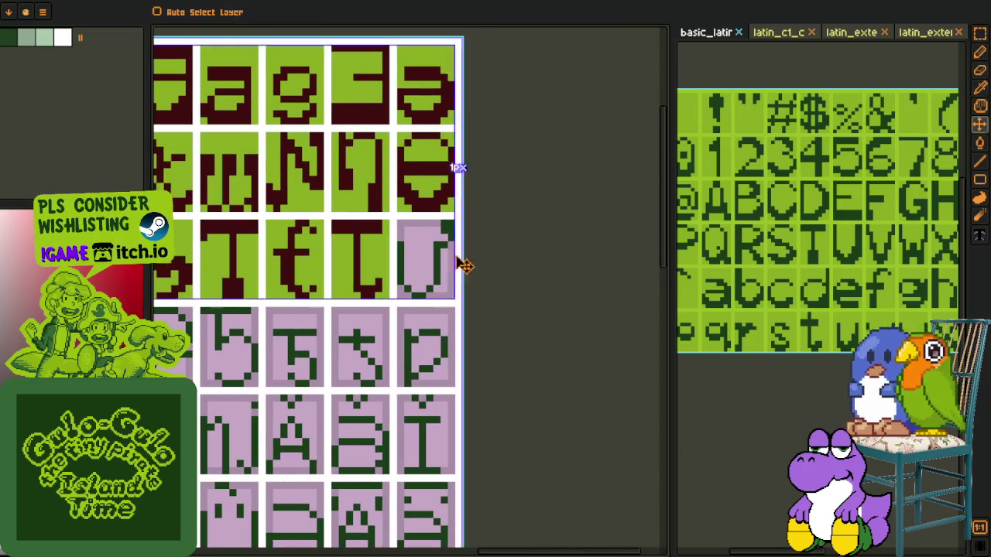
key(o)
scroll(464, 265, down, 3)
scroll(513, 298, down, 2)
key(p)
scroll(434, 147, down, 2)
scroll(433, 147, up, 2)
key(o)
key(p)
key(o)
key(m)
key(ctrl+s)
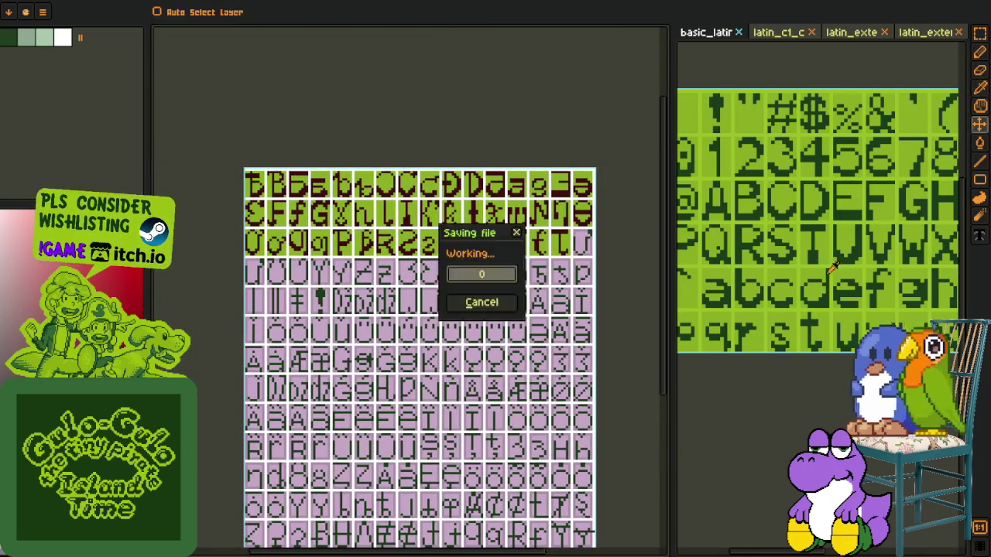
Step: Switch to the second reference font sheet and scroll across its glyphs
key(o)
scroll(832, 268, down, 1)
drag(851, 178, 792, 165)
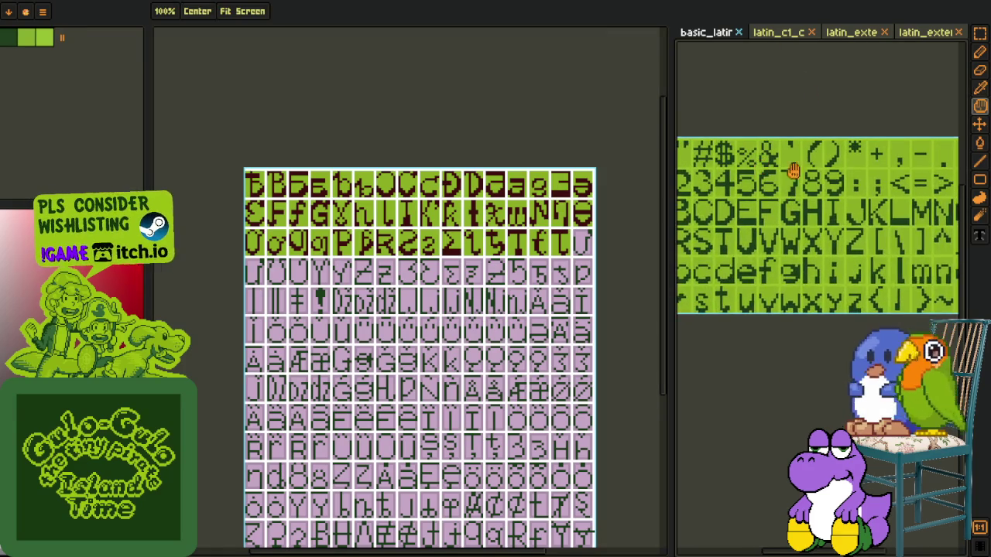
click(777, 32)
scroll(762, 228, up, 2)
scroll(774, 221, down, 1)
scroll(754, 189, right, 2)
scroll(762, 197, right, 2)
scroll(805, 221, right, 2)
scroll(805, 220, left, 2)
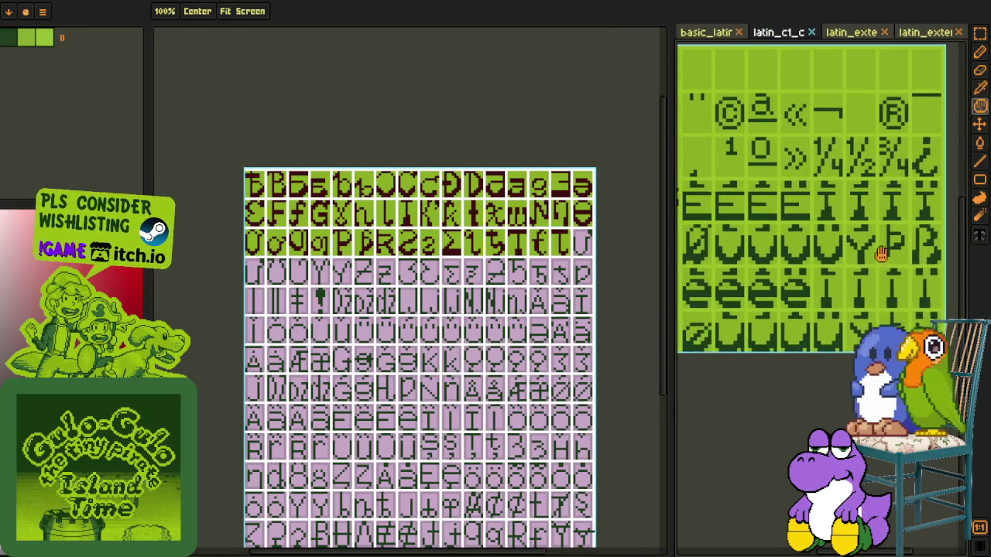
scroll(867, 263, left, 2)
Step: In the extended Latin reference sheet, select a lower glyph and copy it
key(o)
click(851, 32)
scroll(848, 188, up, 4)
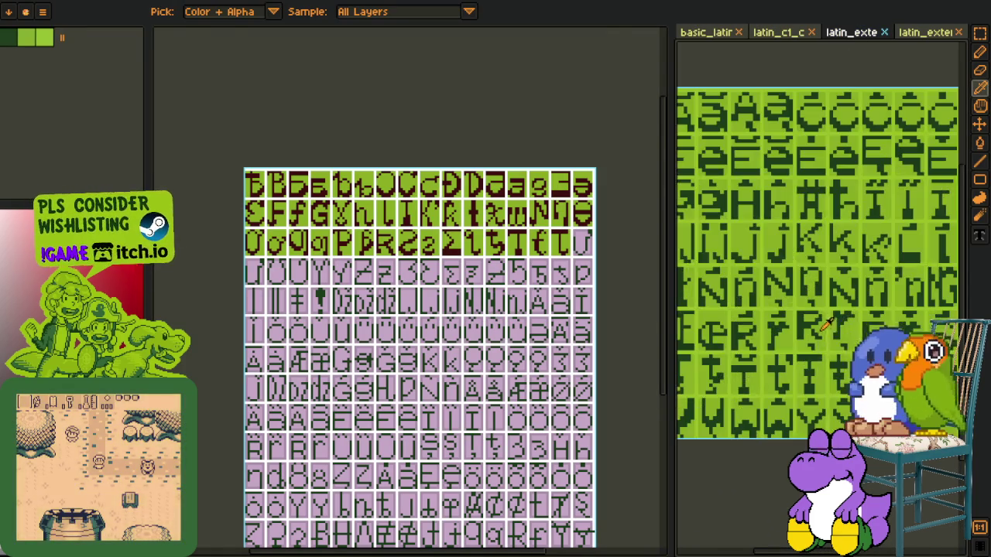
key(space)
drag(851, 283, 779, 242)
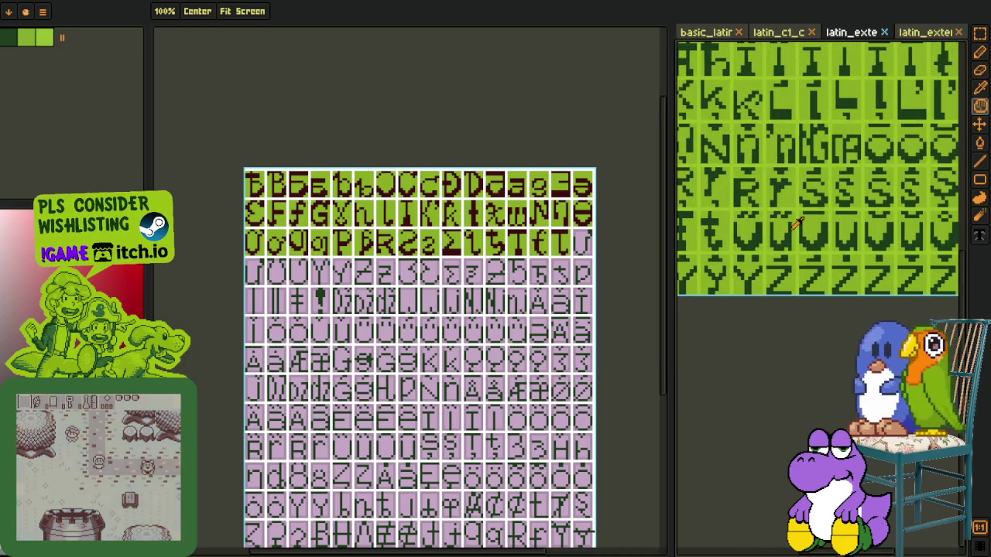
scroll(782, 243, up, 1)
scroll(797, 245, up, 1)
scroll(813, 248, up, 1)
scroll(797, 241, up, 2)
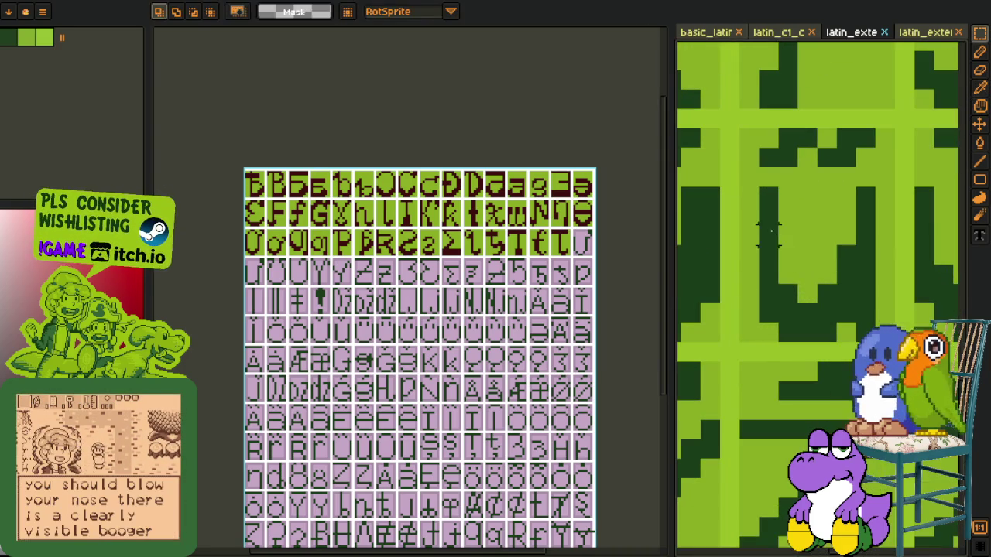
drag(768, 200, 873, 337)
key(space)
Step: Paste the glyph onto the font sheet and place it in the next purple cell
drag(526, 280, 435, 222)
scroll(402, 210, up, 3)
scroll(405, 266, up, 1)
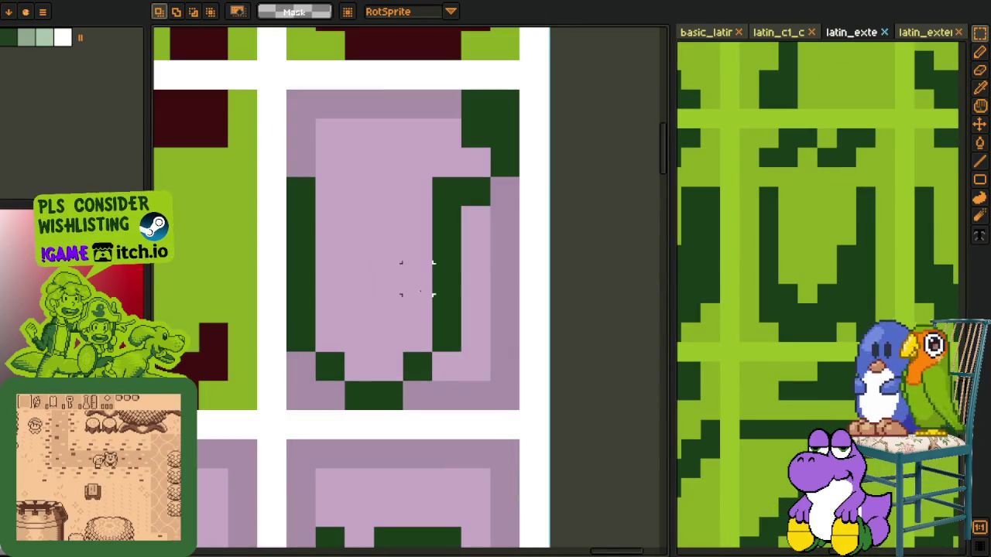
scroll(429, 308, down, 1)
scroll(431, 308, down, 3)
scroll(387, 321, up, 1)
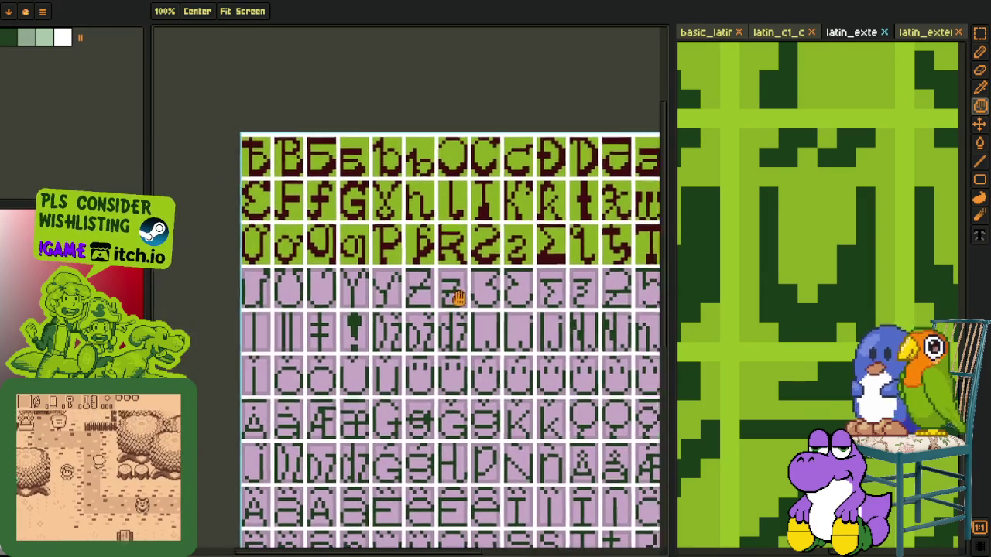
scroll(249, 269, up, 3)
scroll(250, 269, up, 2)
key(ctrl+v)
drag(358, 323, 263, 394)
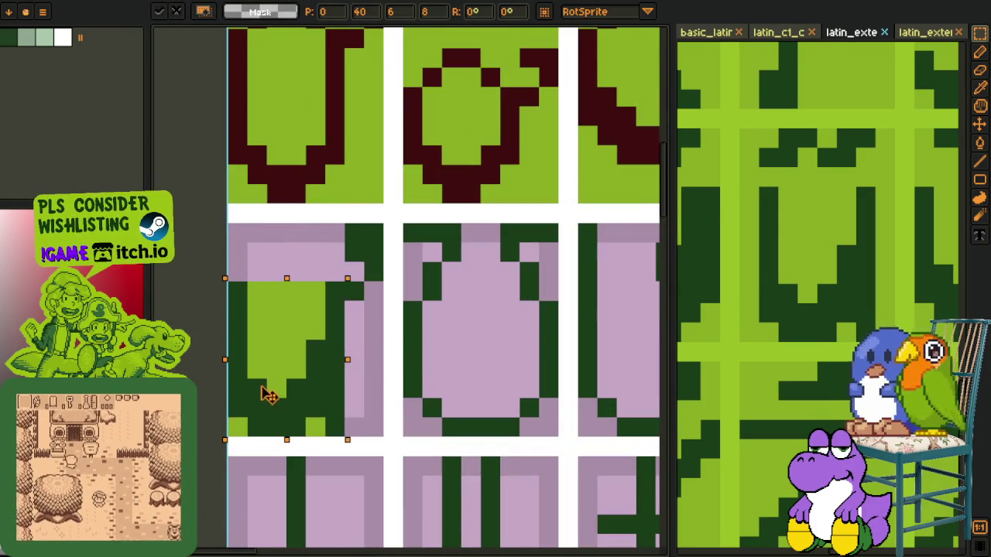
key(Return)
Step: Pan the reference sheet view to show further glyphs
scroll(348, 349, down, 5)
scroll(770, 213, down, 3)
scroll(770, 213, down, 1)
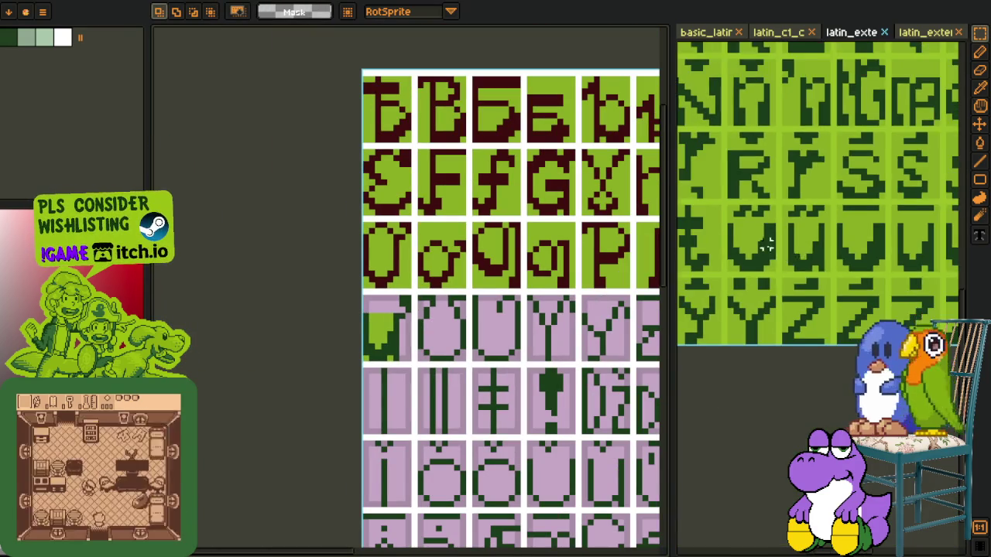
scroll(770, 212, up, 4)
scroll(768, 207, down, 2)
scroll(769, 207, down, 3)
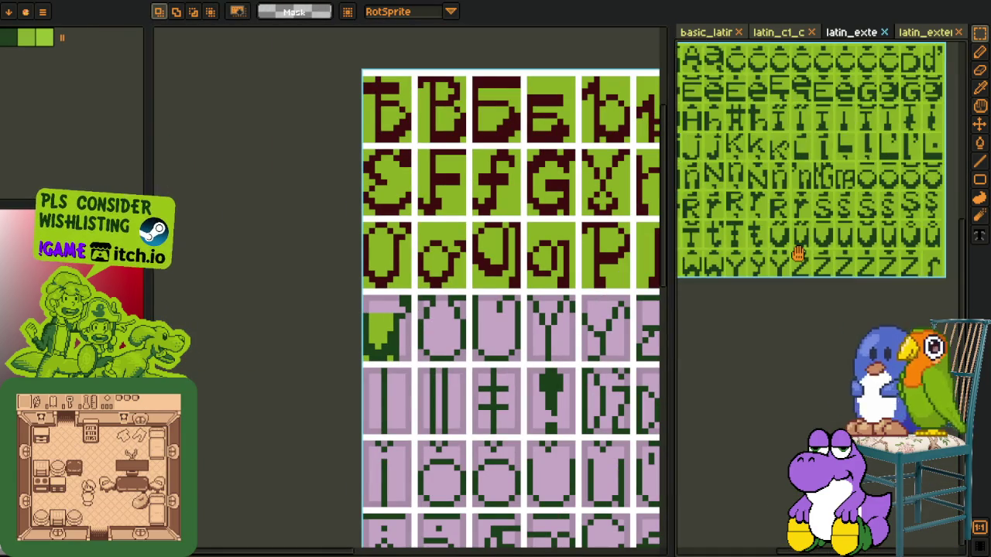
key(p)
mouse_move(865, 277)
mouse_down()
mouse_move(677, 354)
mouse_move(738, 340)
mouse_up()
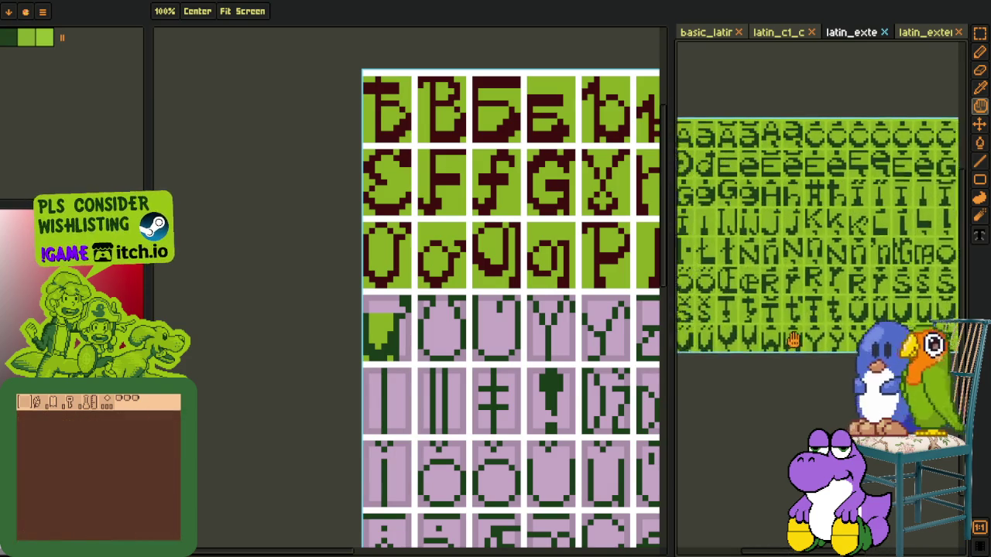
Step: Rectangle-select the U glyph in the extended Latin reference sheet
key(r)
click(924, 32)
key(p)
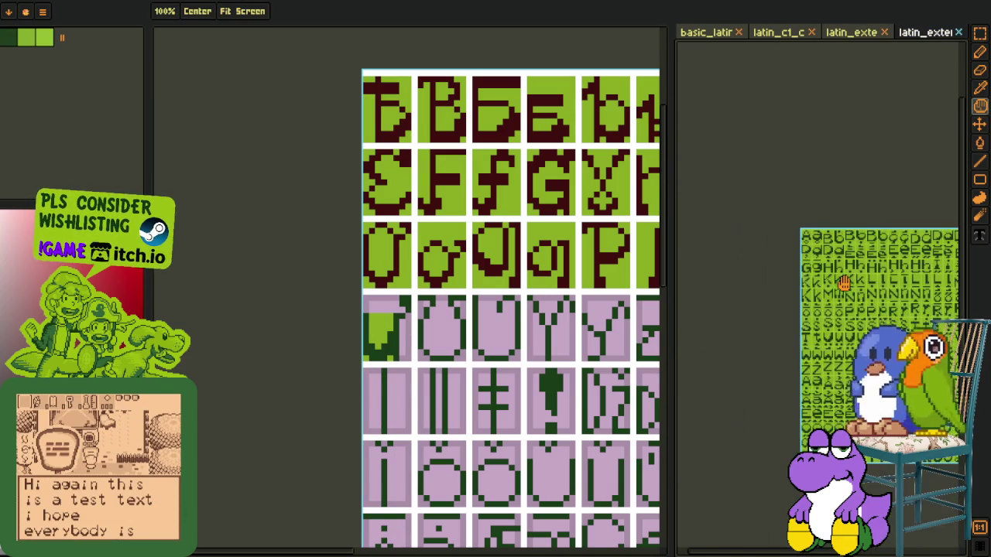
scroll(831, 232, down, 3)
scroll(831, 263, up, 2)
mouse_move(830, 294)
mouse_down()
mouse_move(818, 268)
mouse_move(859, 227)
mouse_move(845, 198)
mouse_move(820, 255)
mouse_up()
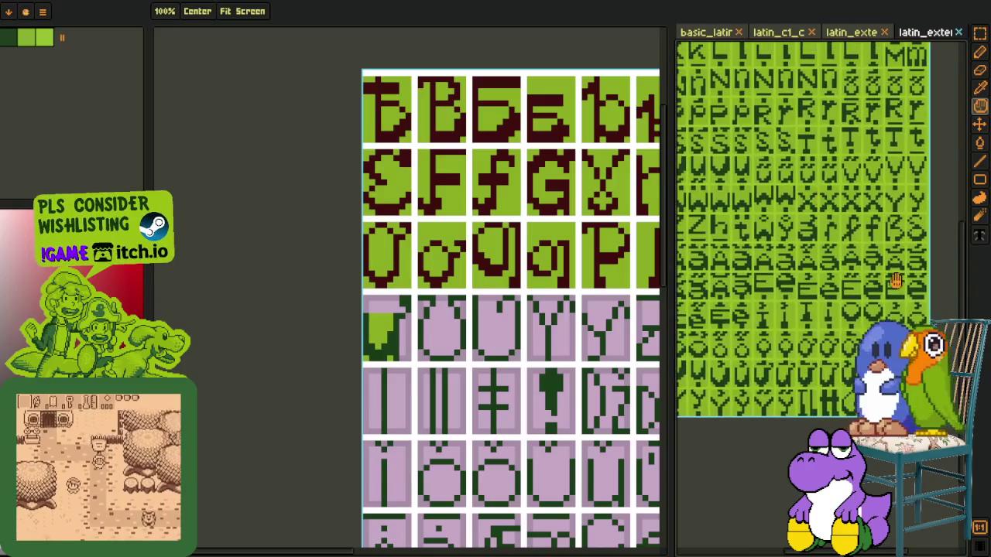
key(r)
scroll(803, 301, up, 3)
scroll(803, 302, up, 2)
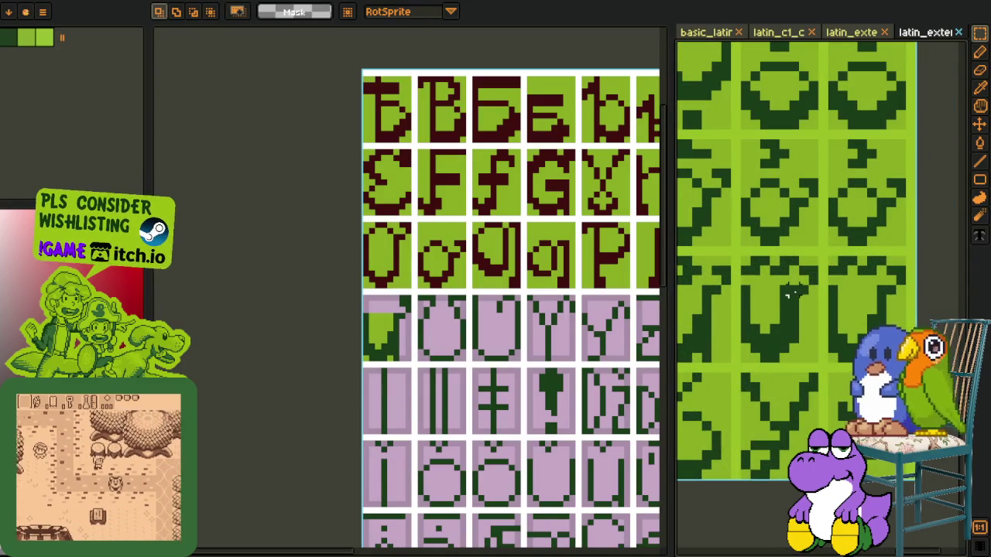
drag(791, 290, 739, 364)
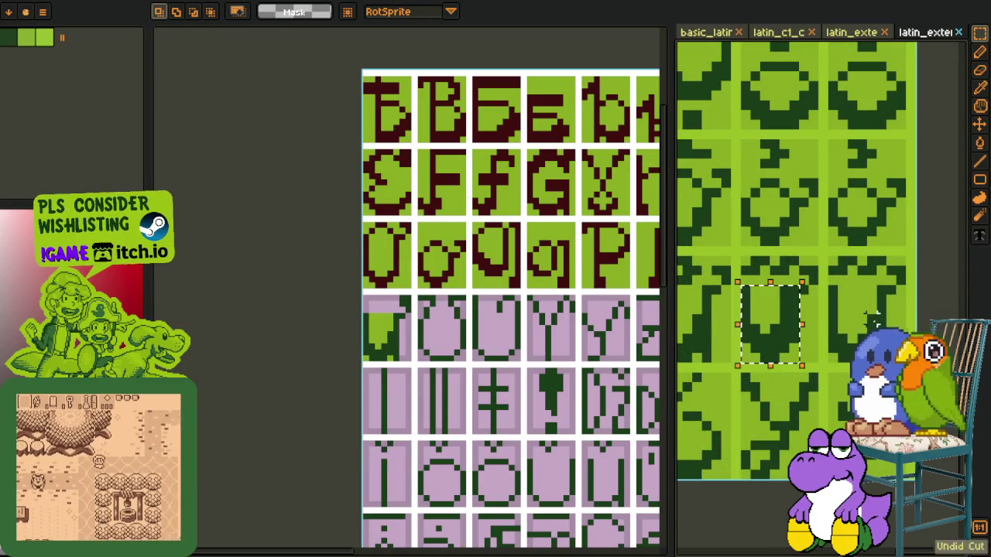
Step: Paste the U onto the glyph sheet and drag it into the next pink tile
key(h)
mouse_move(603, 403)
mouse_down()
mouse_move(253, 280)
mouse_move(101, 248)
mouse_up()
scroll(464, 271, up, 4)
key(r)
key(ctrl+v)
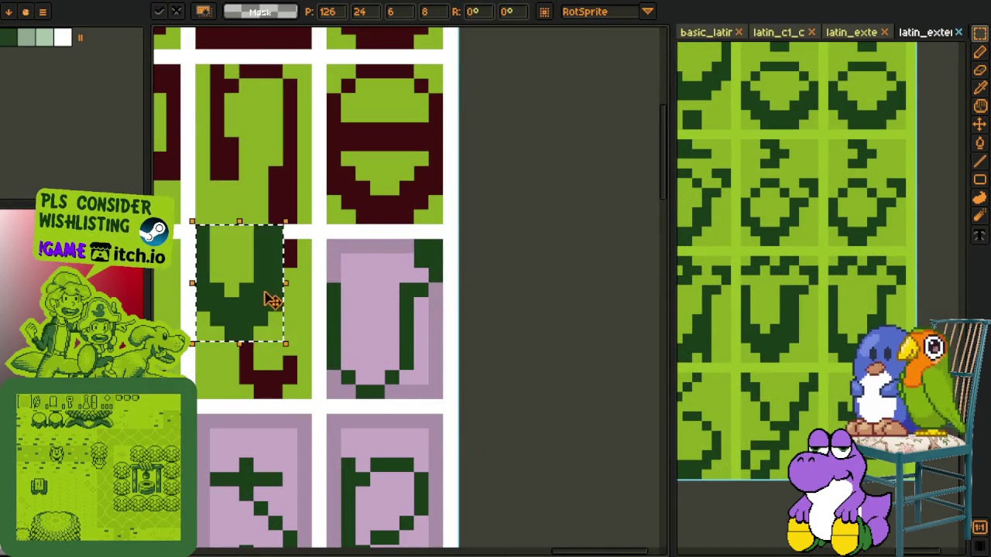
drag(269, 301, 396, 357)
Step: Sample dark red from a finished glyph and fill the pasted U and a stray pixel
key(o)
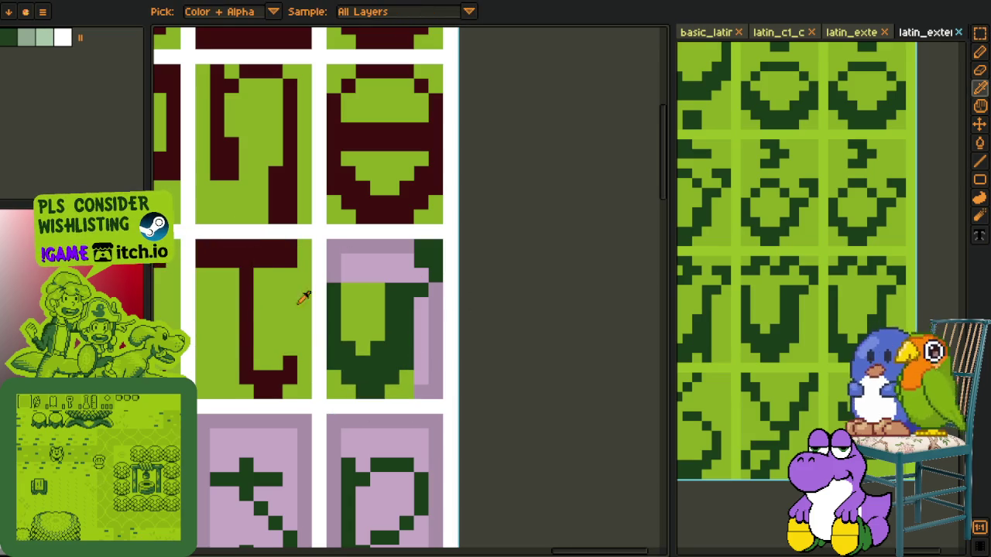
click(250, 281)
key(b)
click(389, 308)
click(435, 275)
scroll(440, 268, down, 2)
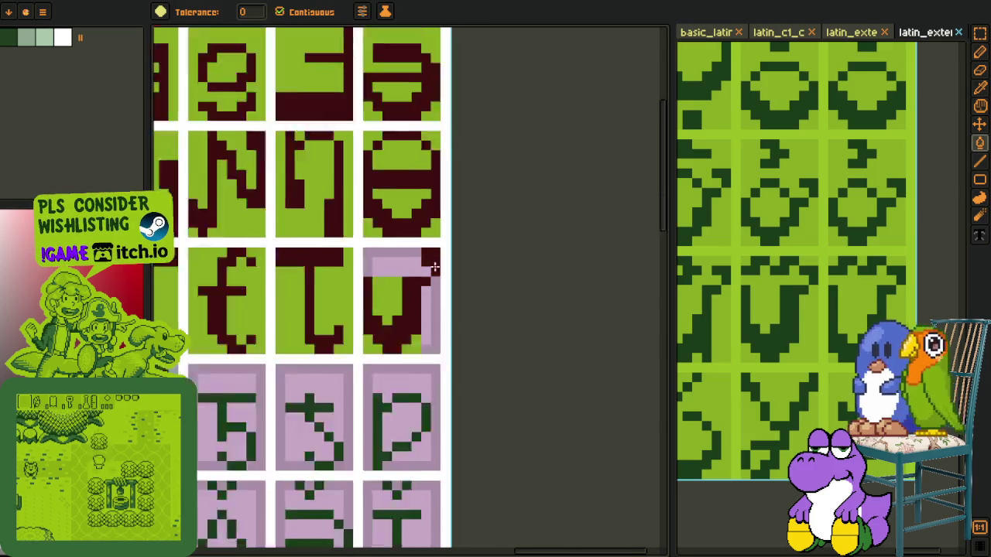
scroll(465, 295, down, 3)
scroll(221, 310, up, 2)
scroll(207, 329, up, 2)
Step: Fill the remaining U strokes in the pink tile dark red, re-sampling colours
click(207, 330)
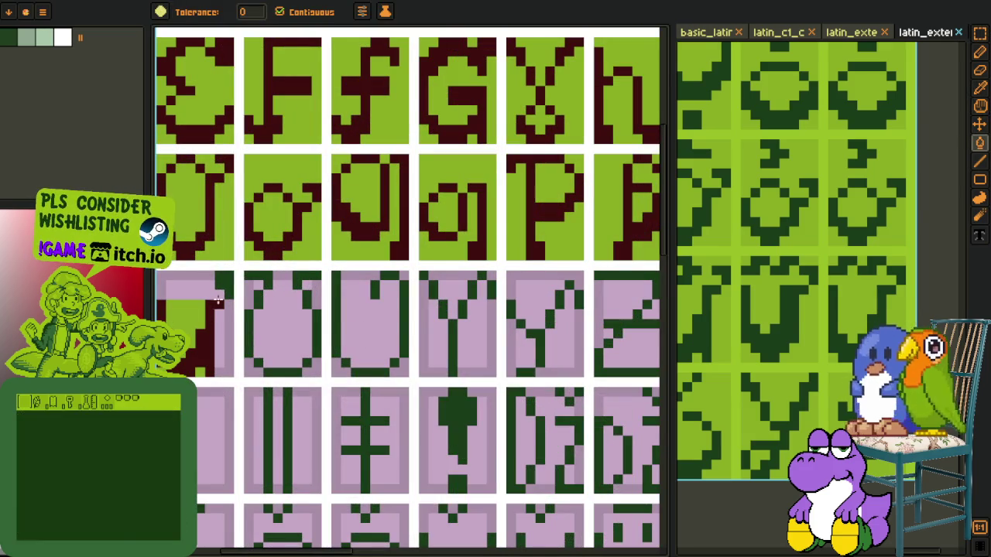
click(224, 286)
alt+click(221, 330)
scroll(221, 330, down, 2)
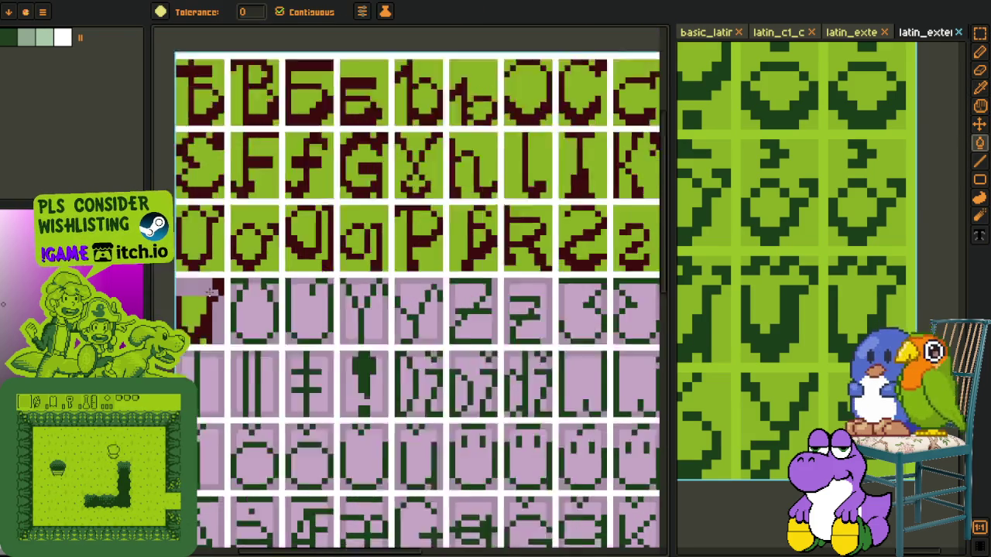
scroll(348, 301, down, 1)
scroll(474, 269, up, 2)
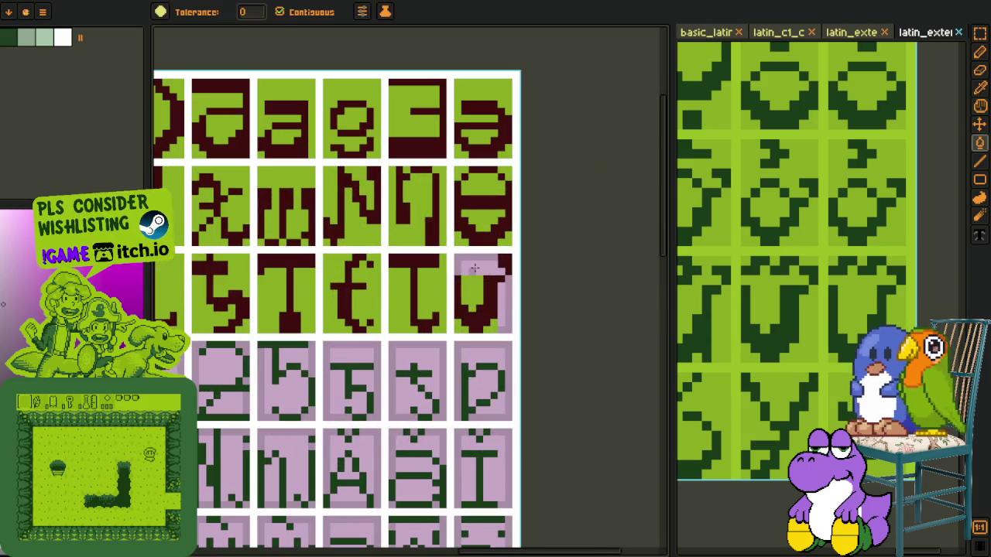
alt+click(502, 301)
scroll(383, 325, down, 2)
scroll(268, 274, up, 1)
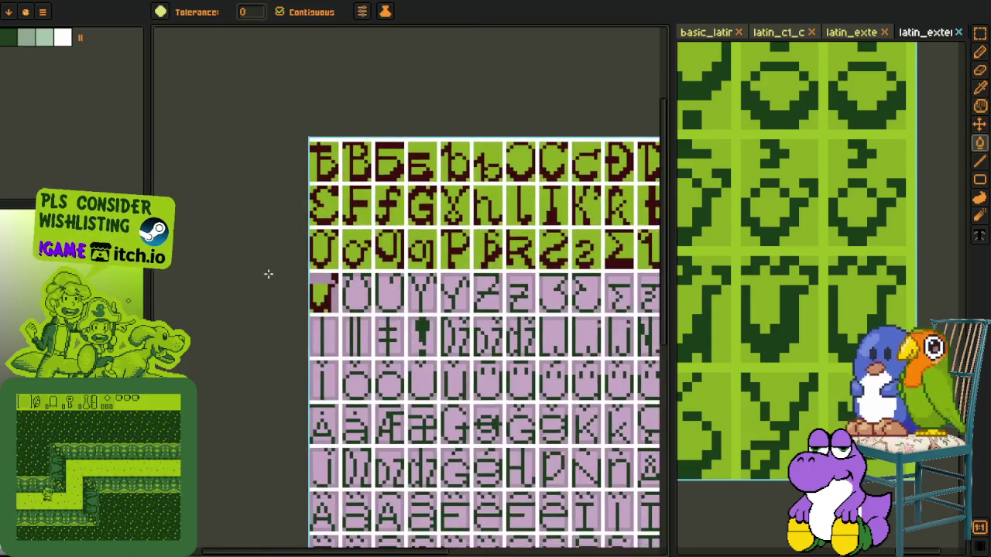
scroll(343, 280, up, 1)
scroll(373, 322, down, 1)
alt+click(312, 361)
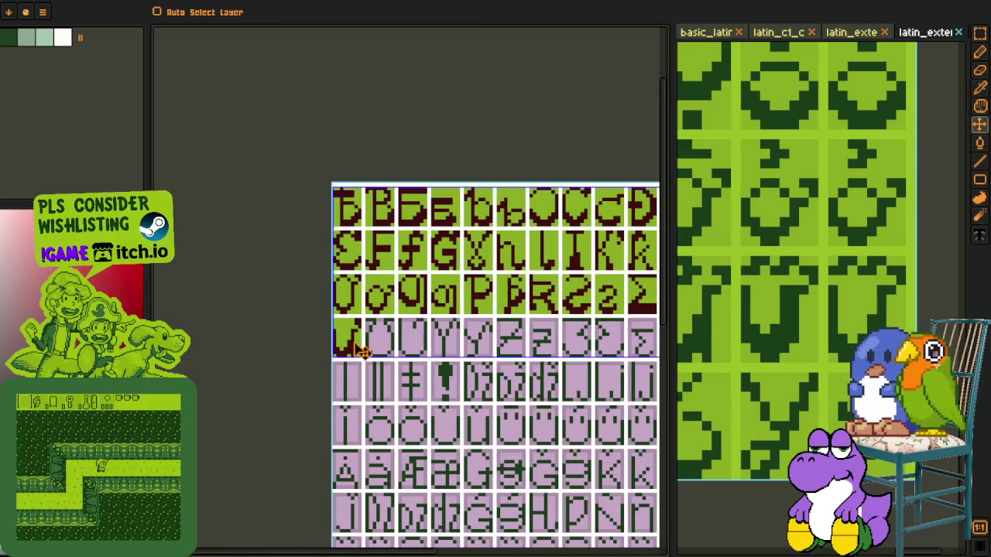
scroll(322, 374, down, 3)
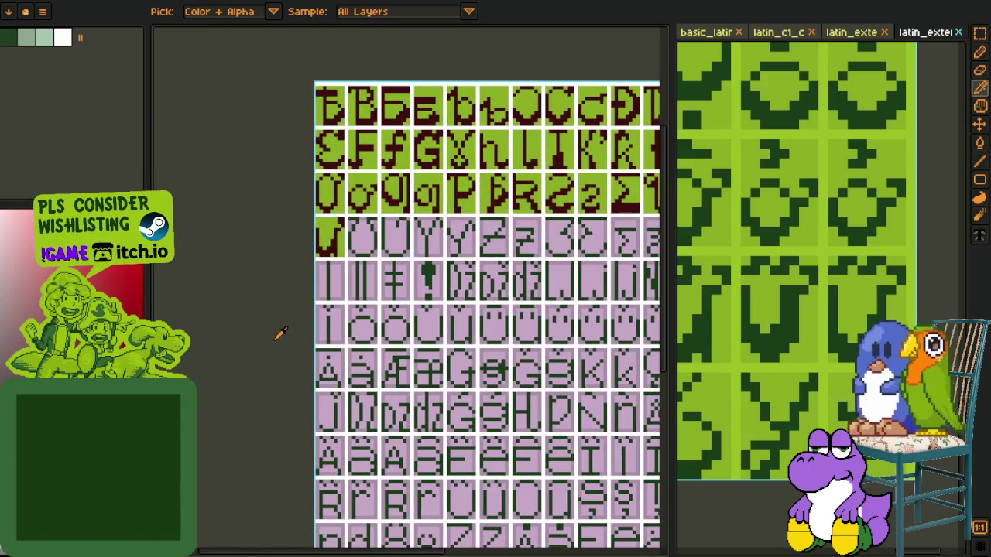
Step: Fill the inside of the middle pink tile with the sampled pink colour
key(m)
scroll(376, 258, up, 1)
scroll(377, 258, up, 4)
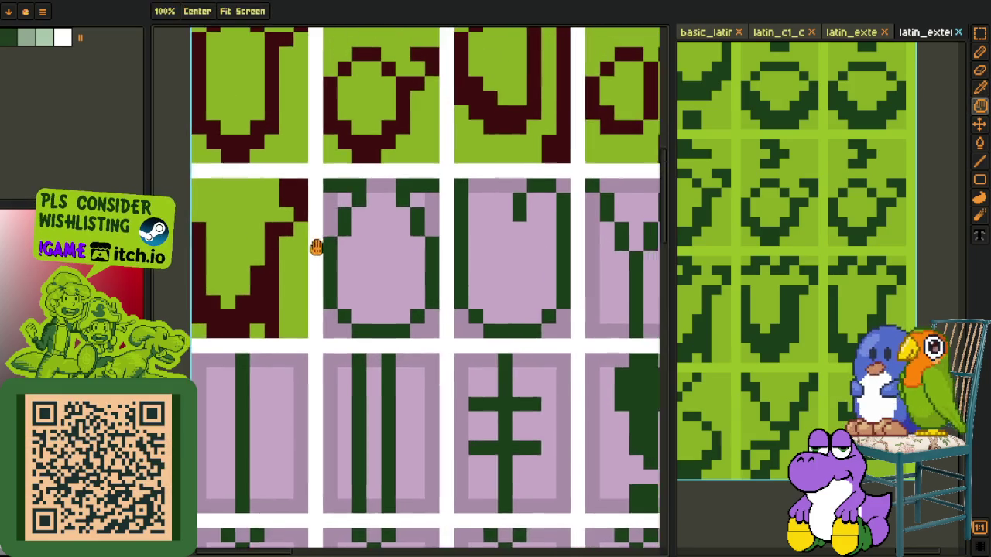
alt+click(339, 210)
key(g)
click(403, 227)
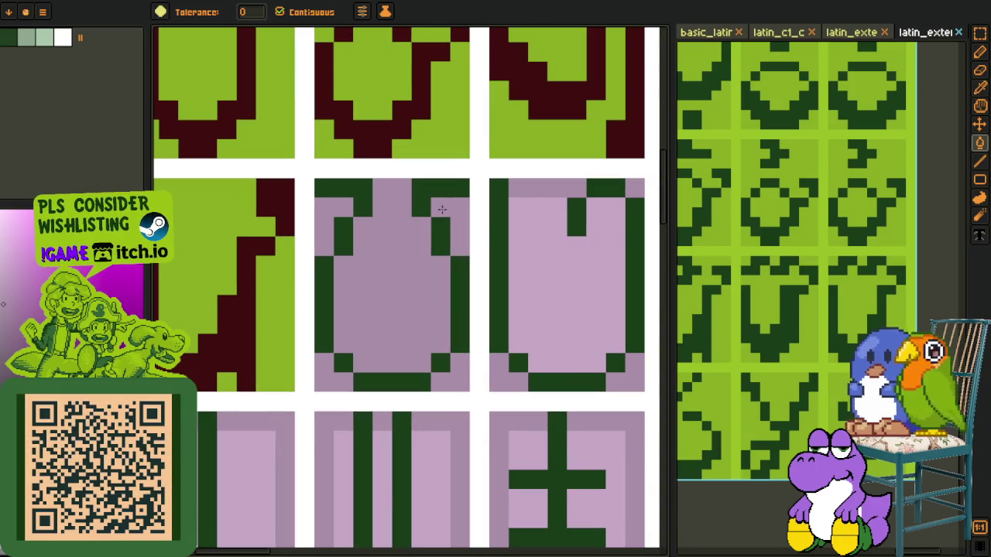
scroll(414, 257, down, 5)
key(o)
Step: Select the omega-like glyph on the yellow Greek reference sheet
key(ctrl+Tab)
scroll(412, 243, down, 3)
key(space)
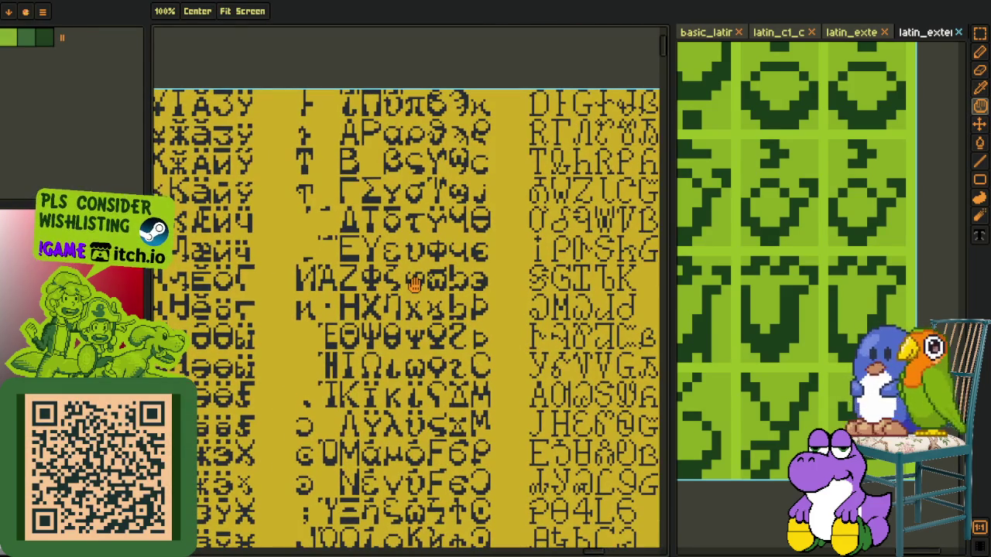
drag(415, 285, 415, 256)
scroll(340, 379, up, 5)
key(r)
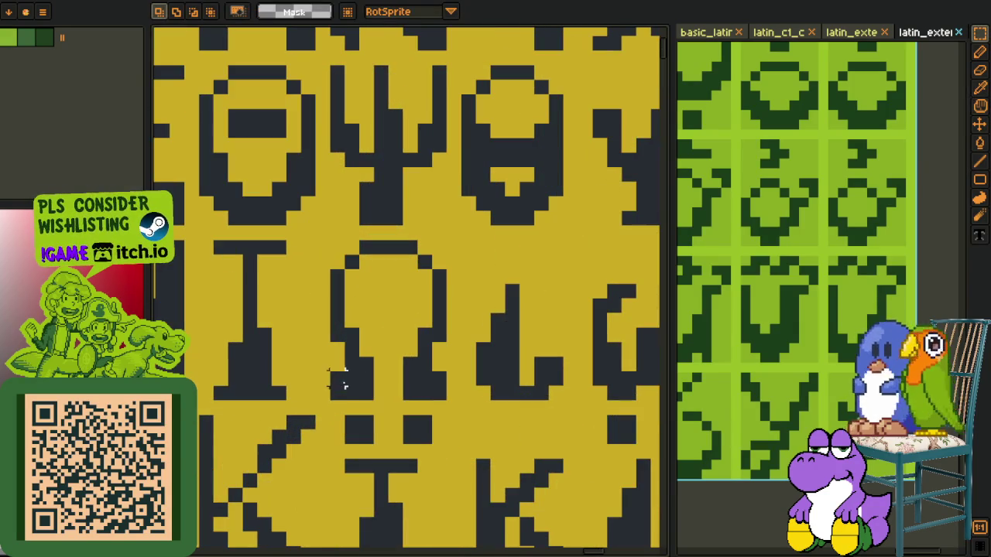
drag(340, 387, 448, 239)
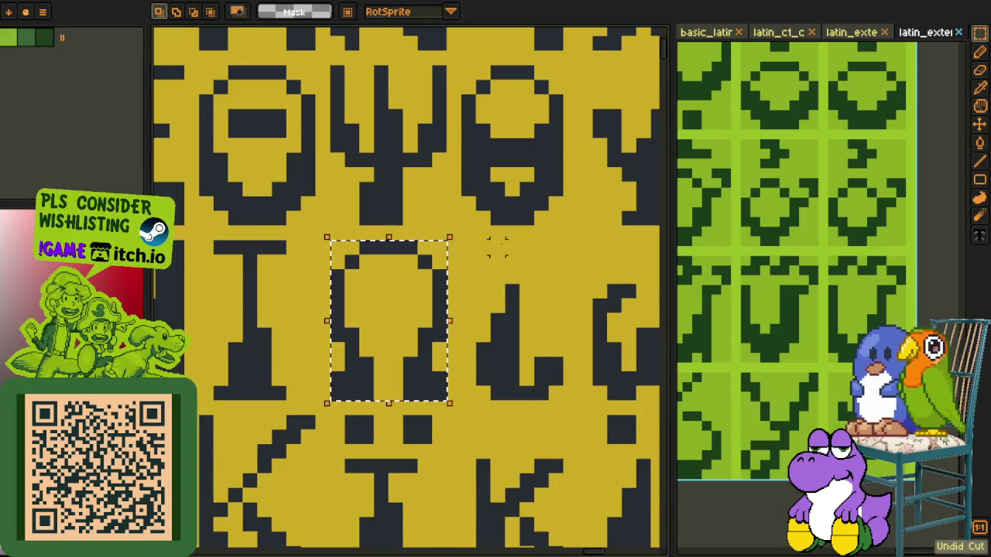
scroll(266, 129, down, 5)
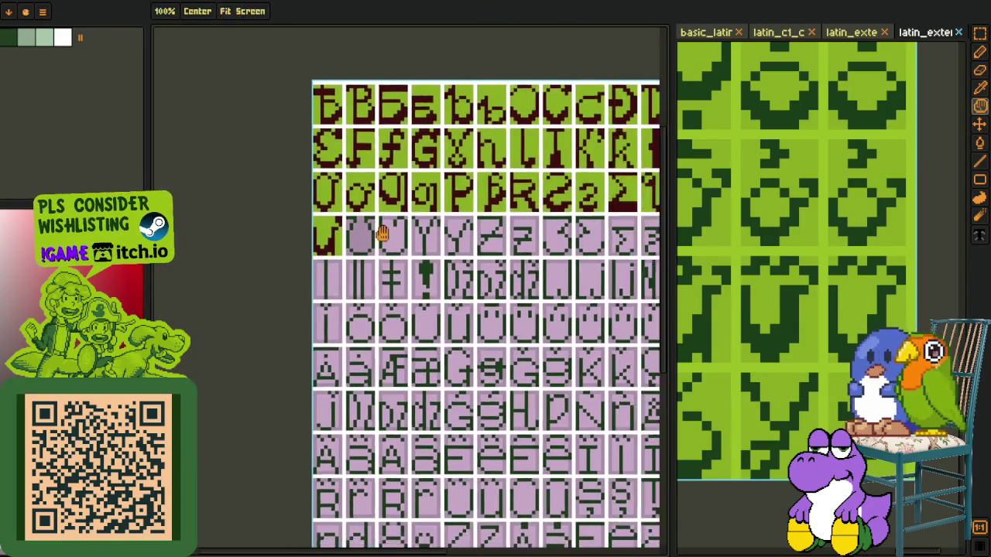
scroll(360, 224, up, 5)
scroll(362, 226, up, 3)
Step: Paste the Greek glyph into the second pink tile, flipped upside down
key(ctrl+v)
drag(387, 294, 349, 252)
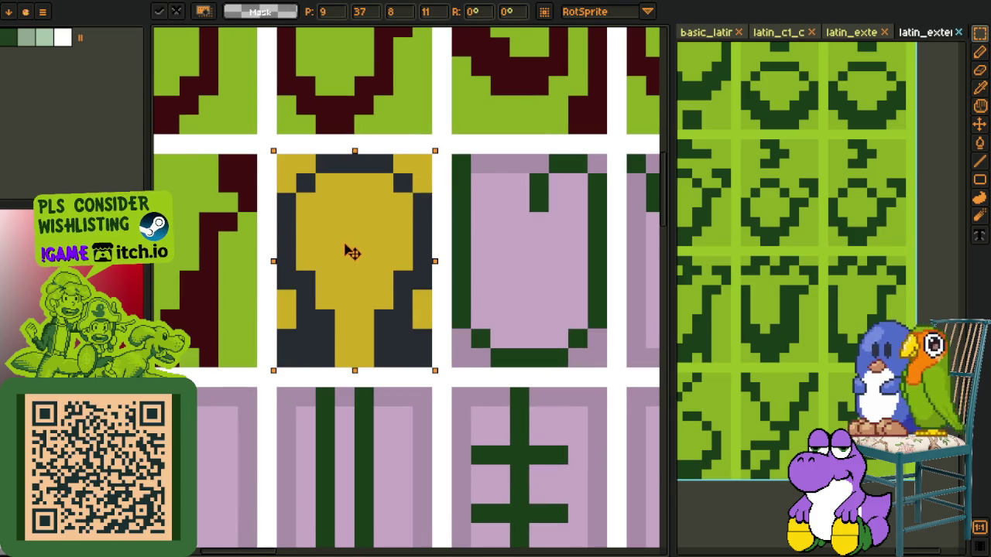
key(shift+v)
key(b)
alt+click(300, 319)
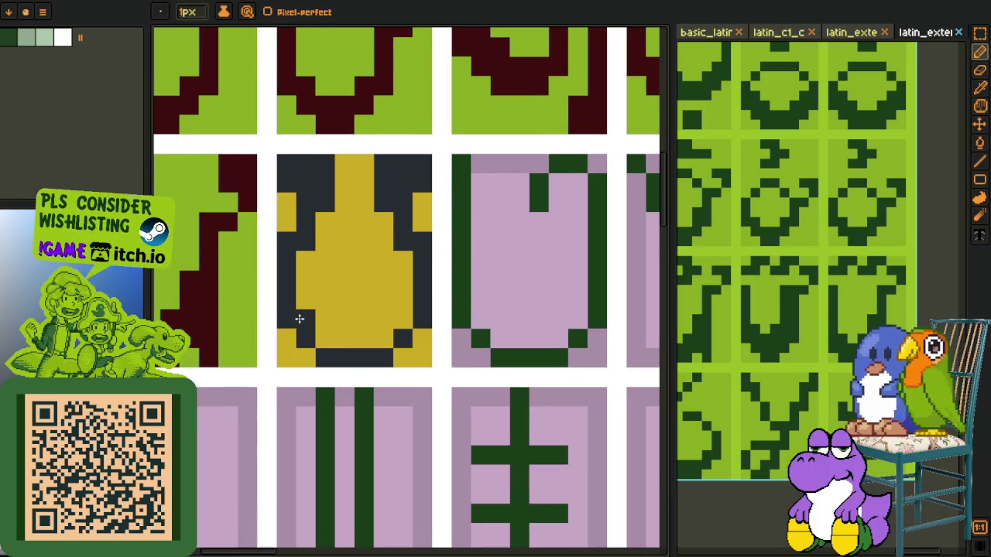
key(ctrl+z)
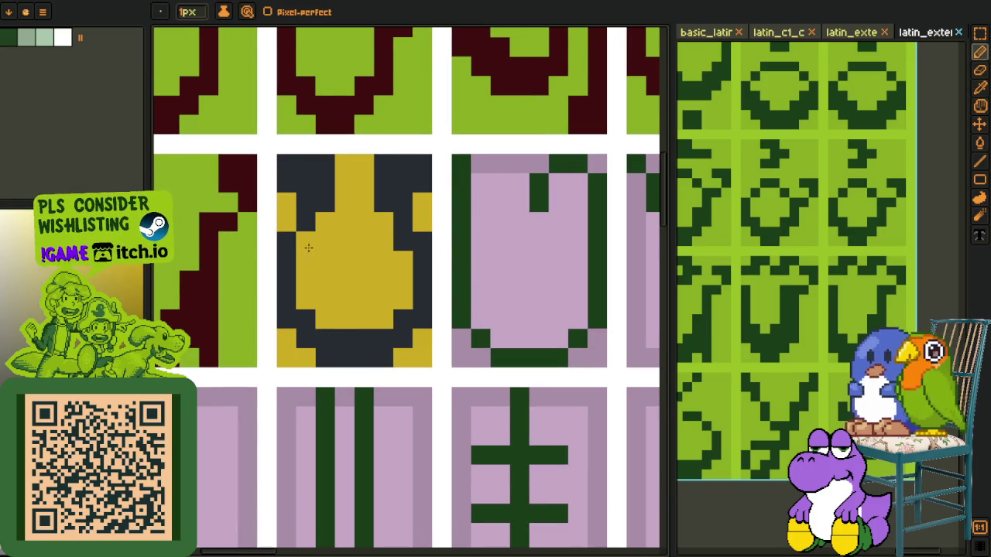
alt+click(307, 304)
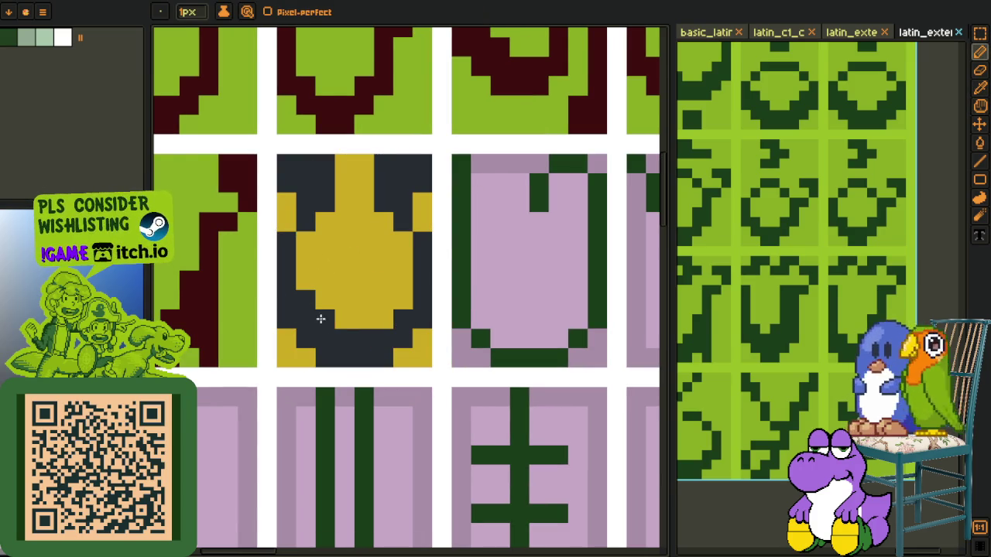
Step: Replace the glyph's navy with dark red and its yellow background with green
scroll(400, 304, down, 3)
scroll(405, 302, up, 3)
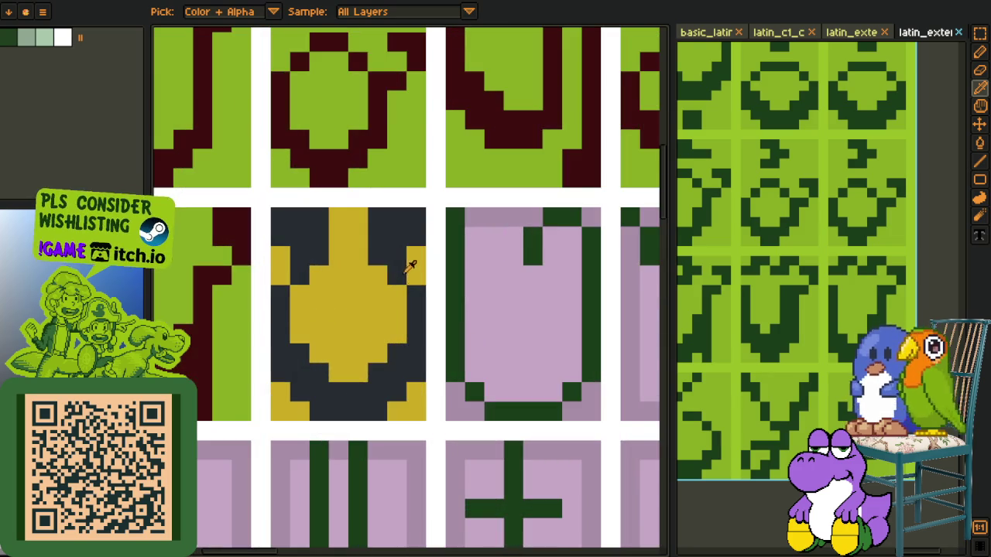
scroll(317, 252, down, 2)
scroll(317, 252, down, 2)
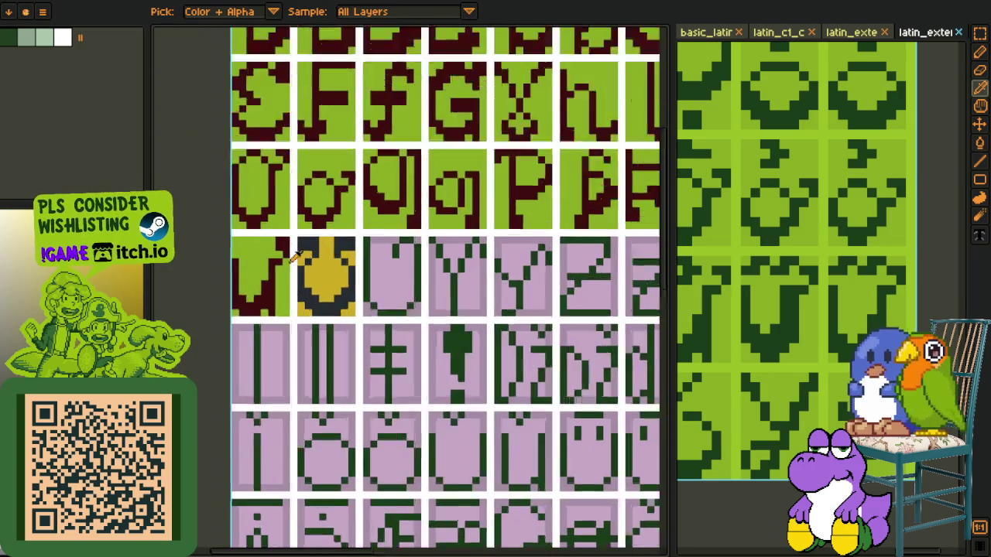
scroll(318, 256, up, 3)
alt+click(259, 268)
key(shift+r)
click(391, 431)
key(shift+r)
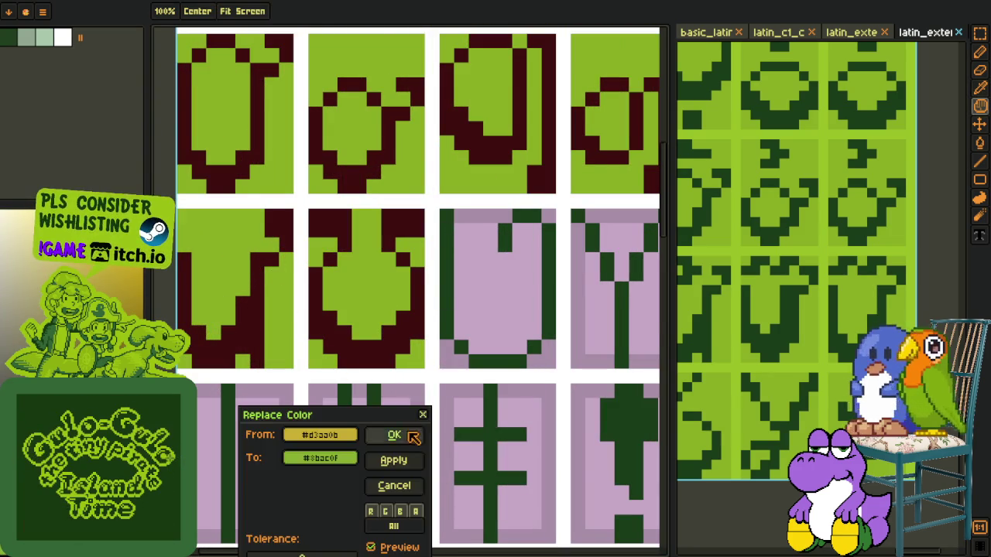
click(399, 434)
Step: Save the font sheet
scroll(309, 353, down, 2)
scroll(310, 352, down, 1)
key(ctrl+s)
scroll(333, 331, up, 2)
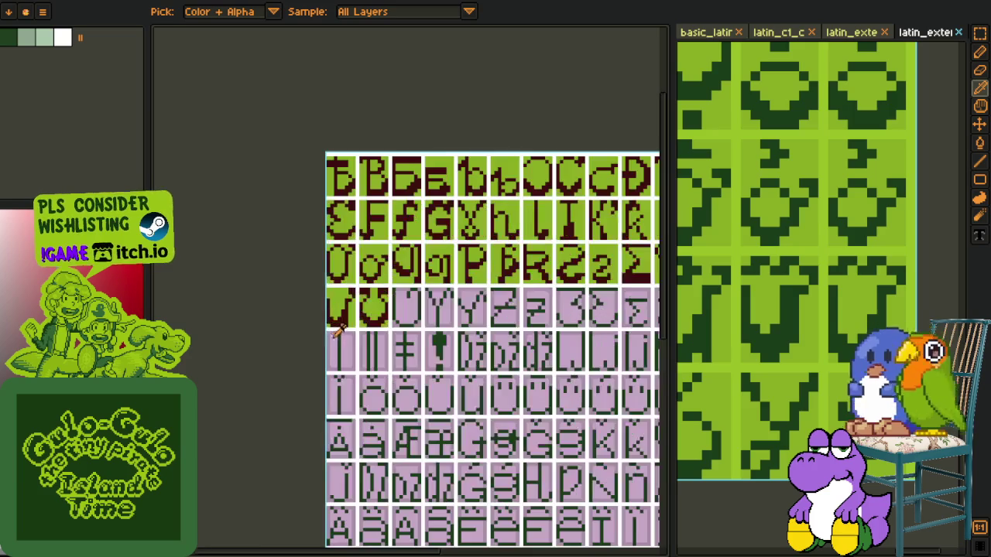
Step: Select and clear the U glyph in the basic_latin reference font
scroll(424, 304, up, 1)
scroll(785, 327, down, 3)
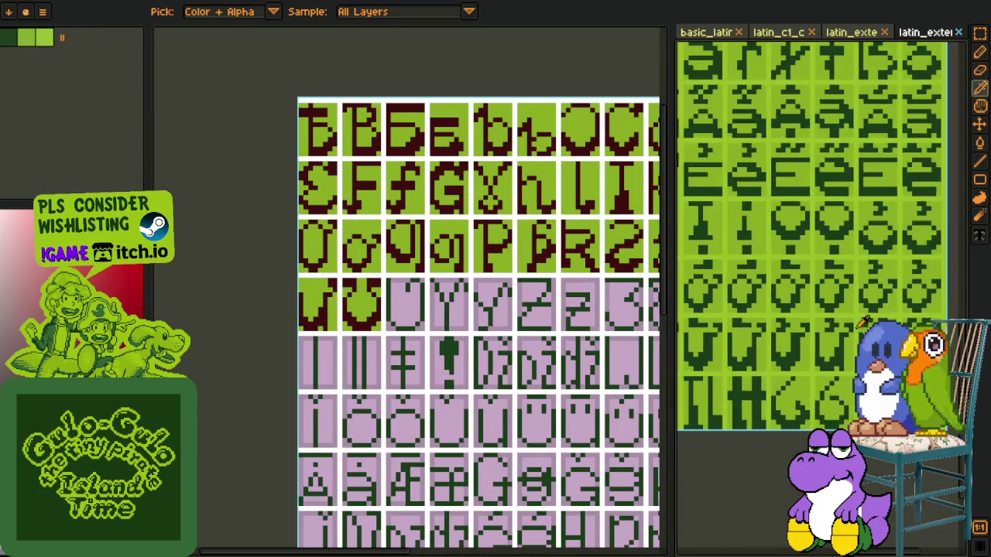
click(706, 32)
scroll(814, 223, up, 1)
scroll(814, 223, up, 1)
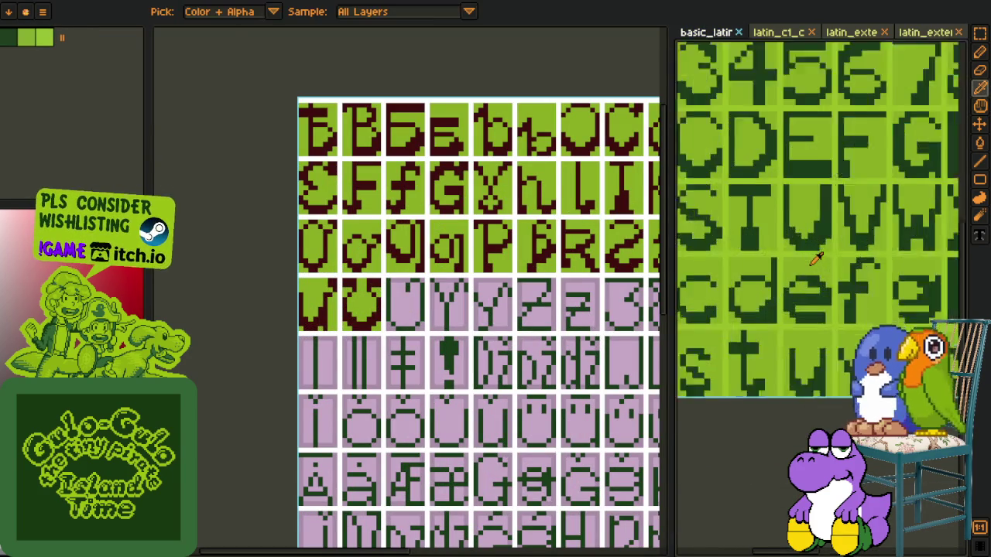
scroll(814, 223, up, 1)
scroll(774, 207, up, 1)
drag(774, 180, 887, 282)
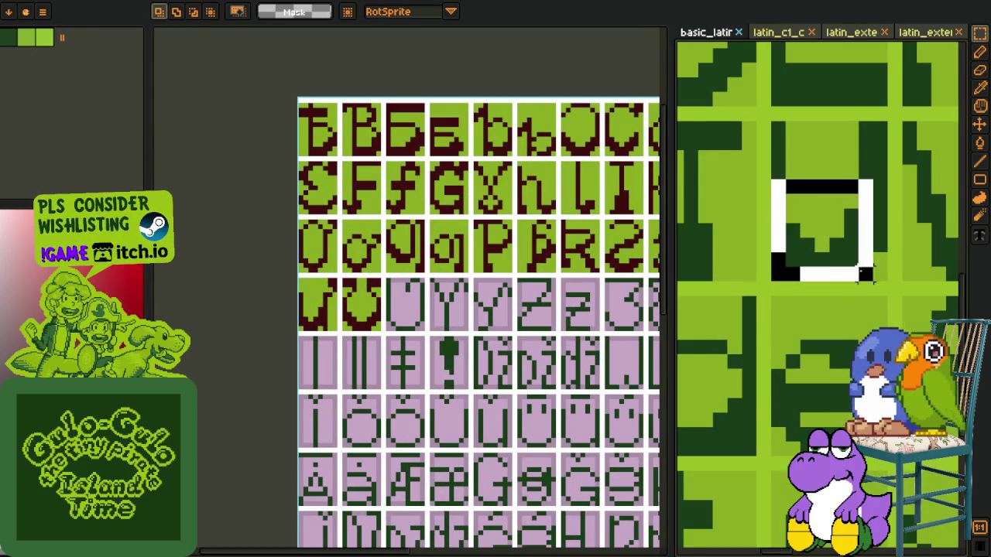
key(Delete)
Step: Paste the copied reference glyph into the fourth-row cell and commit it
scroll(387, 280, up, 1)
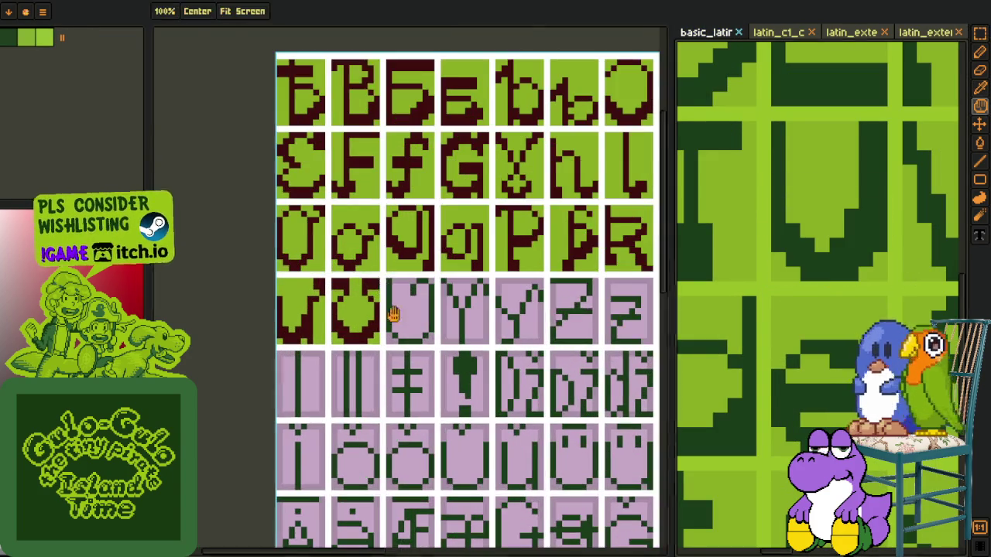
scroll(387, 280, up, 2)
scroll(387, 280, up, 2)
key(ctrl+v)
mouse_move(437, 309)
mouse_down()
mouse_move(358, 279)
mouse_move(345, 287)
mouse_up()
scroll(346, 287, down, 2)
key(Return)
drag(466, 179, 464, 227)
Step: Recolour the glyph's outline dark red using a finished glyph's colour
key(i)
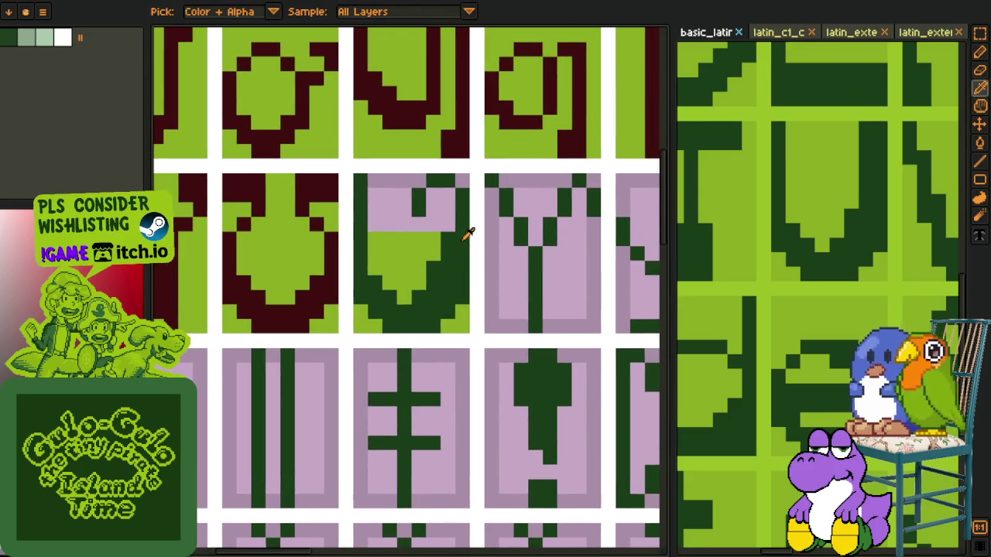
scroll(455, 234, up, 1)
click(281, 250)
key(b)
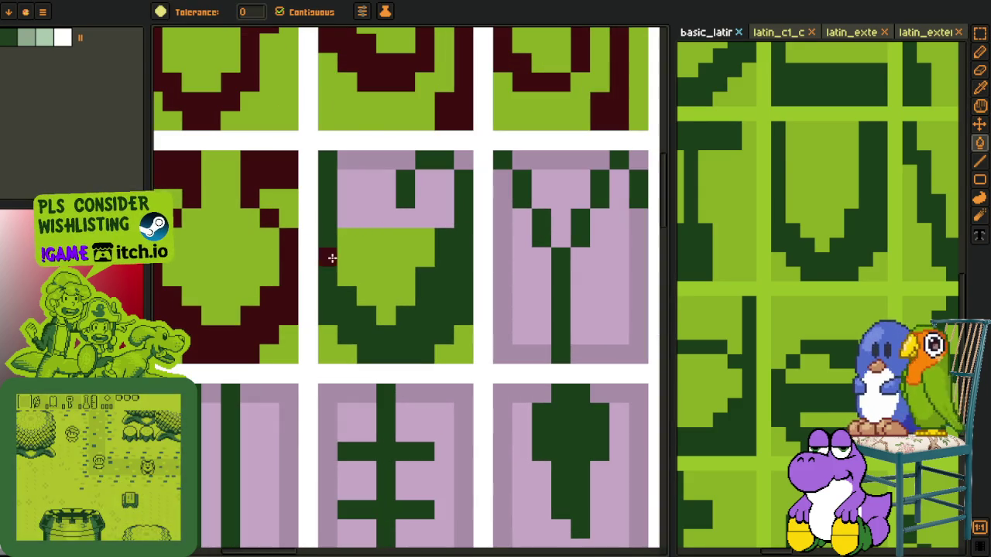
click(328, 255)
click(425, 218)
Step: Adjust a small 3x3 pixel block and paint the glyph's top-right pixel dark red
key(i)
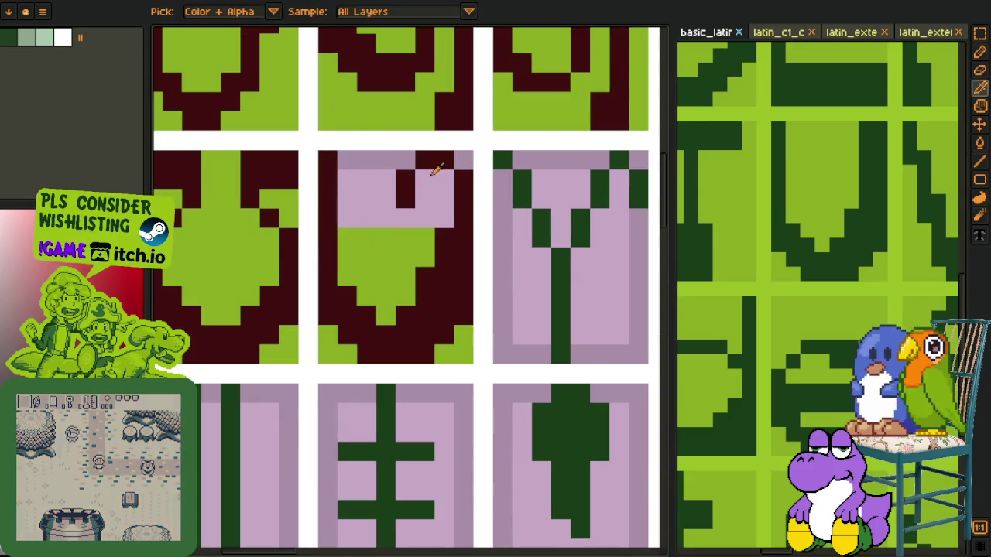
key(r)
drag(398, 150, 454, 203)
key(ctrl+d)
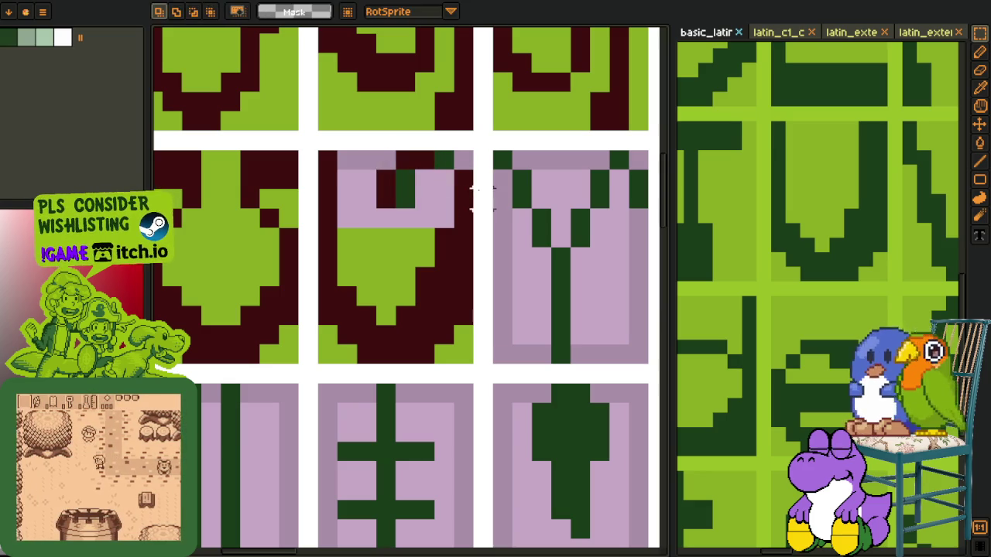
key(i)
key(b)
click(448, 163)
Step: Fill the cell's pink interior and a pink top-row pixel green
key(i)
click(400, 177)
key(i)
click(410, 237)
key(g)
click(406, 203)
click(370, 158)
Step: Fill the gap in the glyph's top edge with a dark red pixel
key(i)
scroll(409, 203, down, 3)
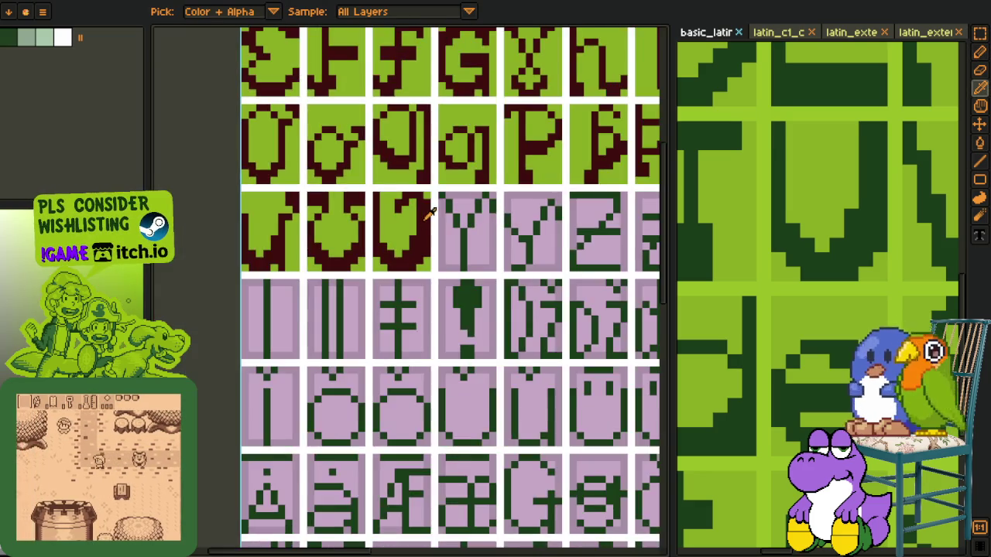
scroll(403, 190, up, 4)
key(b)
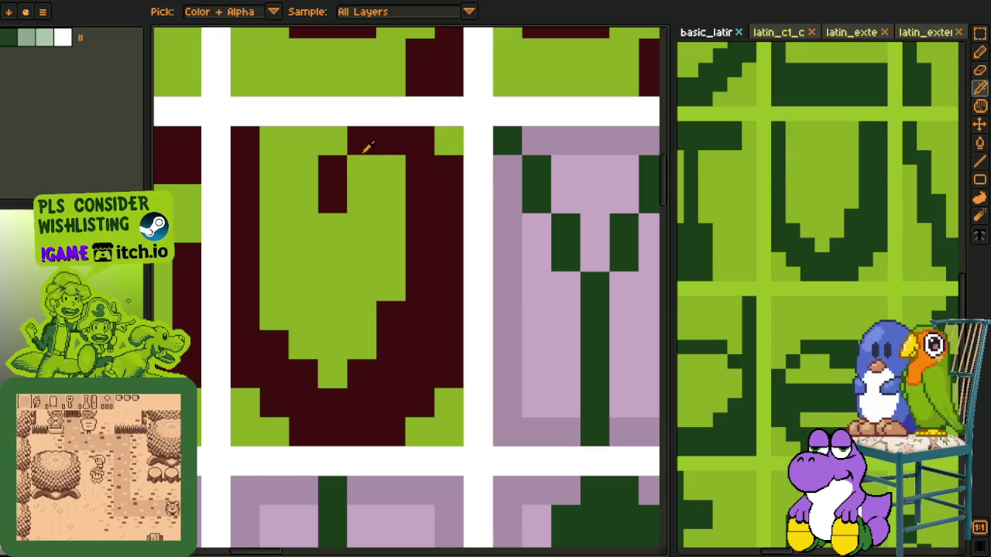
alt+click(358, 151)
scroll(347, 159, down, 3)
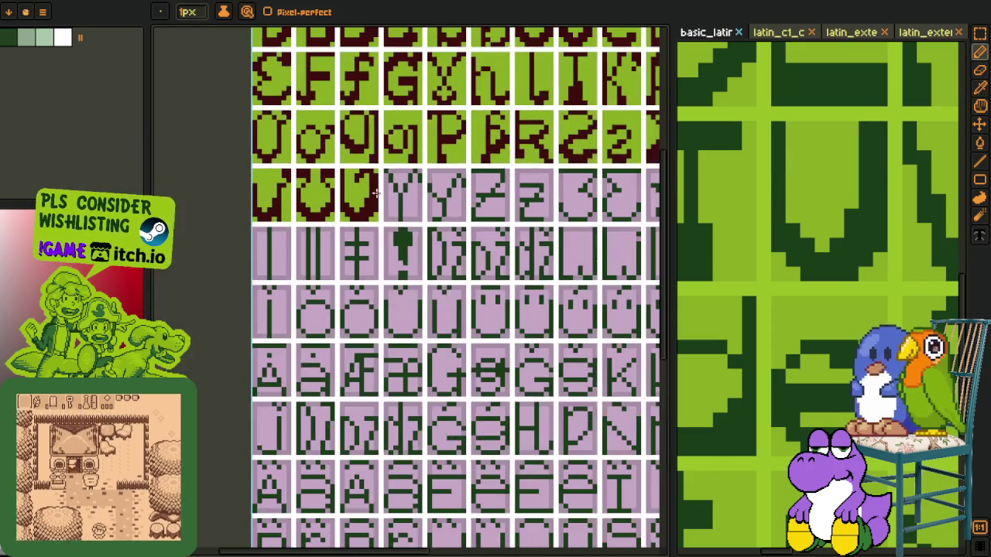
key(i)
scroll(347, 170, up, 1)
key(b)
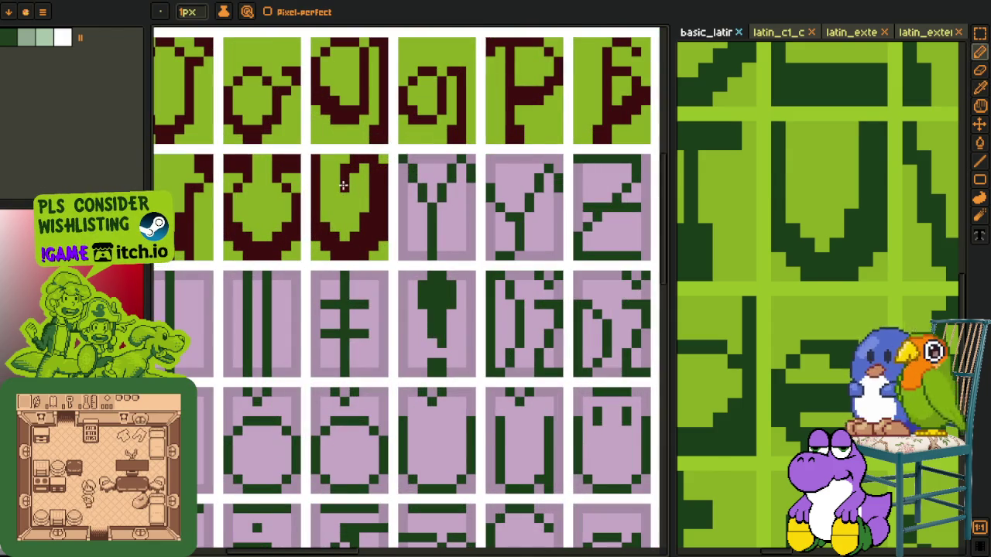
scroll(343, 185, down, 3)
key(i)
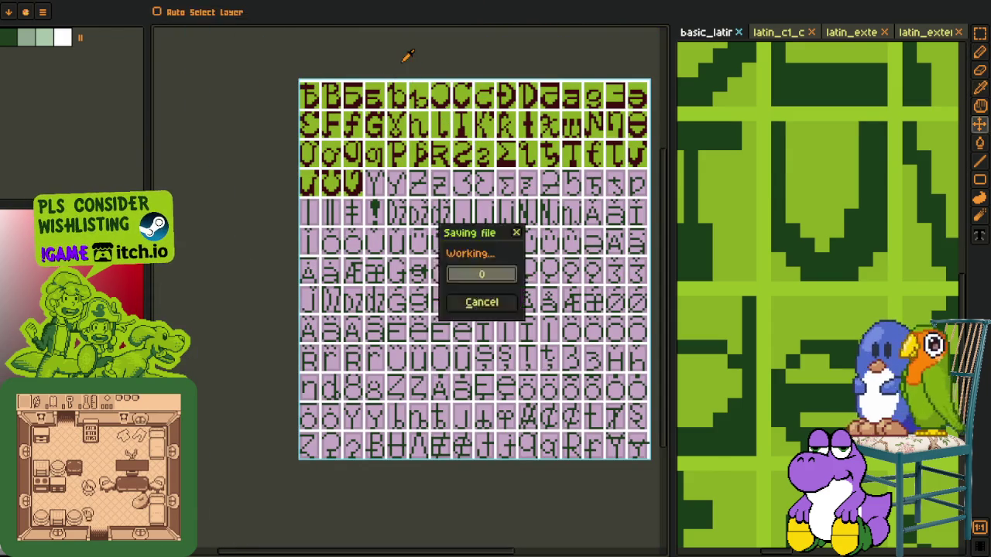
scroll(383, 158, up, 2)
Step: Pan the reference to other rows, undo a mistaken dark red fill, and zoom in on the Y
scroll(757, 203, down, 2)
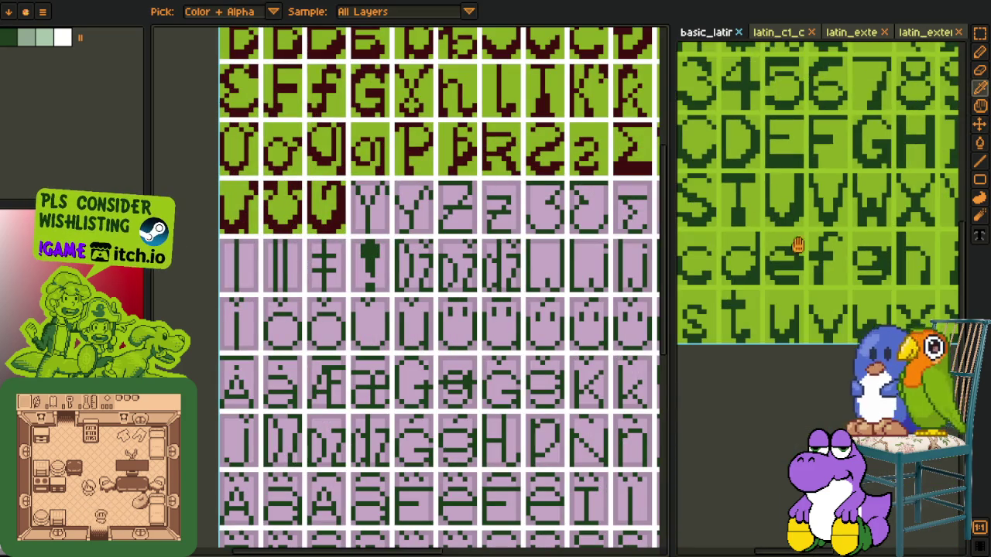
key(h)
drag(903, 209, 701, 317)
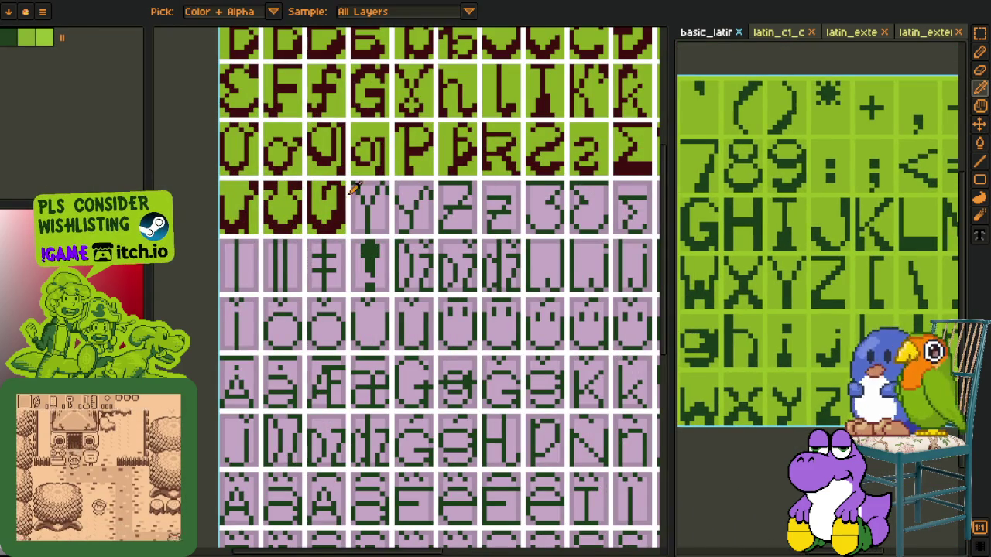
scroll(352, 195, up, 3)
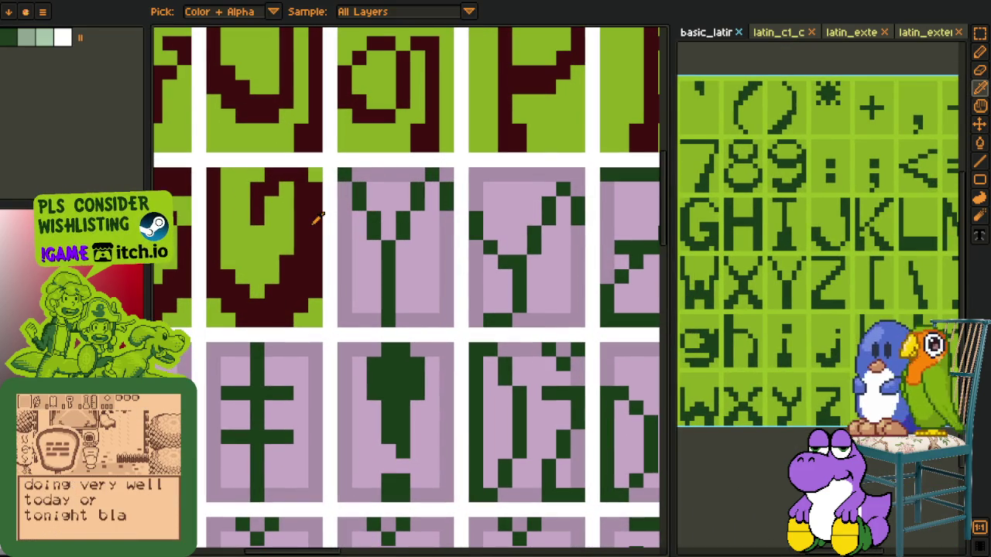
key(g)
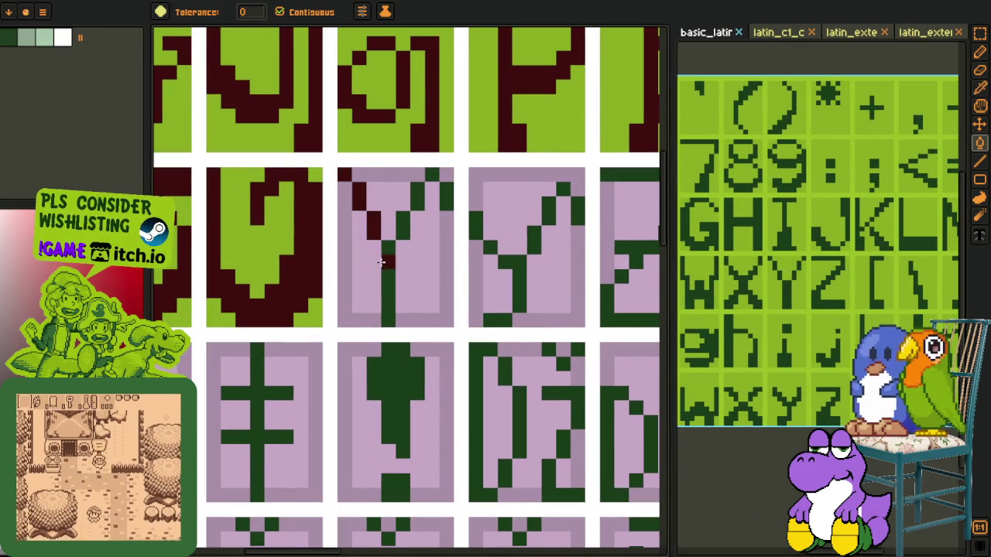
click(418, 194)
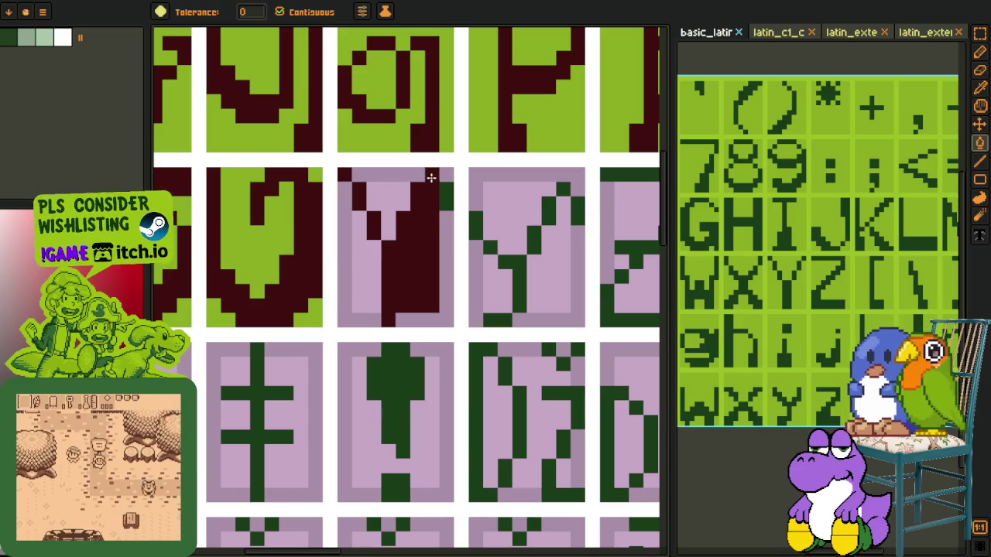
key(z)
key(ctrl+z)
click(434, 175)
Step: Trace the Y's right arm and fill pixels by its stem and left arm in dark red
key(b)
drag(436, 173, 451, 224)
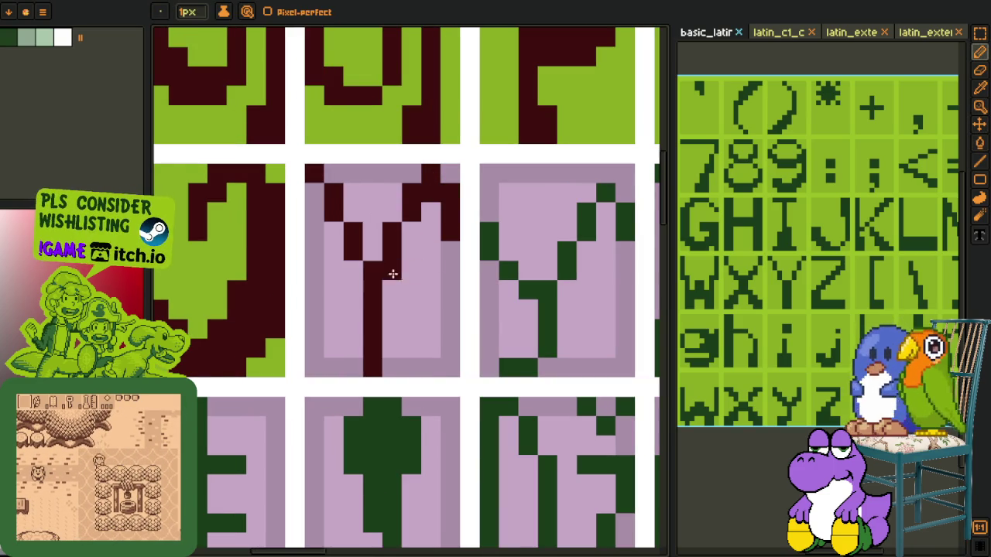
click(352, 350)
click(354, 270)
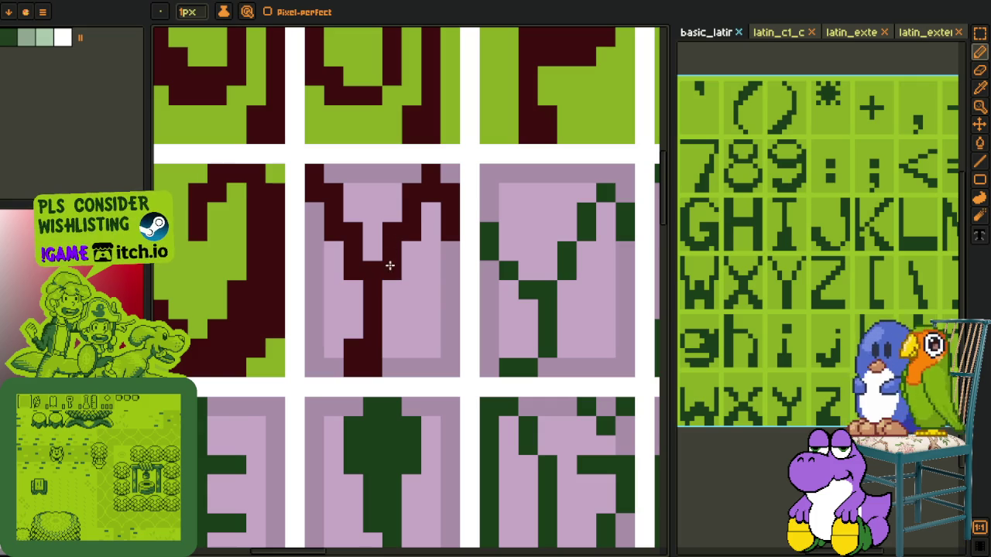
scroll(391, 271, down, 4)
scroll(391, 271, up, 4)
Step: Fill the gap between the Y's arms and the remaining pink around it green
key(i)
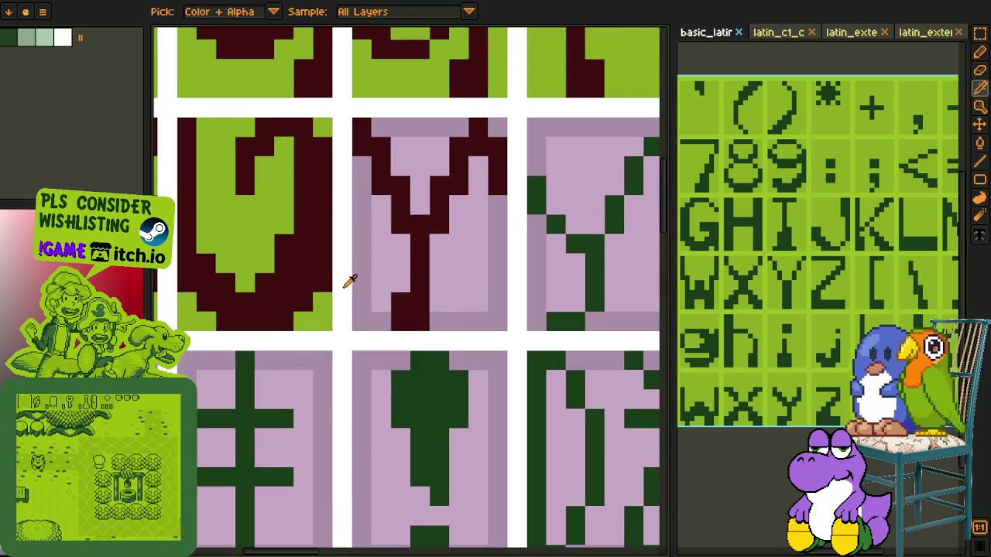
key(g)
click(392, 267)
click(457, 242)
click(417, 178)
key(i)
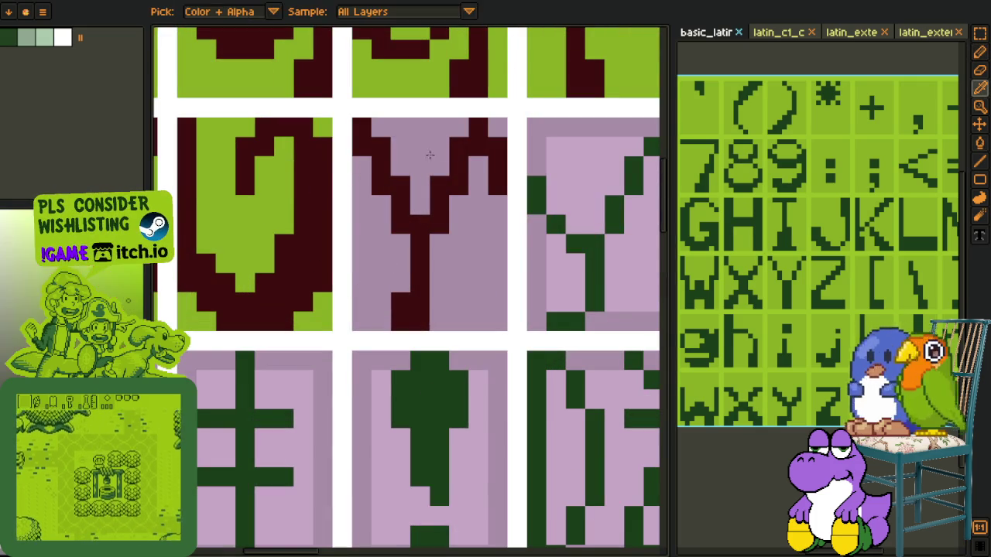
key(g)
scroll(421, 246, down, 3)
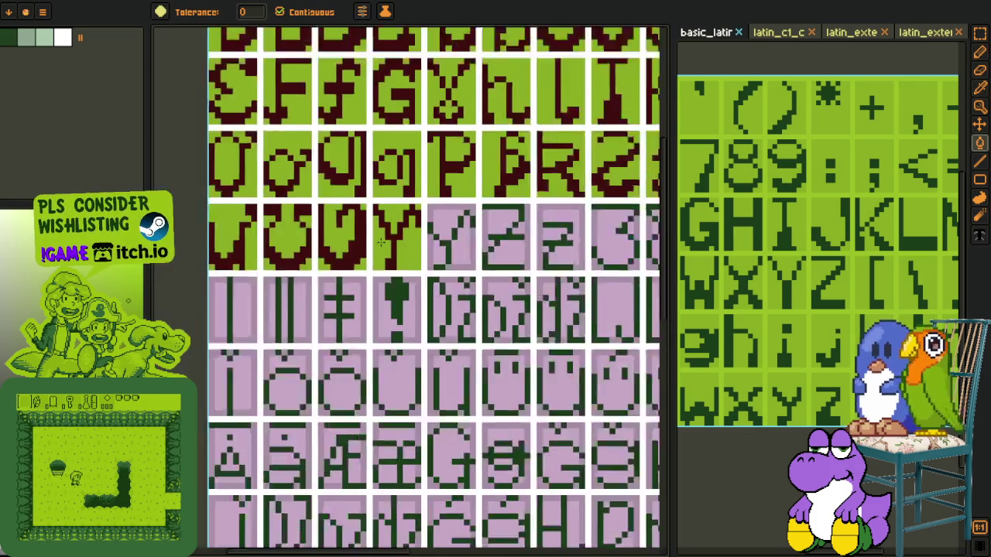
scroll(417, 249, down, 3)
key(h)
drag(418, 250, 357, 225)
Step: Save the glyph sheet
key(i)
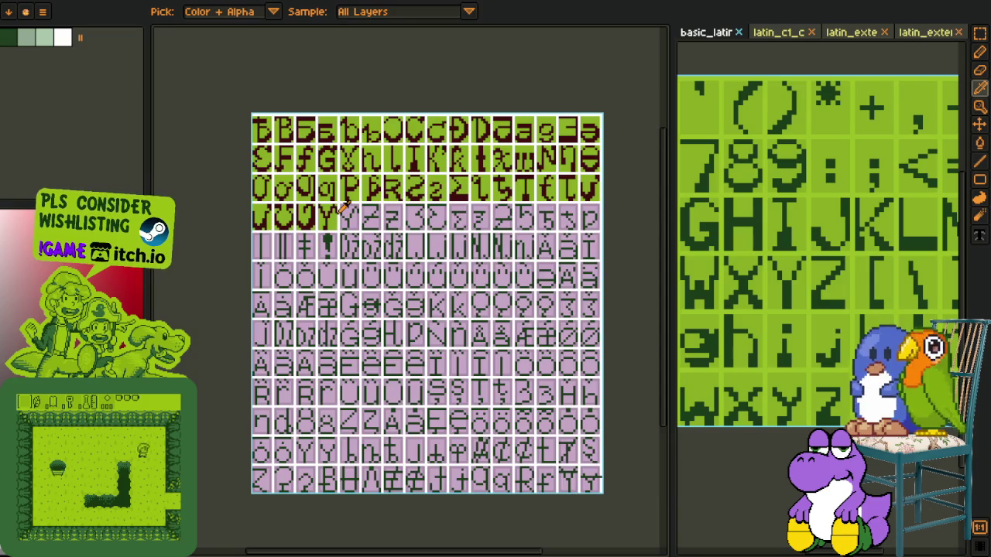
scroll(345, 207, up, 3)
scroll(344, 208, down, 3)
key(ctrl+s)
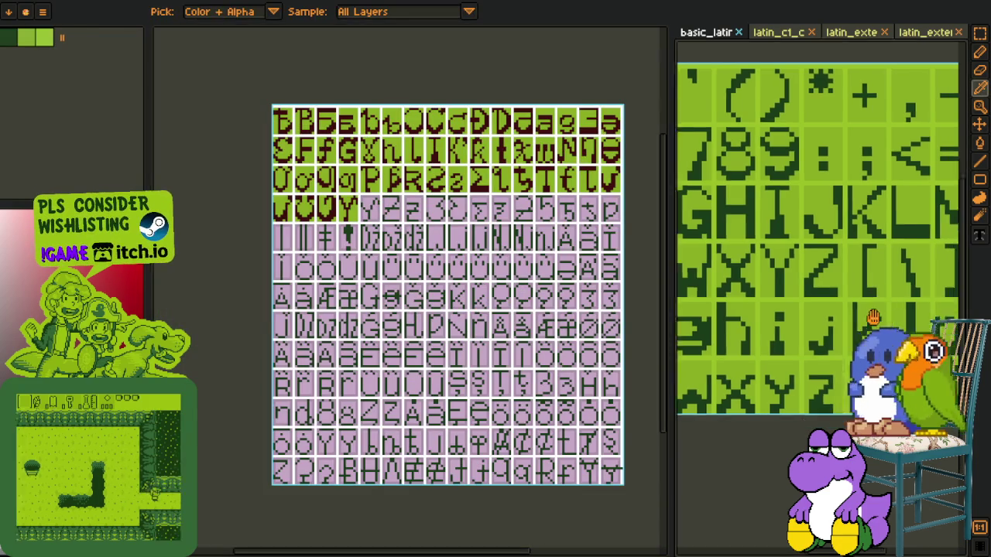
scroll(723, 326, up, 5)
Step: Select the lowercase y in the reference font
key(r)
drag(687, 288, 808, 453)
scroll(434, 269, up, 2)
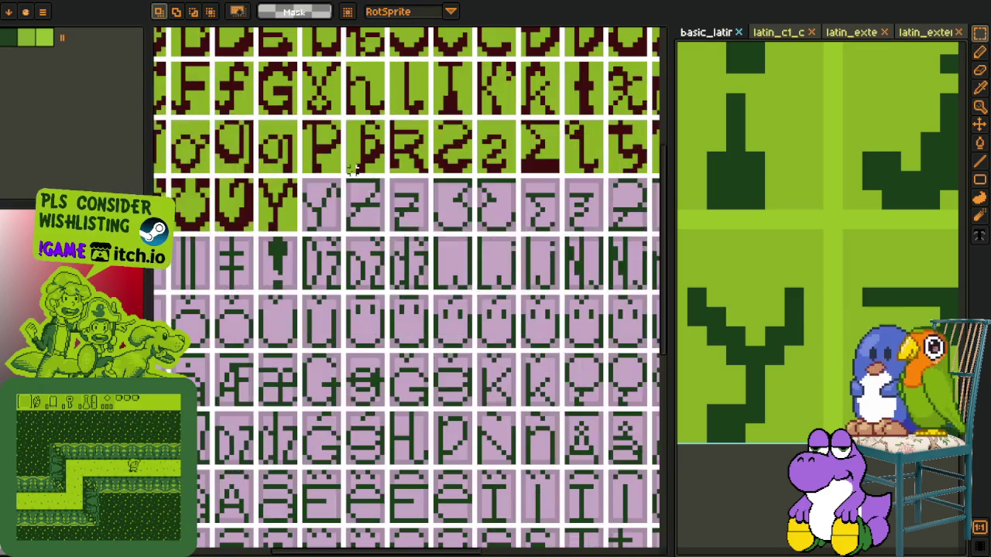
scroll(441, 263, up, 2)
scroll(446, 259, up, 2)
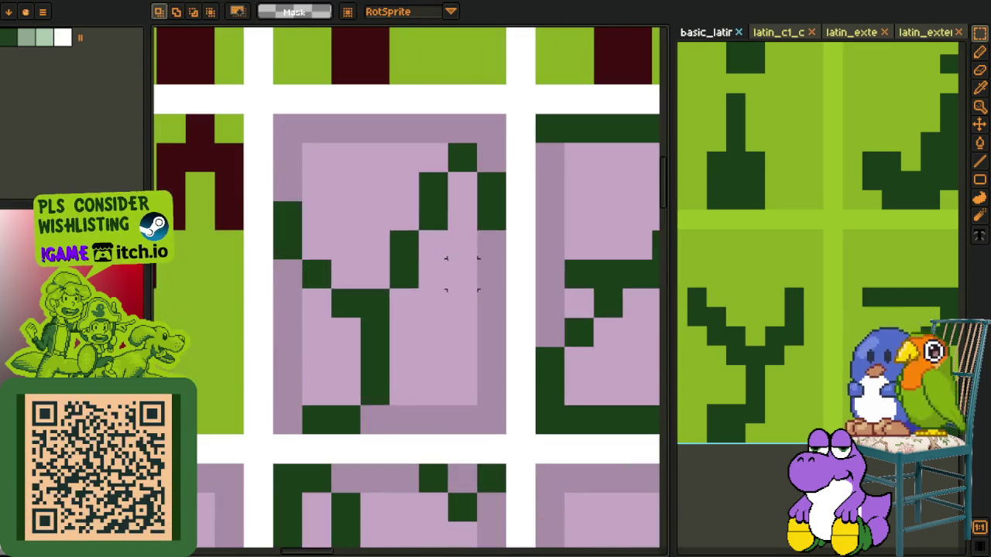
Step: Paste the lowercase y into the cell after the Y and fill it dark red
key(ctrl+v)
drag(431, 310, 410, 334)
scroll(480, 255, down, 3)
key(g)
alt+click(375, 256)
scroll(425, 274, up, 3)
click(457, 277)
scroll(457, 278, right, 3)
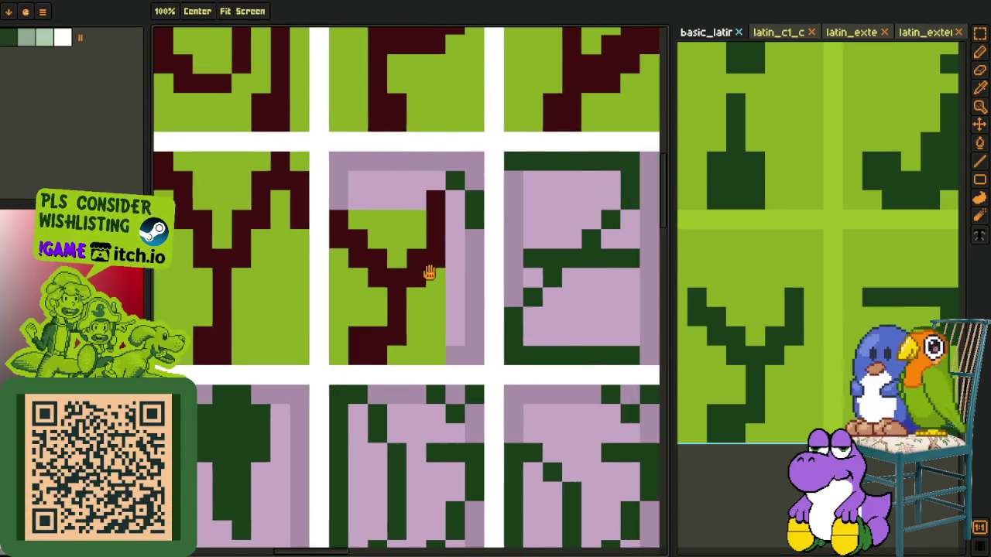
Step: Fill the pink column beside the y and the cell's pink top area green
alt+click(424, 278)
click(442, 280)
click(391, 198)
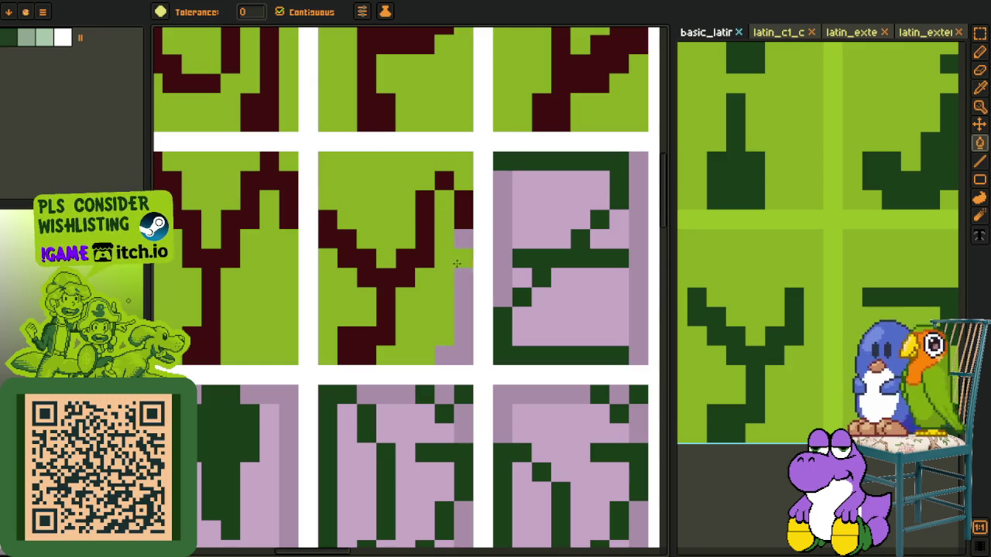
scroll(457, 264, down, 2)
scroll(448, 276, down, 2)
key(o)
scroll(402, 194, down, 2)
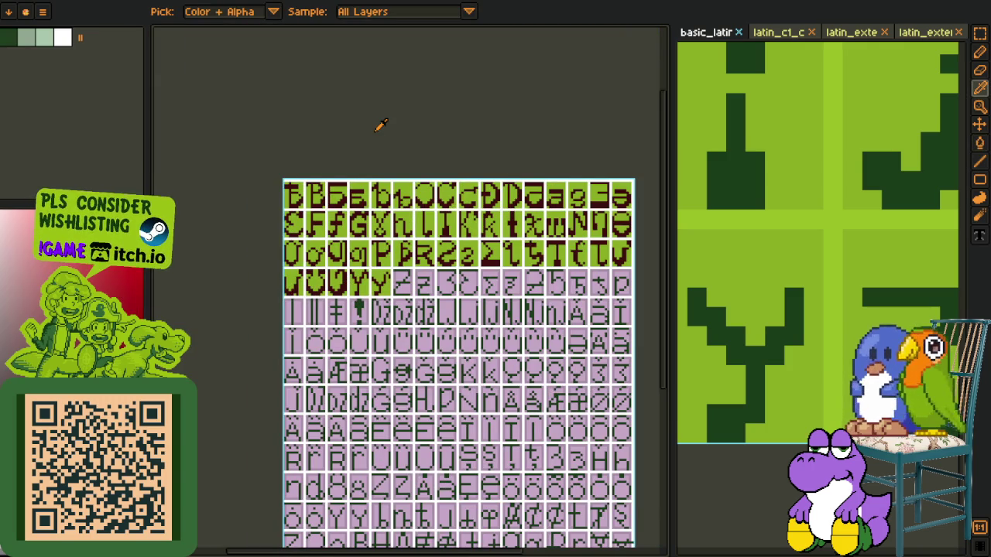
Step: Marquee-select the capital Z on the basic_latin reference sheet, keeping the original intact
scroll(431, 229, up, 3)
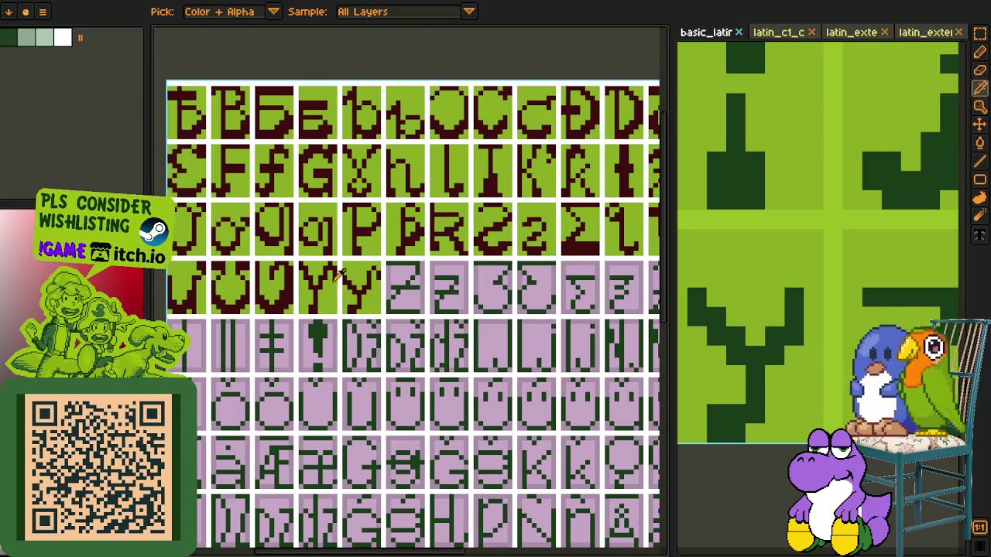
scroll(339, 272, up, 3)
scroll(403, 267, down, 4)
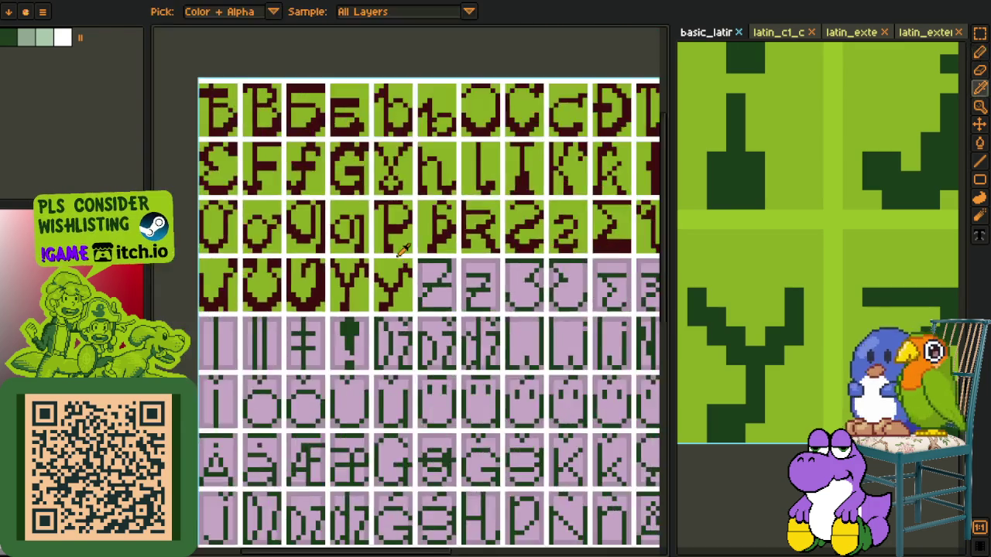
drag(458, 225, 311, 149)
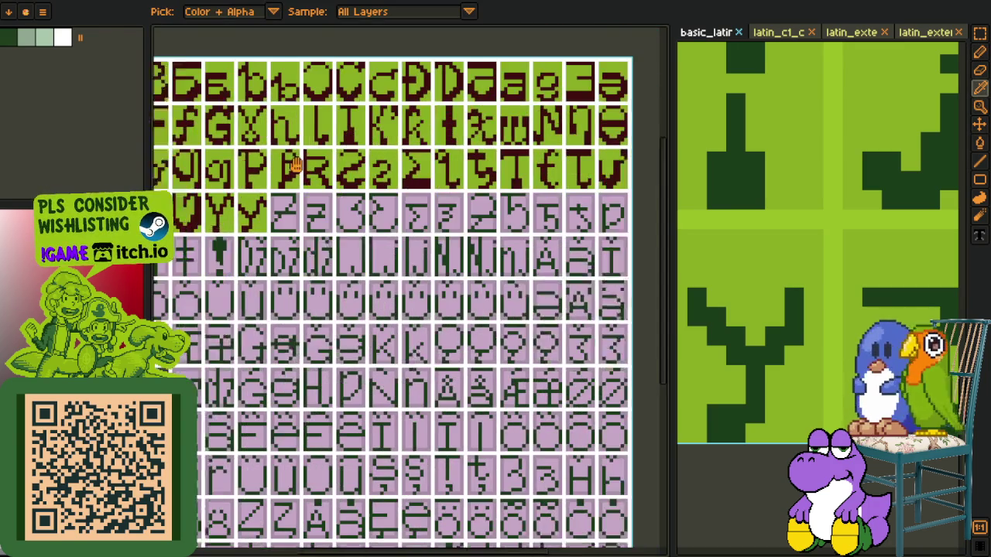
scroll(815, 159, down, 4)
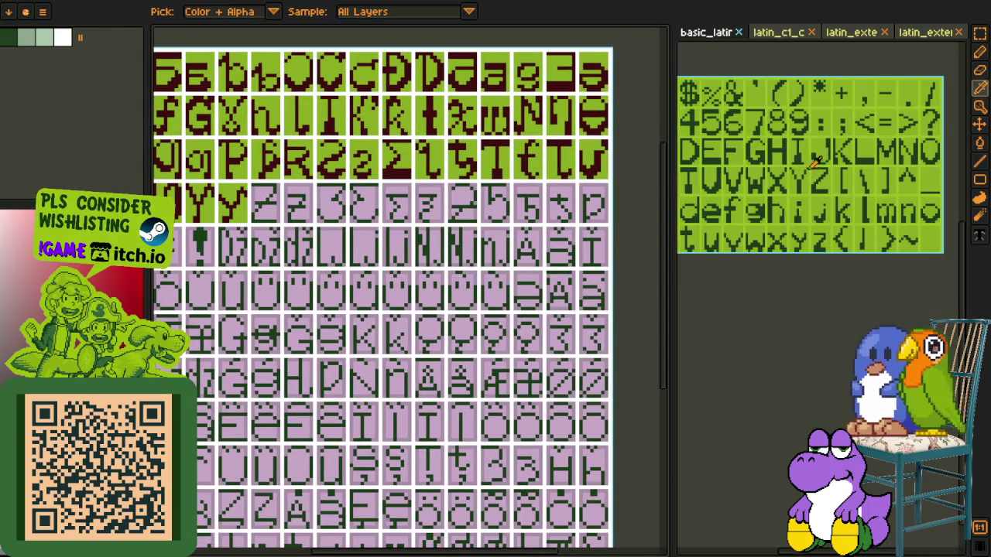
scroll(805, 165, up, 1)
scroll(797, 178, up, 1)
scroll(782, 224, up, 3)
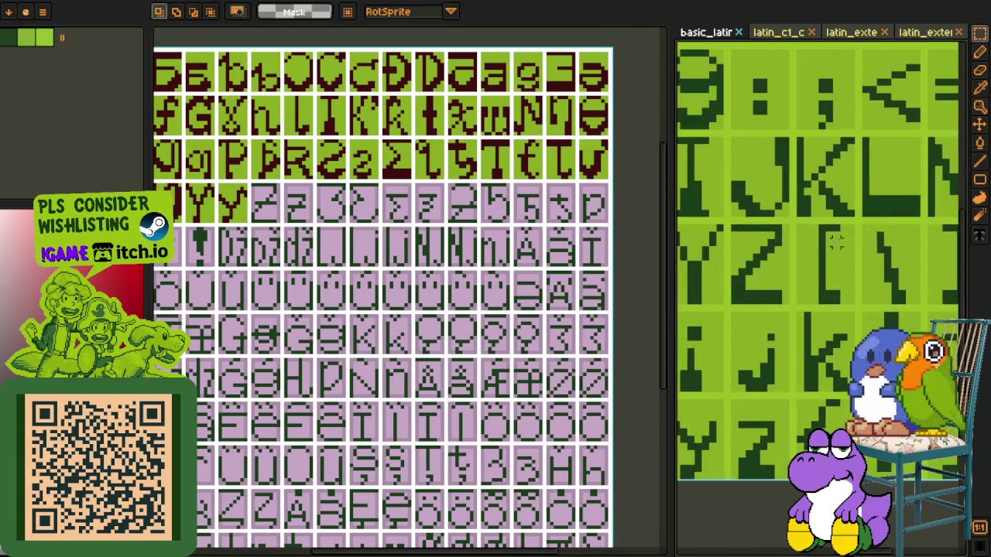
scroll(776, 243, up, 2)
scroll(776, 243, up, 2)
scroll(770, 214, down, 2)
scroll(748, 210, up, 2)
mouse_move(736, 204)
mouse_down()
mouse_move(852, 334)
mouse_move(890, 414)
mouse_up()
key(Delete)
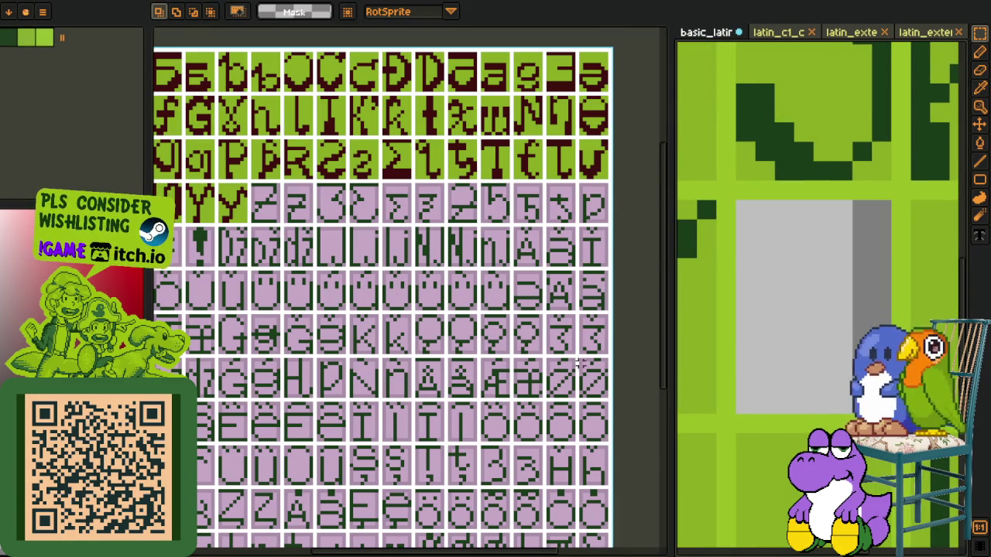
key(ctrl+z)
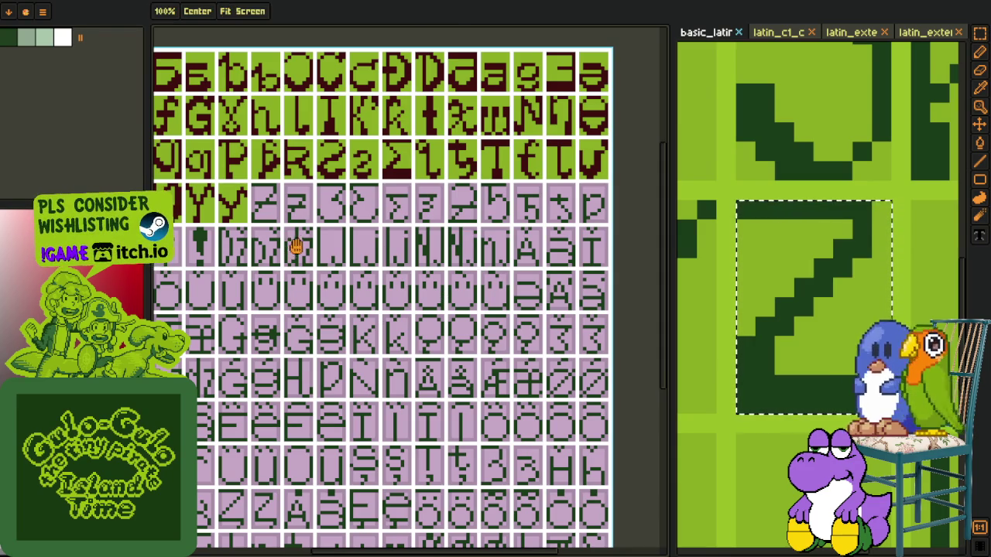
Step: Paste the Z into the glyph sheet and commit it in the cell after Y
scroll(288, 250, up, 2)
scroll(315, 267, up, 1)
key(ctrl+v)
drag(399, 317, 314, 312)
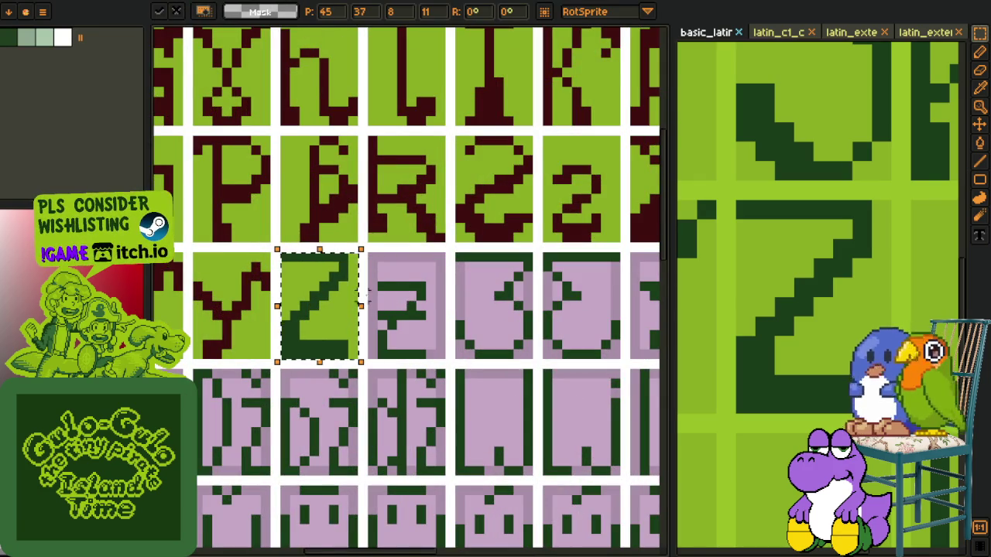
key(Return)
Step: Add a dark green pixel to the left edge of the Z
scroll(318, 290, up, 2)
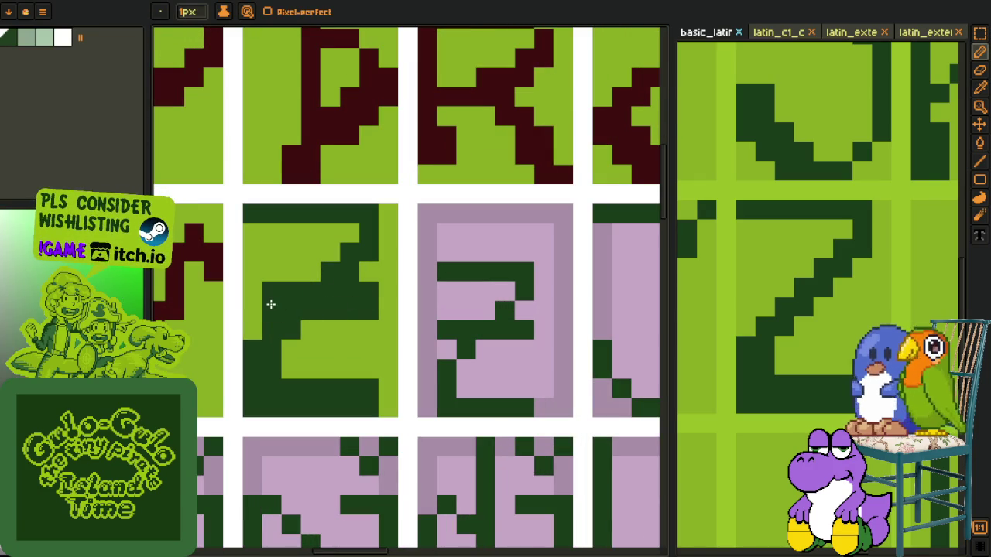
click(255, 304)
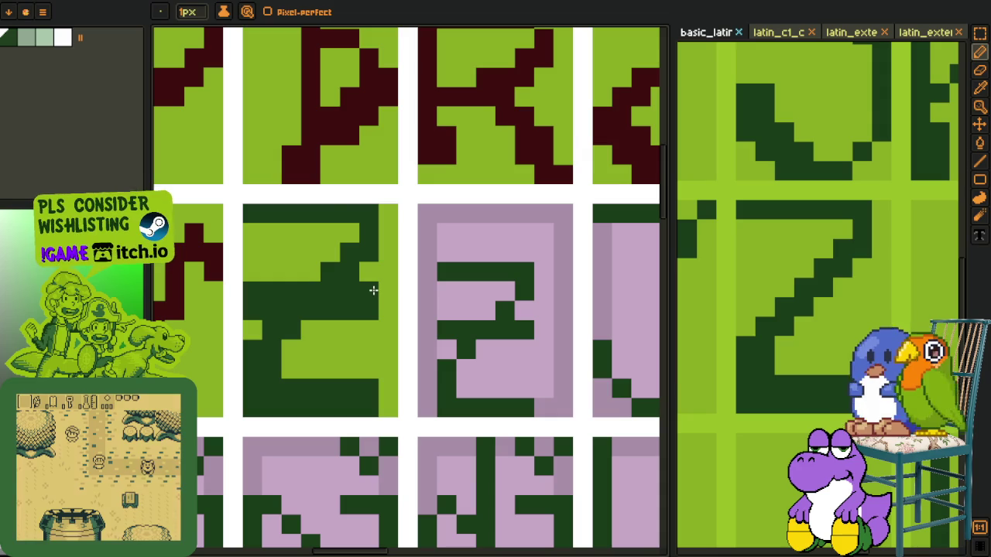
scroll(379, 291, down, 4)
scroll(379, 291, down, 1)
key(alt)
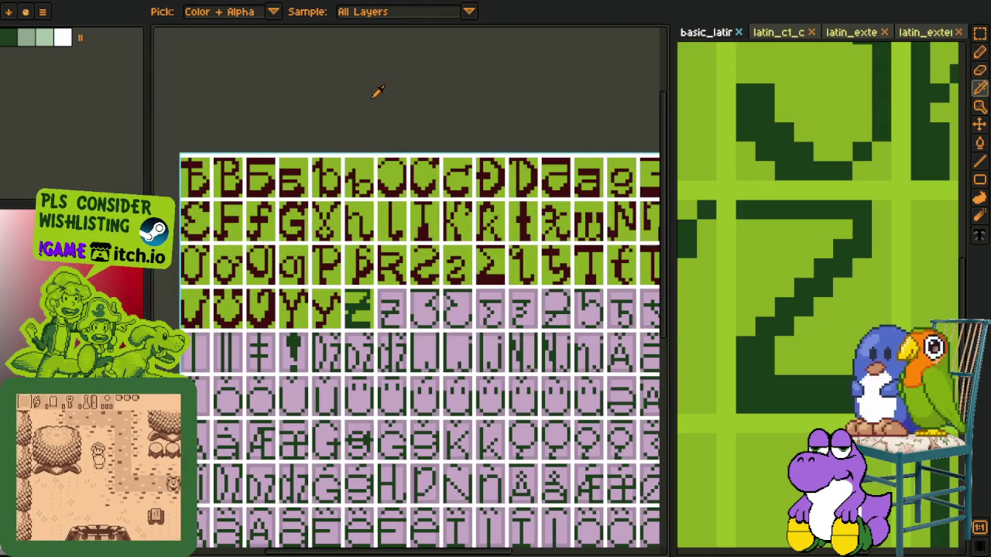
Step: Marquee-select the lowercase z on the basic_latin reference sheet
scroll(797, 154, down, 2)
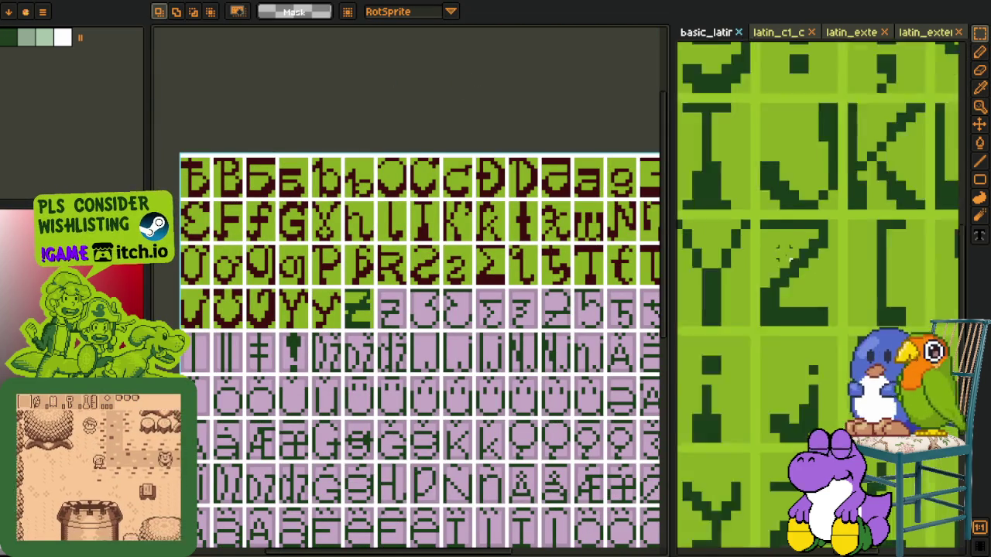
scroll(812, 232, down, 2)
scroll(826, 328, down, 1)
scroll(827, 327, up, 2)
drag(763, 238, 873, 391)
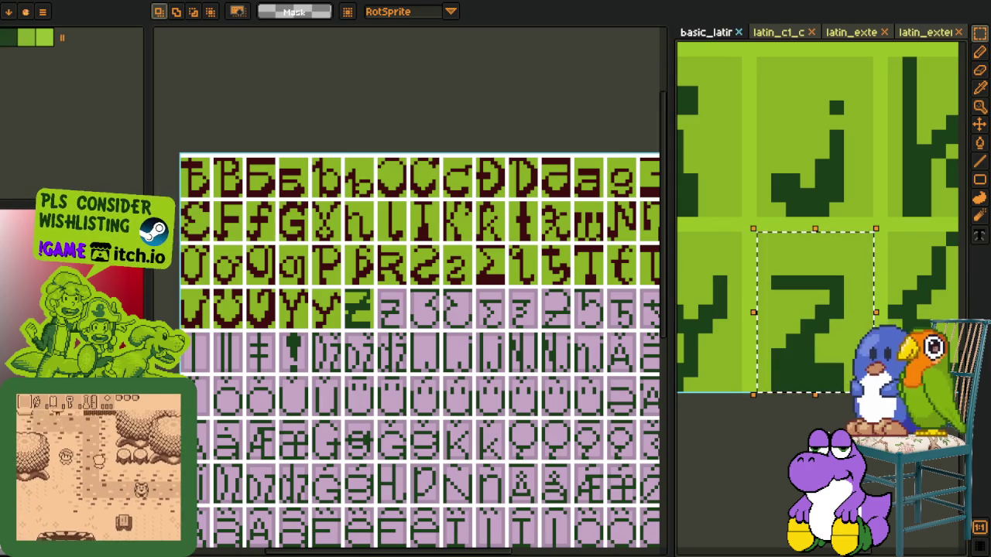
scroll(312, 278, down, 3)
scroll(312, 278, up, 2)
scroll(312, 278, up, 1)
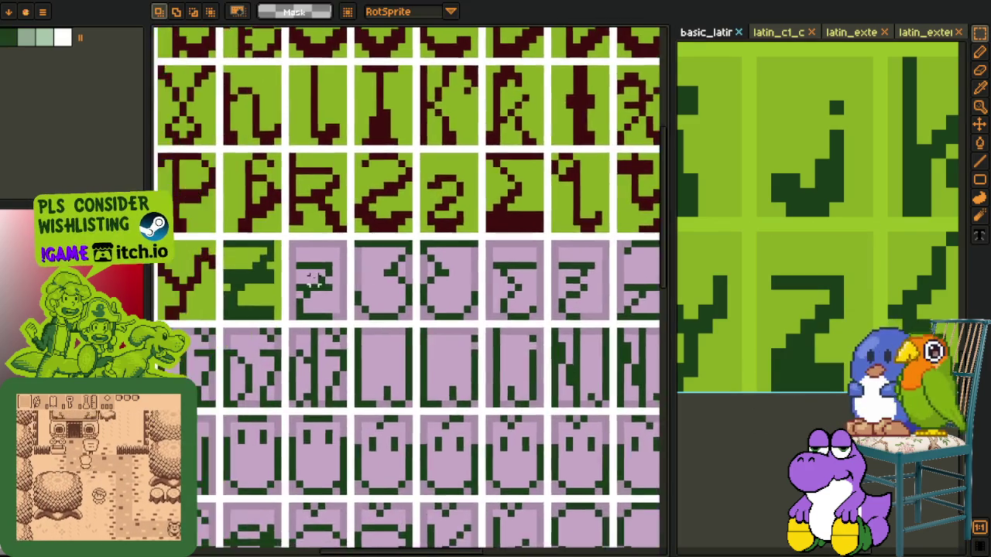
scroll(312, 279, up, 2)
Step: Paste the z into the next empty cell after Z and add a dark green pixel
key(ctrl+v)
drag(387, 314, 313, 308)
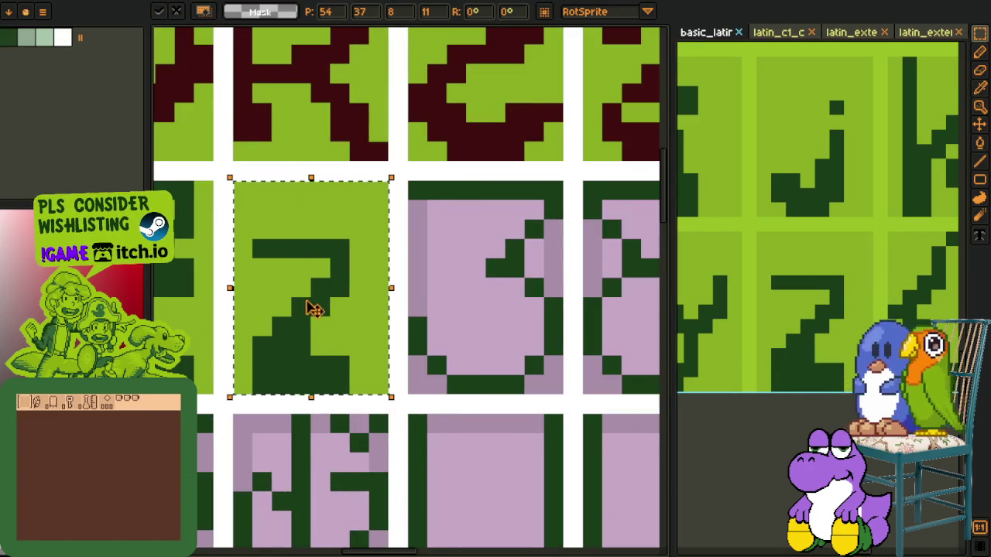
key(ctrl+d)
key(b)
alt+click(310, 294)
click(262, 306)
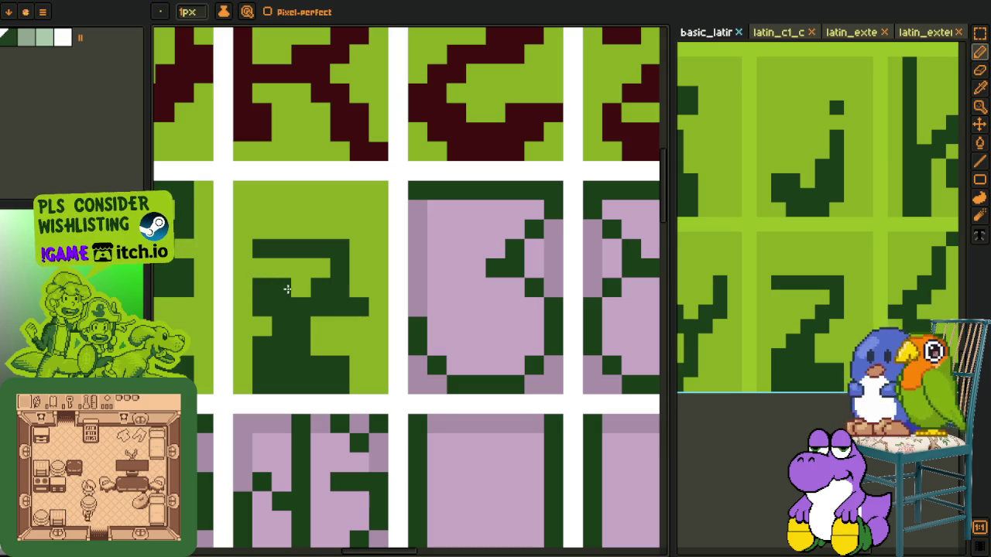
Step: Retouch the z's stroke with dark green pixels, alternating Pencil and Eyedropper
key(i)
scroll(338, 267, down, 3)
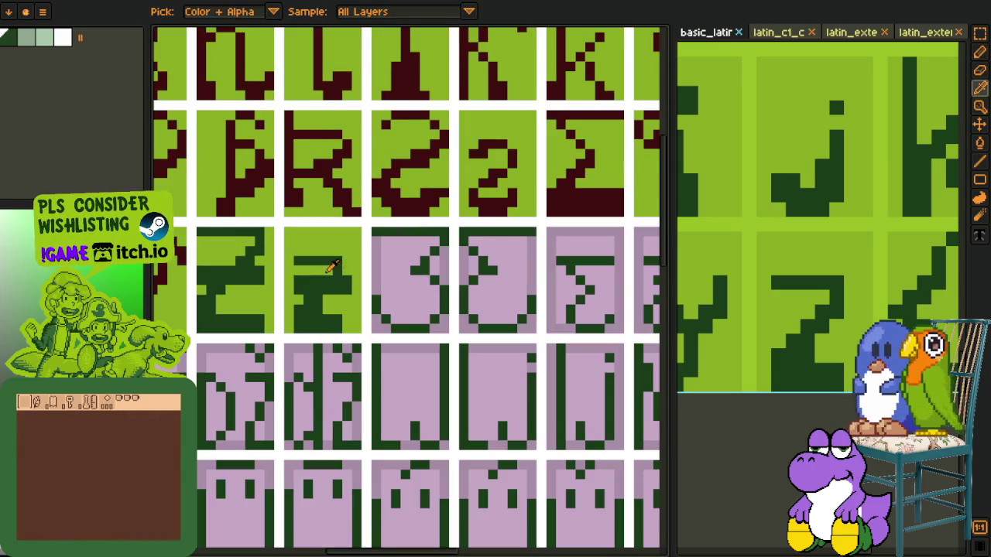
scroll(317, 286, up, 4)
scroll(378, 294, down, 3)
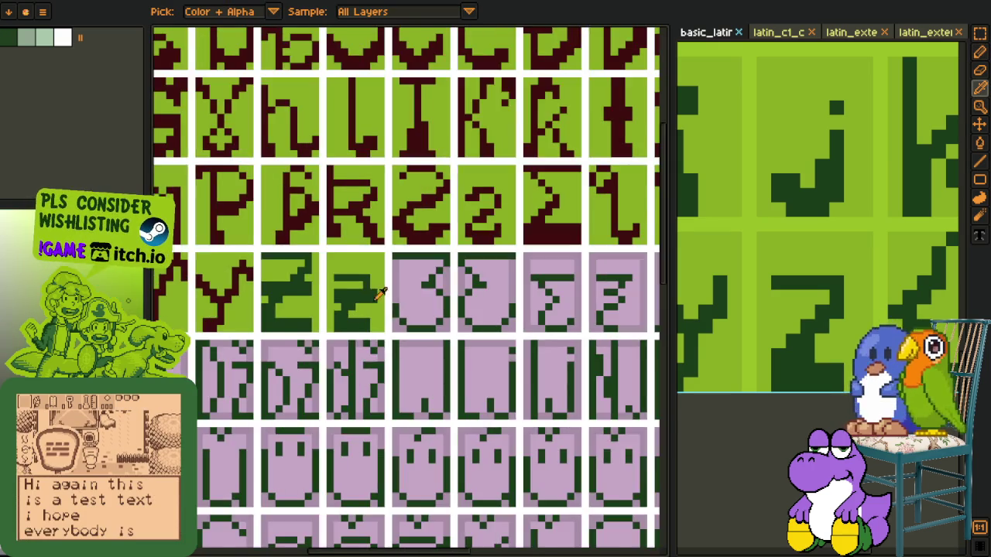
scroll(374, 271, up, 2)
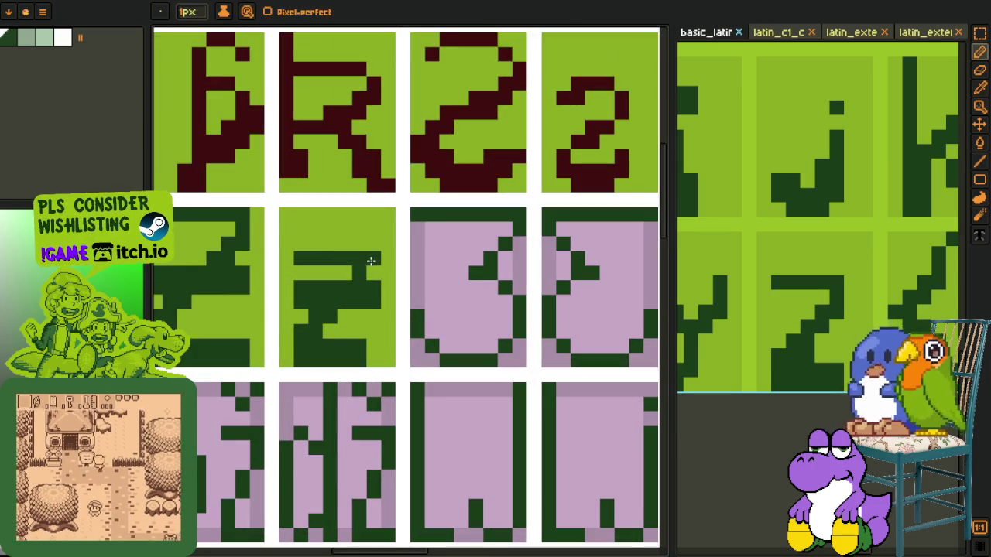
scroll(374, 354, down, 2)
scroll(374, 354, down, 1)
scroll(372, 353, up, 3)
key(m)
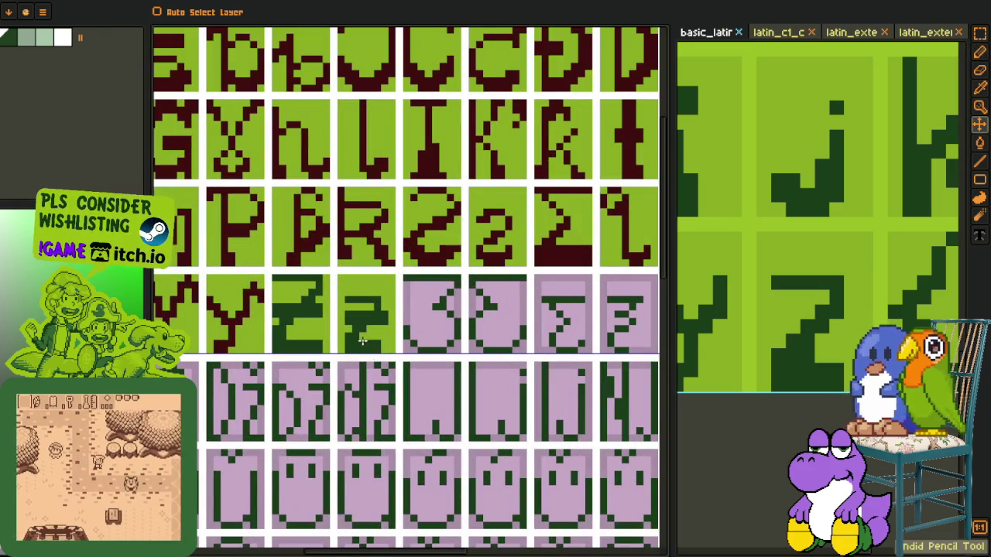
key(i)
scroll(363, 325, up, 1)
scroll(361, 309, up, 1)
scroll(357, 294, down, 1)
scroll(357, 294, down, 1)
scroll(352, 300, up, 2)
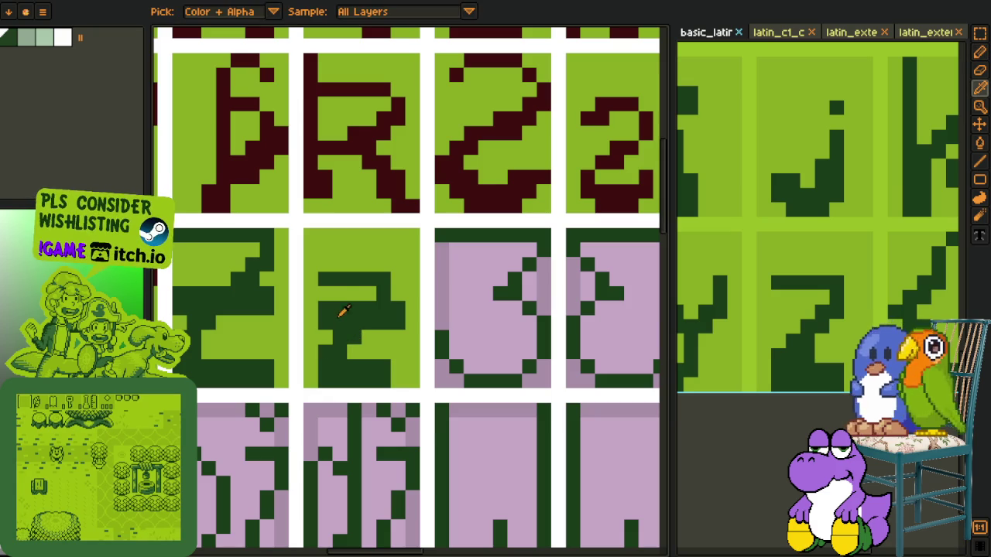
key(v)
key(i)
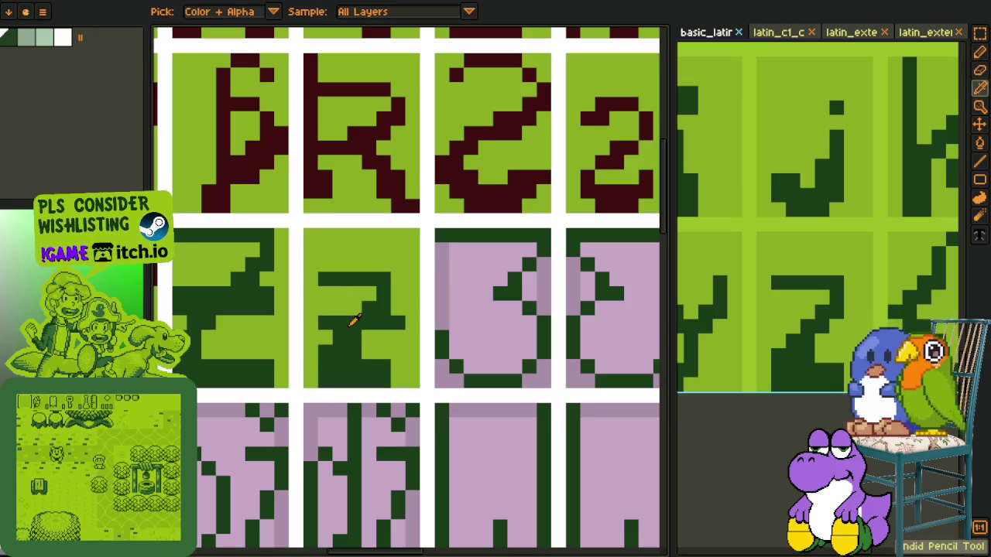
key(b)
drag(361, 340, 368, 356)
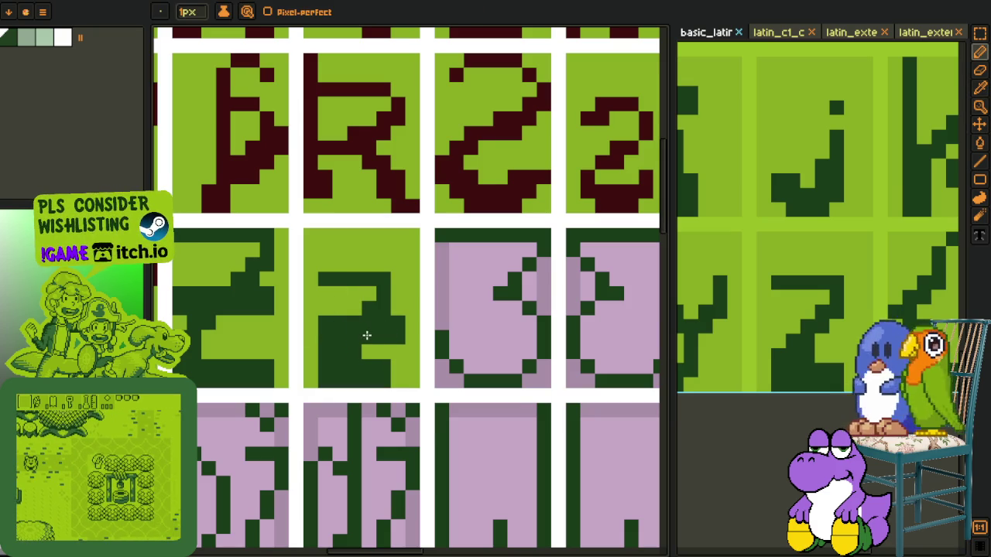
key(i)
key(b)
key(i)
Step: Pick the green background colour for erasing stray pixels around the z
scroll(367, 335, down, 2)
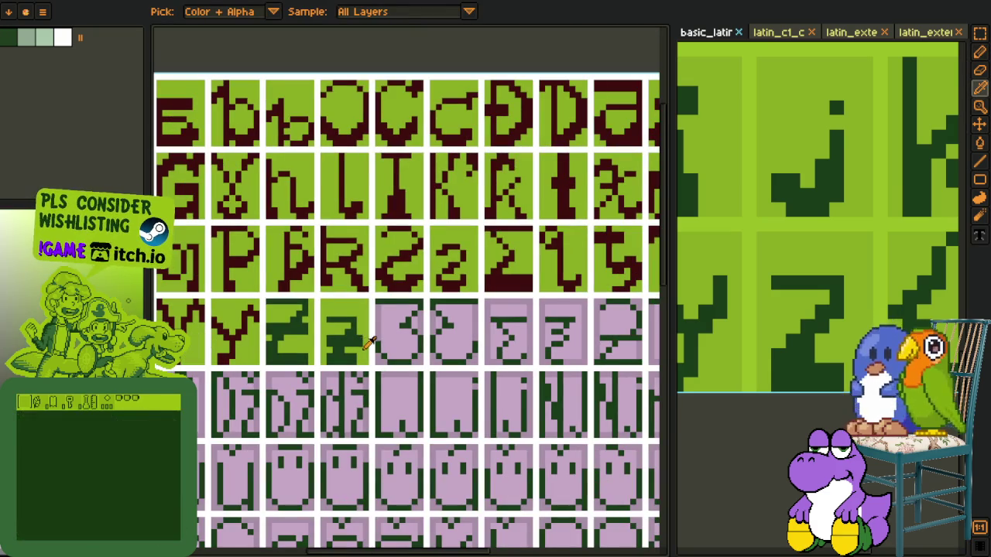
scroll(368, 342, down, 2)
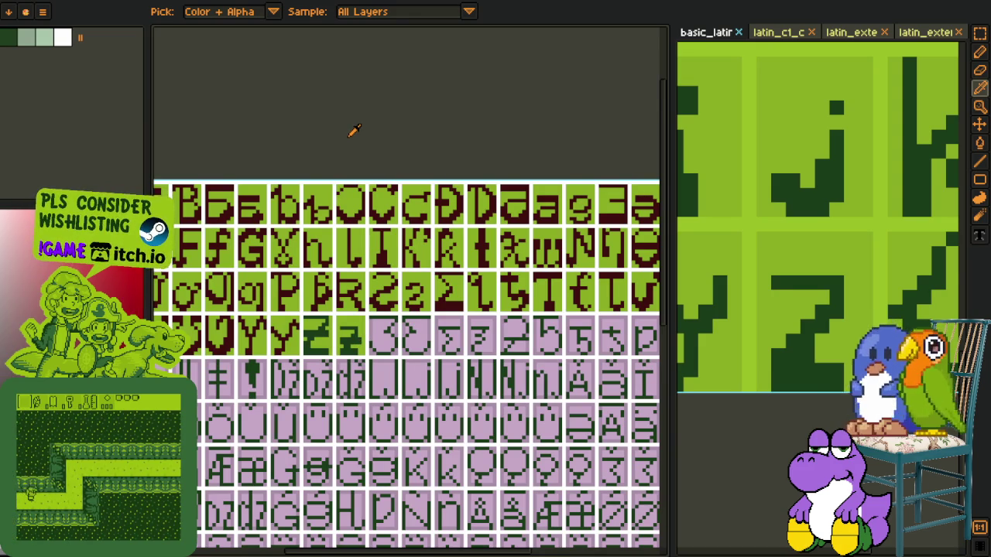
scroll(359, 334, up, 1)
scroll(364, 329, up, 1)
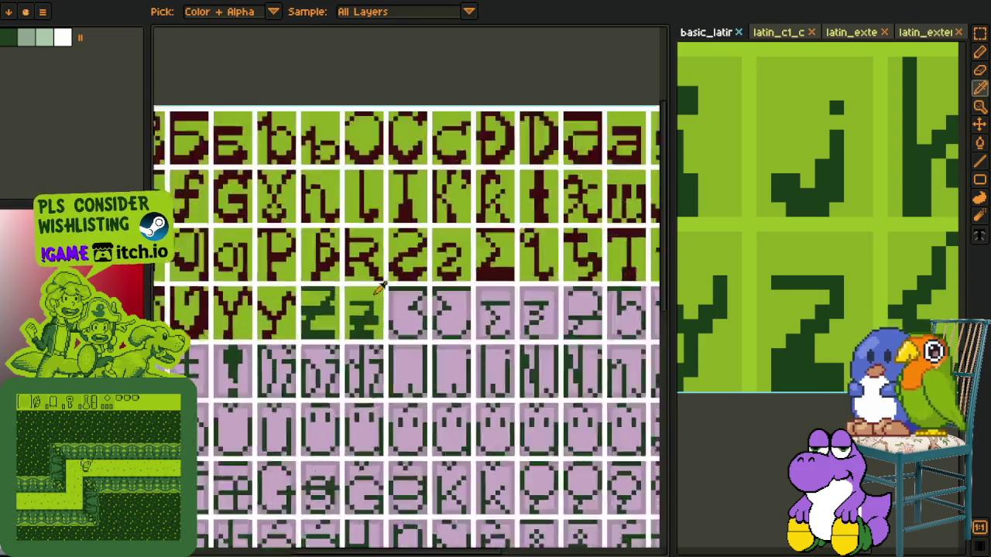
scroll(376, 312, up, 3)
alt+click(381, 398)
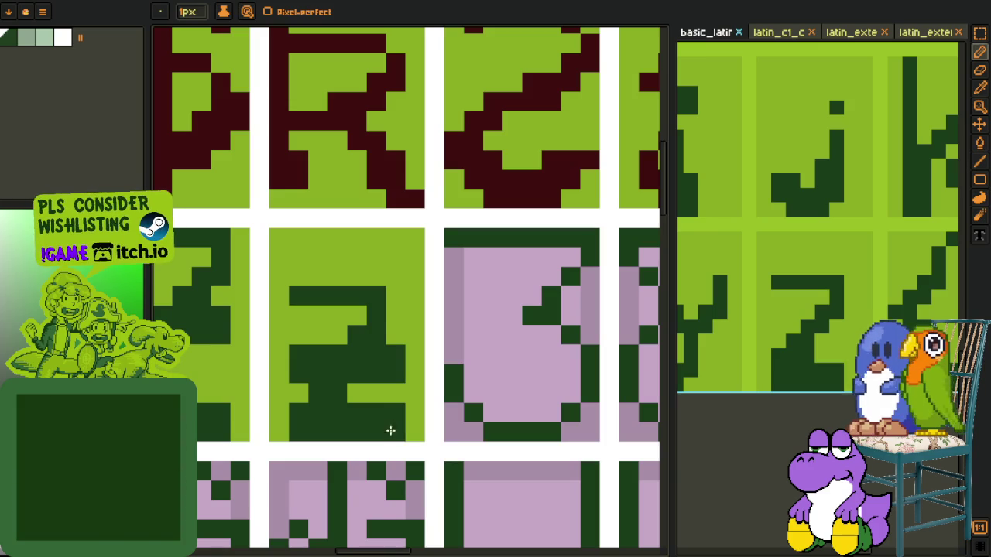
Step: Save the glyph sheet with Ctrl+S
scroll(391, 303, down, 2)
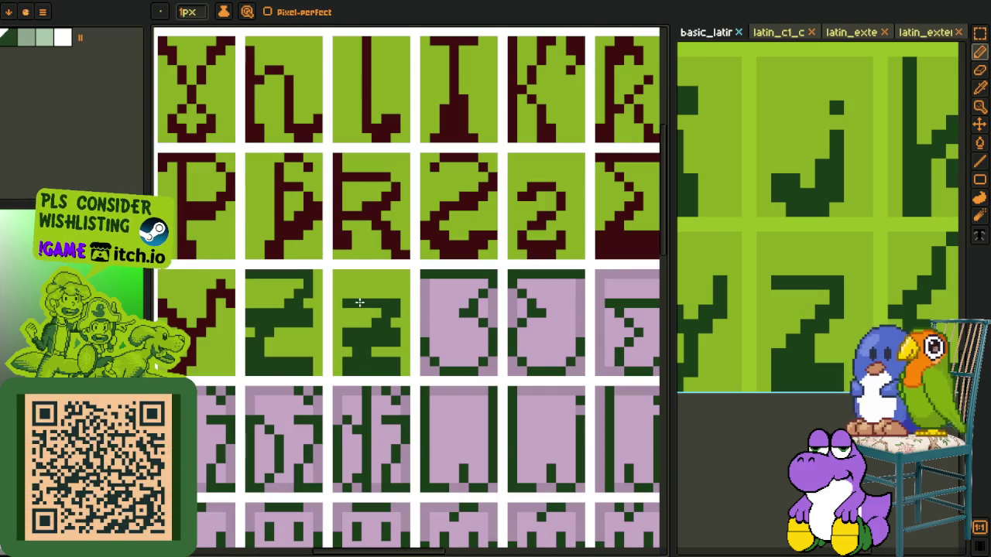
scroll(352, 278, down, 2)
scroll(371, 162, down, 2)
key(ctrl+s)
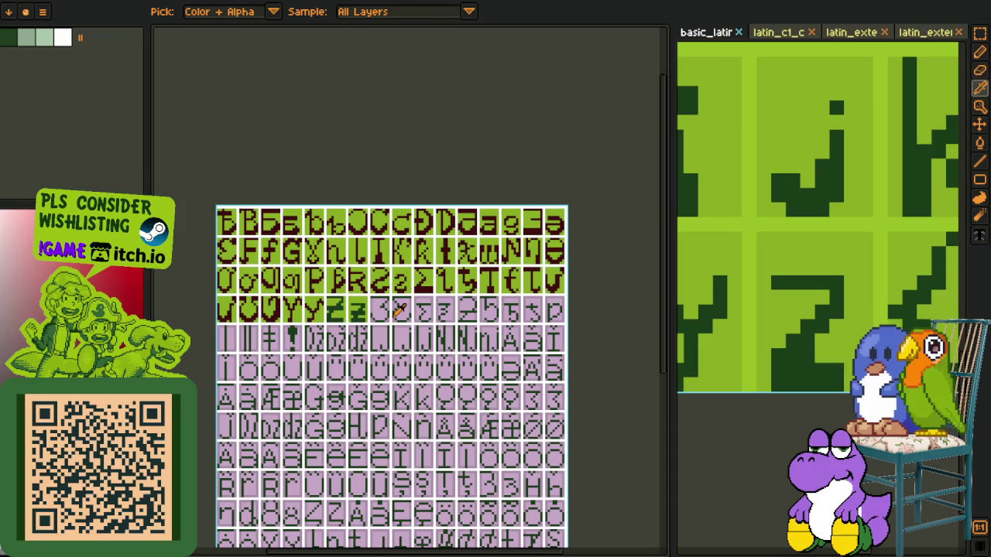
scroll(385, 348, up, 2)
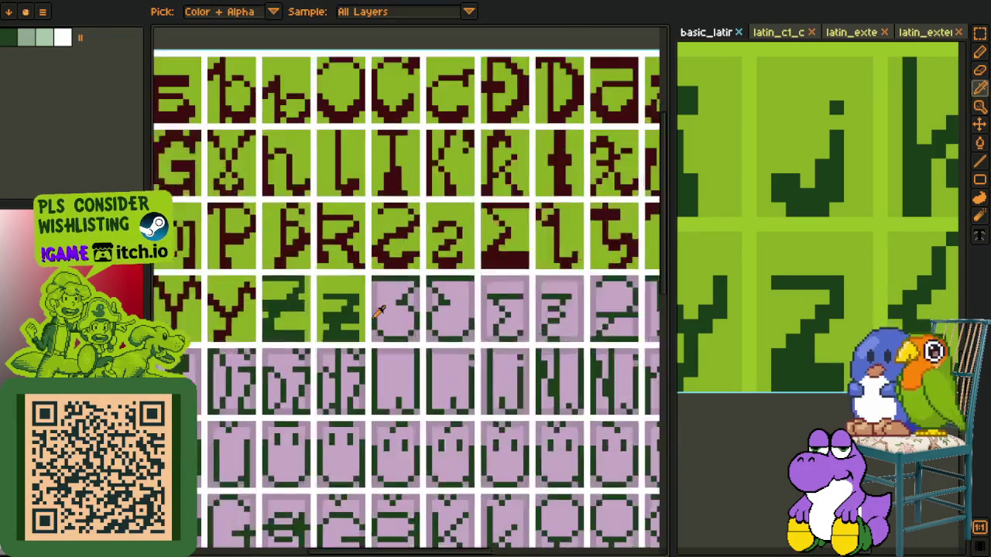
scroll(389, 333, up, 1)
key(b)
scroll(356, 326, up, 1)
scroll(310, 310, down, 3)
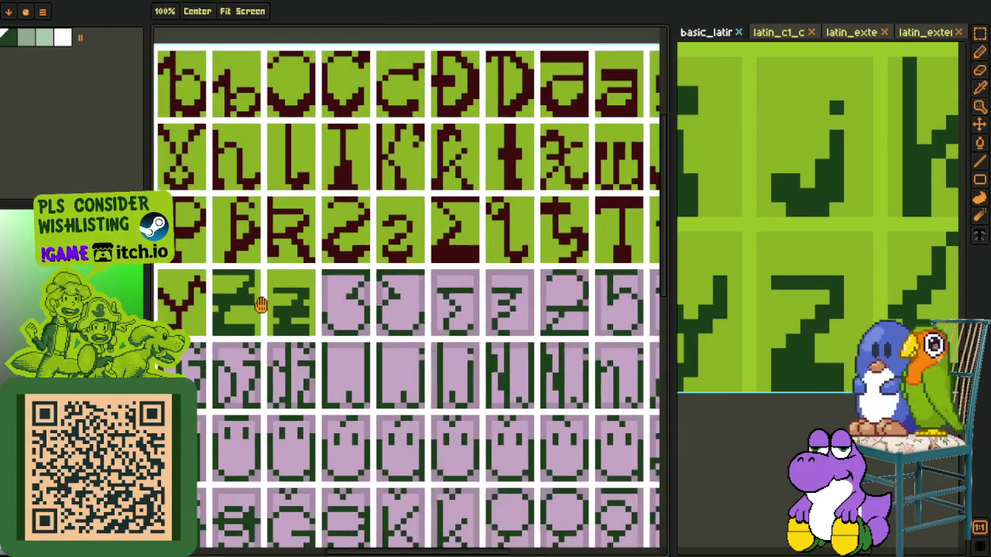
Step: Sample maroon from an existing glyph and bucket-fill the capital Z's strokes maroon
key(o)
scroll(248, 294, up, 2)
scroll(194, 275, up, 1)
click(193, 275)
key(g)
click(274, 294)
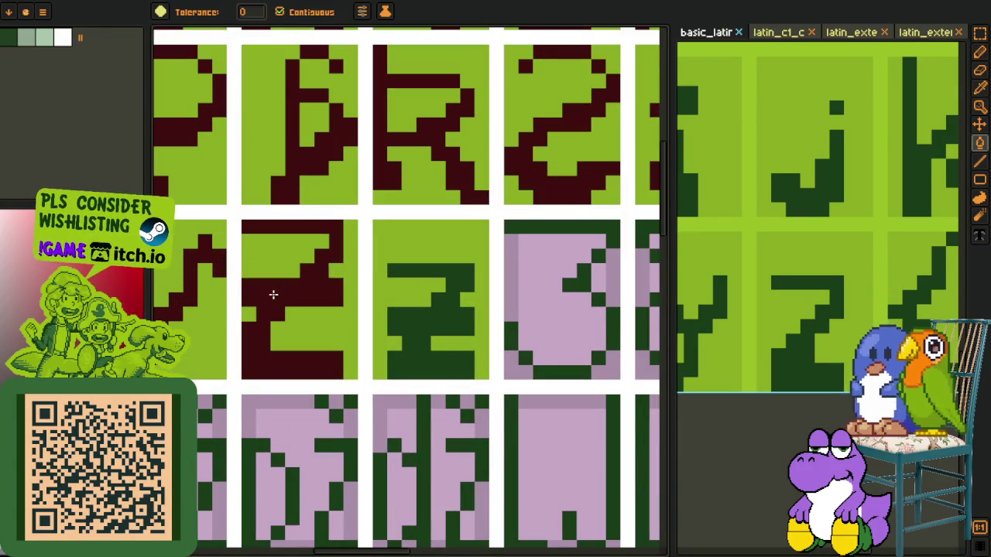
click(420, 312)
Step: Zoom out and save the font sheet with Ctrl+S
key(z)
scroll(410, 271, down, 2)
scroll(402, 194, down, 1)
key(o)
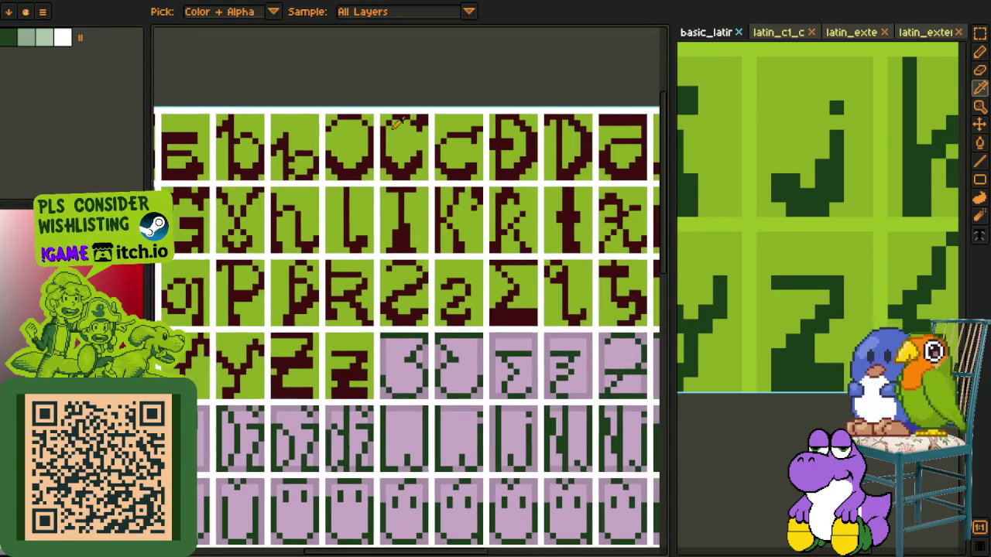
key(ctrl+s)
key(z)
Step: Draw the next glyph's dark red top bar and add pixels along its lower-left curve
scroll(364, 368, up, 1)
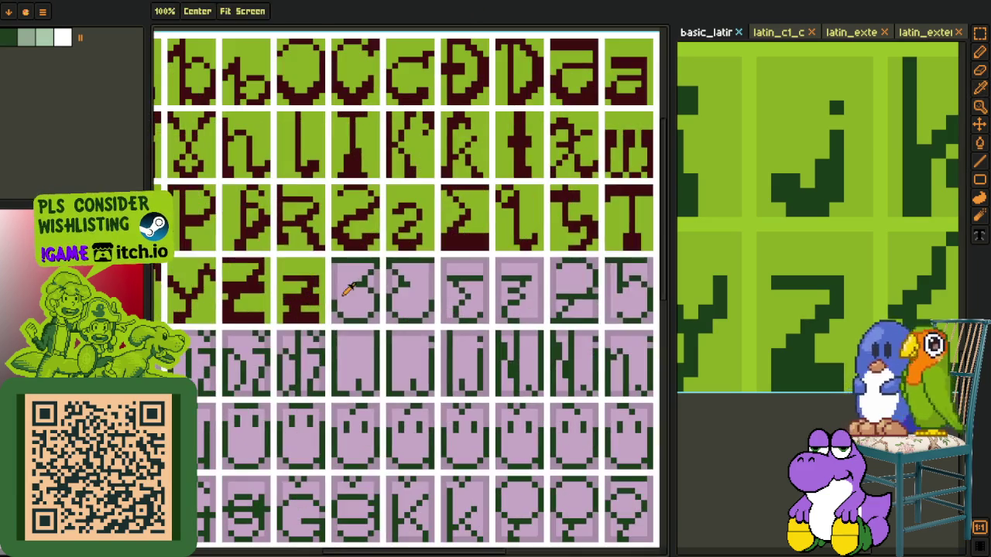
key(o)
scroll(362, 285, up, 2)
key(b)
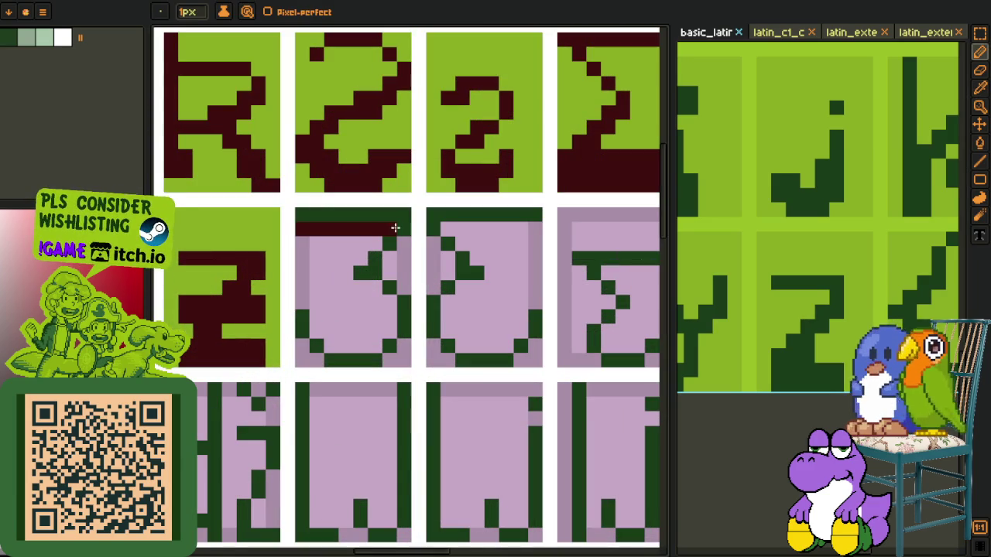
drag(395, 228, 408, 227)
key(f)
click(405, 215)
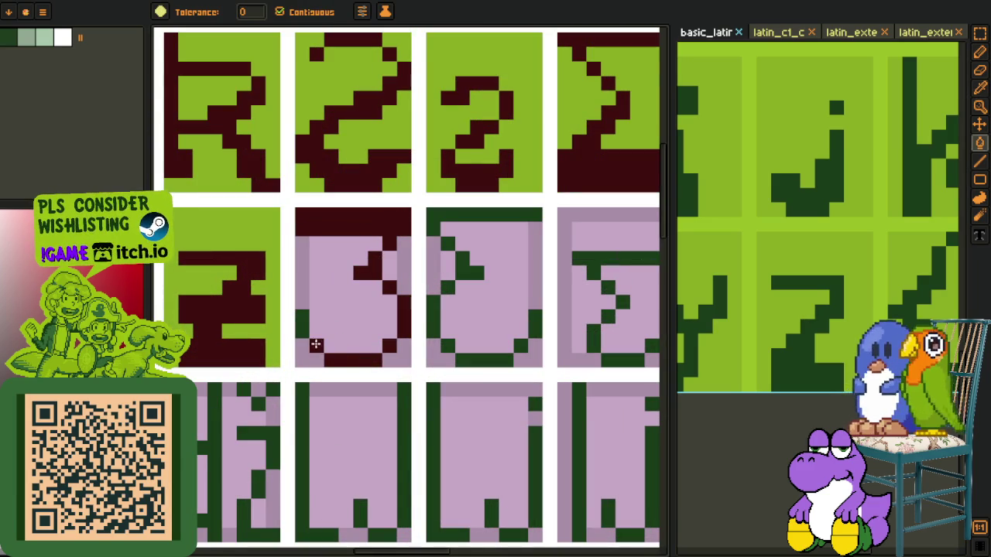
key(b)
drag(301, 323, 324, 343)
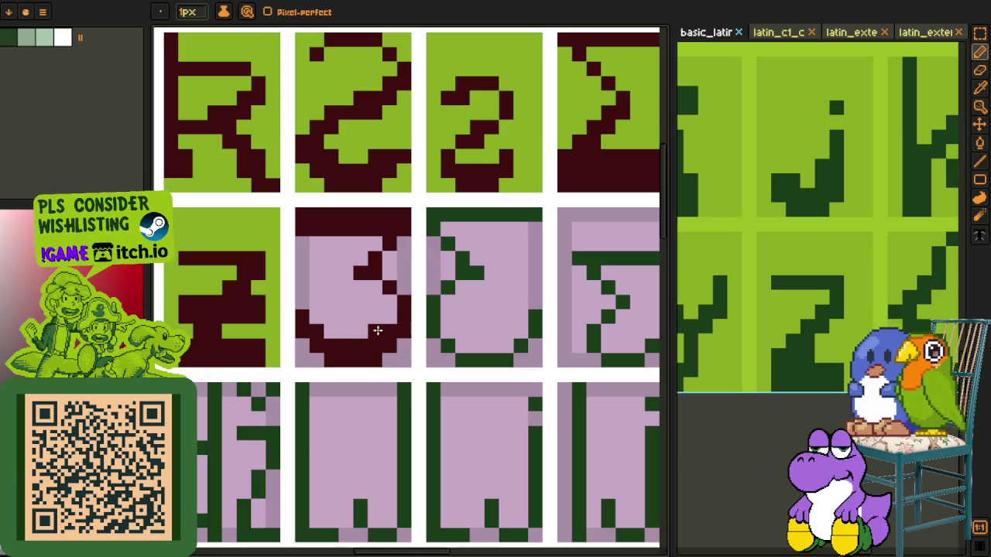
Step: Fill the glyph's cell background green, sampled from a finished cell
scroll(389, 318, down, 5)
scroll(349, 301, up, 3)
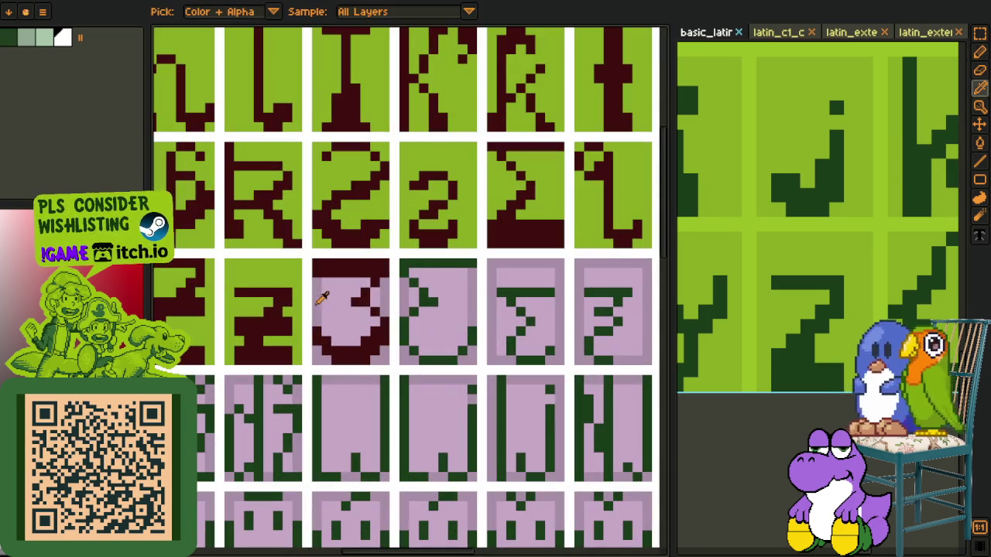
key(f)
click(325, 302)
key(o)
click(298, 293)
key(f)
click(375, 295)
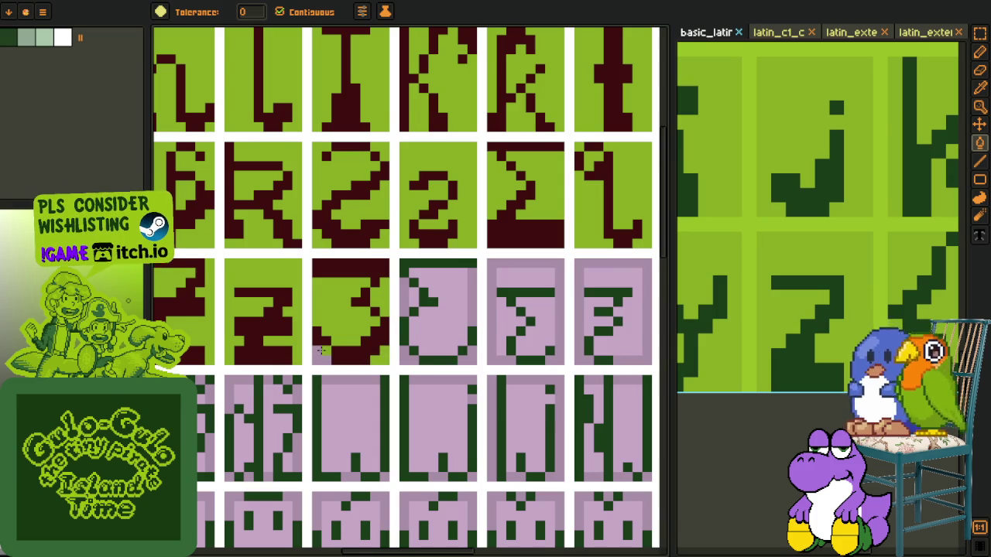
Step: Save, then select the glyph cell's pixels and shift them to the right
scroll(321, 350, down, 2)
key(o)
key(m)
key(ctrl+s)
key(o)
key(r)
scroll(360, 350, up, 2)
drag(361, 357, 305, 278)
drag(360, 333, 422, 330)
Step: Recolour the Z glyph's top bar, left, lower and bottom strokes dark red
scroll(485, 312, down, 2)
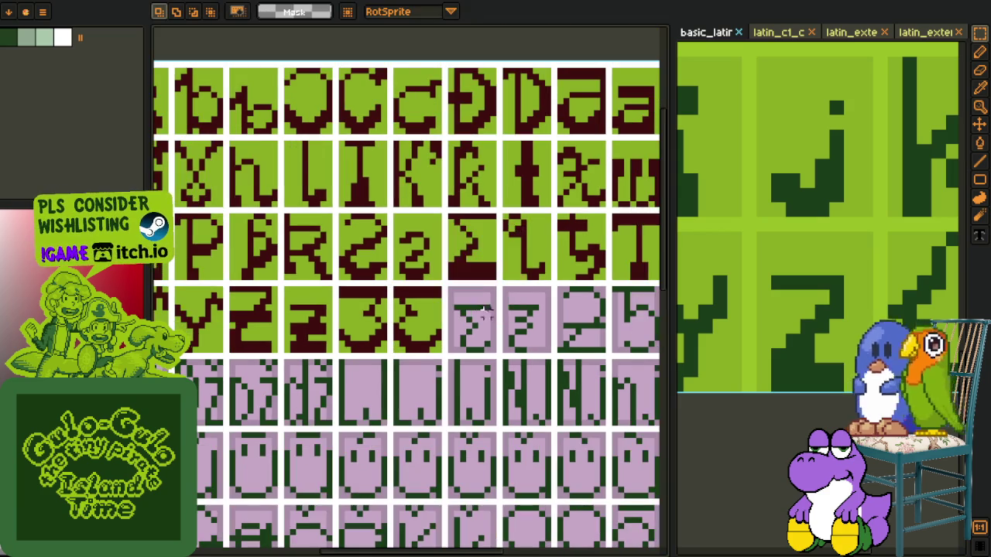
key(o)
scroll(309, 334, up, 2)
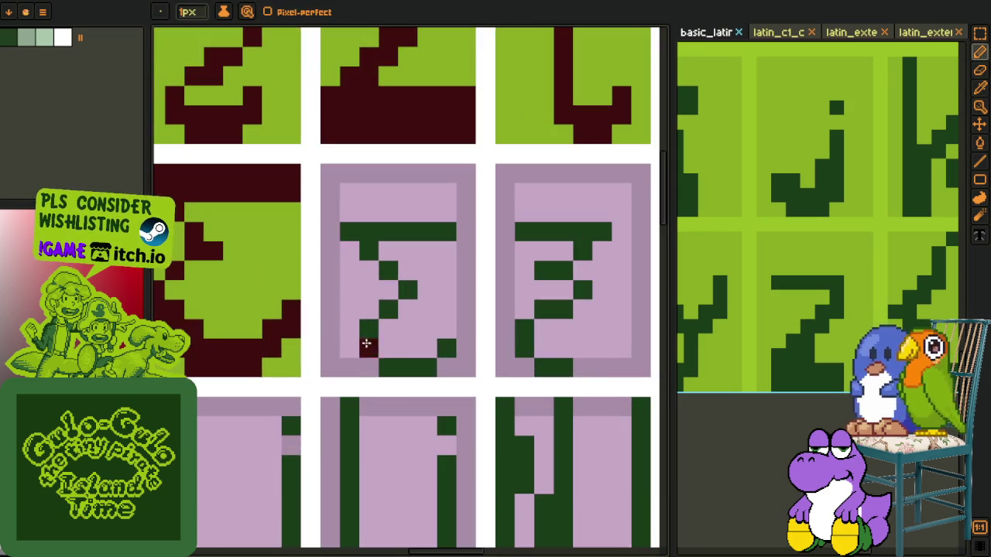
key(g)
click(369, 241)
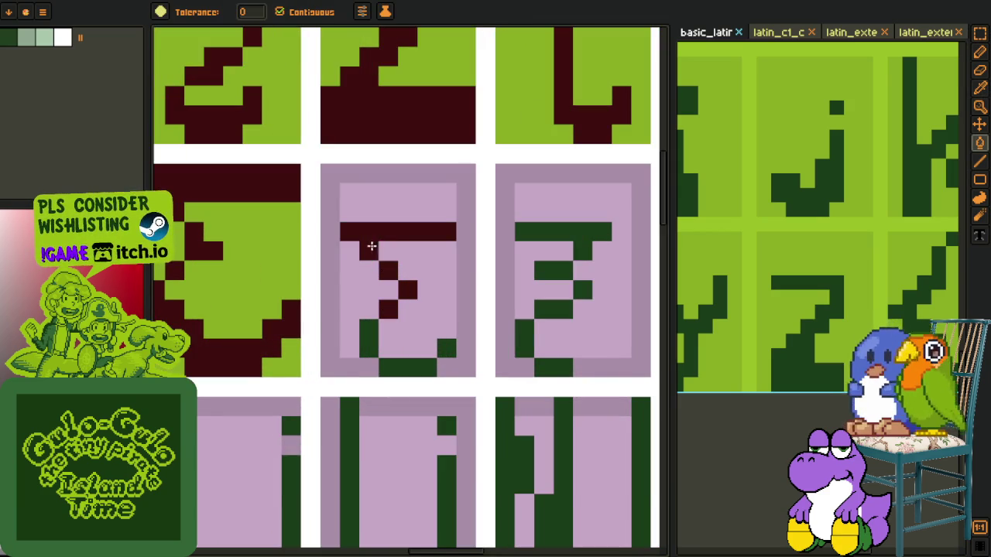
click(380, 350)
click(369, 340)
click(392, 367)
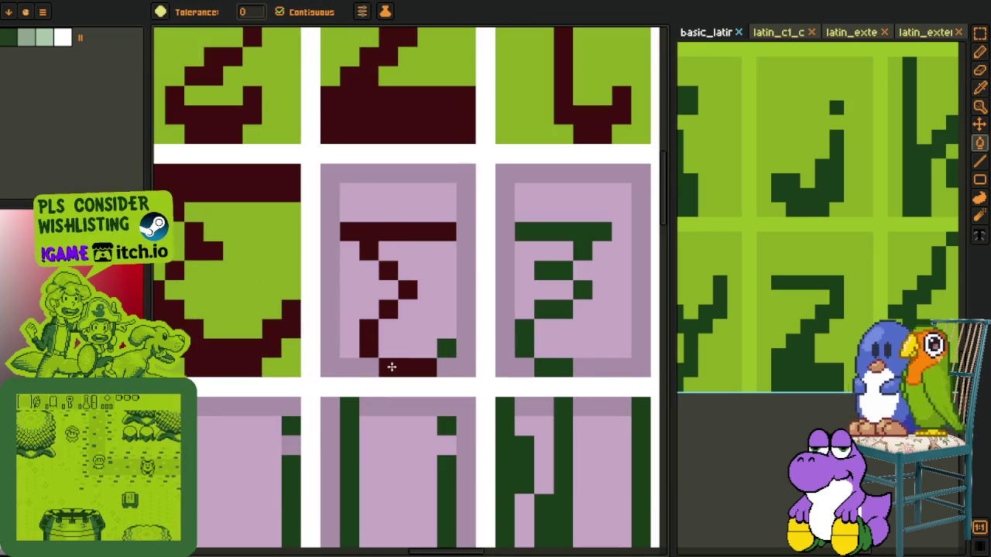
click(436, 349)
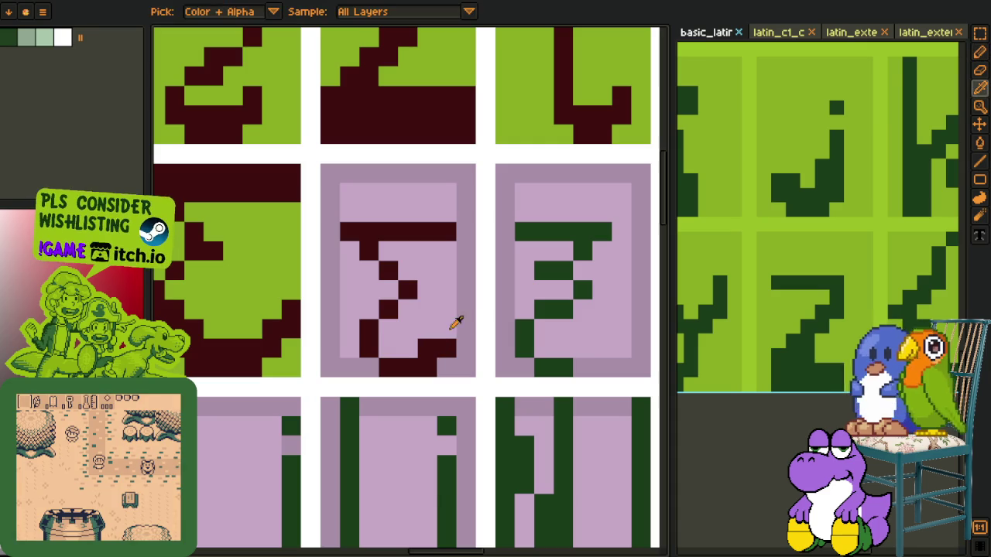
Step: Fill the cell's inner area darker pink, then turn the remaining background green
alt+click(461, 318)
click(438, 317)
click(439, 318)
alt+click(295, 243)
click(392, 300)
Step: Pencil the glyph's stroke up toward the top bar in dark red
scroll(391, 299, down, 3)
scroll(379, 286, up, 2)
key(b)
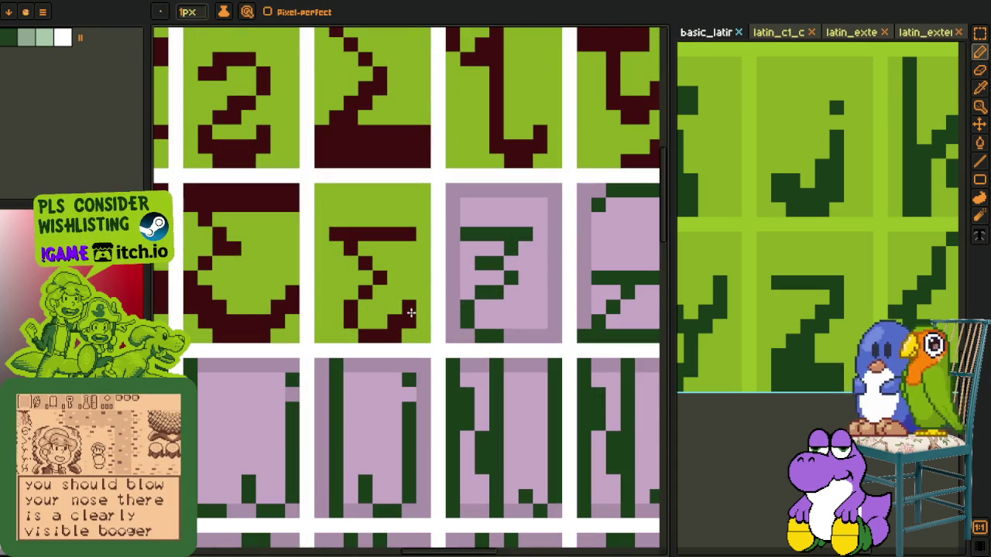
mouse_move(365, 265)
mouse_down()
mouse_move(327, 236)
mouse_move(366, 243)
mouse_up()
Step: Inspect the redrawn glyphs, toggling between the Pencil and Color Picker tools
scroll(409, 245, down, 2)
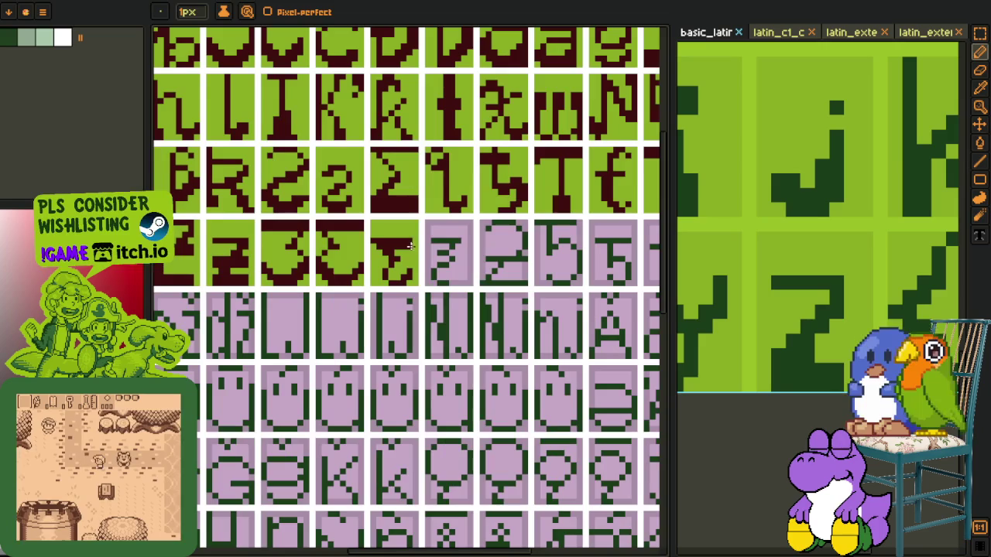
scroll(410, 252, down, 2)
scroll(410, 253, up, 4)
key(o)
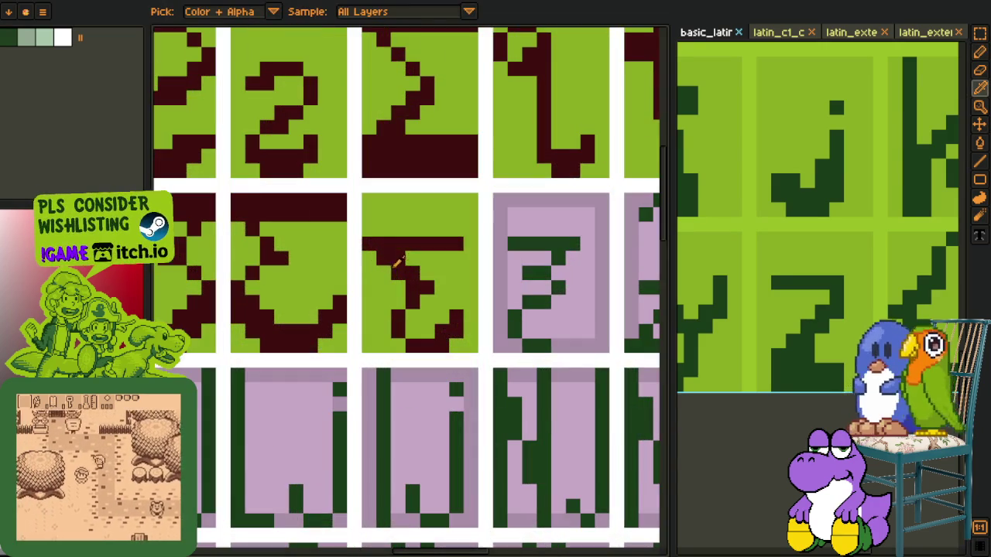
key(p)
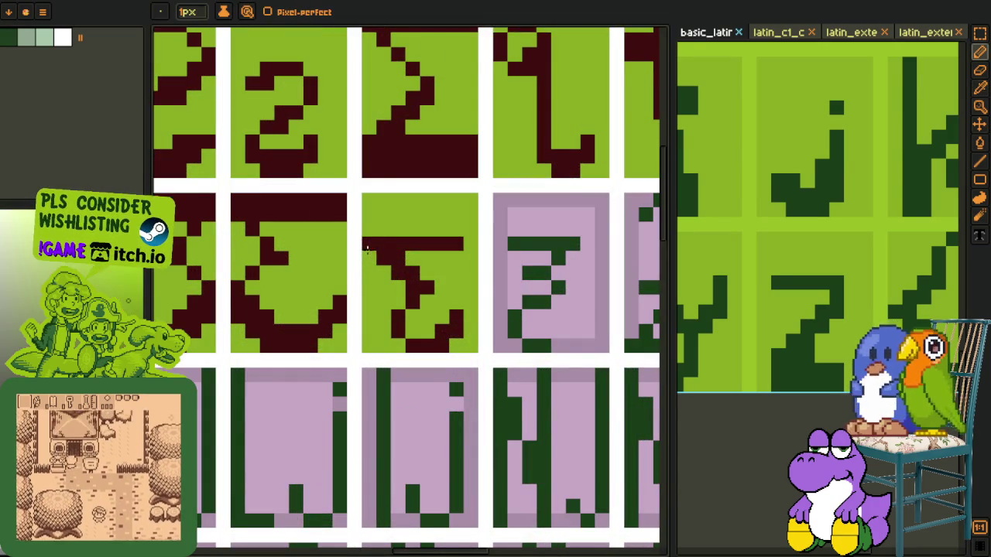
scroll(366, 246, down, 1)
key(o)
key(p)
scroll(372, 233, down, 2)
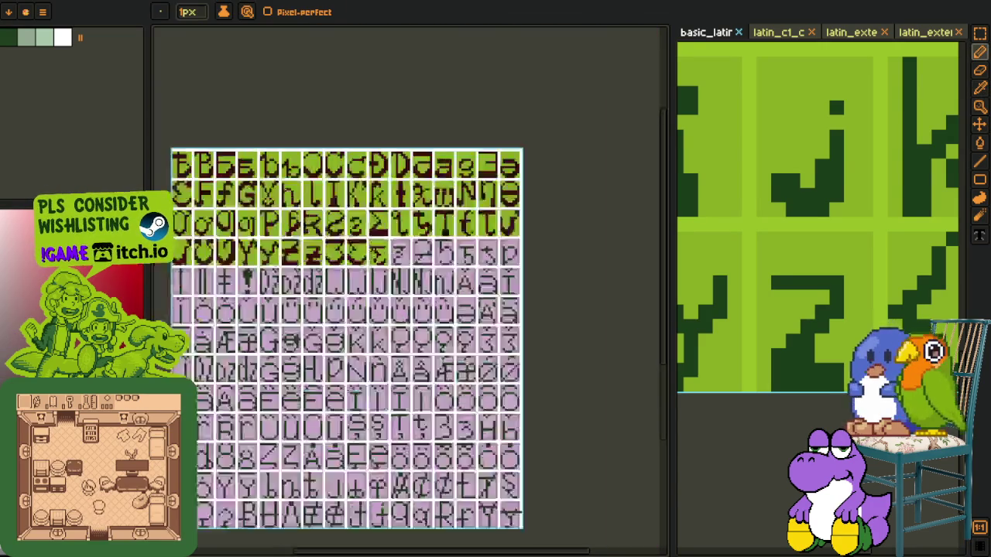
scroll(387, 171, down, 1)
key(o)
scroll(384, 206, up, 1)
scroll(376, 246, up, 1)
scroll(379, 279, up, 2)
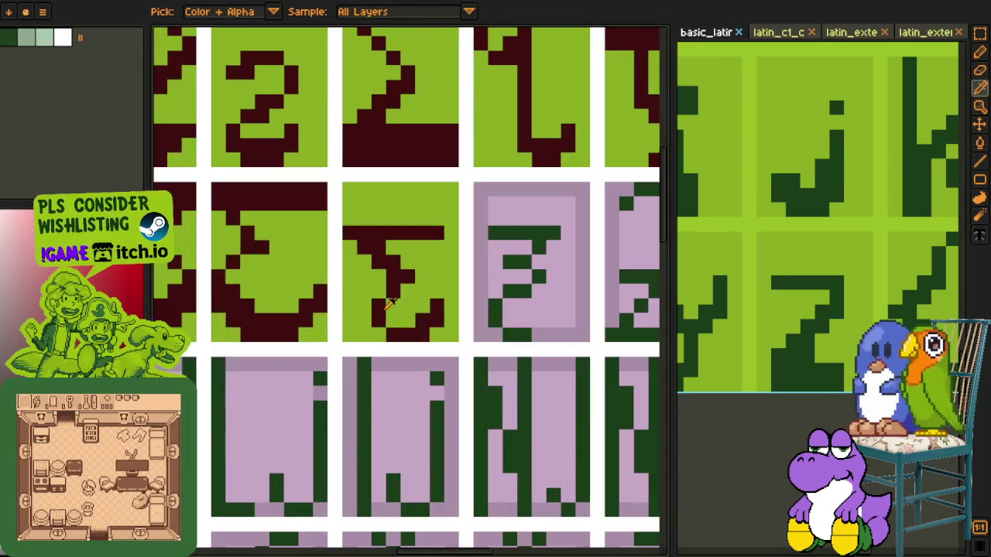
key(p)
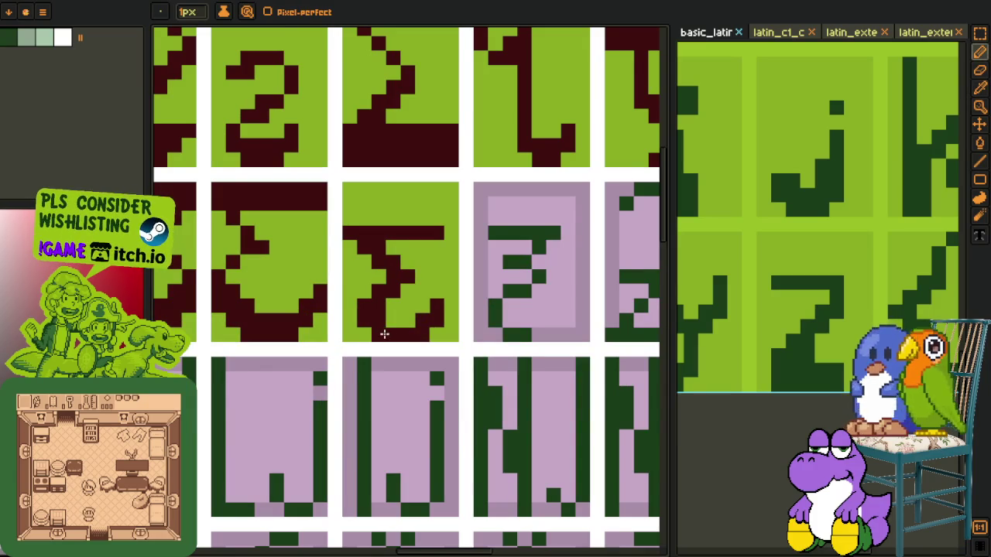
key(o)
key(p)
scroll(388, 317, down, 2)
scroll(402, 263, down, 1)
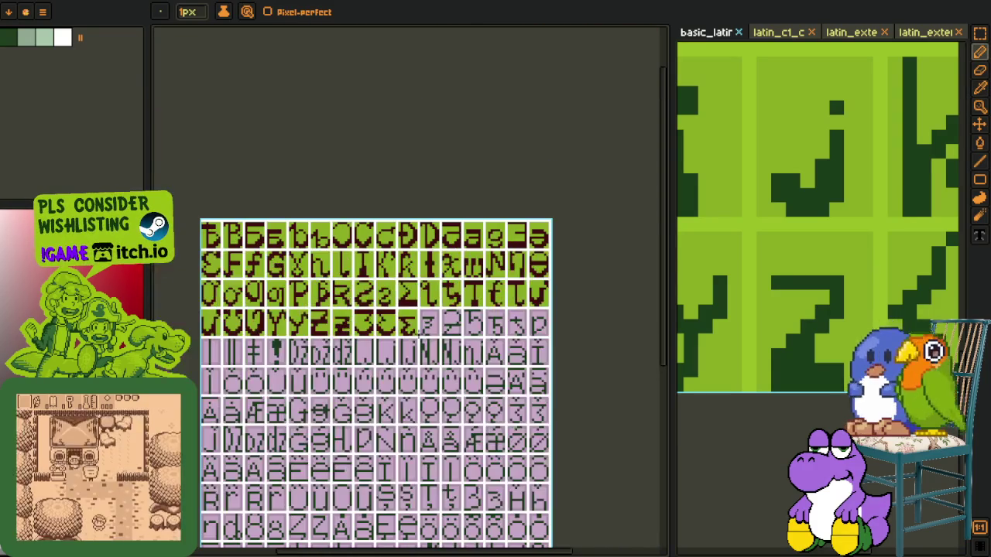
key(o)
Step: Save the font sheet and recentre it in view
key(ctrl+s)
drag(436, 320, 377, 285)
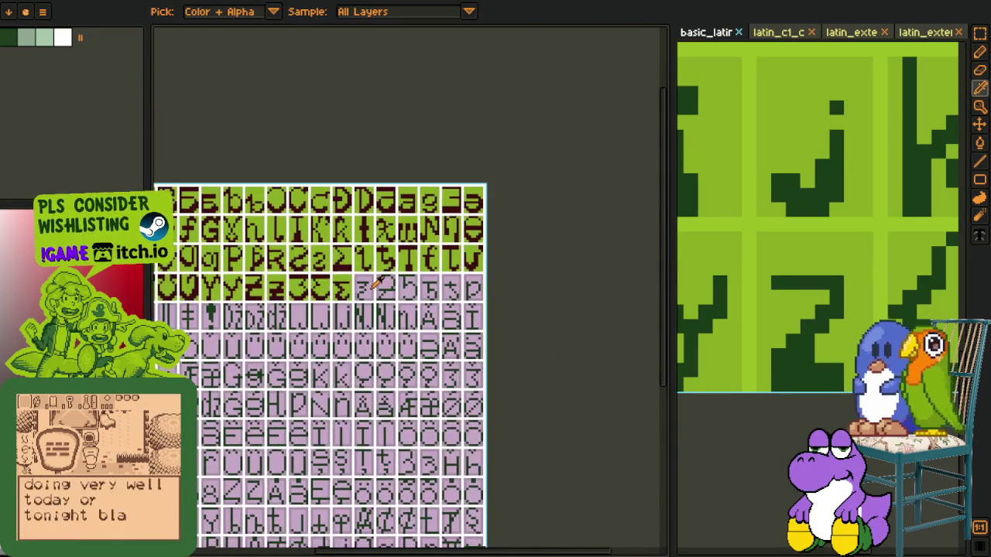
scroll(375, 283, up, 1)
Step: Fill the E glyph's top bar, lower middle bar and left stroke dark red
scroll(356, 271, up, 1)
scroll(336, 259, up, 2)
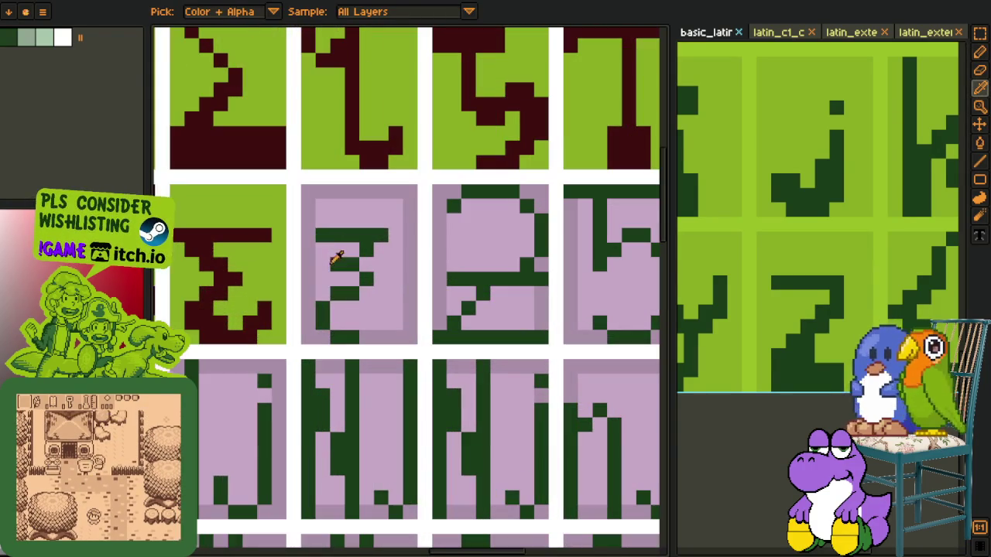
key(b)
click(332, 239)
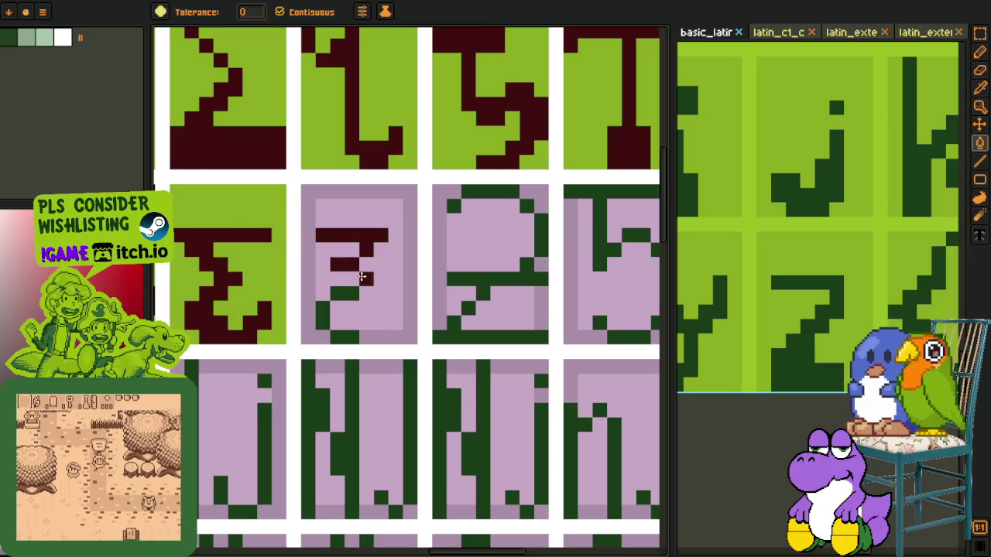
click(344, 293)
click(323, 319)
Step: Sample the darker pink and fill the E cell's inner background with it
key(i)
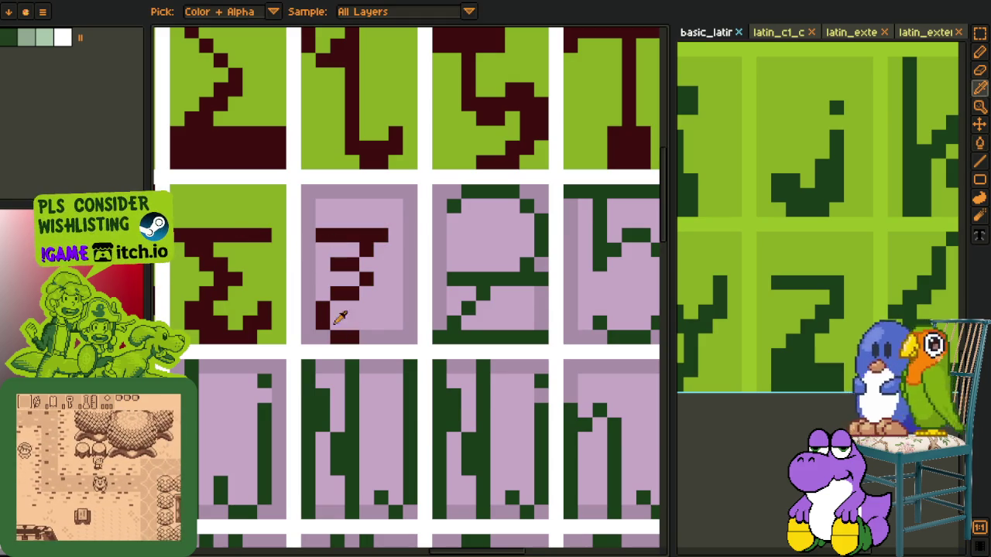
key(b)
click(380, 317)
click(321, 272)
key(i)
key(b)
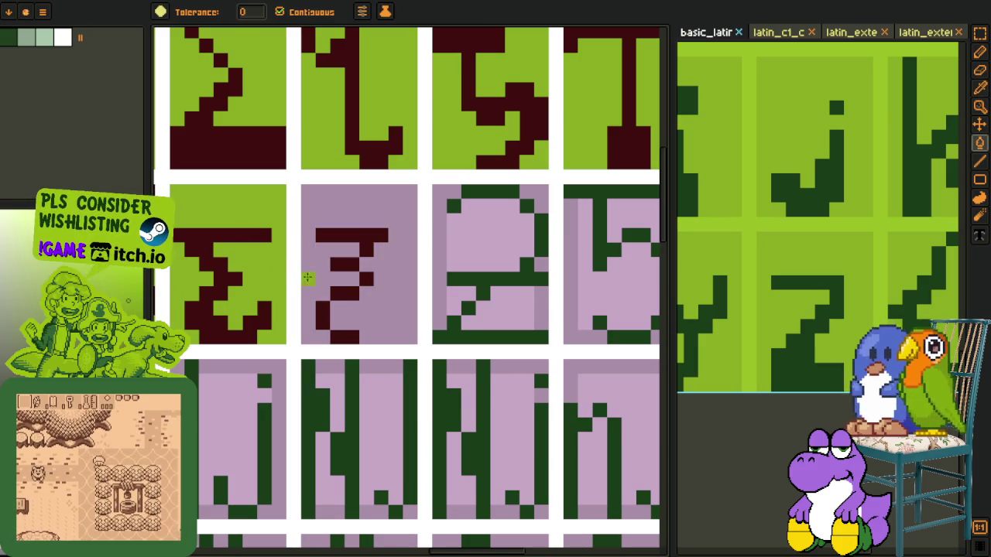
scroll(307, 276, down, 3)
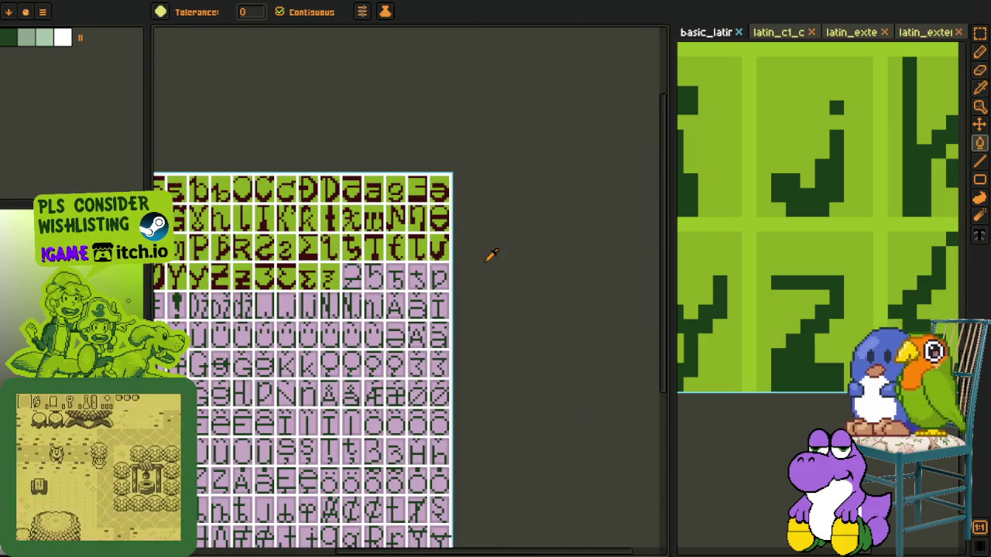
key(i)
scroll(299, 283, up, 2)
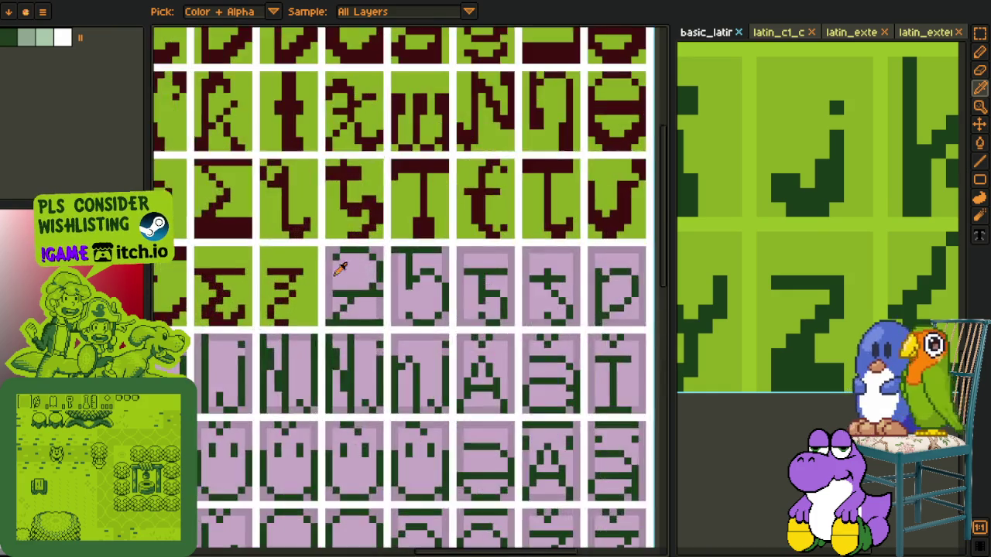
scroll(296, 278, up, 1)
Step: Fill the 2 glyph's strokes dark red, undoing one accidental background fill
key(g)
click(368, 226)
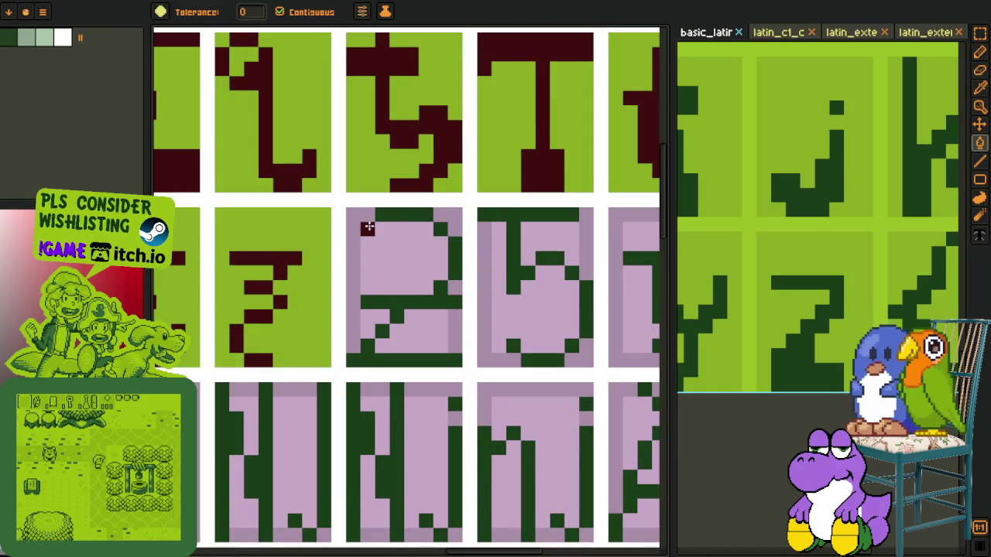
click(440, 283)
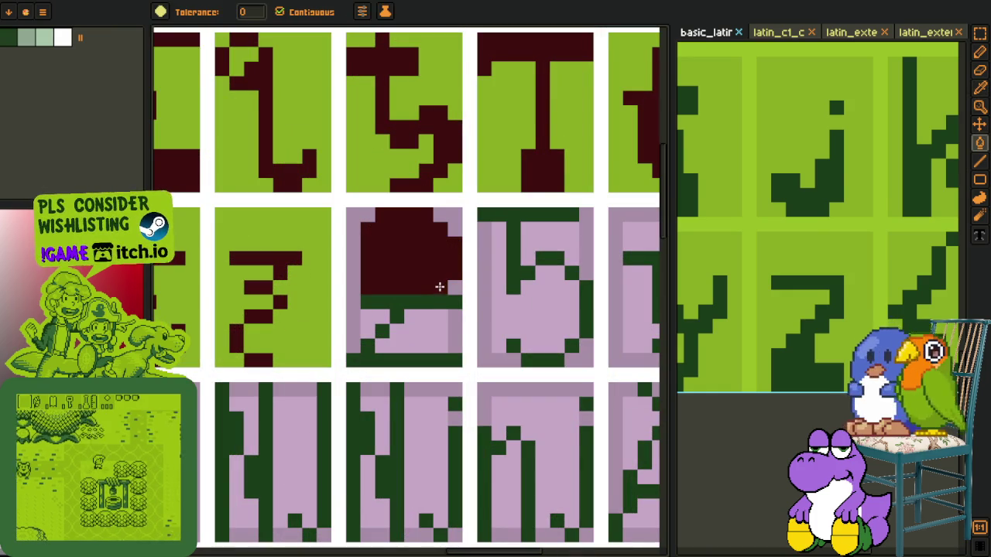
key(ctrl+z)
click(429, 300)
click(380, 328)
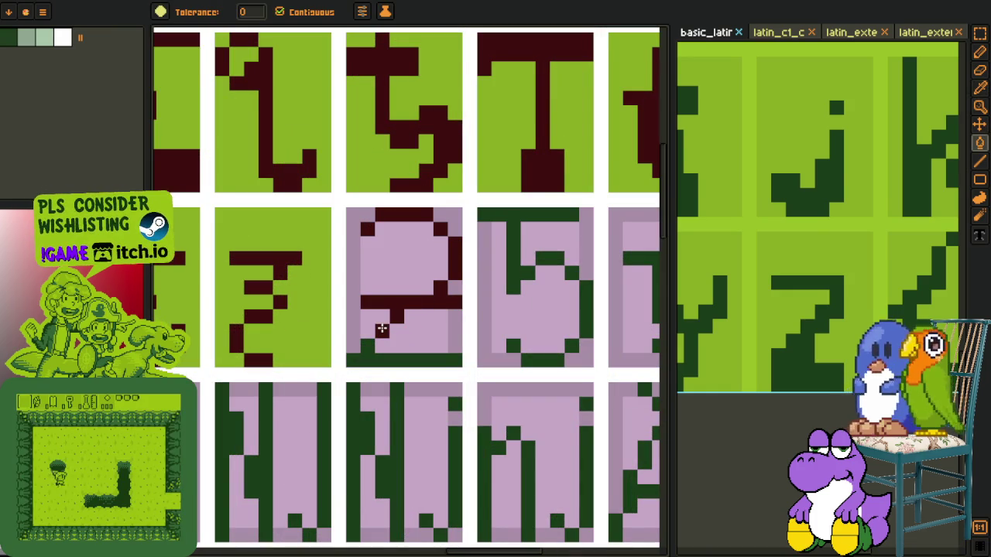
click(370, 345)
Step: Pencil a dark red bottom bar on the 2 and extend its upper-right stroke
key(o)
key(b)
drag(374, 345, 457, 346)
mouse_move(440, 273)
mouse_down()
mouse_move(424, 230)
mouse_move(428, 239)
mouse_up()
Step: Fill the 2's background areas darker pink, then turn the cell background green
key(o)
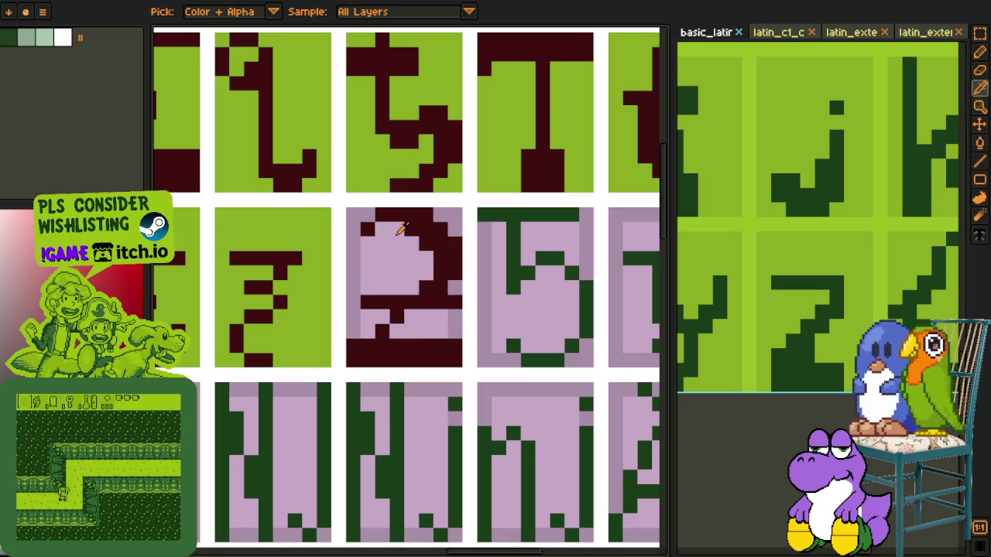
key(g)
click(387, 248)
click(412, 317)
click(418, 328)
click(368, 317)
key(o)
click(328, 302)
key(g)
click(382, 276)
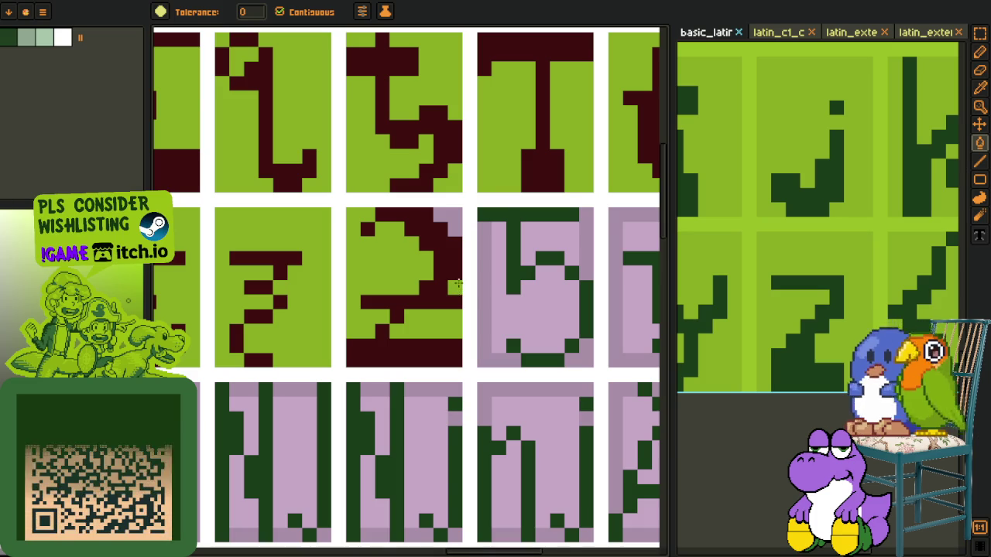
Step: Add a missing dark red pixel to the 2 and save the font sheet
scroll(456, 217, down, 3)
key(o)
scroll(433, 209, up, 2)
scroll(422, 203, up, 1)
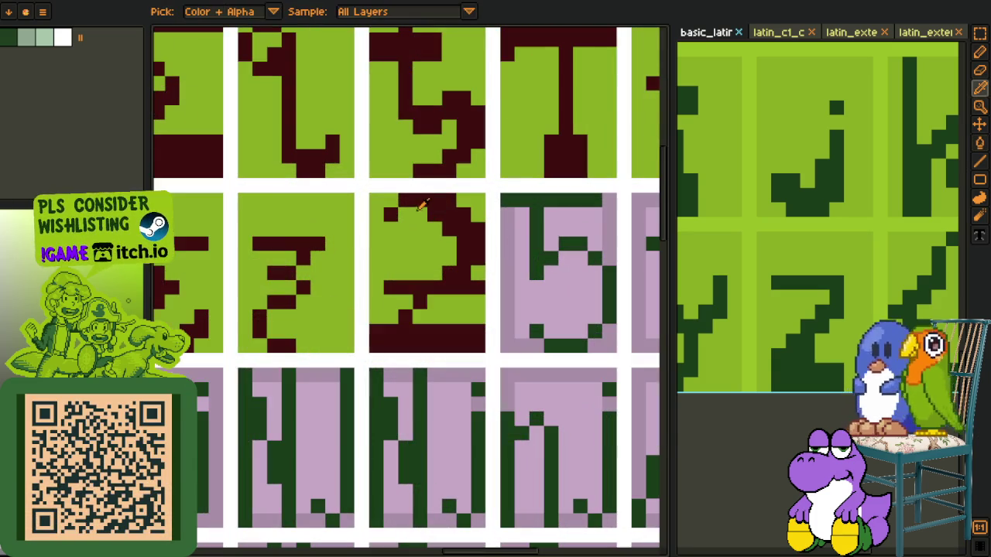
click(418, 201)
key(b)
click(380, 230)
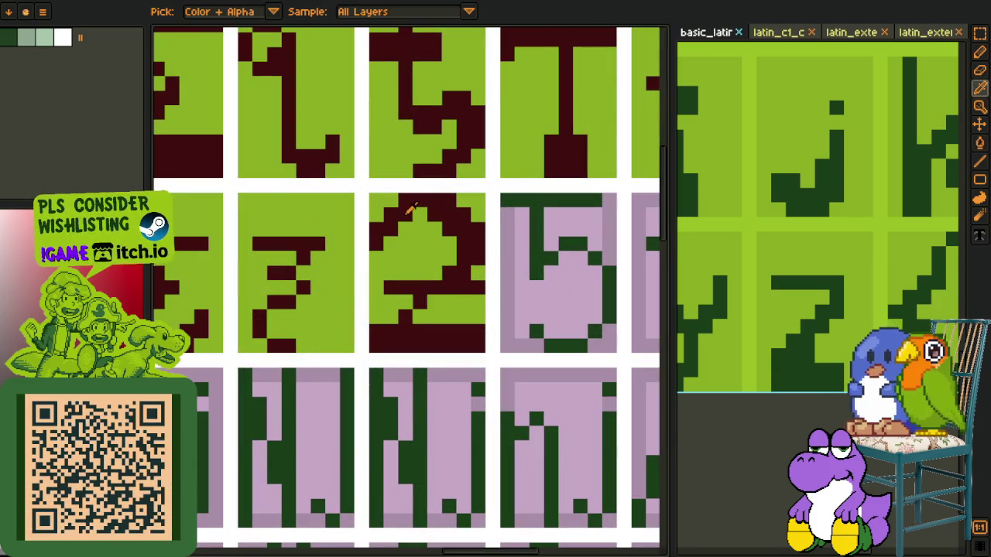
scroll(434, 224, down, 3)
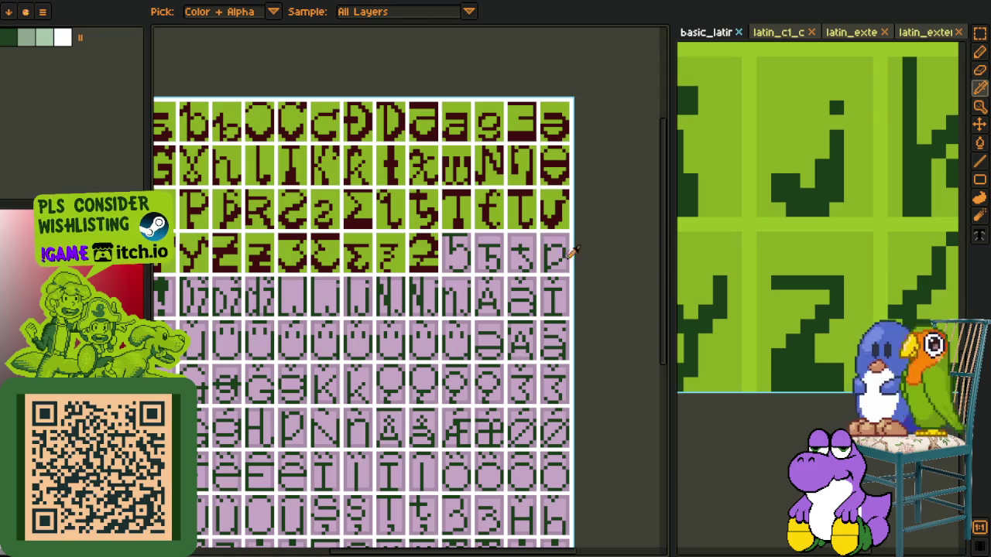
key(ctrl+s)
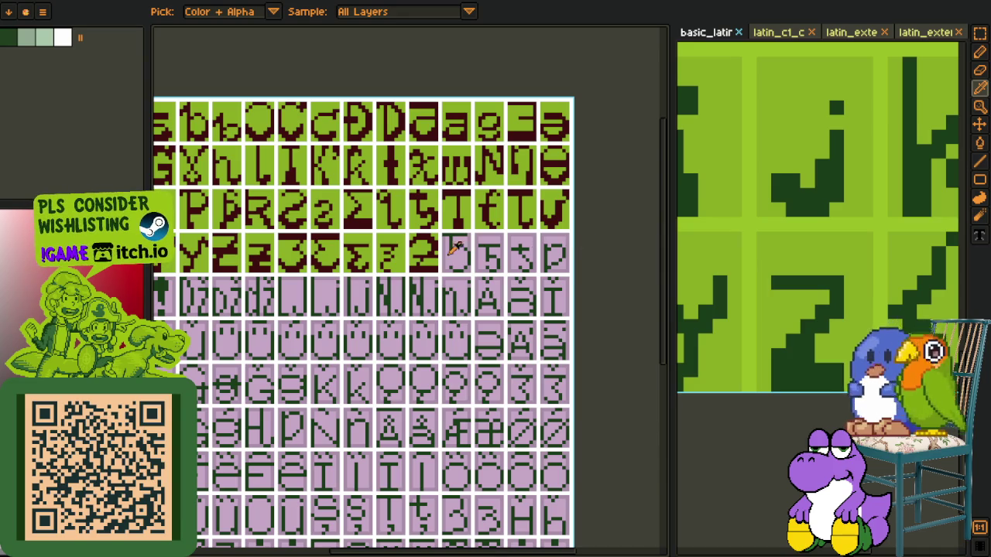
Step: Recolour the б-like glyph's top bar, right stroke and leftover green pixels dark red
scroll(456, 246, up, 3)
scroll(443, 234, up, 1)
key(f)
click(453, 224)
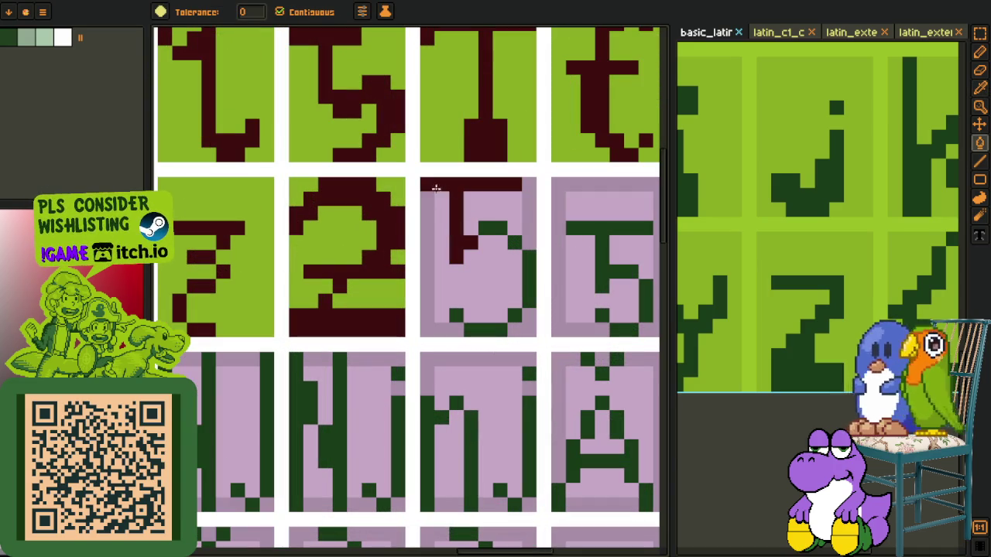
key(b)
drag(454, 194, 509, 197)
key(f)
click(486, 225)
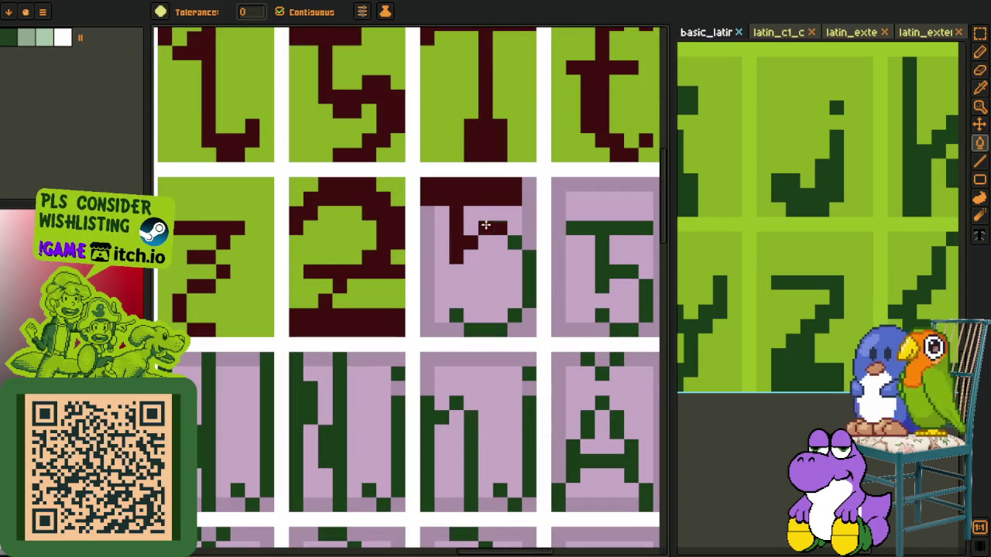
drag(518, 244, 525, 291)
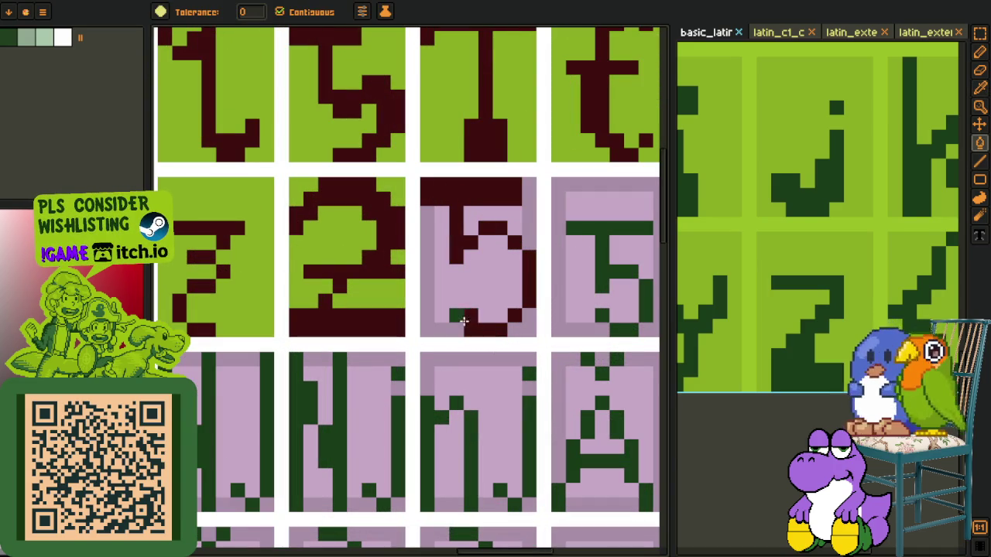
key(b)
click(463, 318)
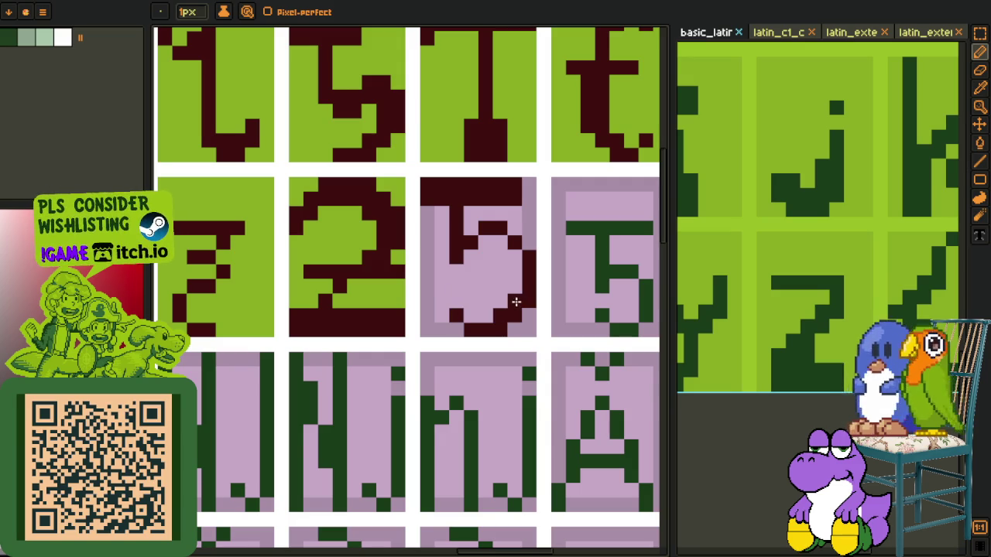
Step: Fill the б-like glyph's pink interior and the pockets between its strokes with mauve
key(i)
click(416, 286)
key(f)
click(441, 286)
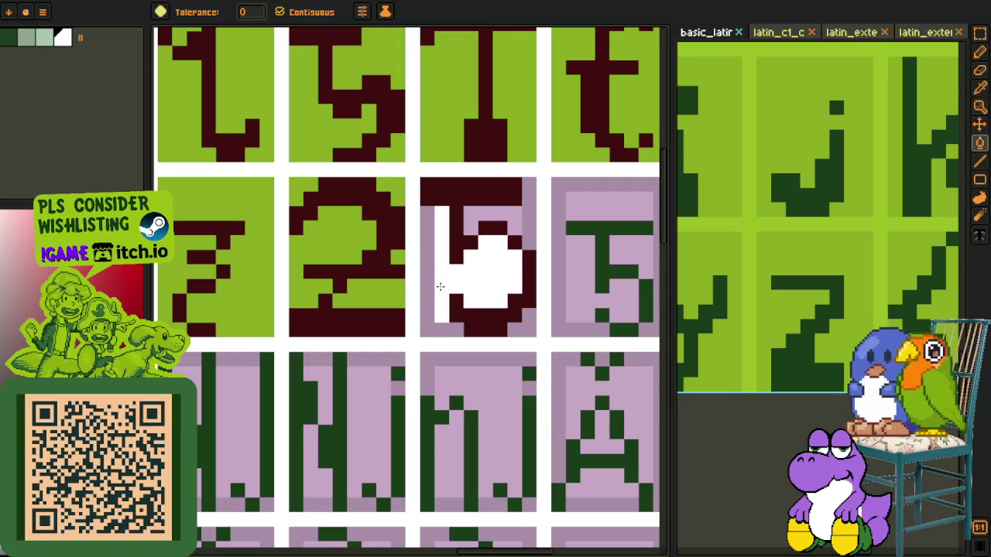
key(i)
click(434, 245)
key(f)
click(472, 278)
click(495, 221)
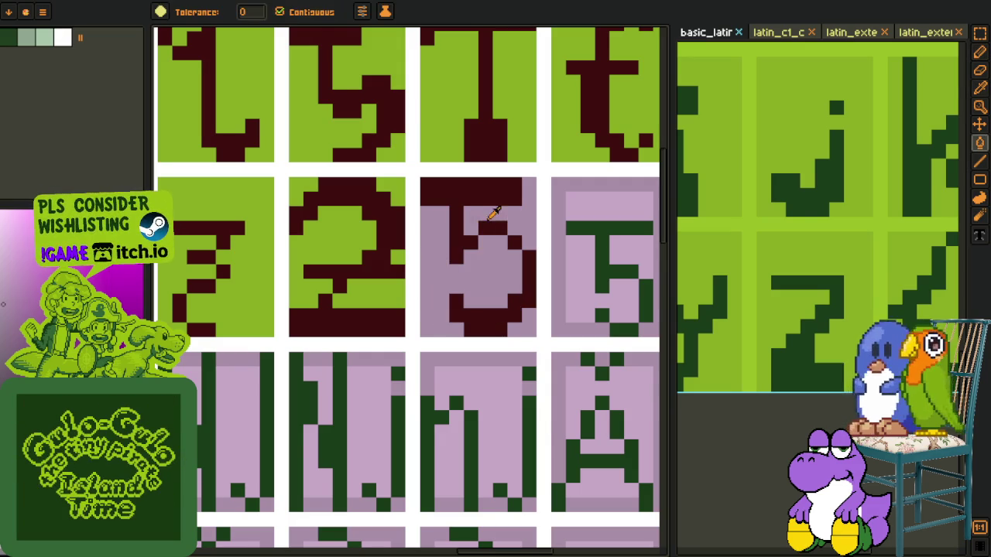
Step: Fill the б-like glyph's cell background green
key(i)
click(402, 255)
key(f)
click(513, 216)
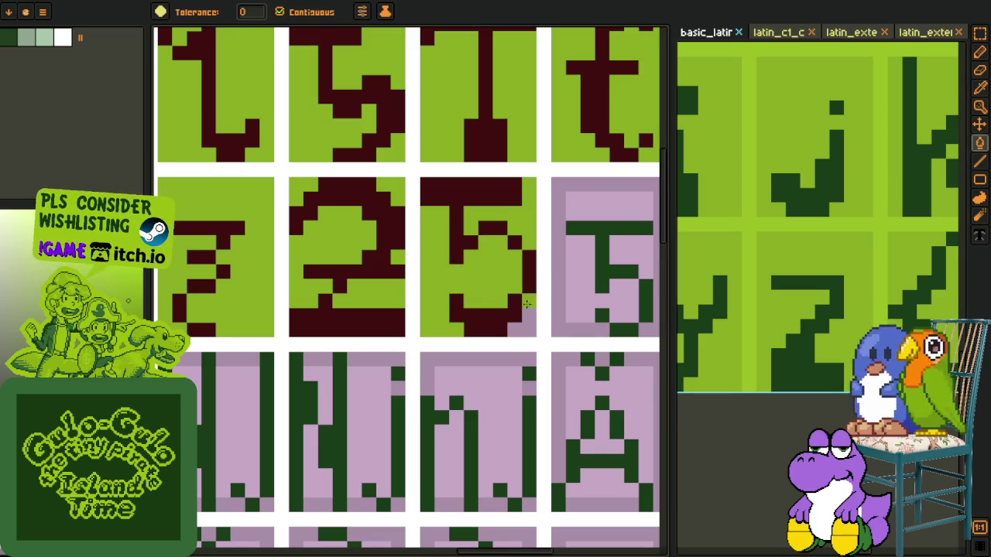
Step: Fill the next cell's light interior areas with the darker mauve
scroll(524, 323, down, 2)
scroll(510, 294, down, 2)
key(i)
scroll(496, 265, up, 1)
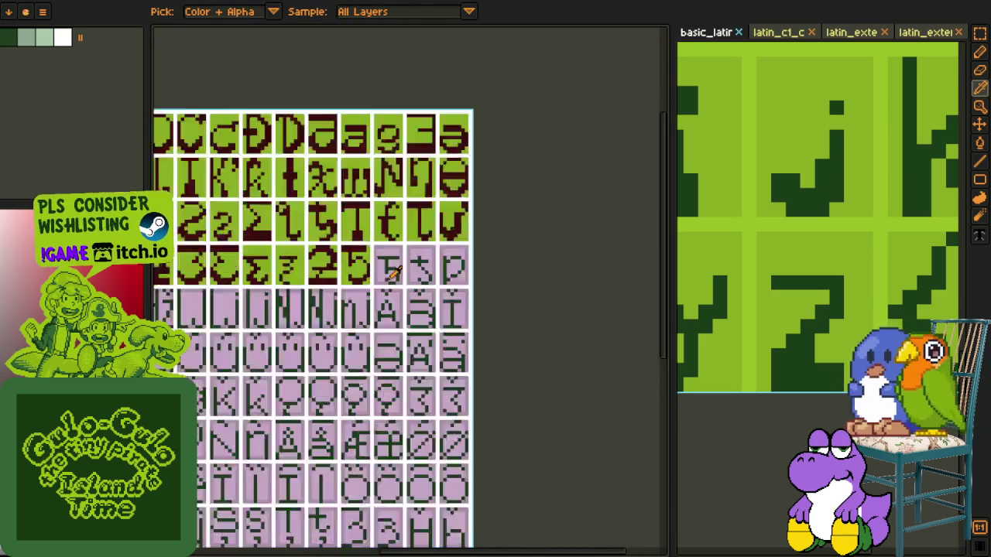
scroll(371, 258, up, 1)
scroll(370, 258, up, 1)
key(f)
click(396, 263)
click(415, 248)
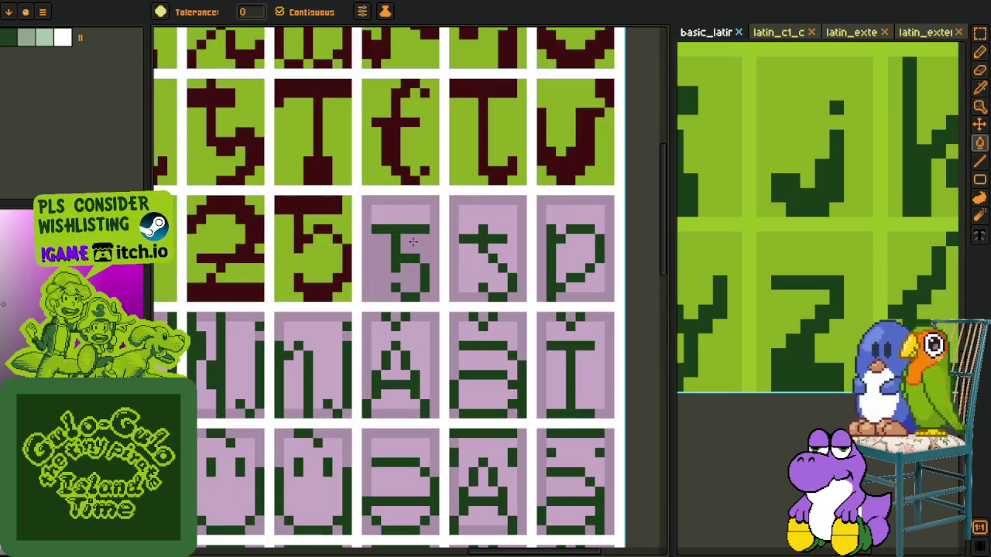
click(401, 215)
Step: Recolour the 5-like glyph's strokes dark red and thicken its top bar to two rows
key(i)
click(351, 254)
scroll(351, 255, up, 1)
key(f)
click(392, 258)
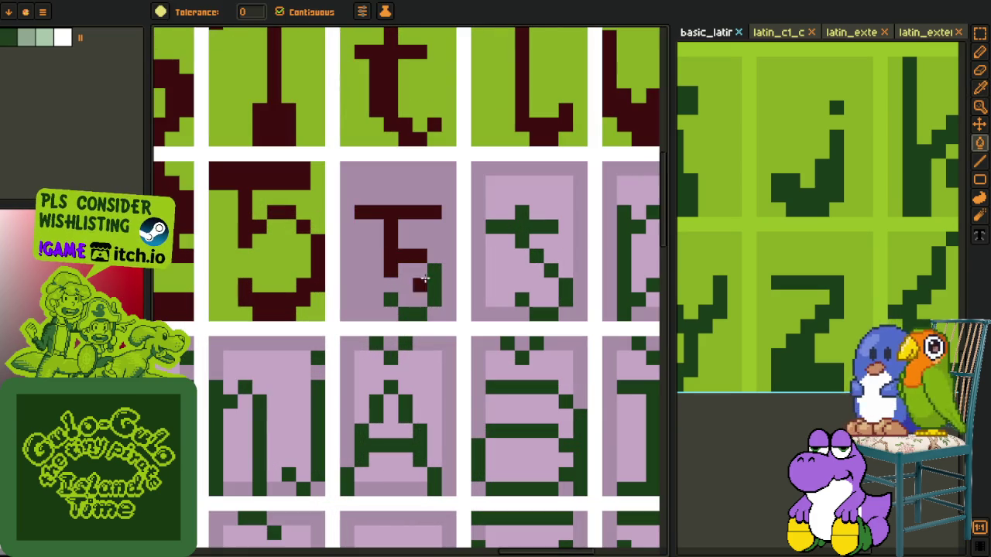
click(434, 278)
click(393, 300)
key(b)
click(406, 284)
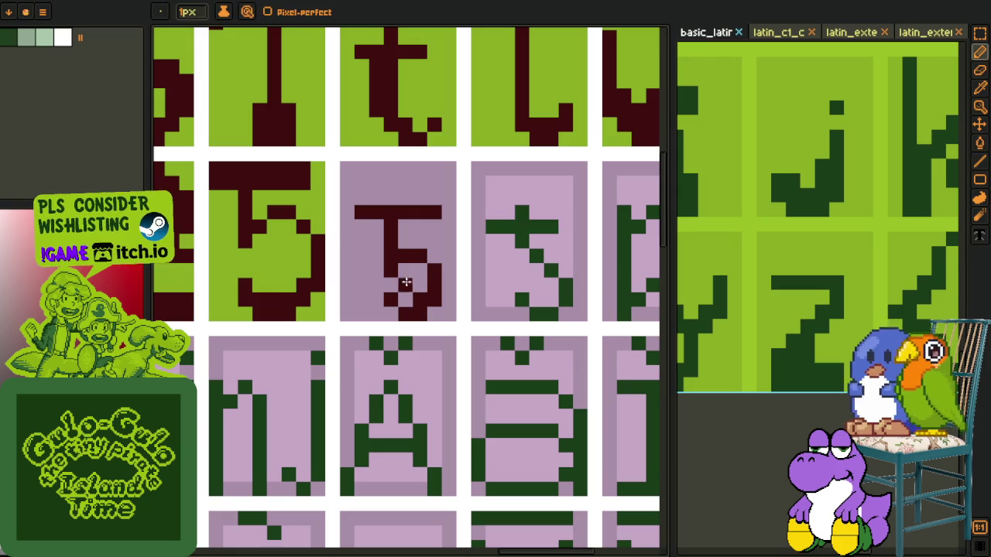
drag(364, 222, 431, 224)
Step: Recolour the crossed 3's top bar, stem and remaining green pixels dark red
scroll(456, 226, down, 2)
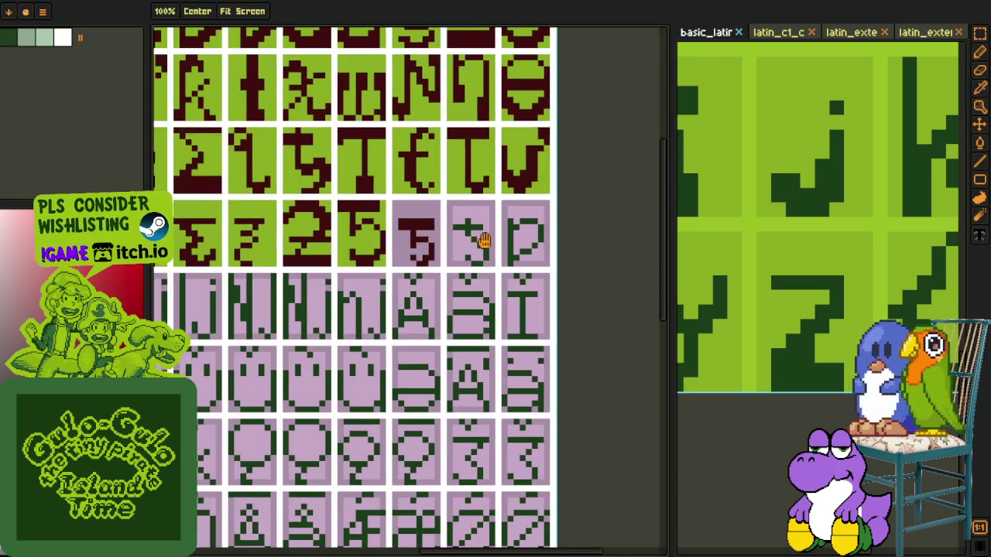
scroll(411, 235, up, 1)
key(i)
scroll(395, 224, up, 1)
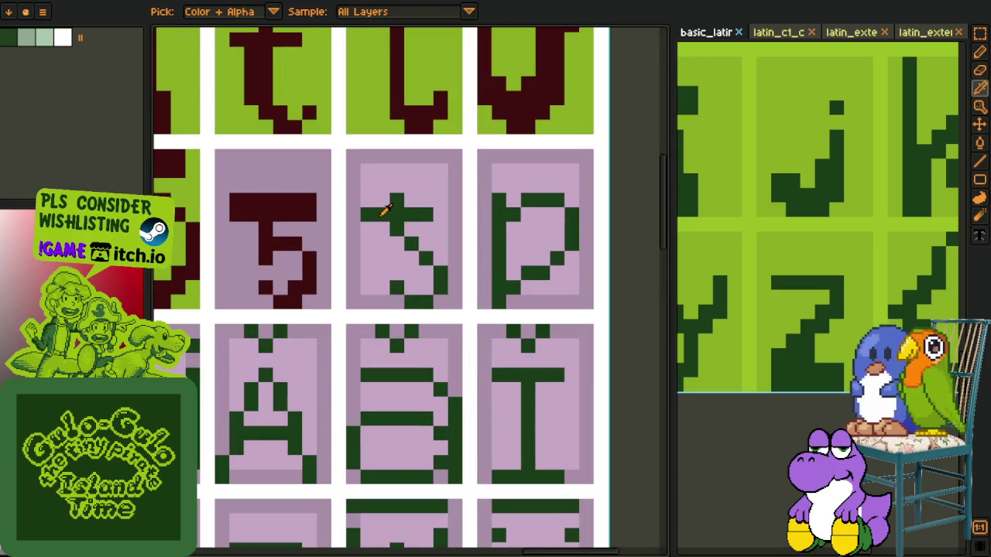
click(248, 205)
key(f)
click(382, 229)
click(405, 242)
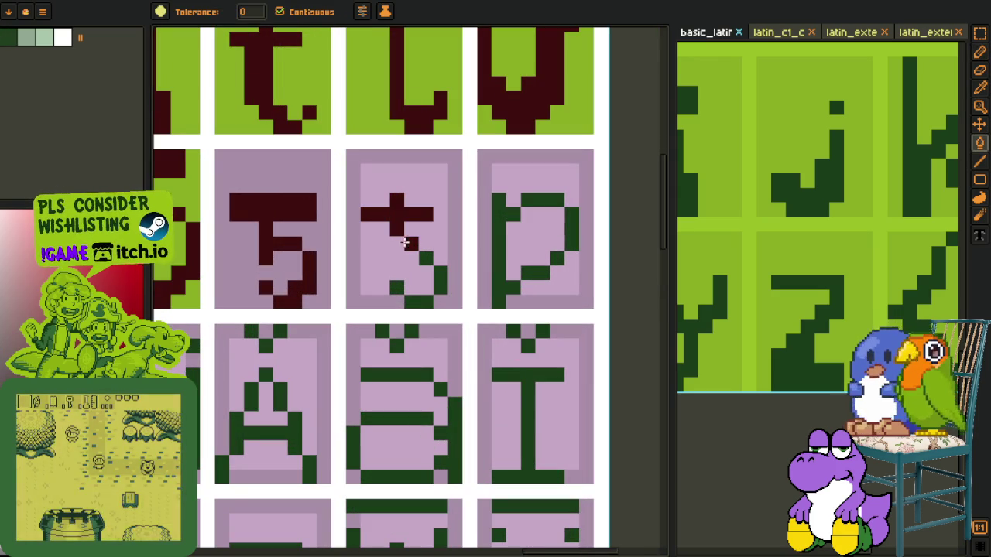
click(428, 289)
Step: Fill the light-pink inner background around the crossed 3 with darker mauve
key(i)
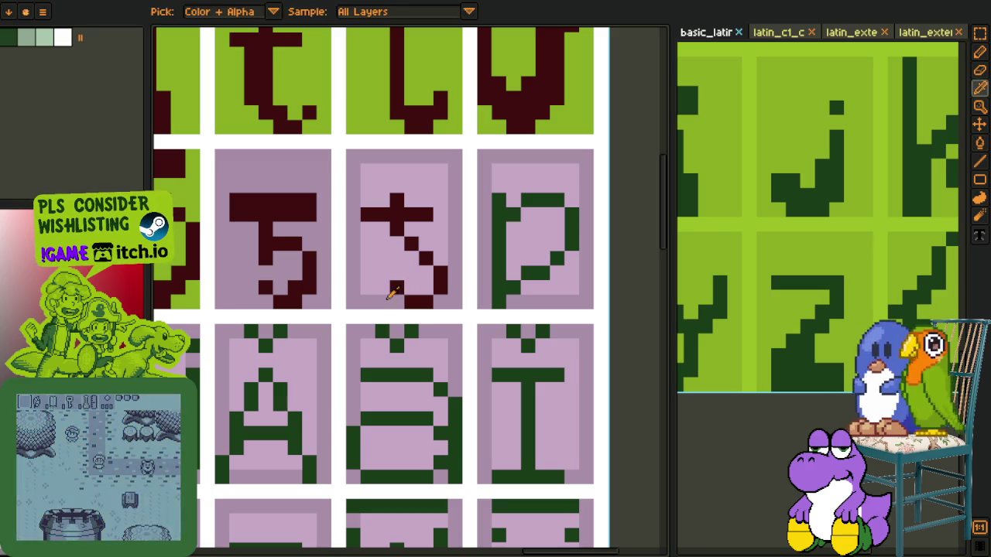
click(353, 298)
key(f)
click(375, 255)
click(415, 202)
Step: Fill the 5-like glyph and crossed 3 cell backgrounds green
key(i)
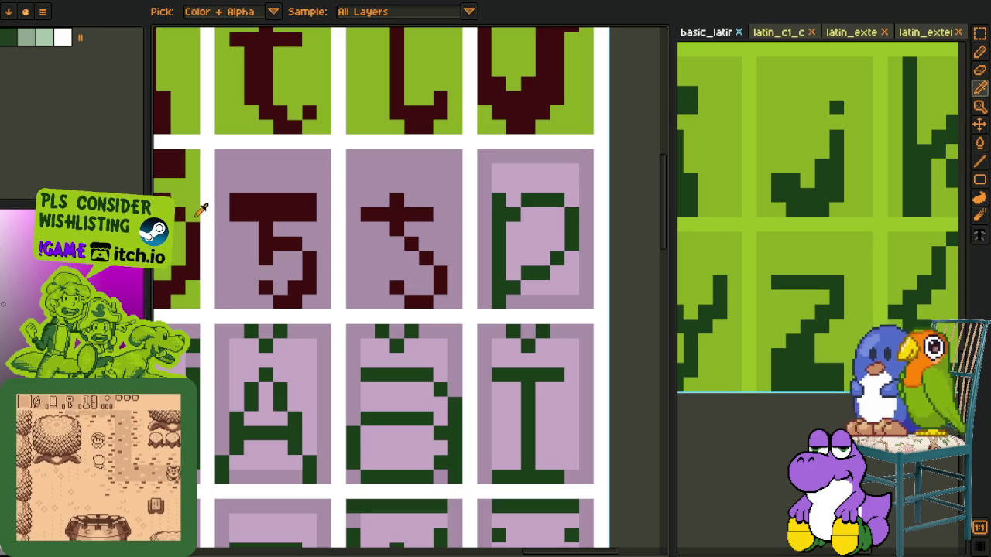
click(195, 210)
key(f)
click(266, 245)
click(375, 175)
Step: Add dark red pixels at the crossed 3's top-left with the 1px pencil
scroll(374, 175, down, 3)
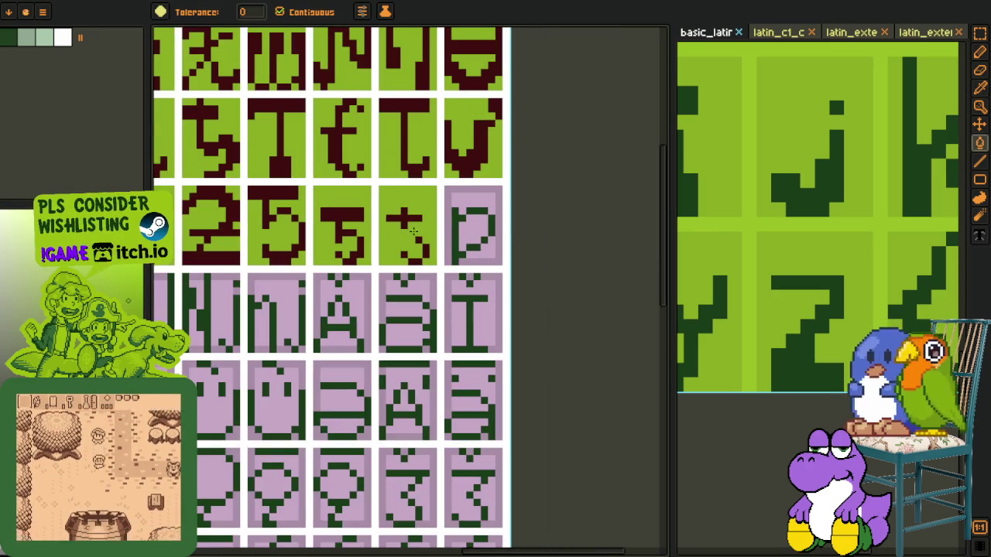
key(i)
scroll(566, 224, up, 4)
key(b)
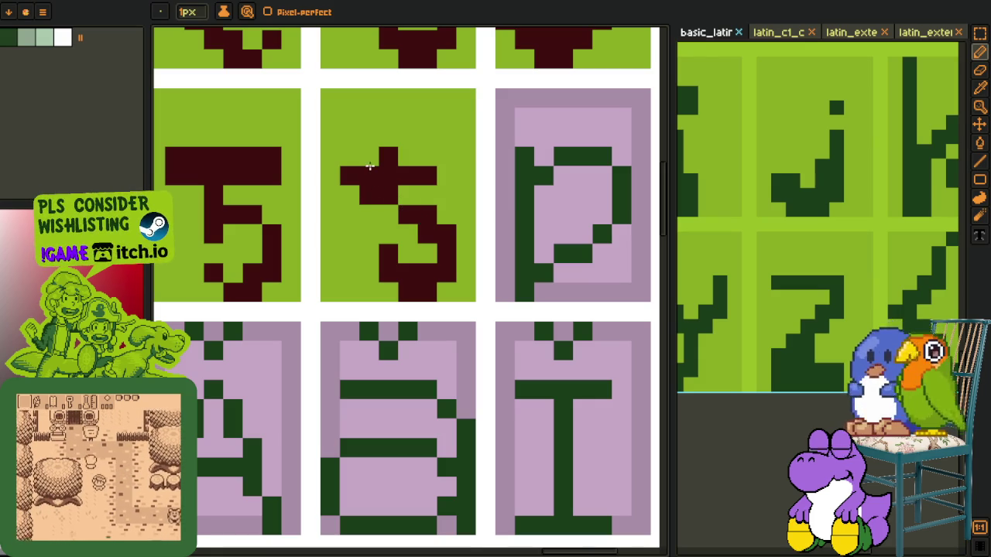
click(375, 154)
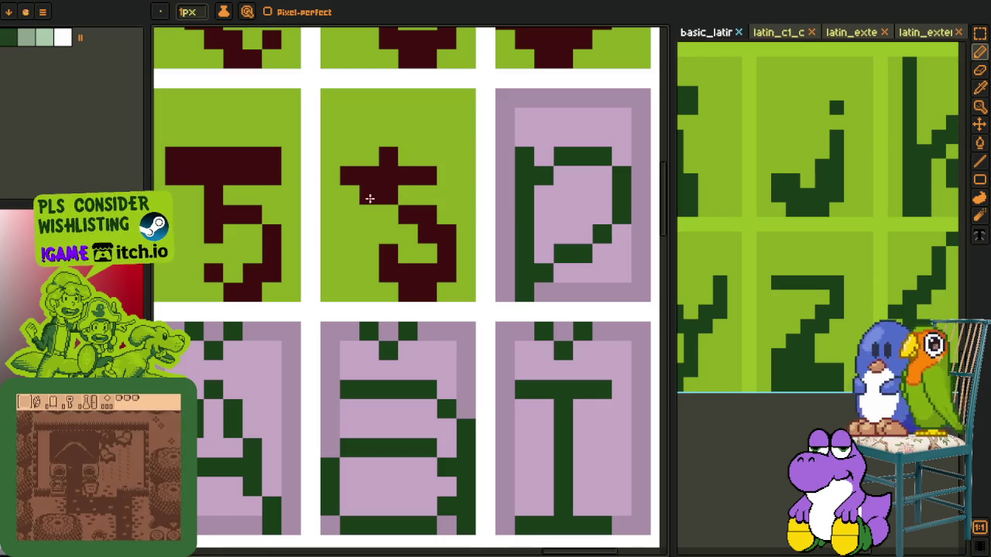